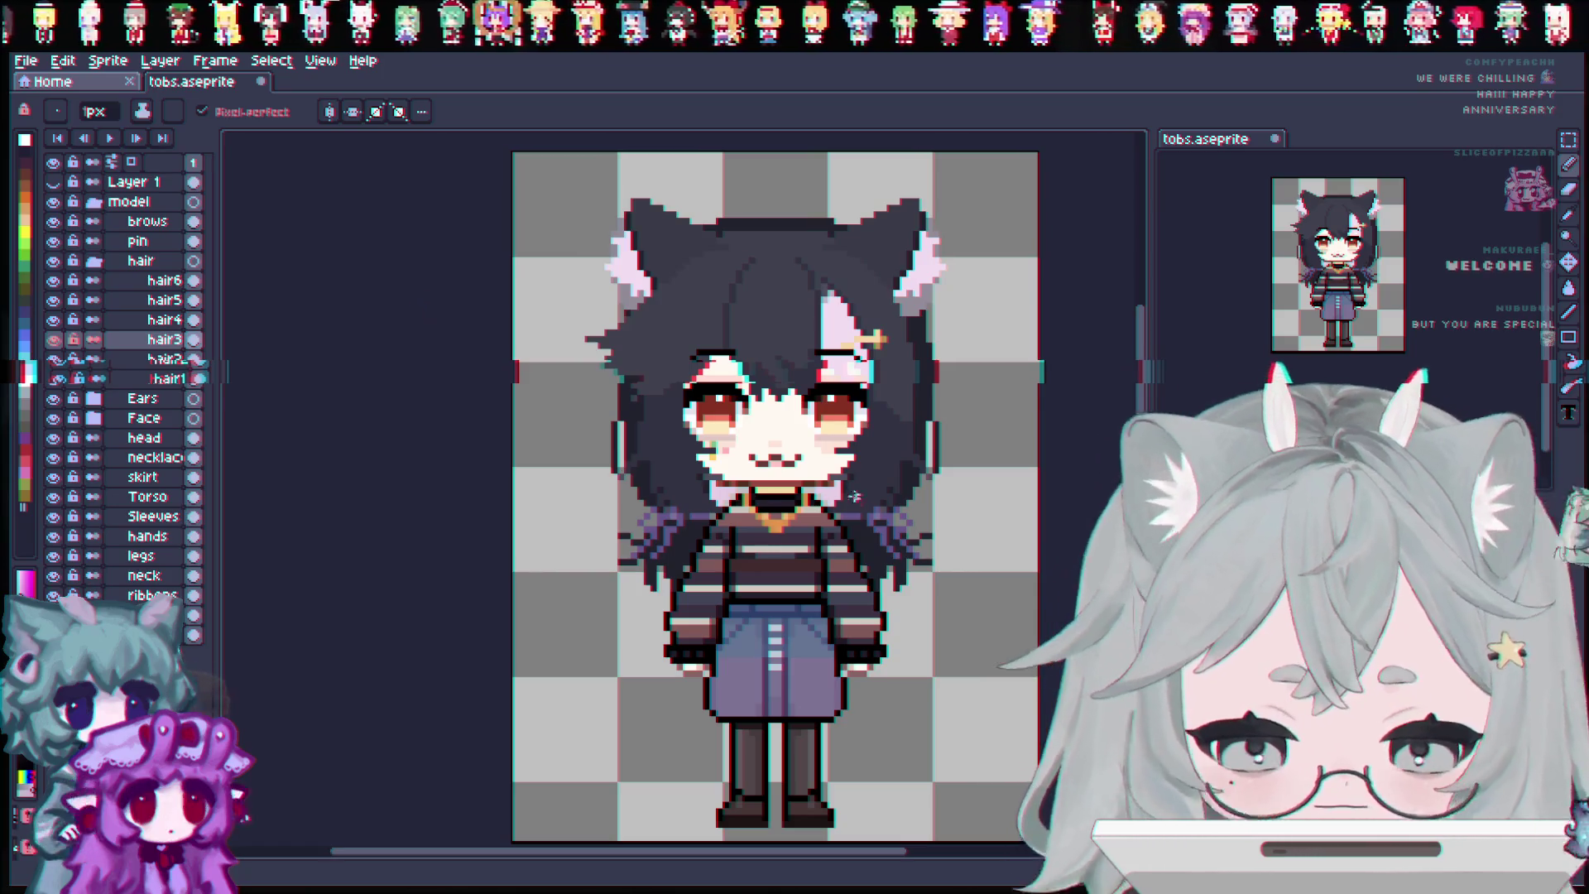
Zoom around the sprite and briefly hide the ears layer to compare the look.
scroll(1034, 398, "up", 1)
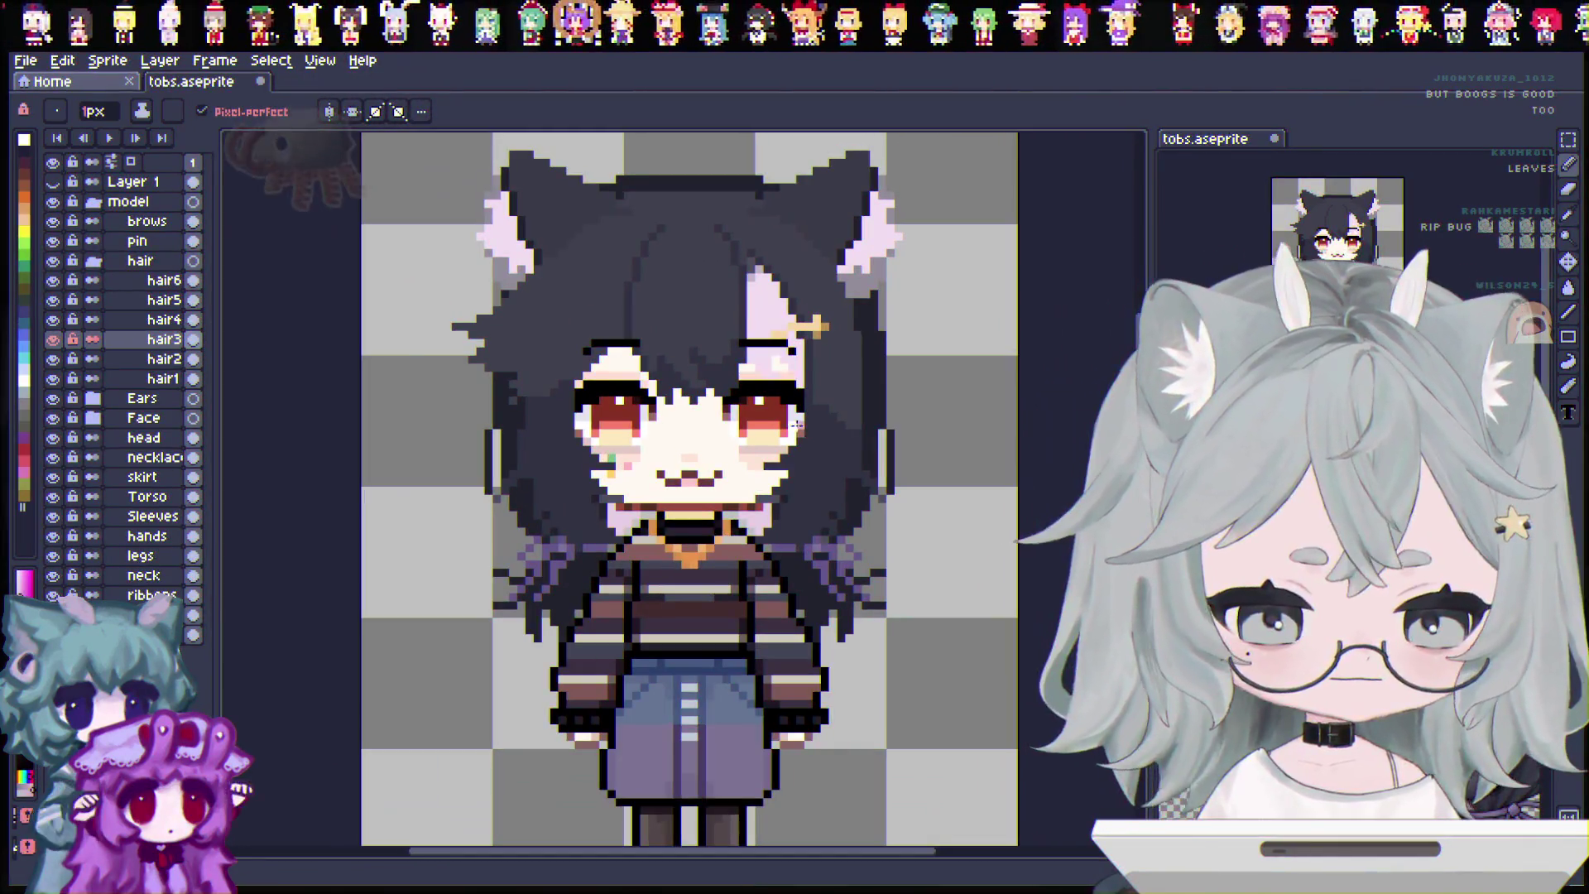
scroll(689, 488, "down", 2)
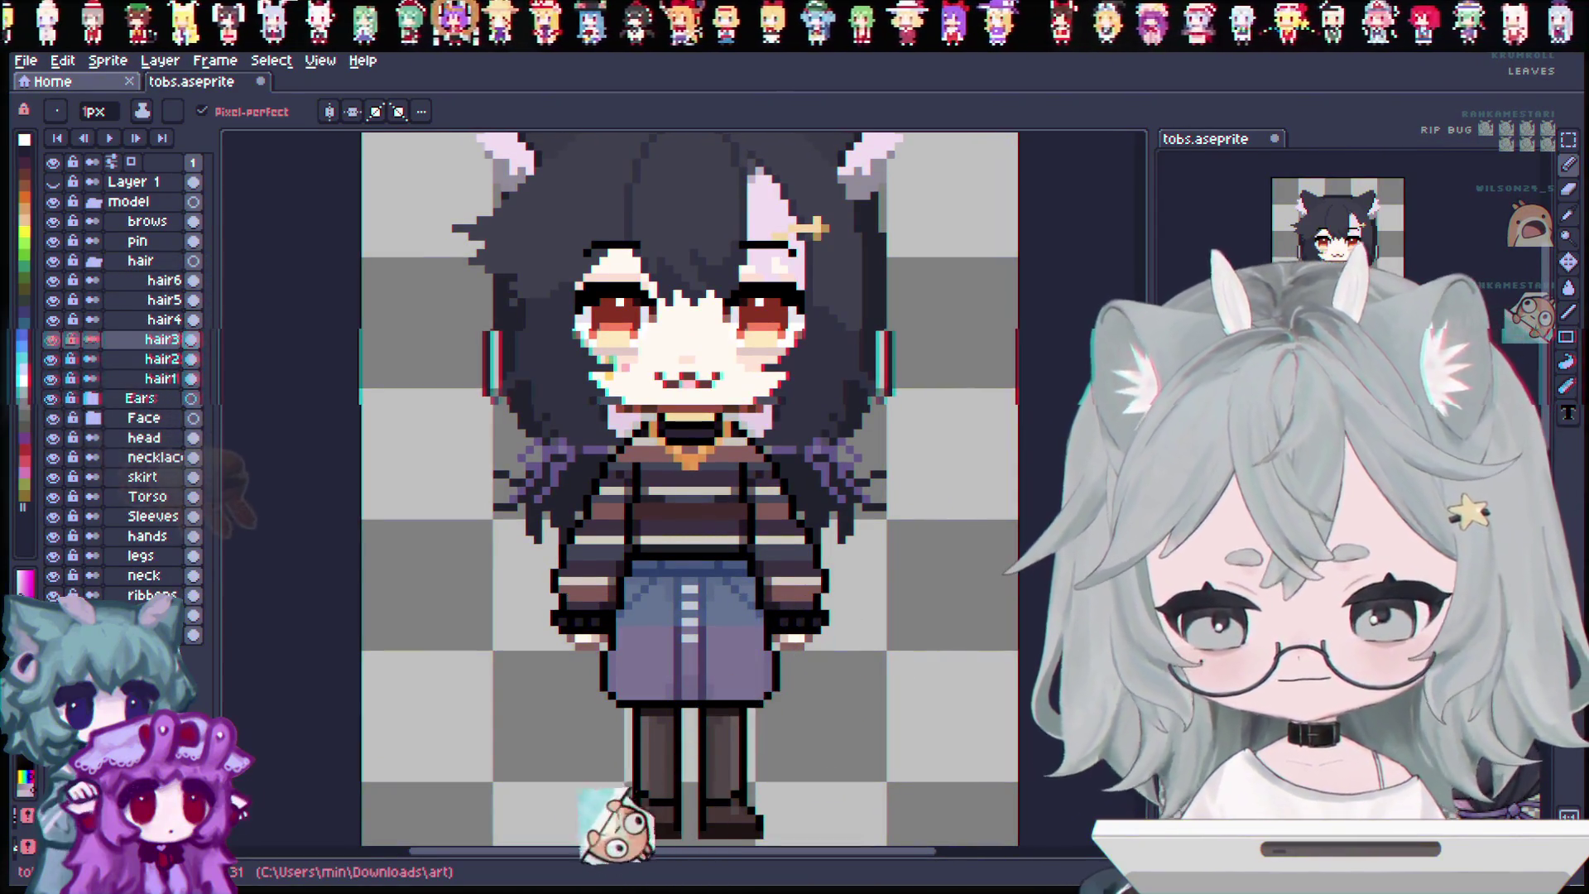
scroll(689, 488, "up", 3)
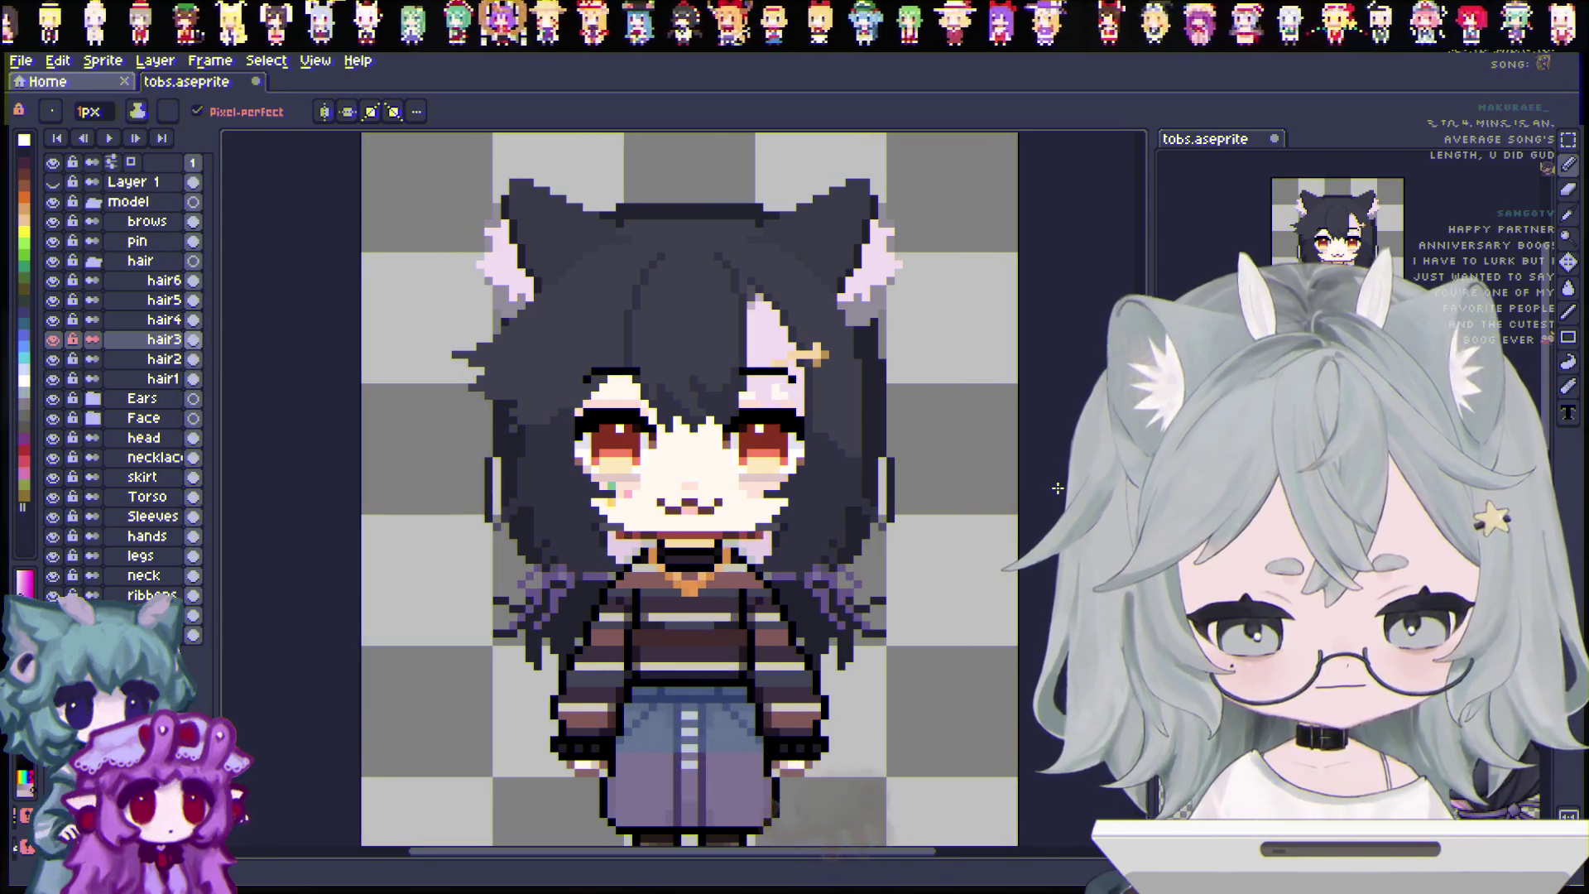
scroll(579, 463, "up", 1)
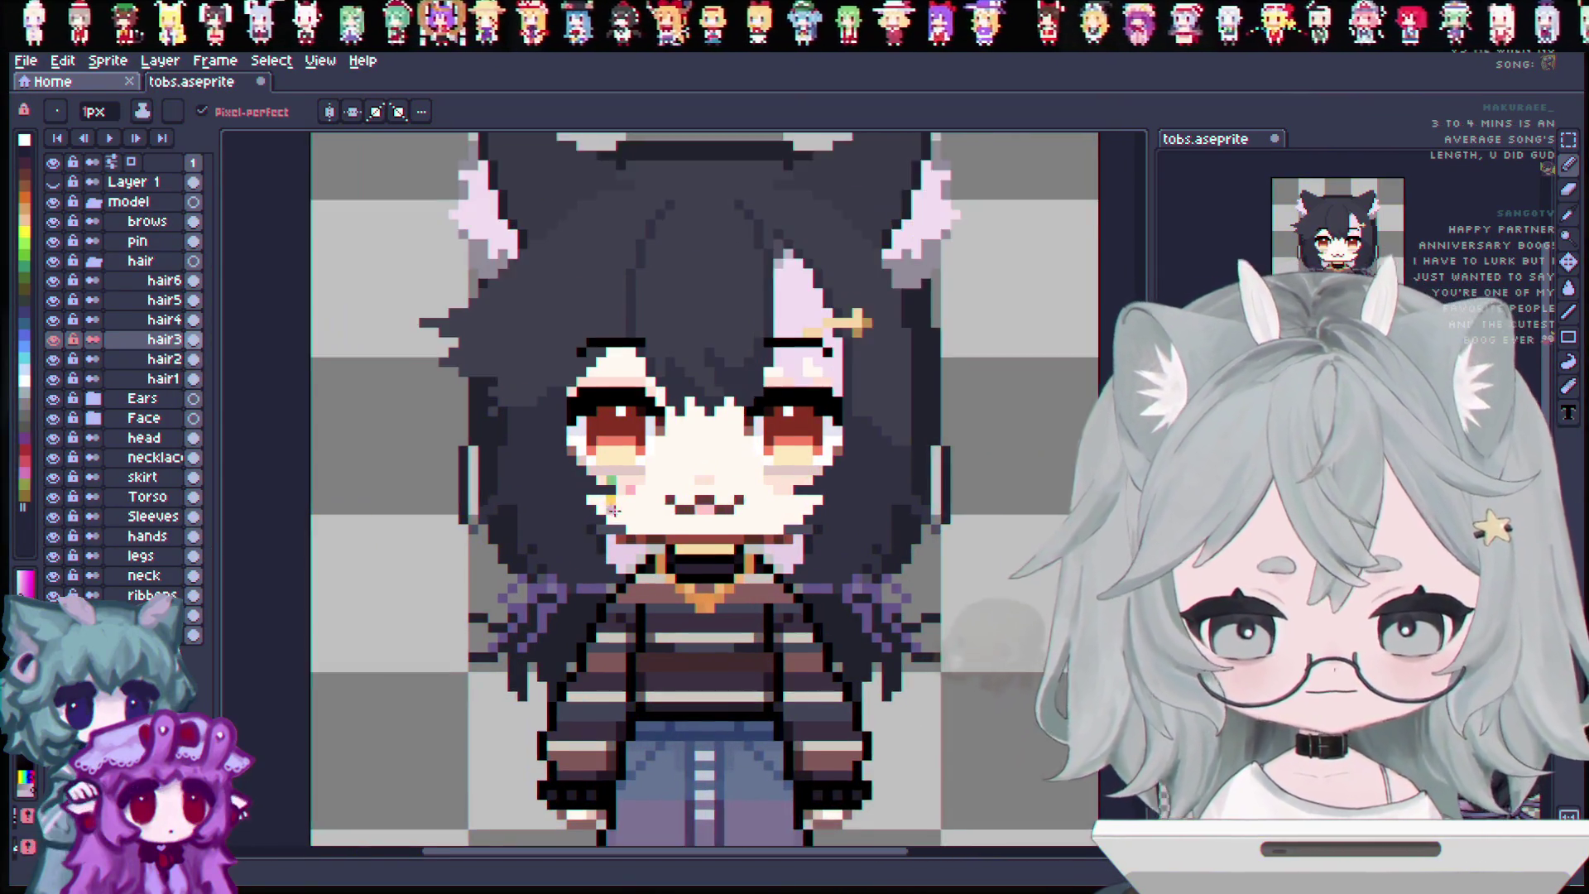
scroll(534, 457, "down", 1)
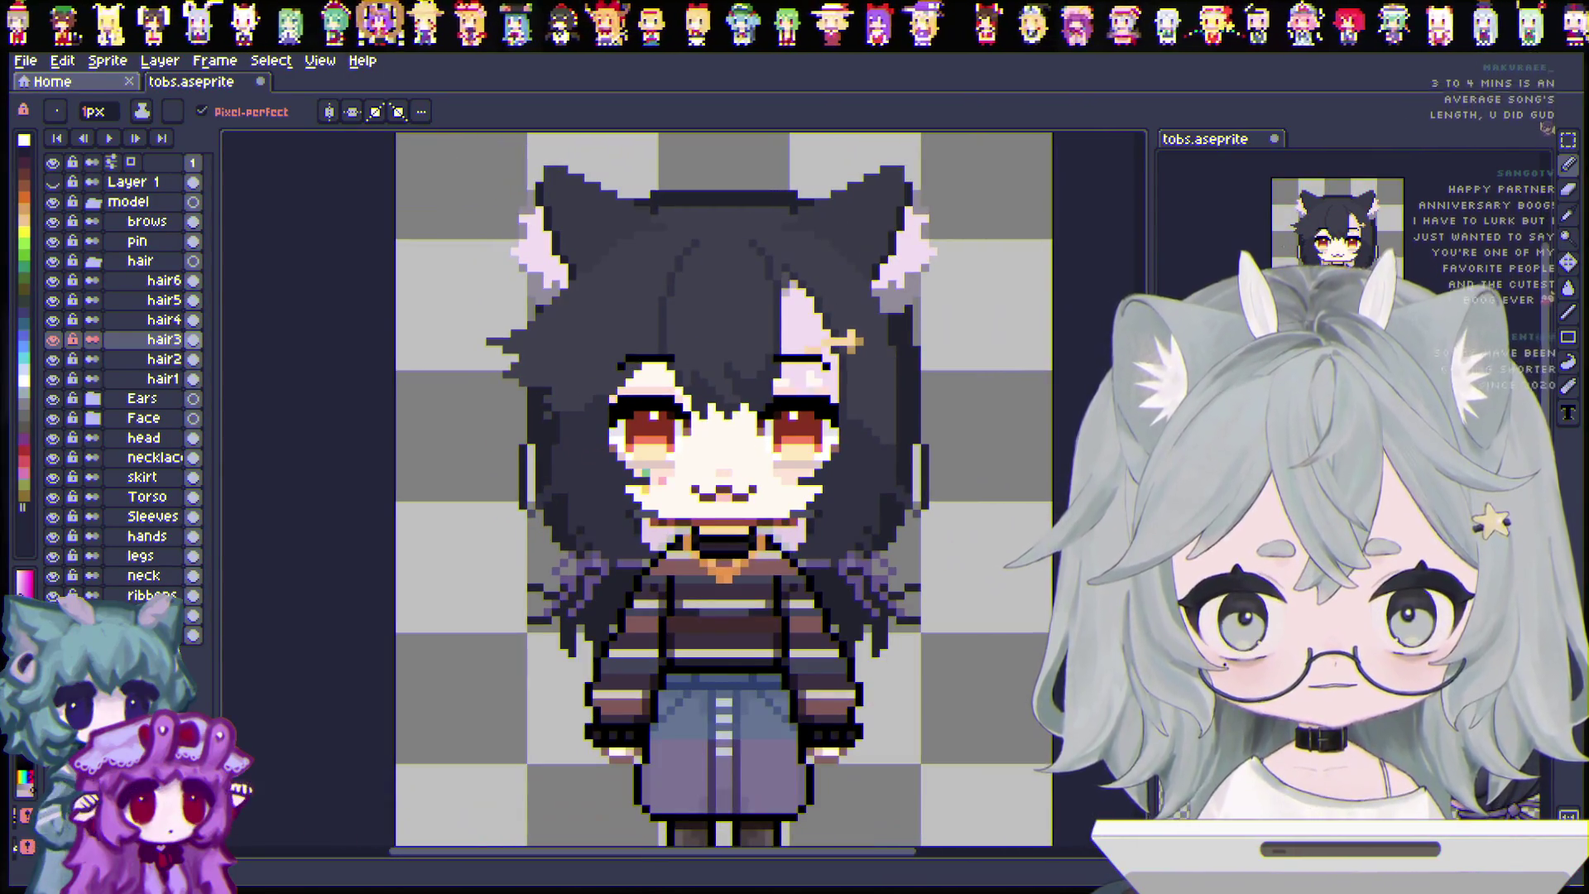
scroll(534, 457, "down", 4)
scroll(724, 488, "up", 2)
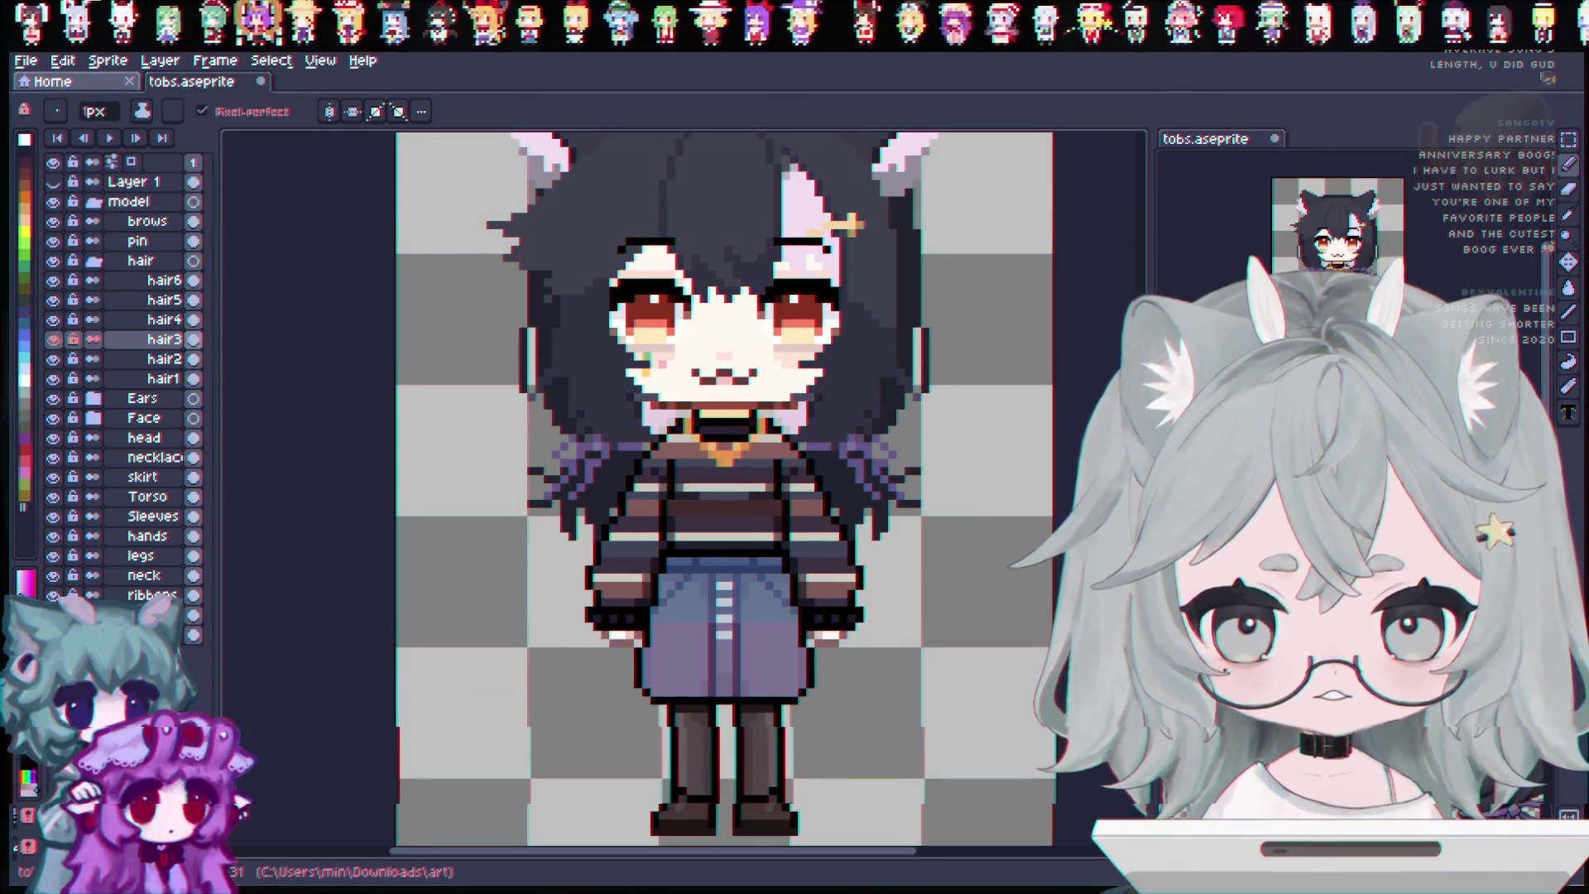
scroll(724, 488, "up", 2)
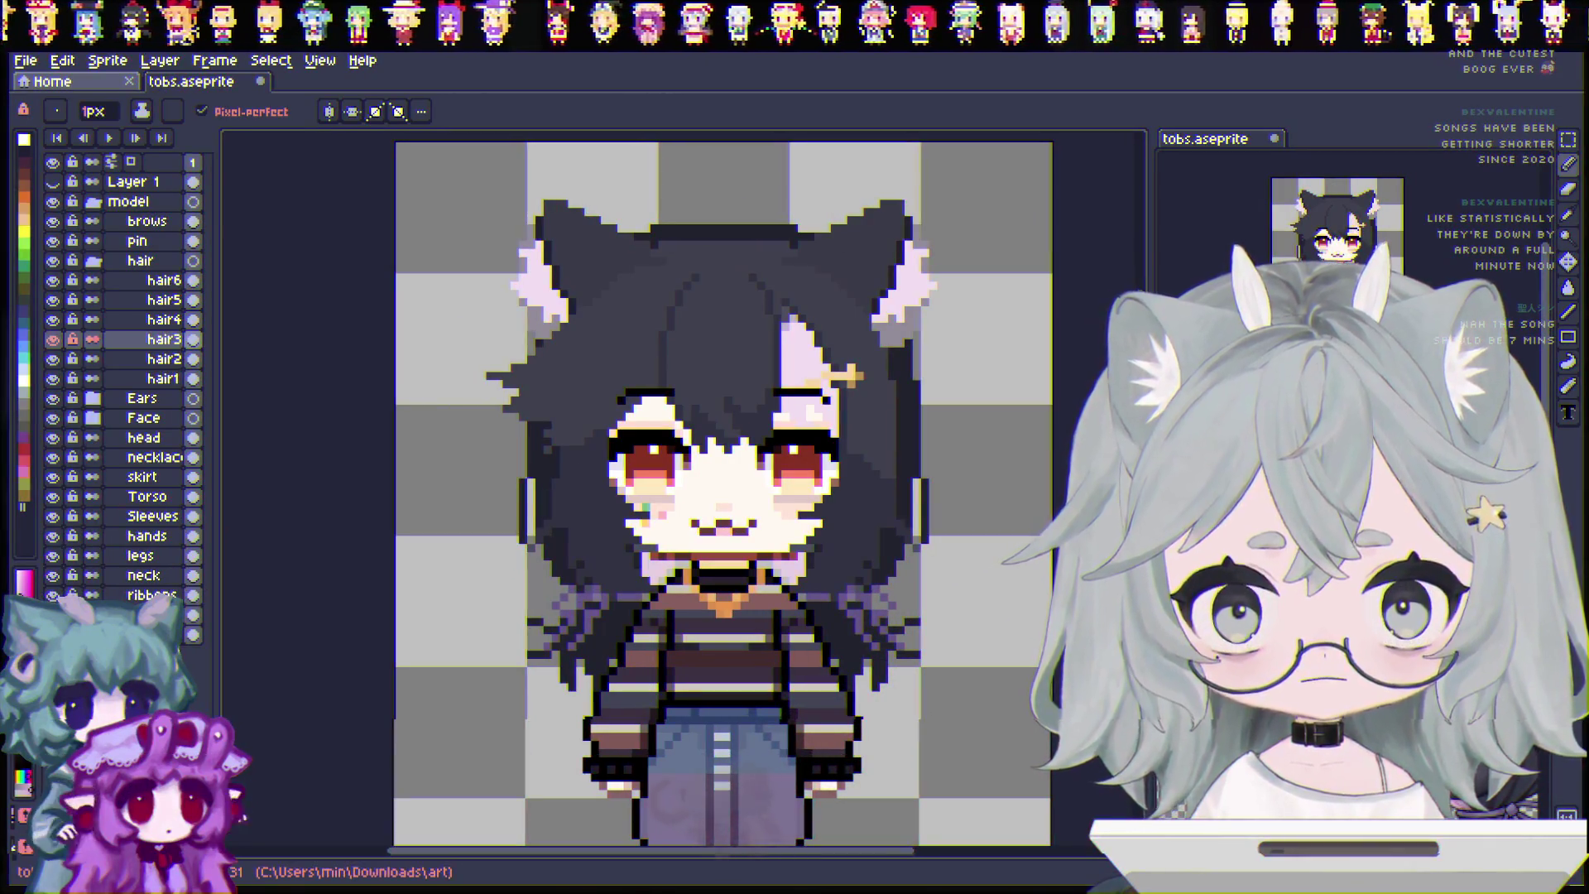
scroll(724, 488, "down", 3)
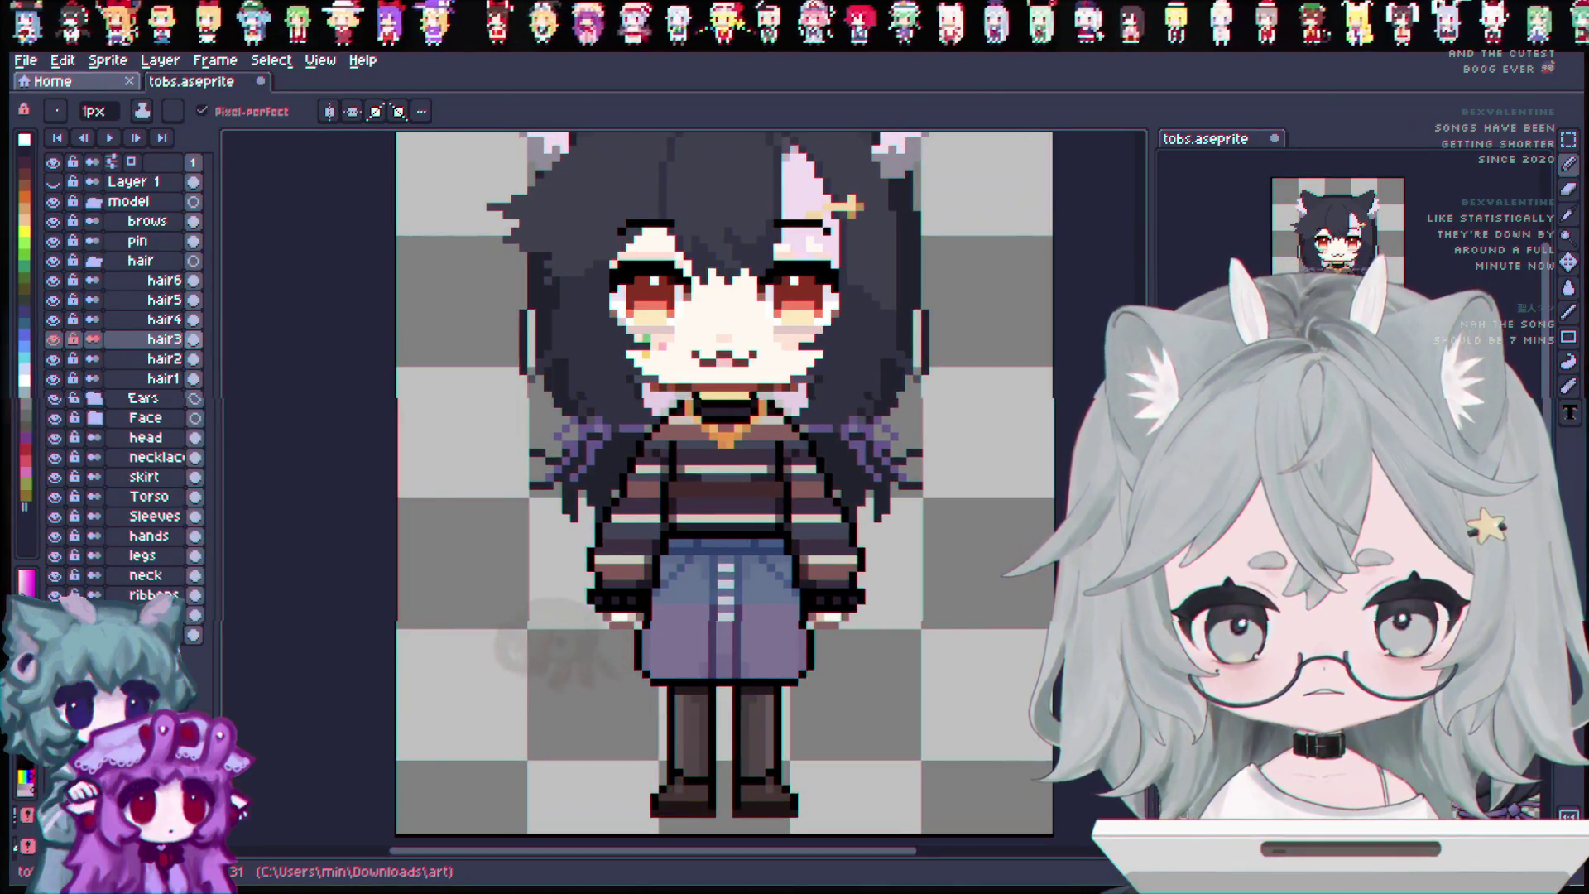
scroll(795, 518, "up", 3)
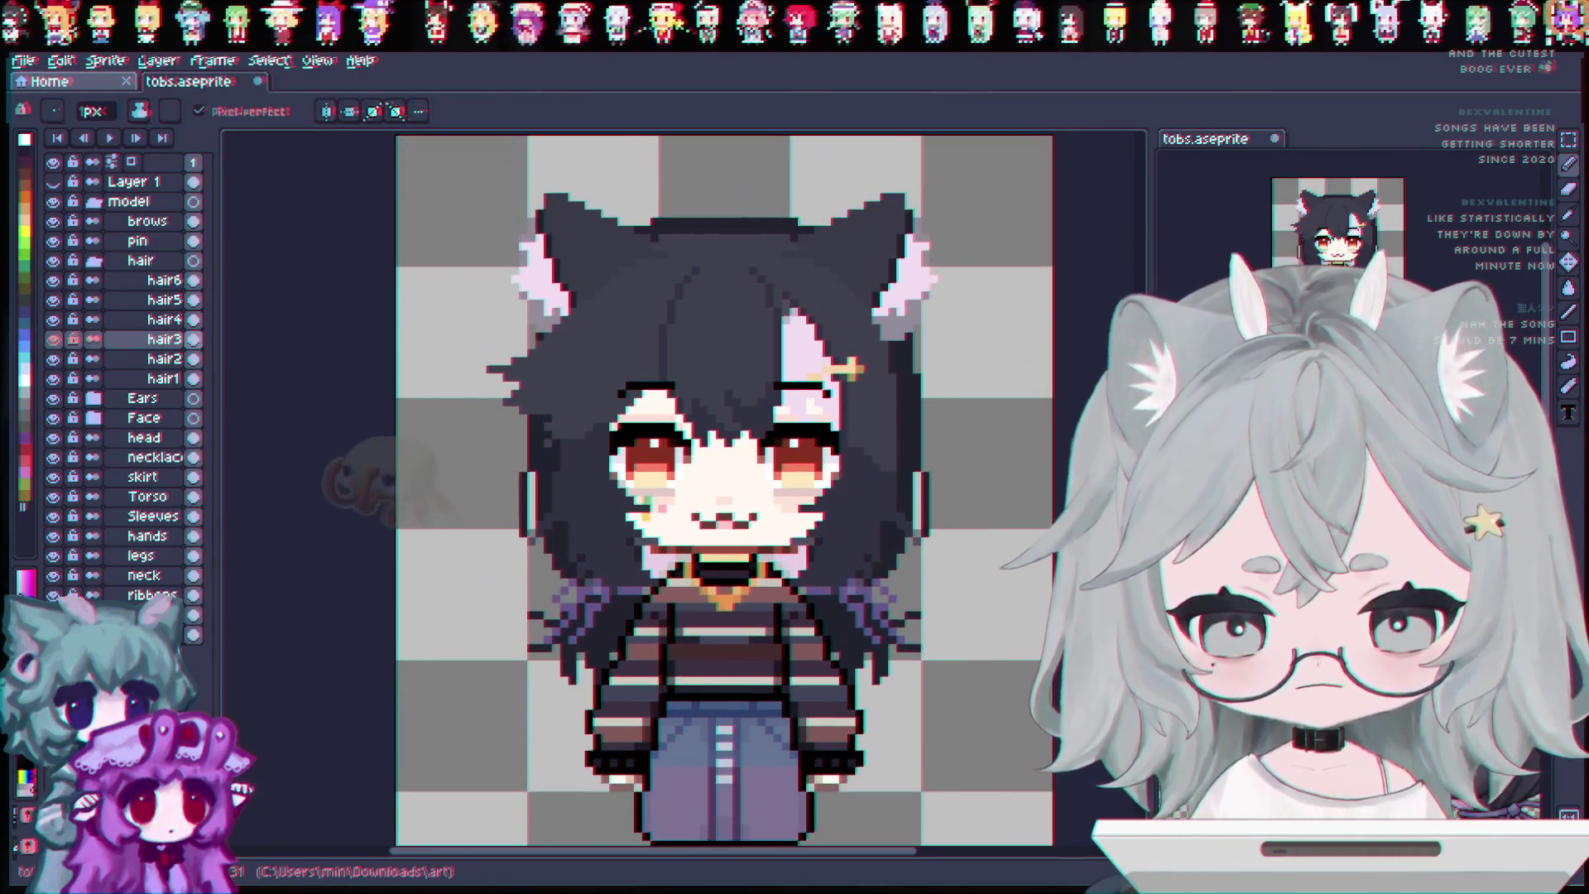
left_click(52, 398)
left_click(52, 398)
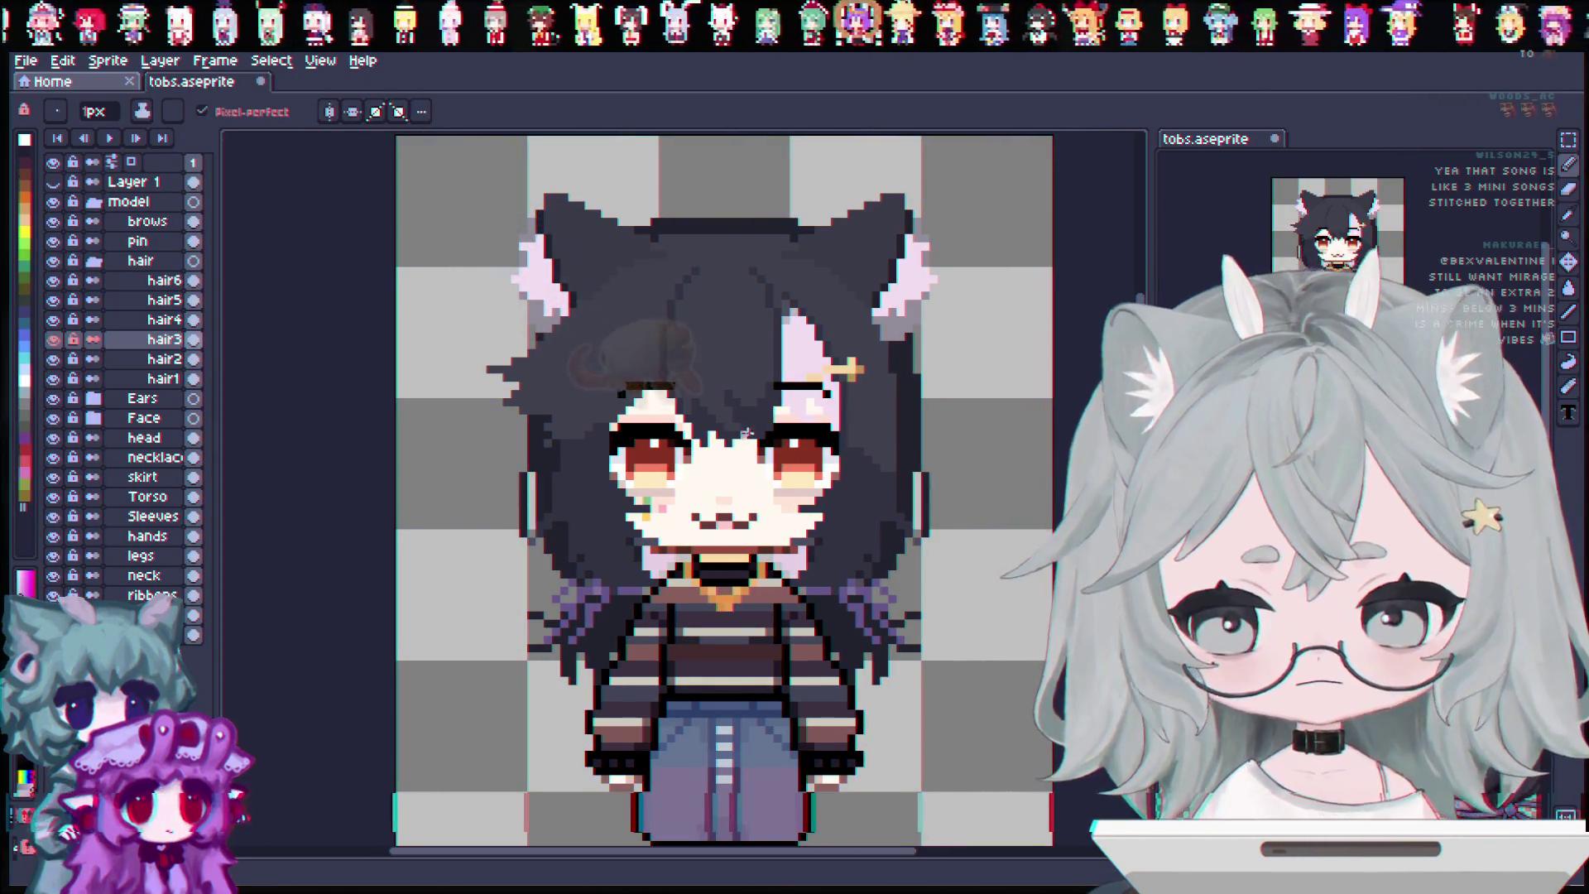
Erase the bottom row of boot pixels on the legs layer.
scroll(748, 428, "down", 5)
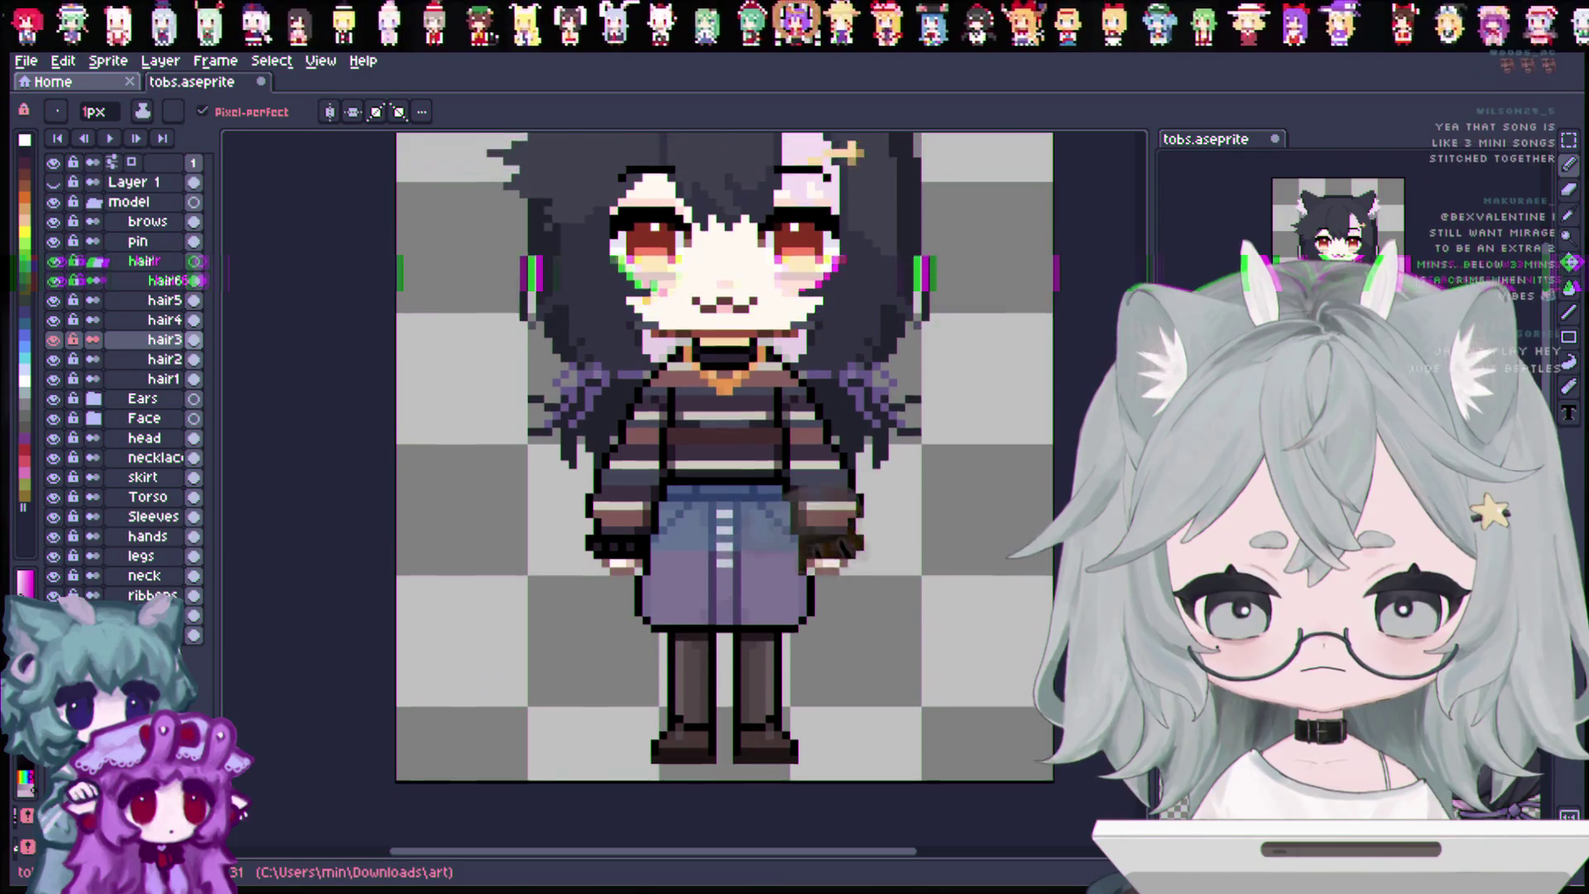
scroll(724, 488, "up", 2)
scroll(724, 488, "up", 3)
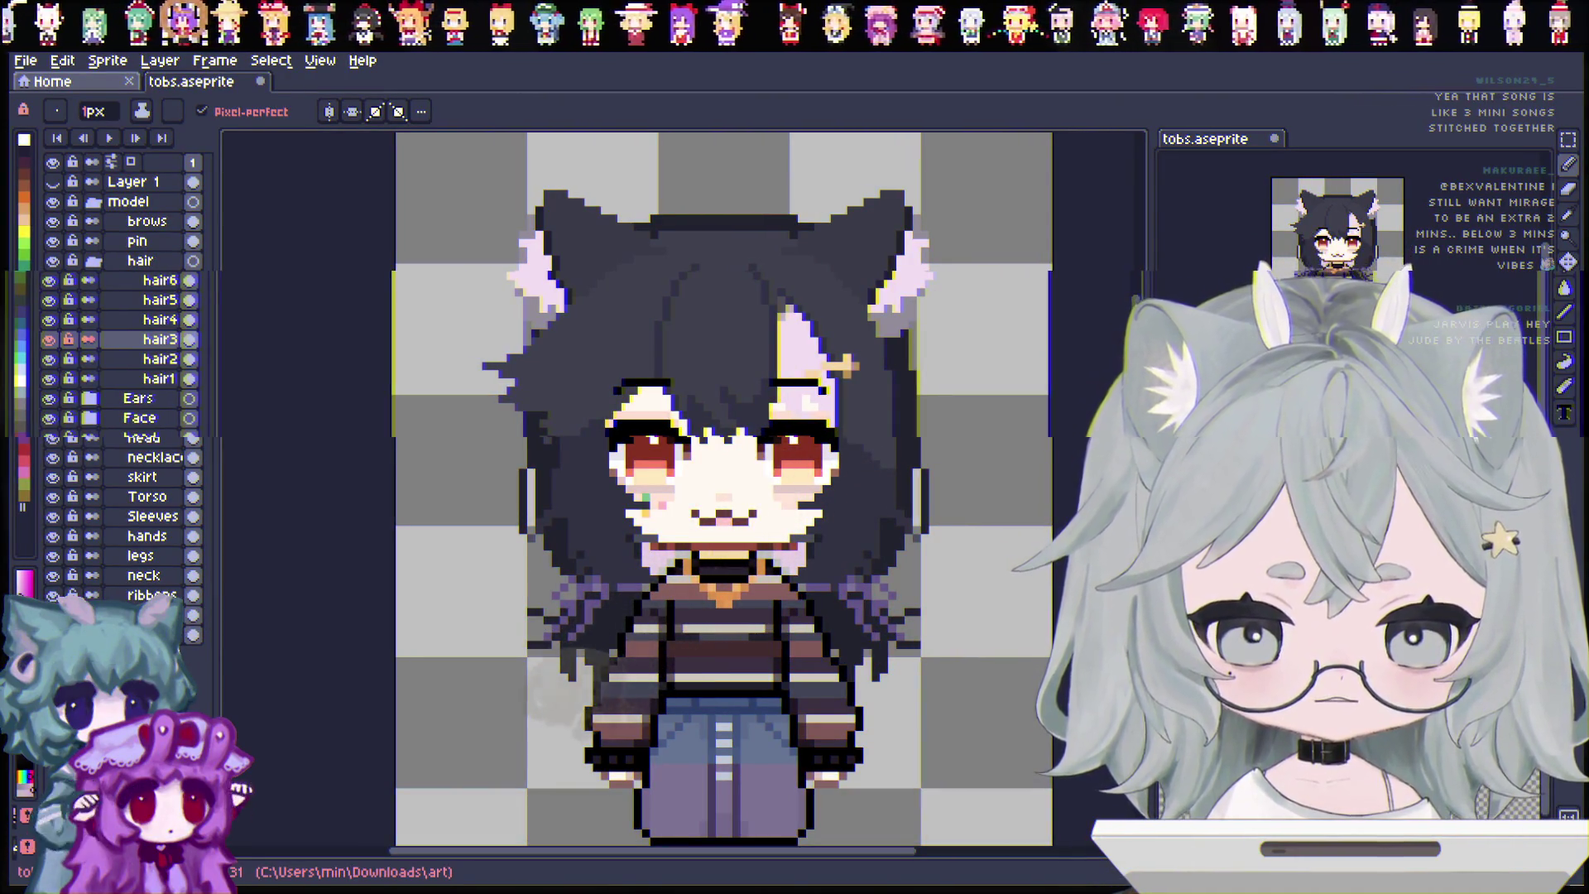
scroll(724, 488, "down", 4)
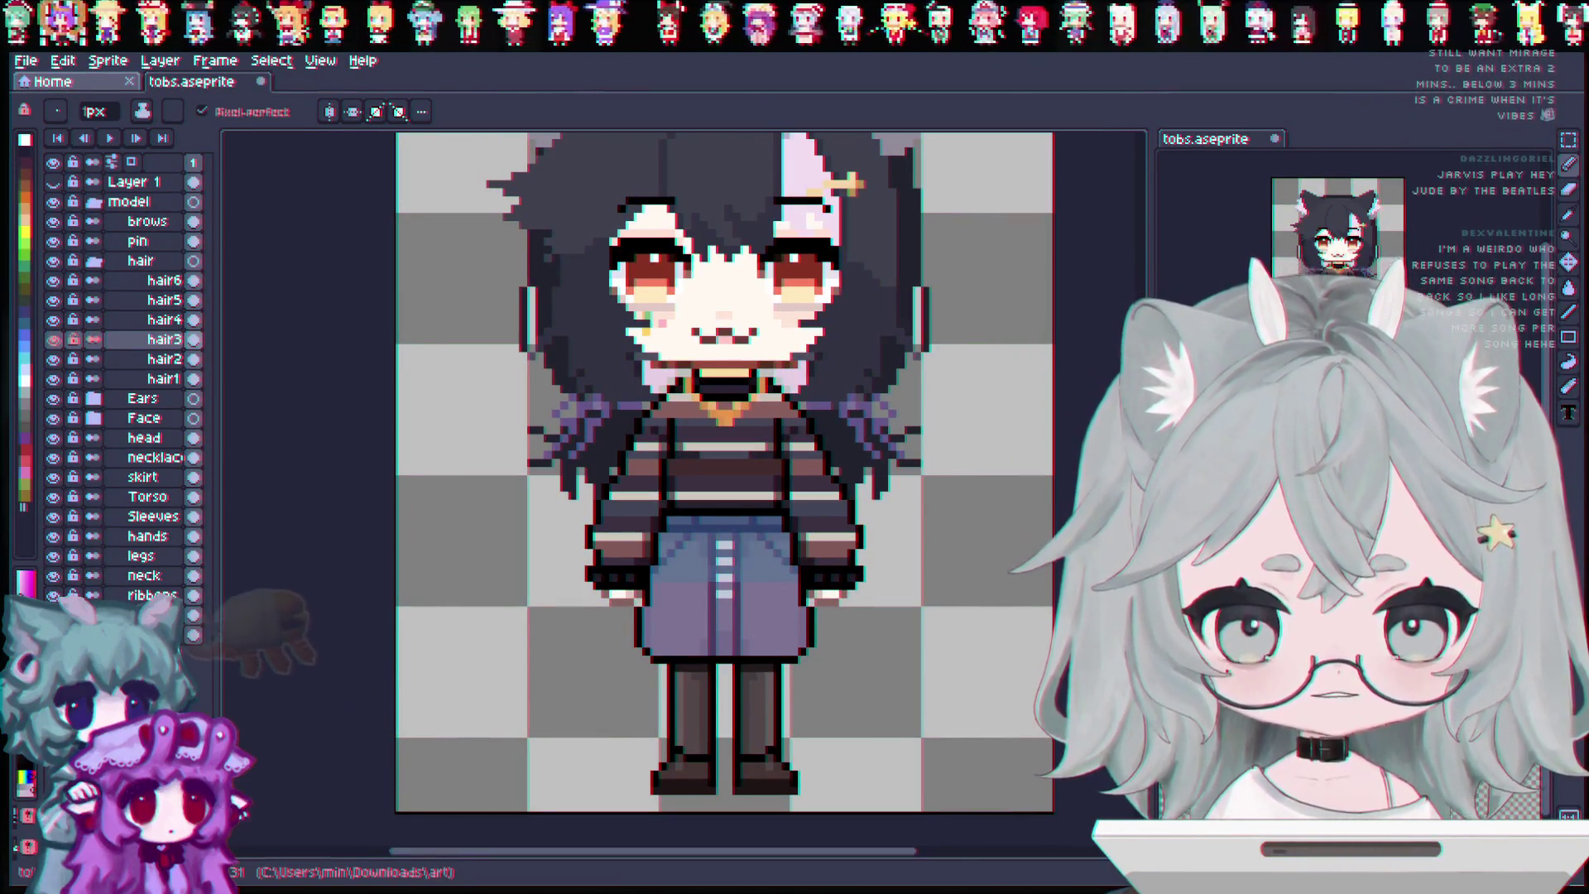
key("e")
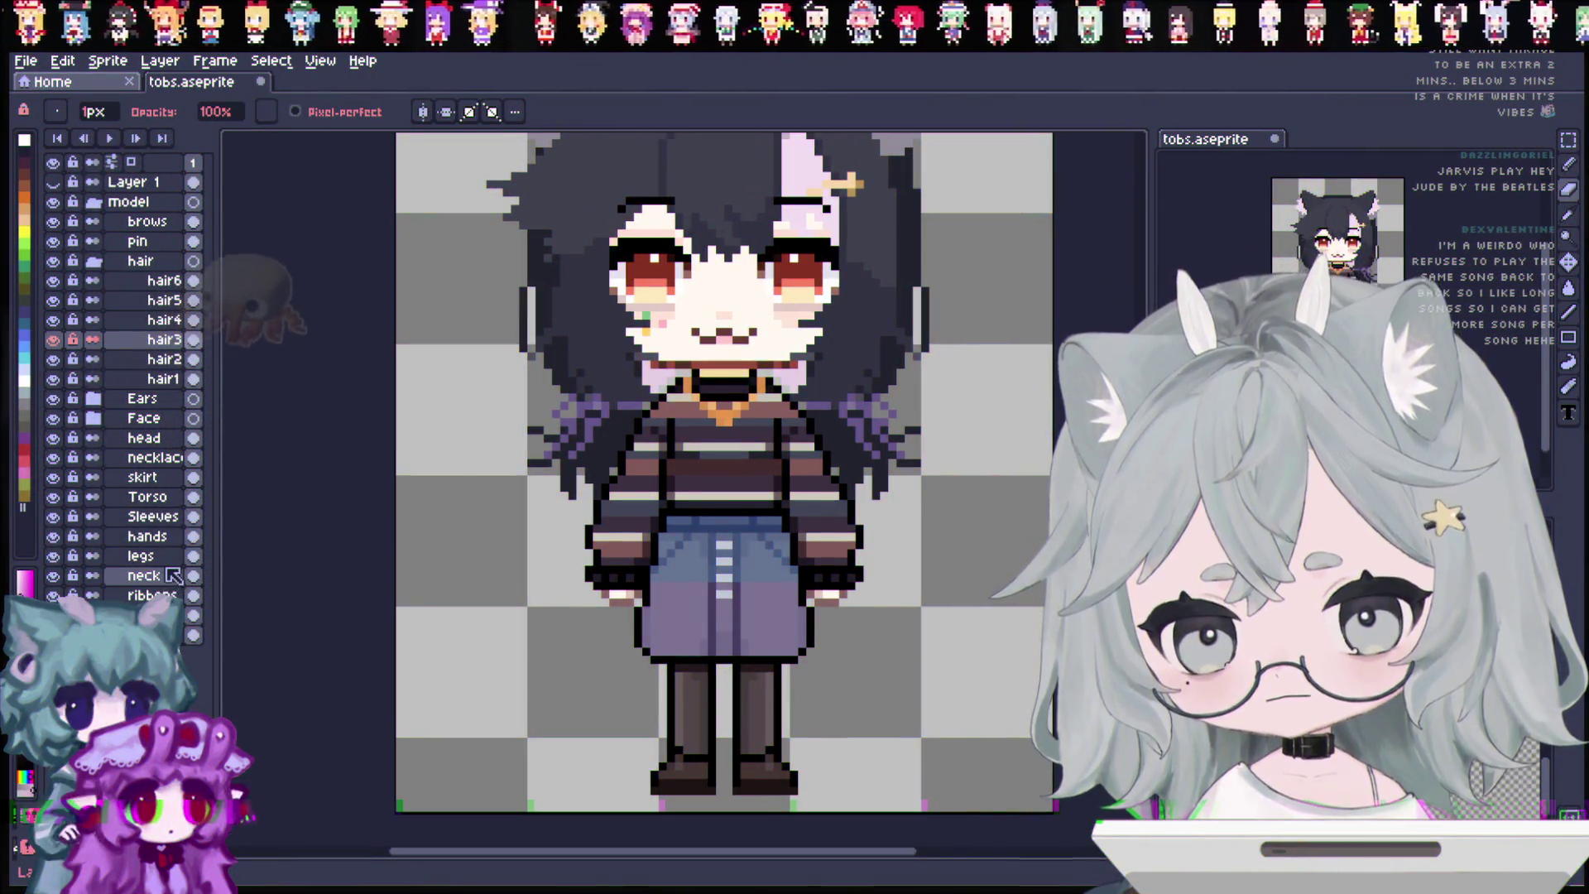
left_click(141, 556)
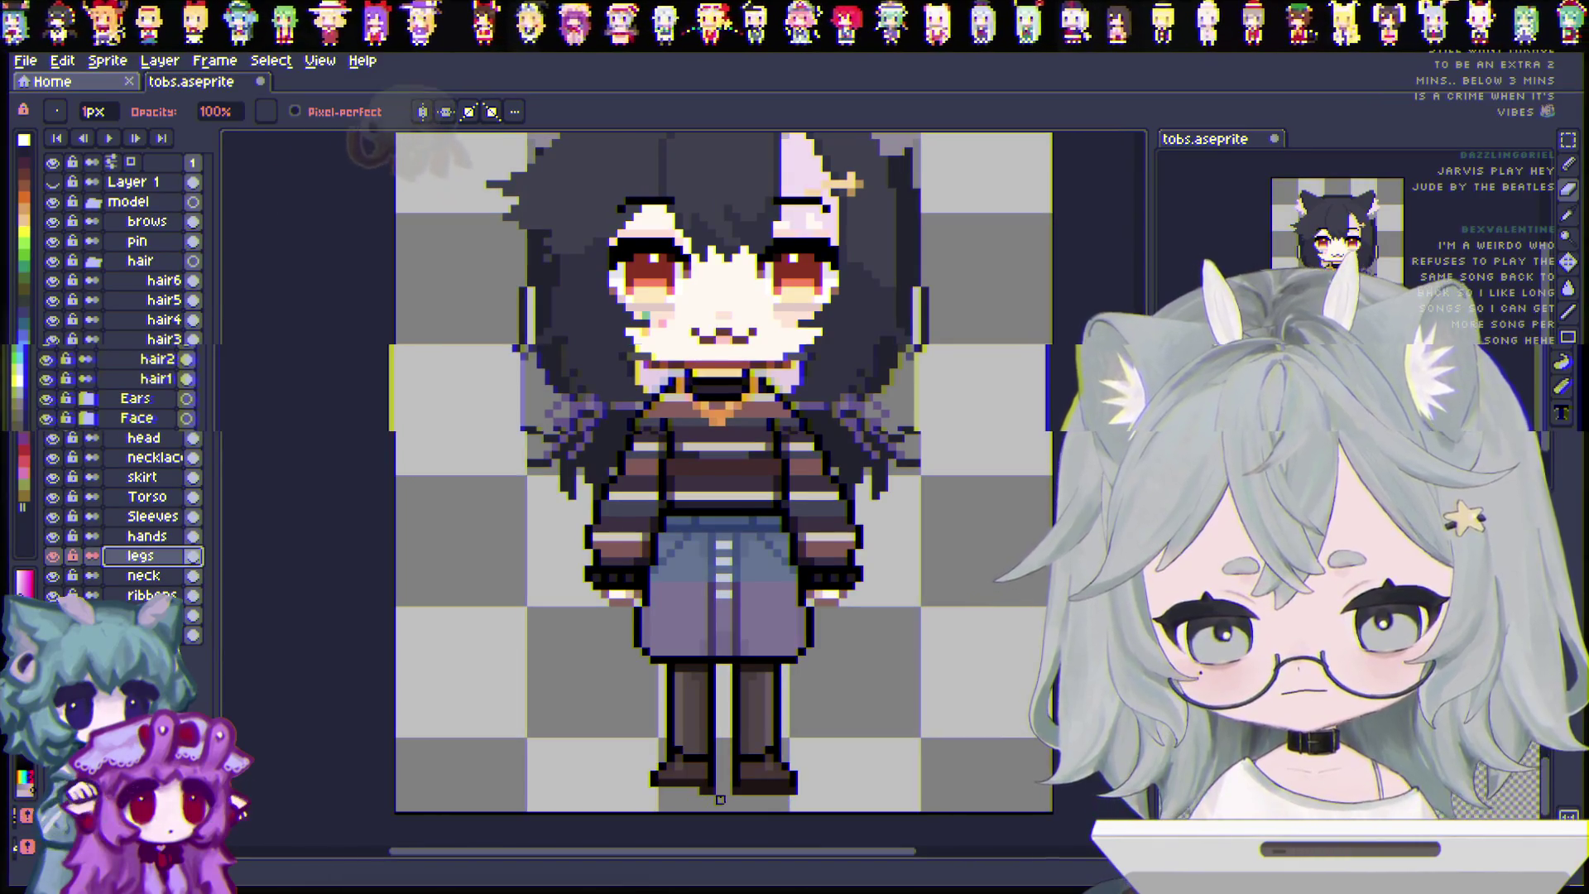
left_click_drag(653, 790, 811, 791)
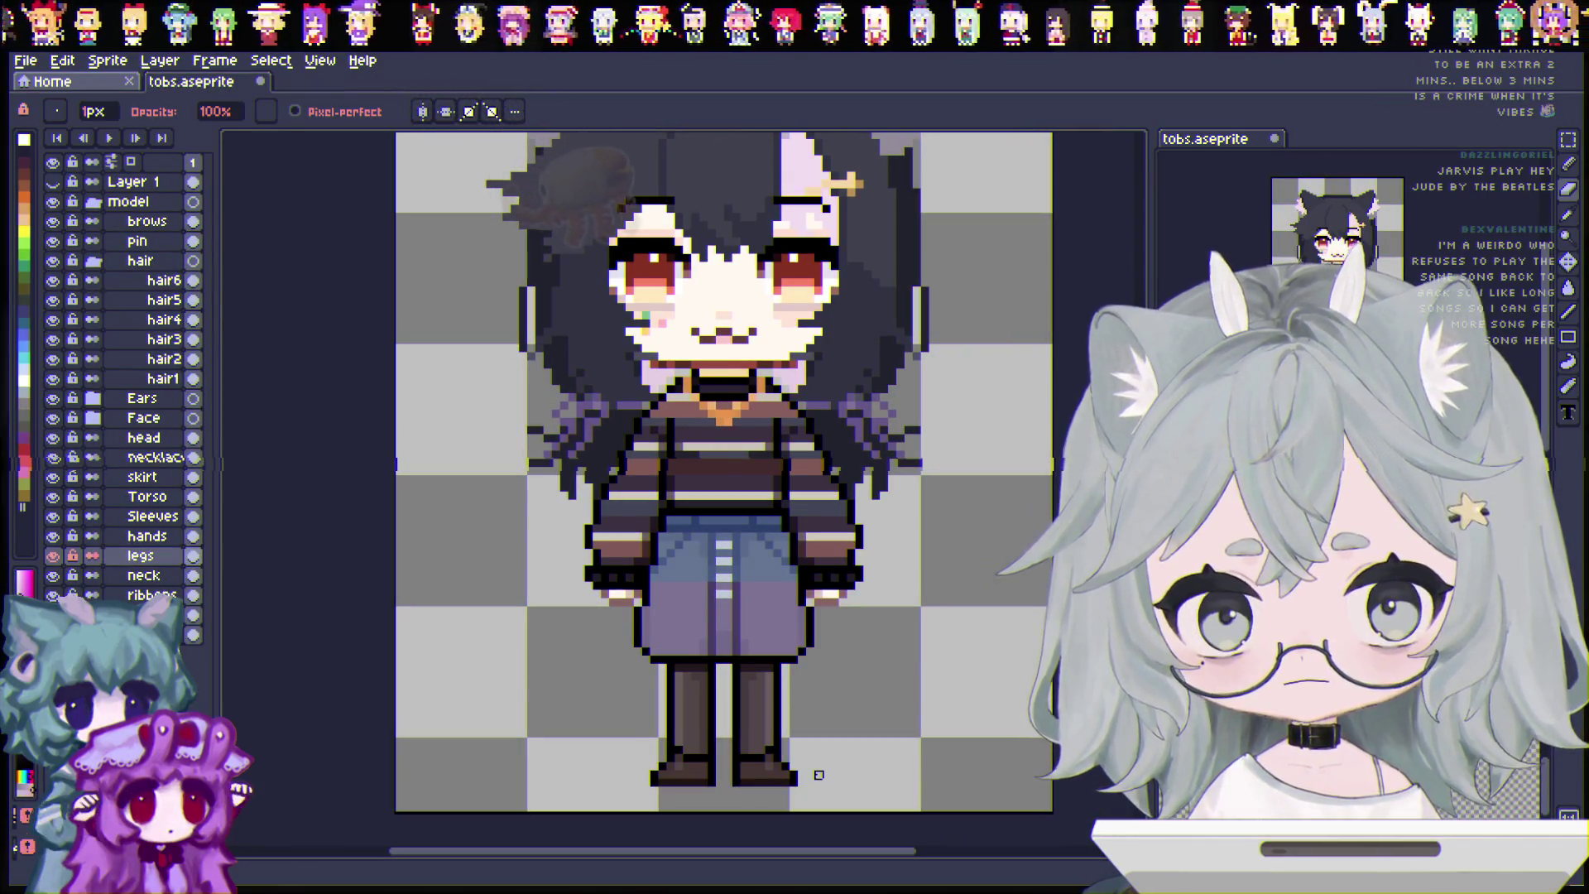
Nudge the legs layer down a pixel at a time and save tobs.aseprite.
key("v")
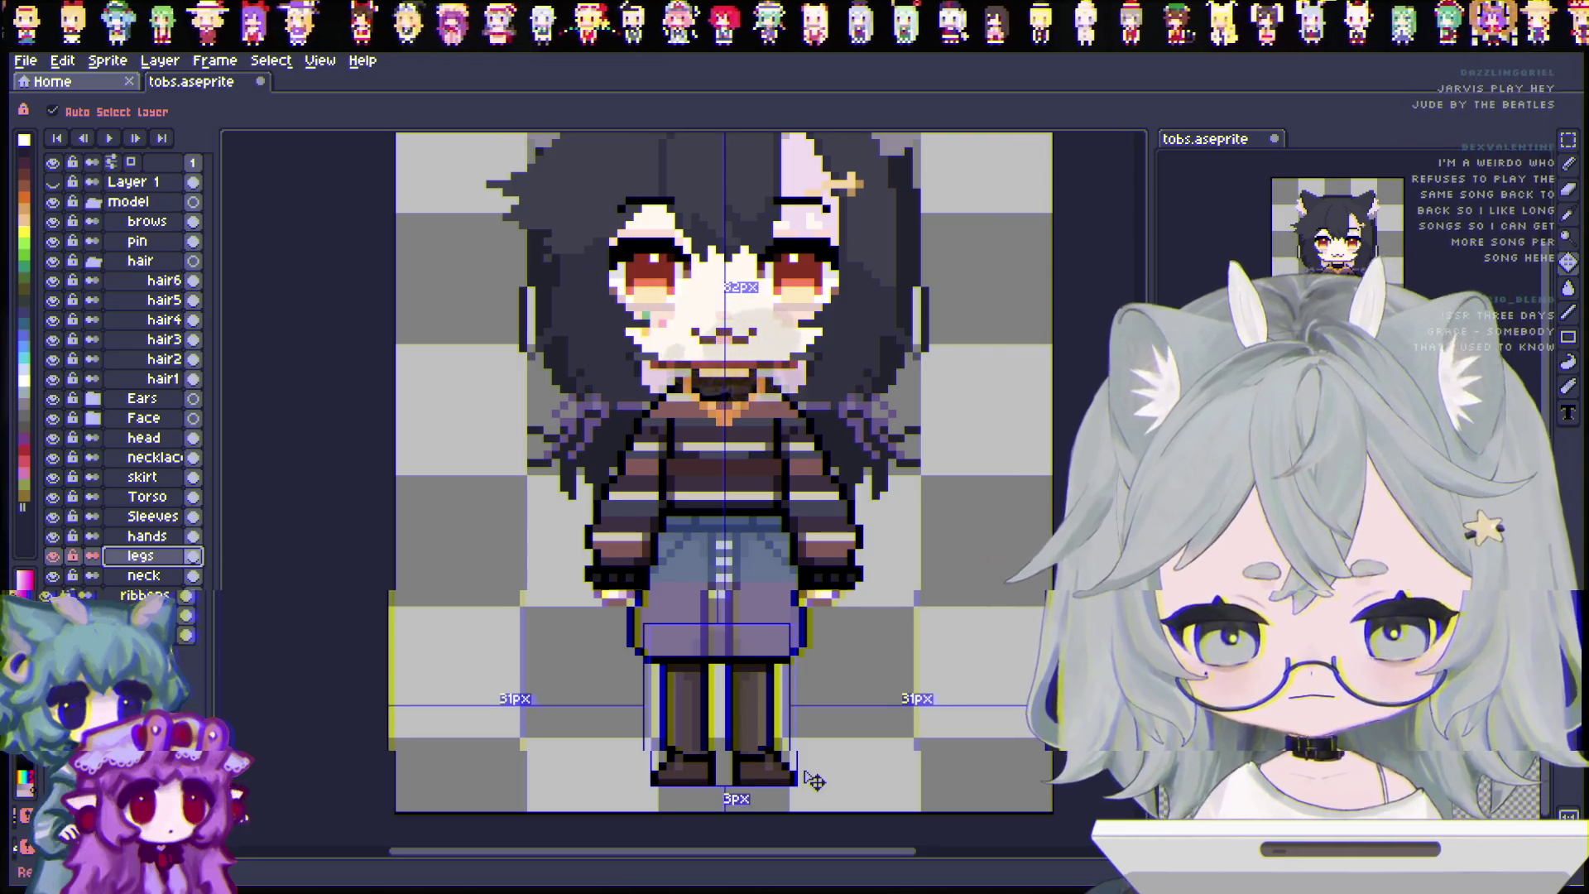
key("Down")
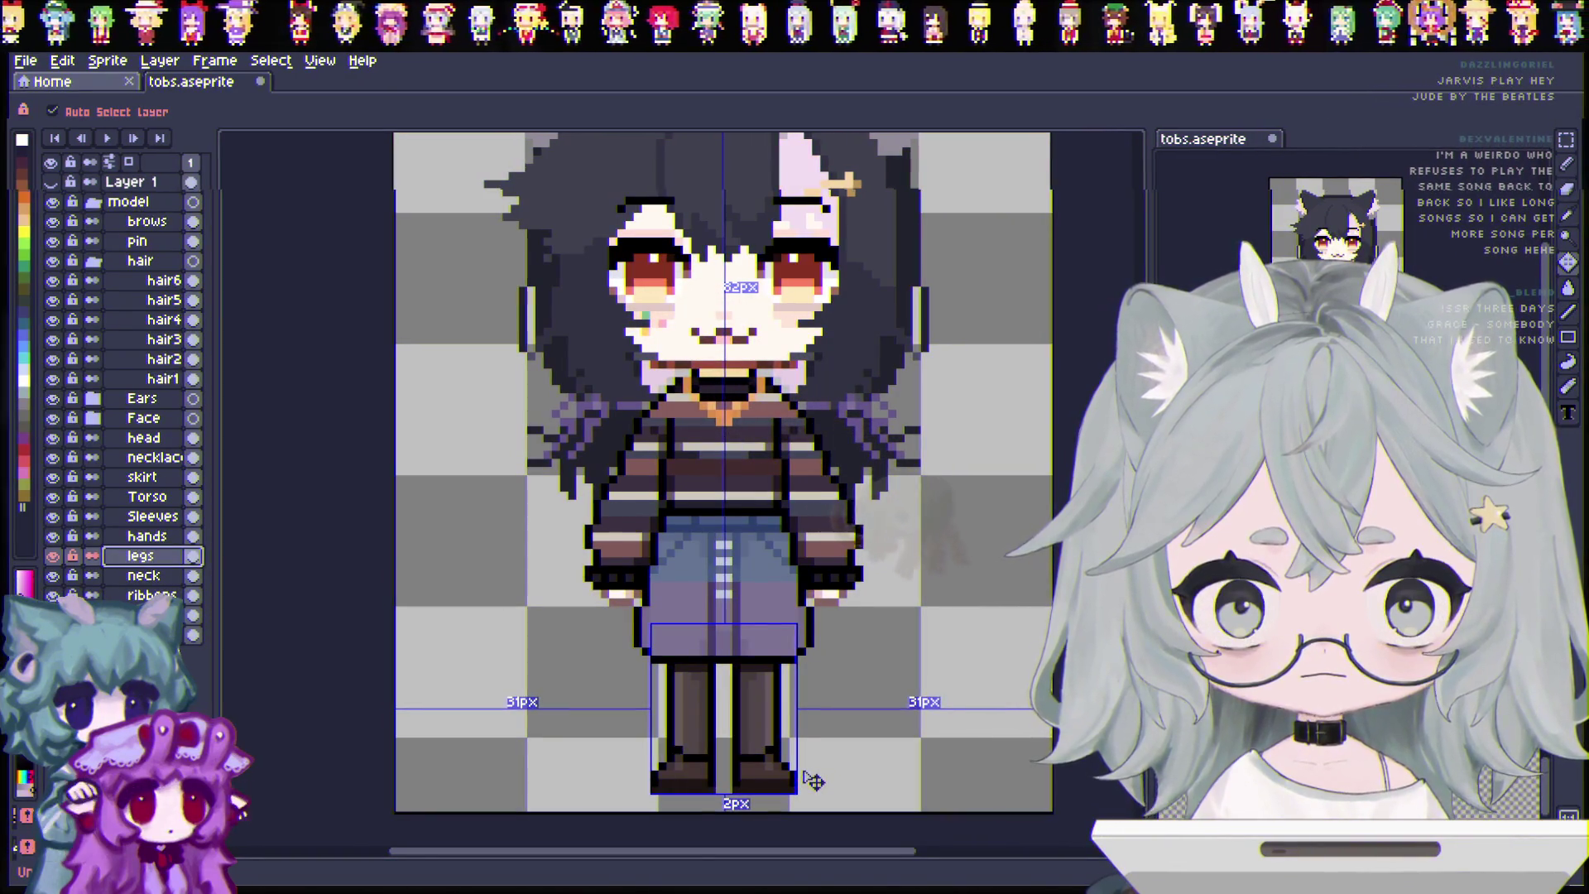
key("e")
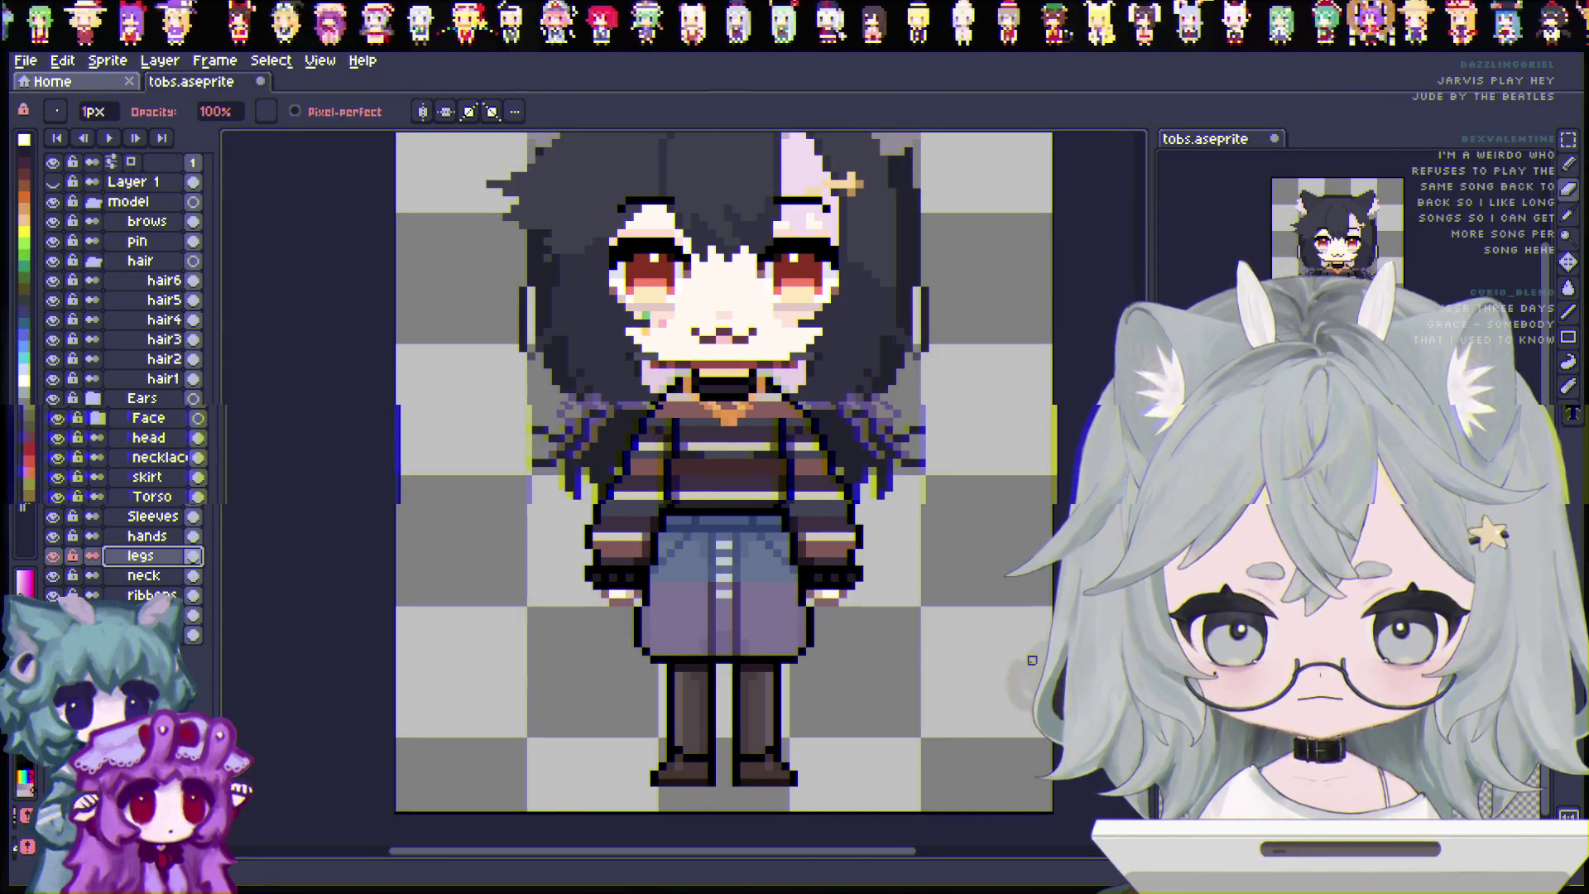
scroll(1031, 660, "down", 1)
key("v")
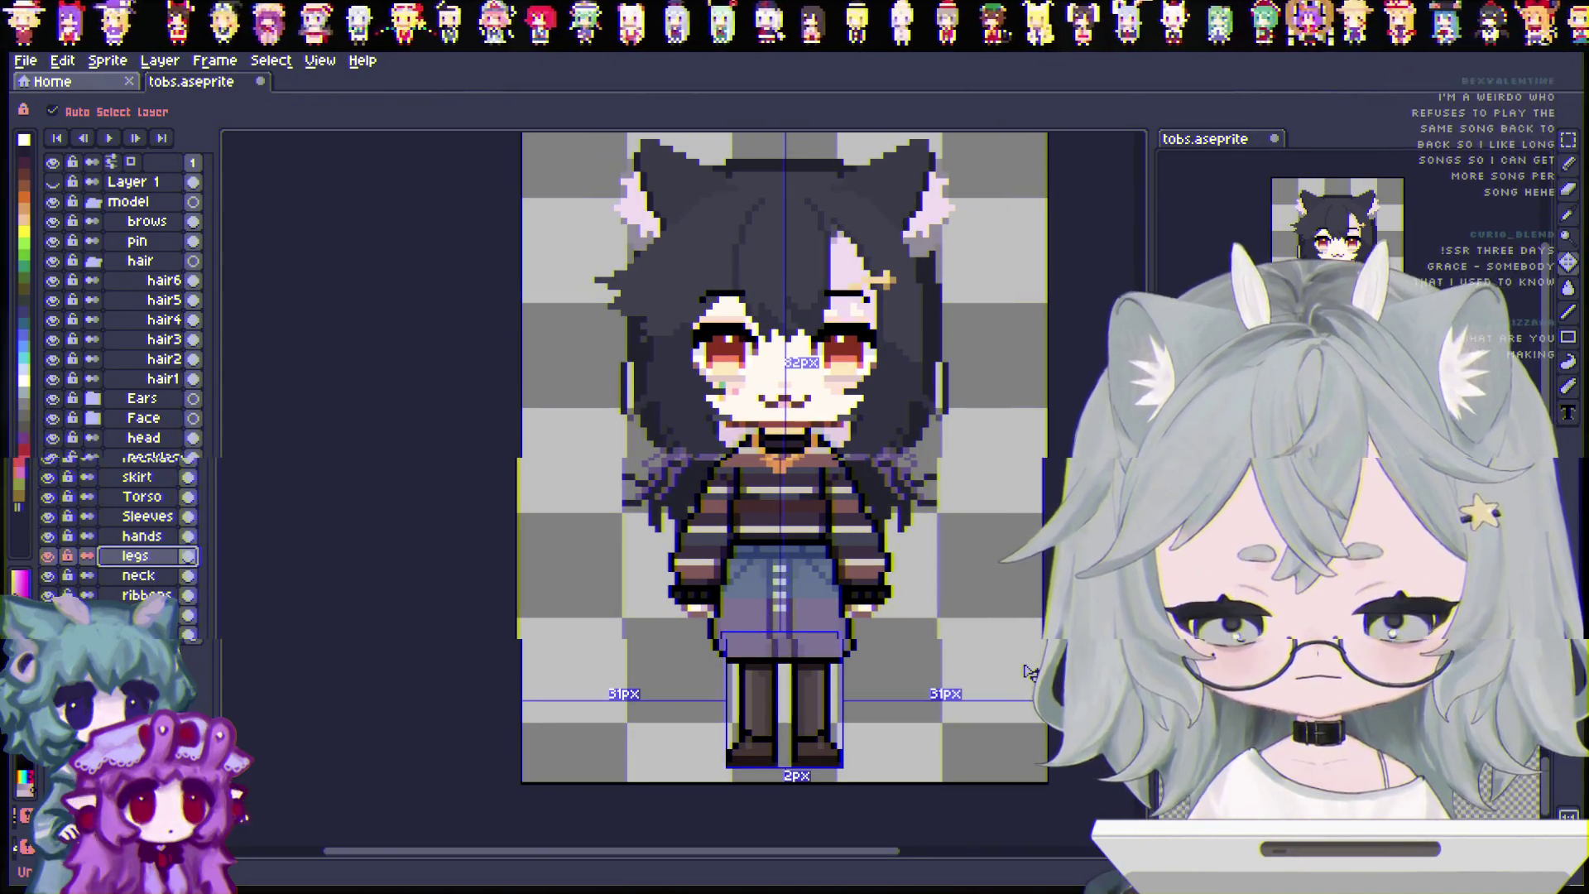
key("Down")
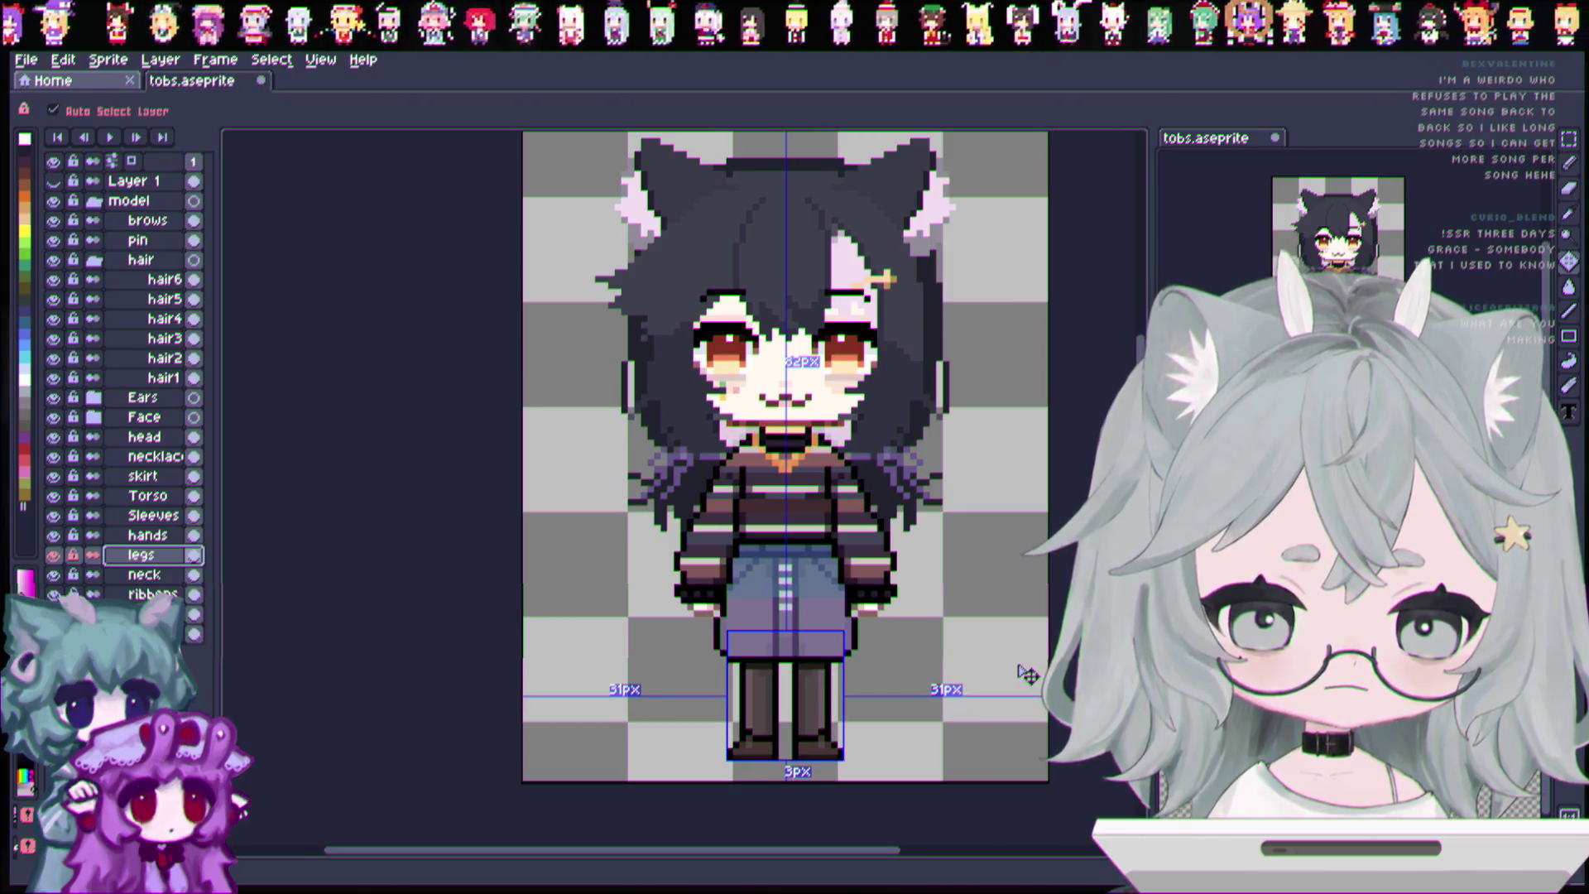
key("Down")
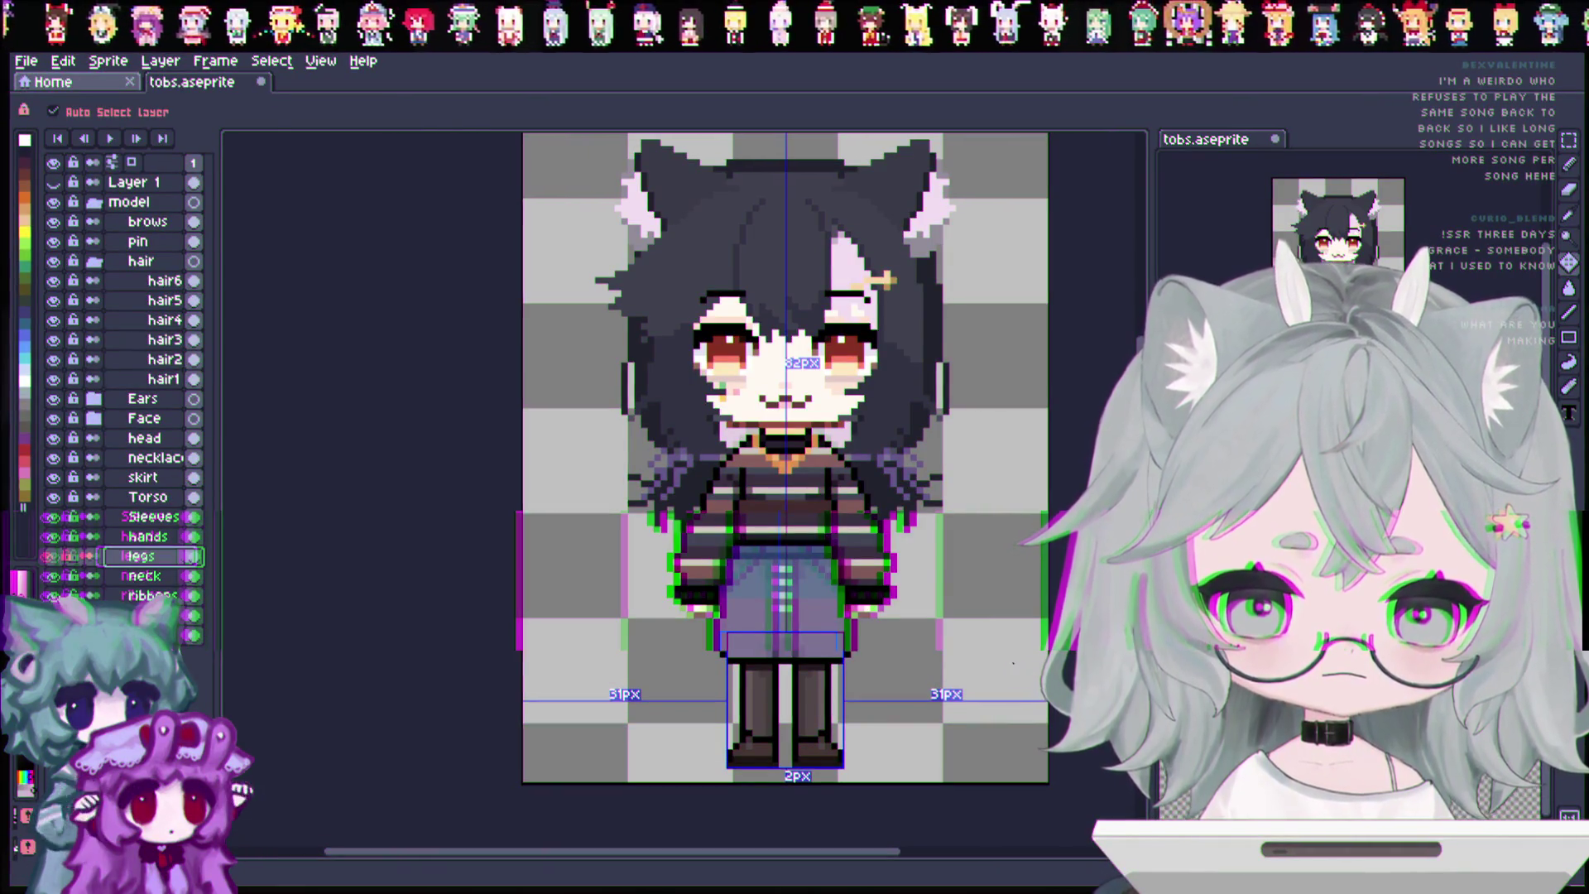
key("ctrl+s")
key("e")
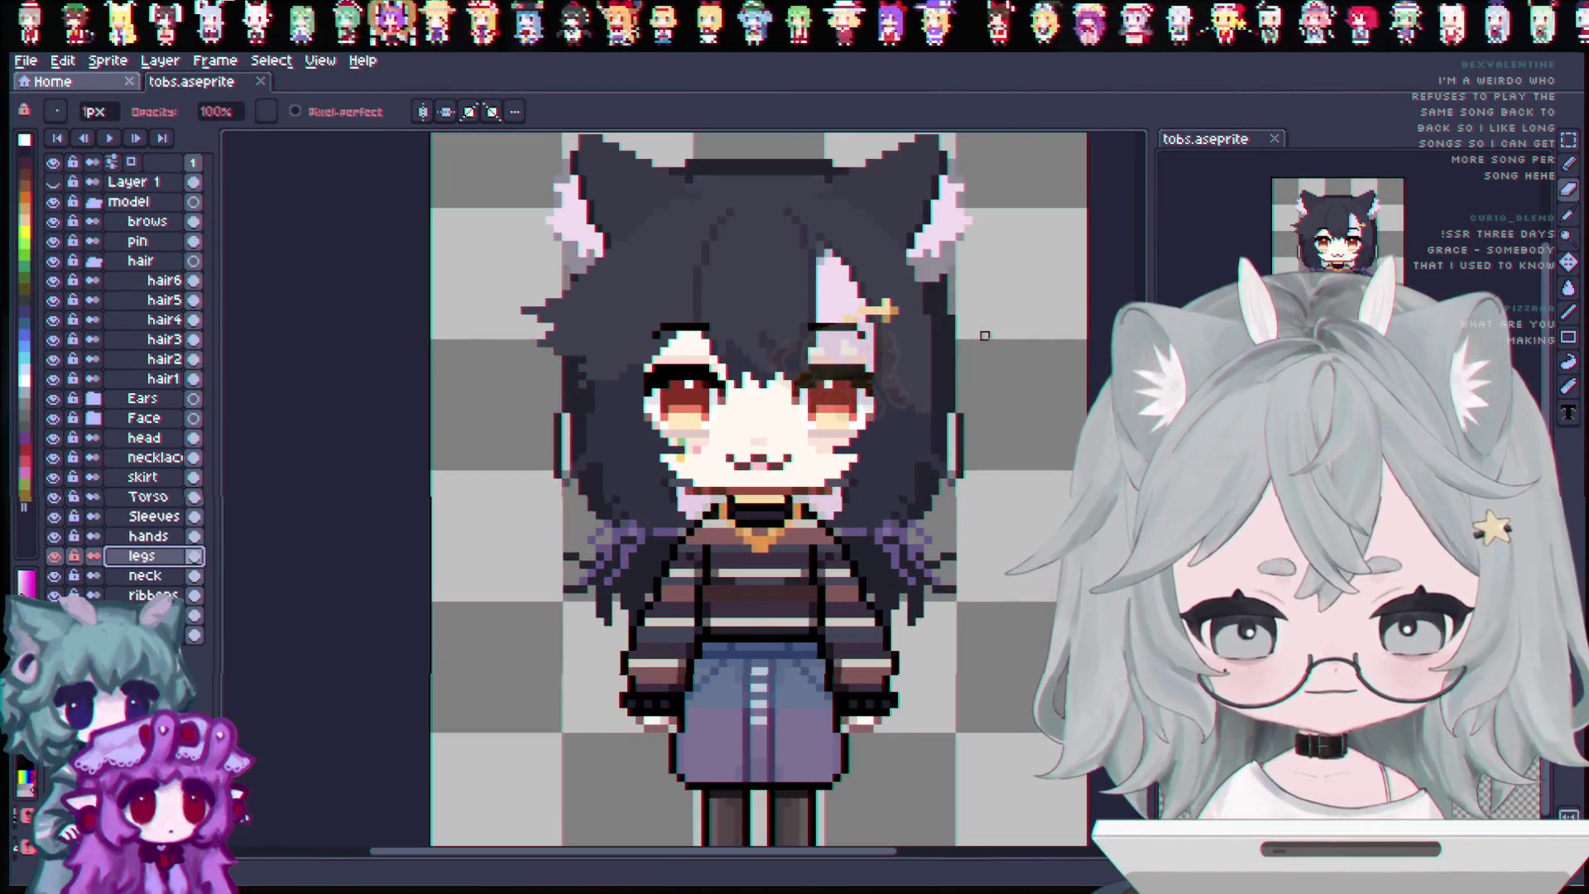
On the brows layer, marquee-select the eyebrow area across the head.
left_click_drag(949, 411, 1003, 416)
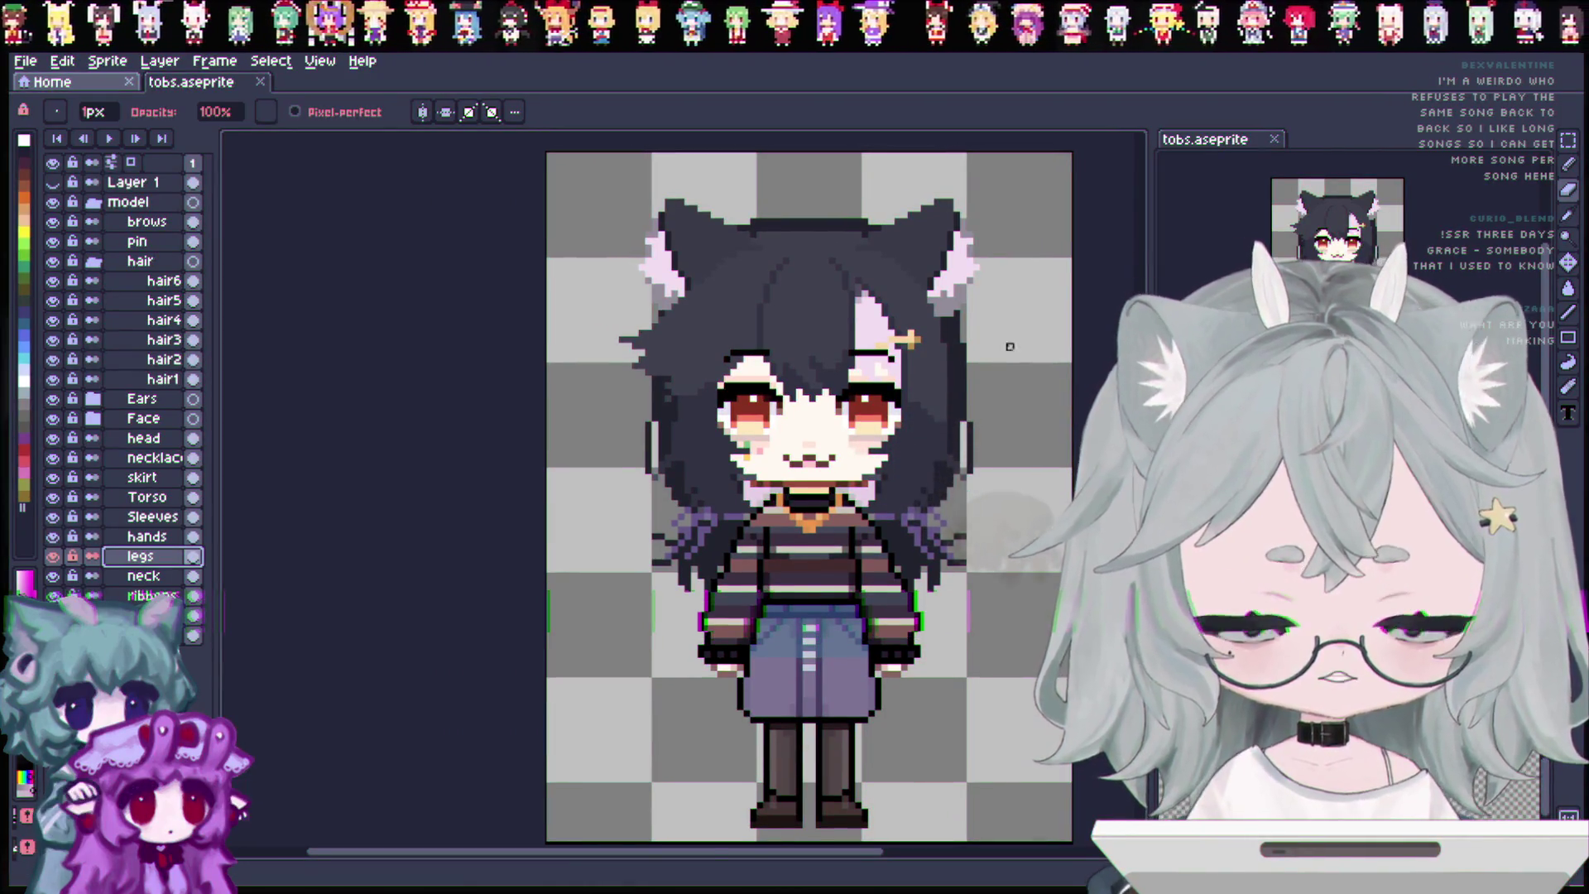
scroll(812, 336, "up", 1)
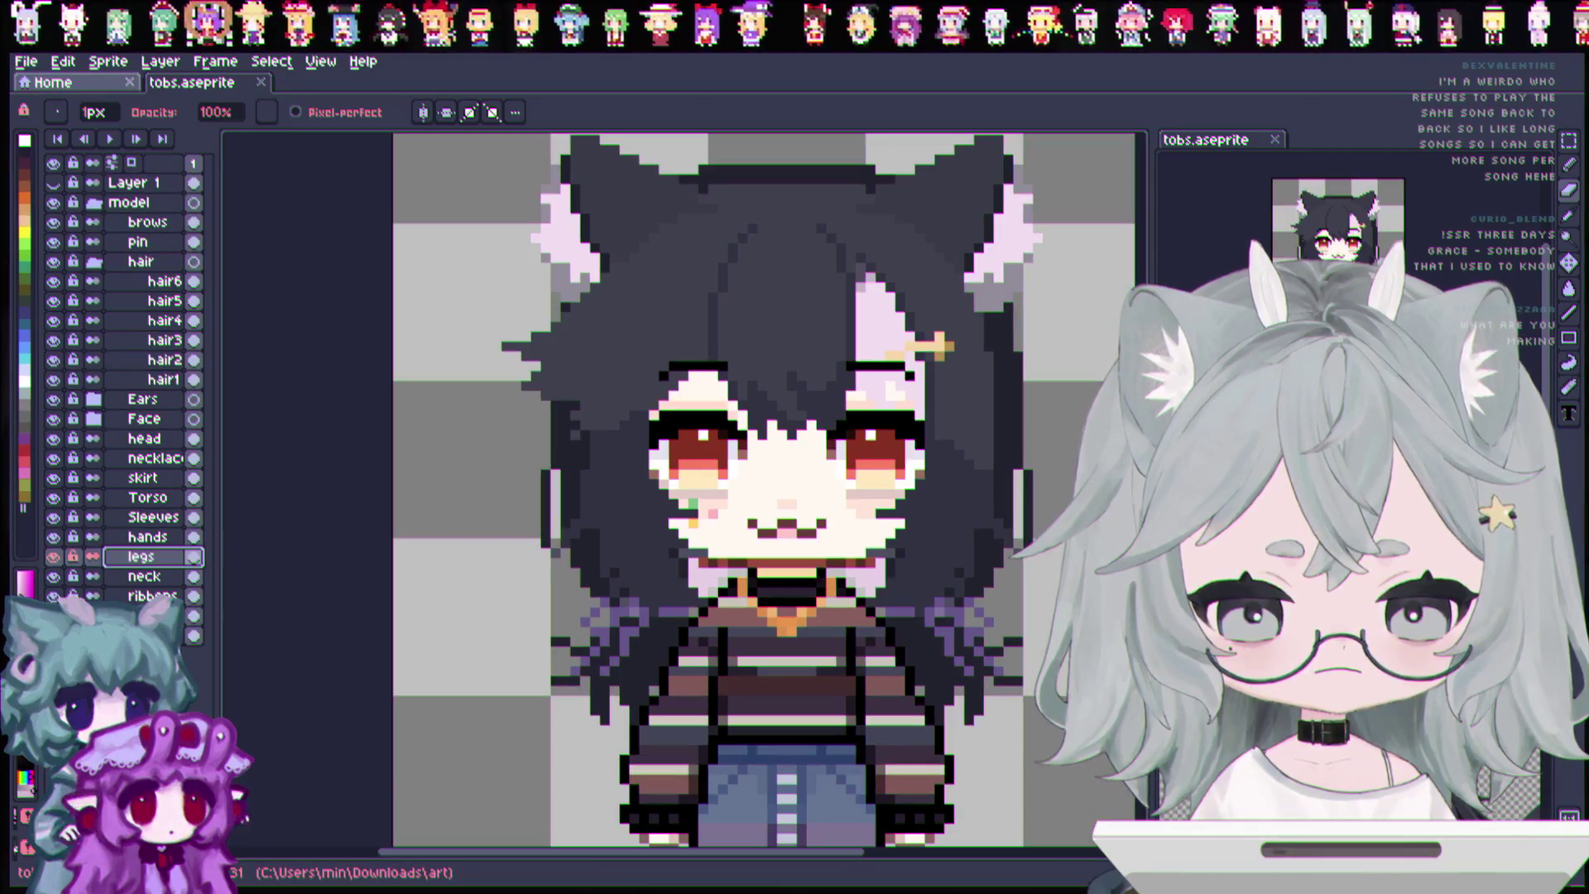
left_click(167, 224)
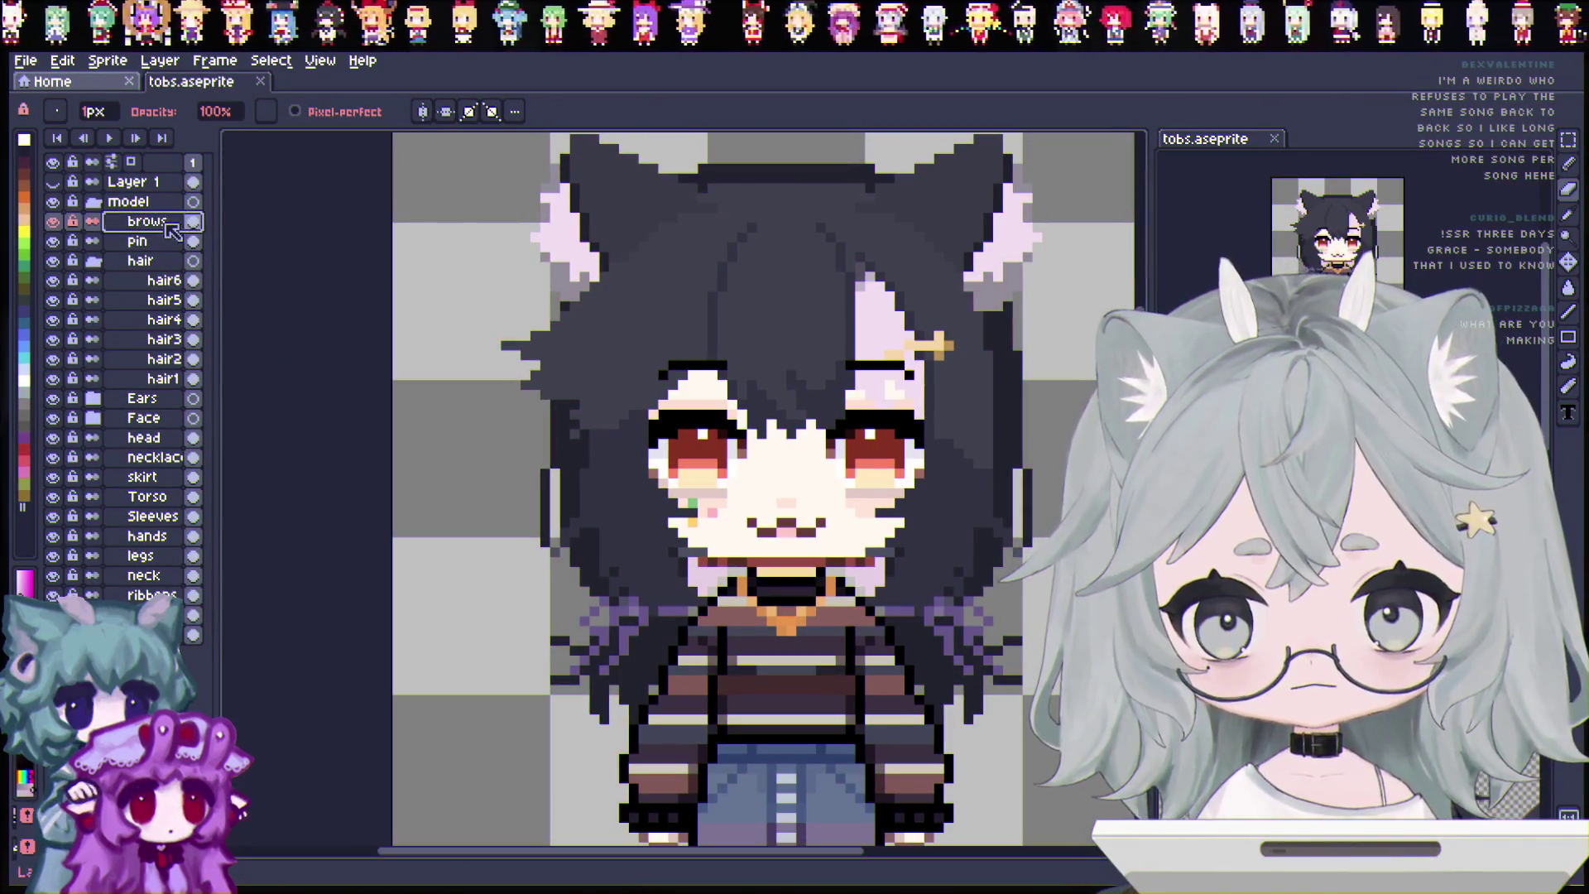
left_click(1568, 139)
left_click_drag(566, 227, 1026, 423)
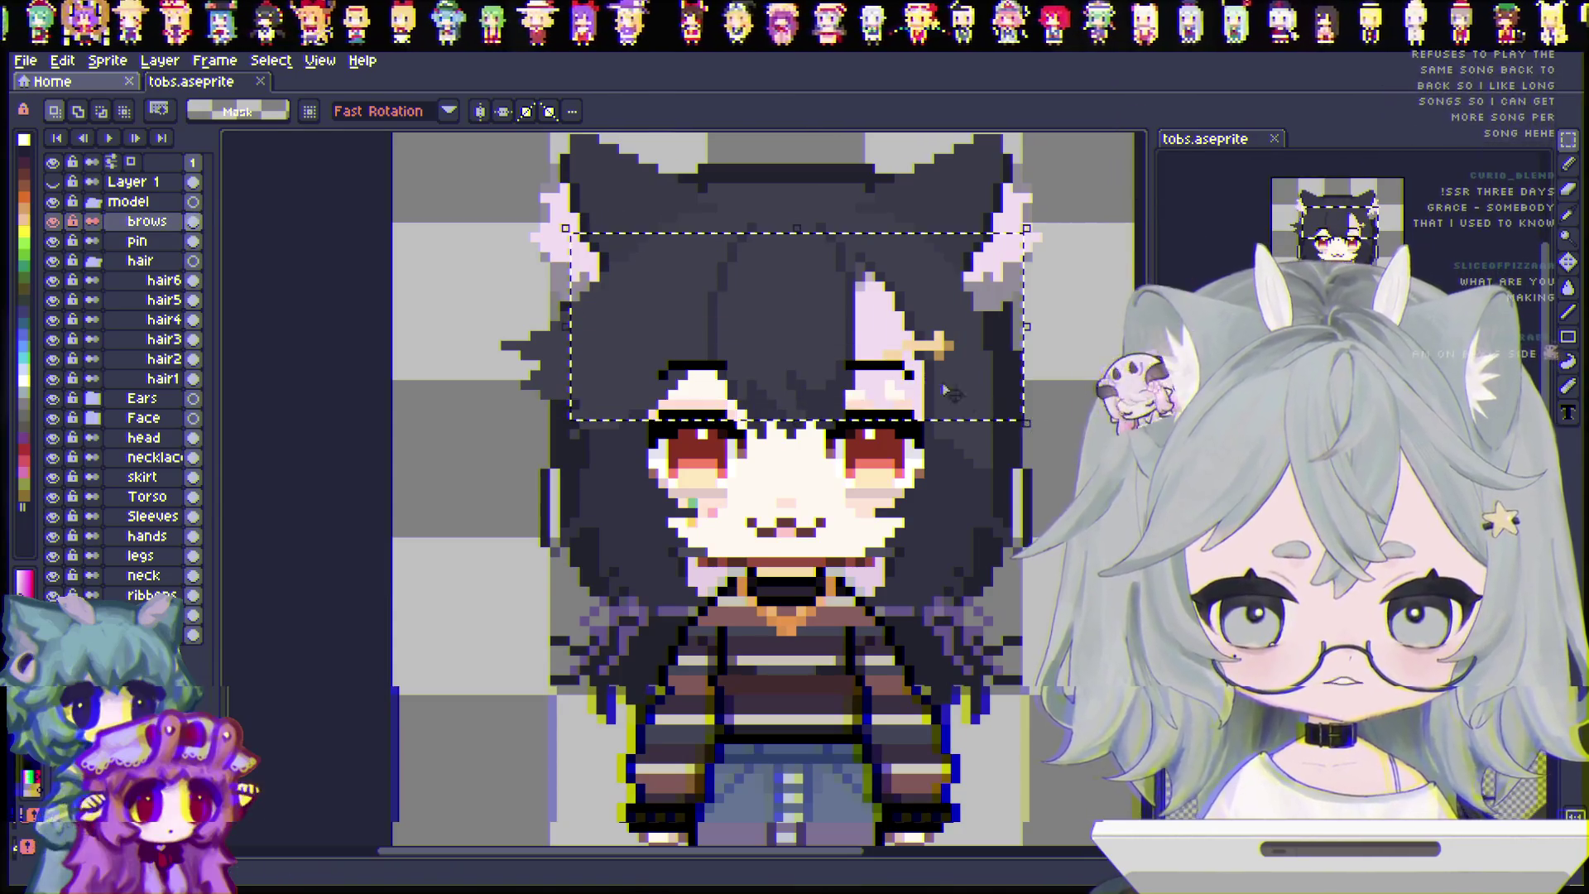
Nudge the selected eyebrows down, undoing to compare, and settle them one pixel lower.
key("Down")
key("Return")
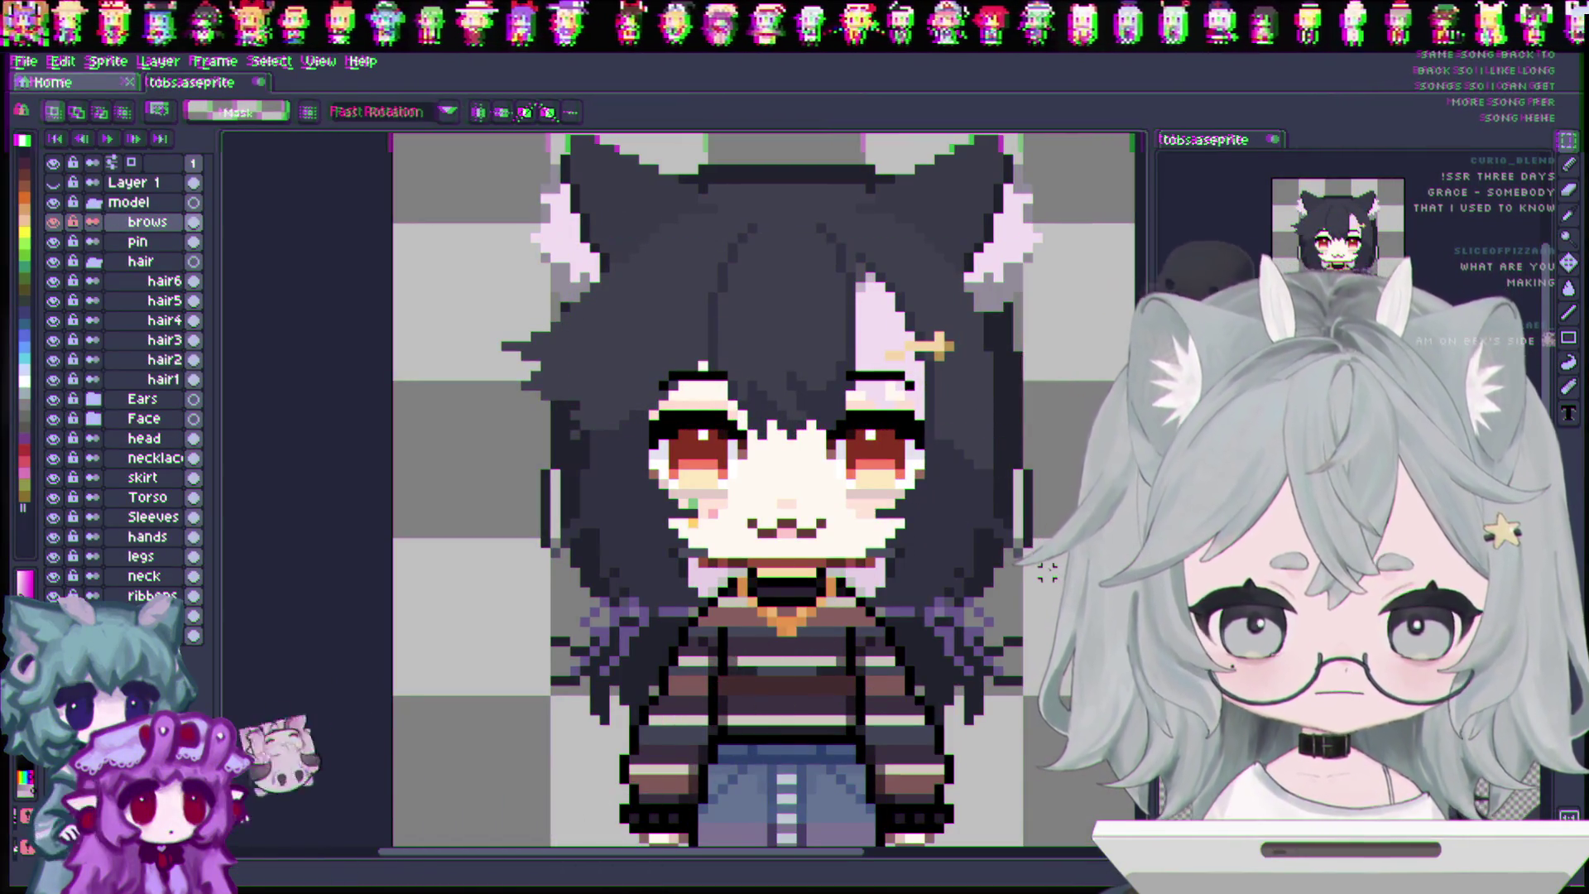
key("ctrl+z")
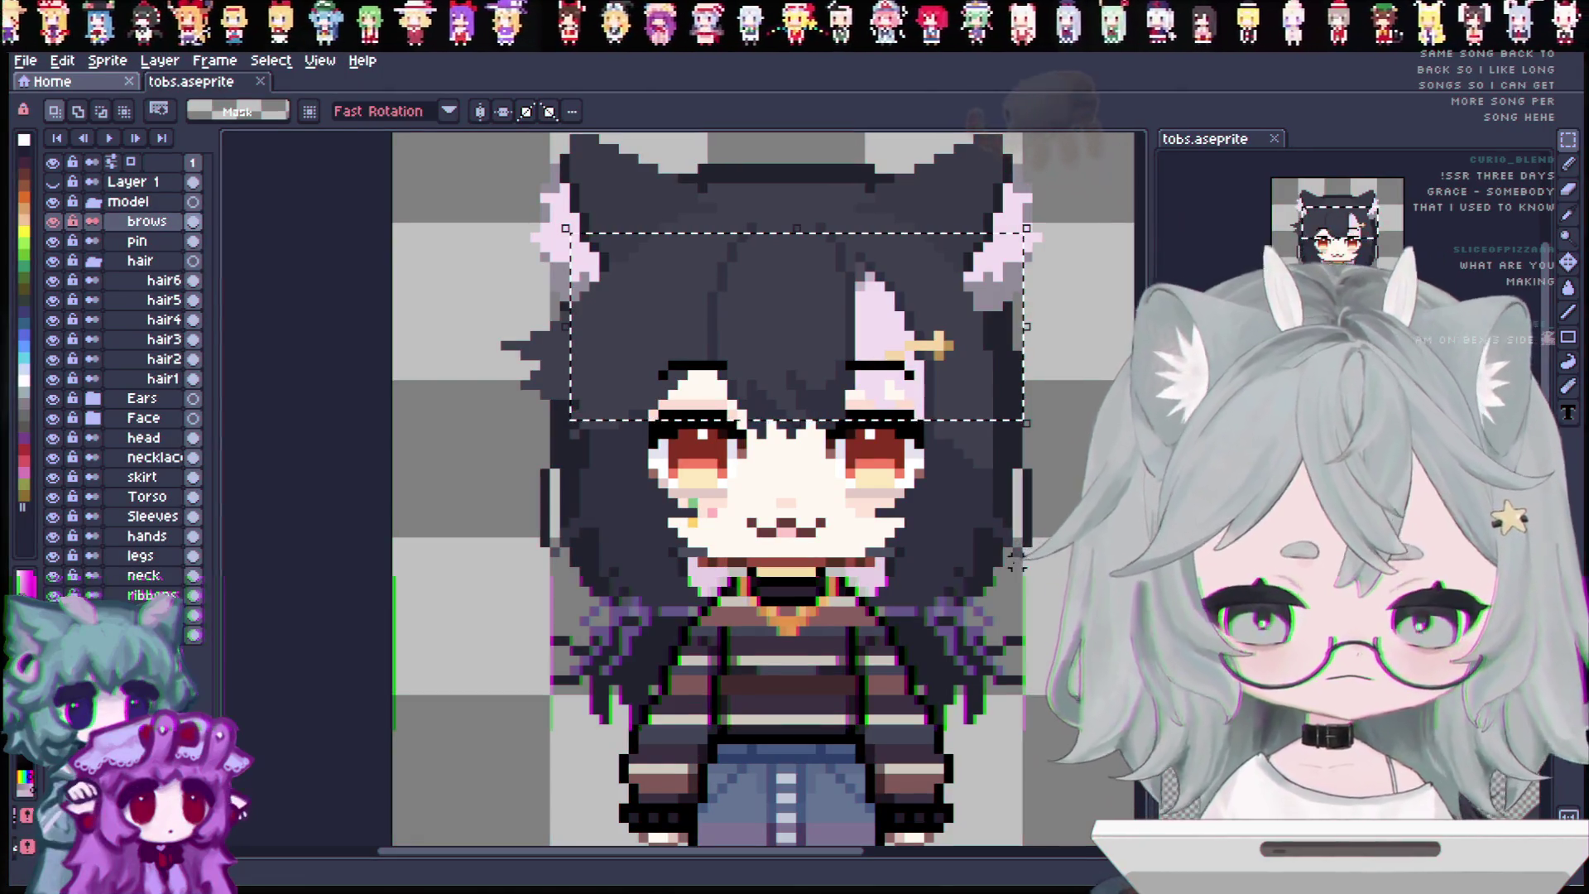
key("Down")
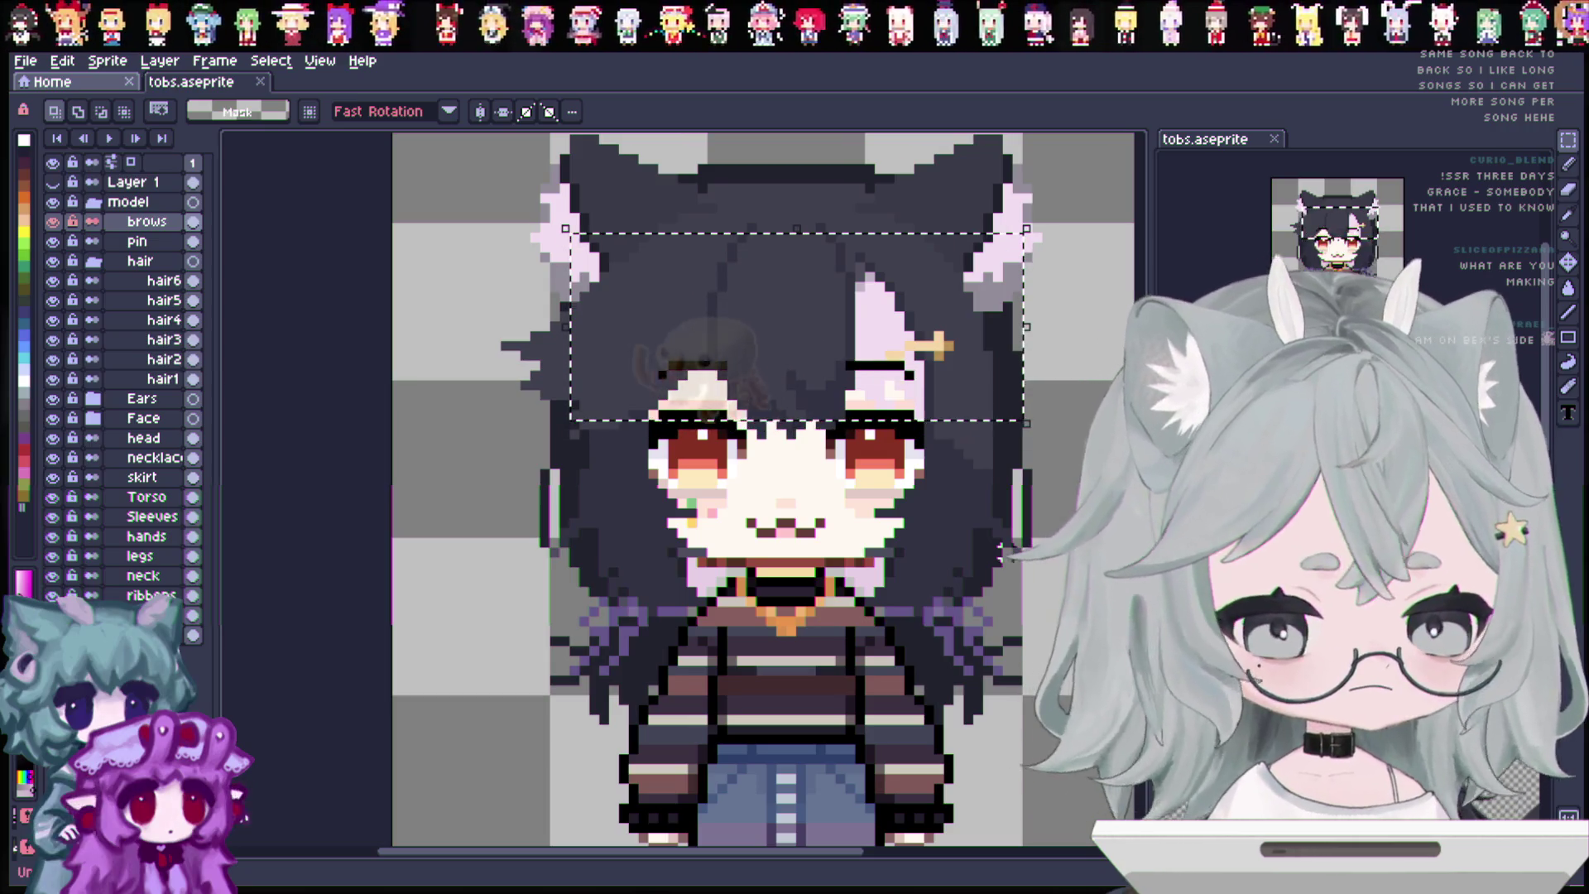
key("ctrl+z")
key("Down")
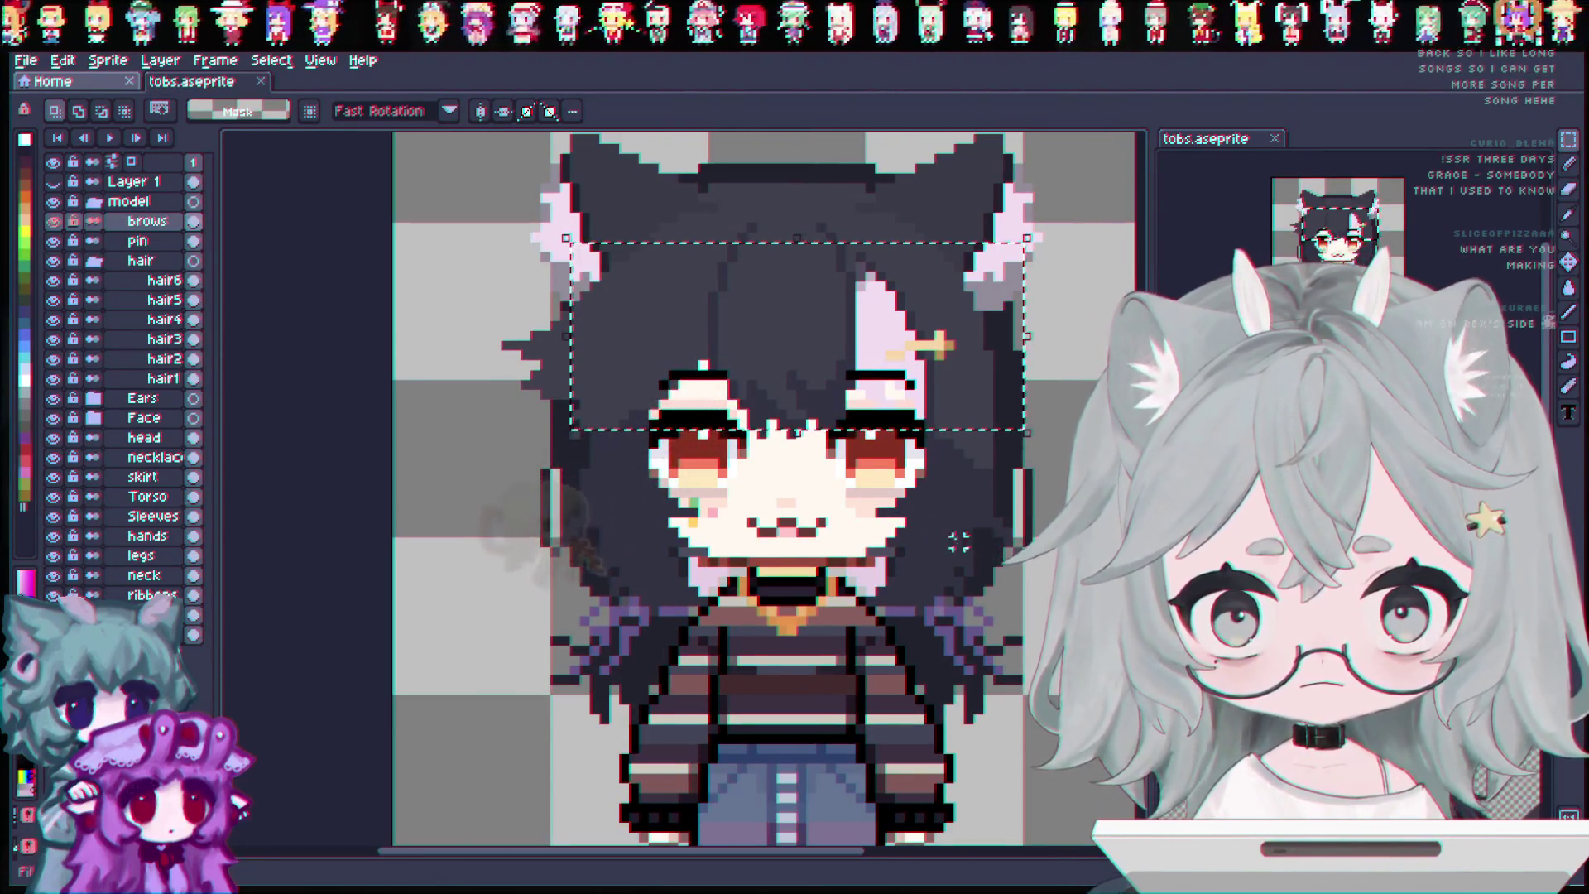
scroll(938, 532, "down", 1)
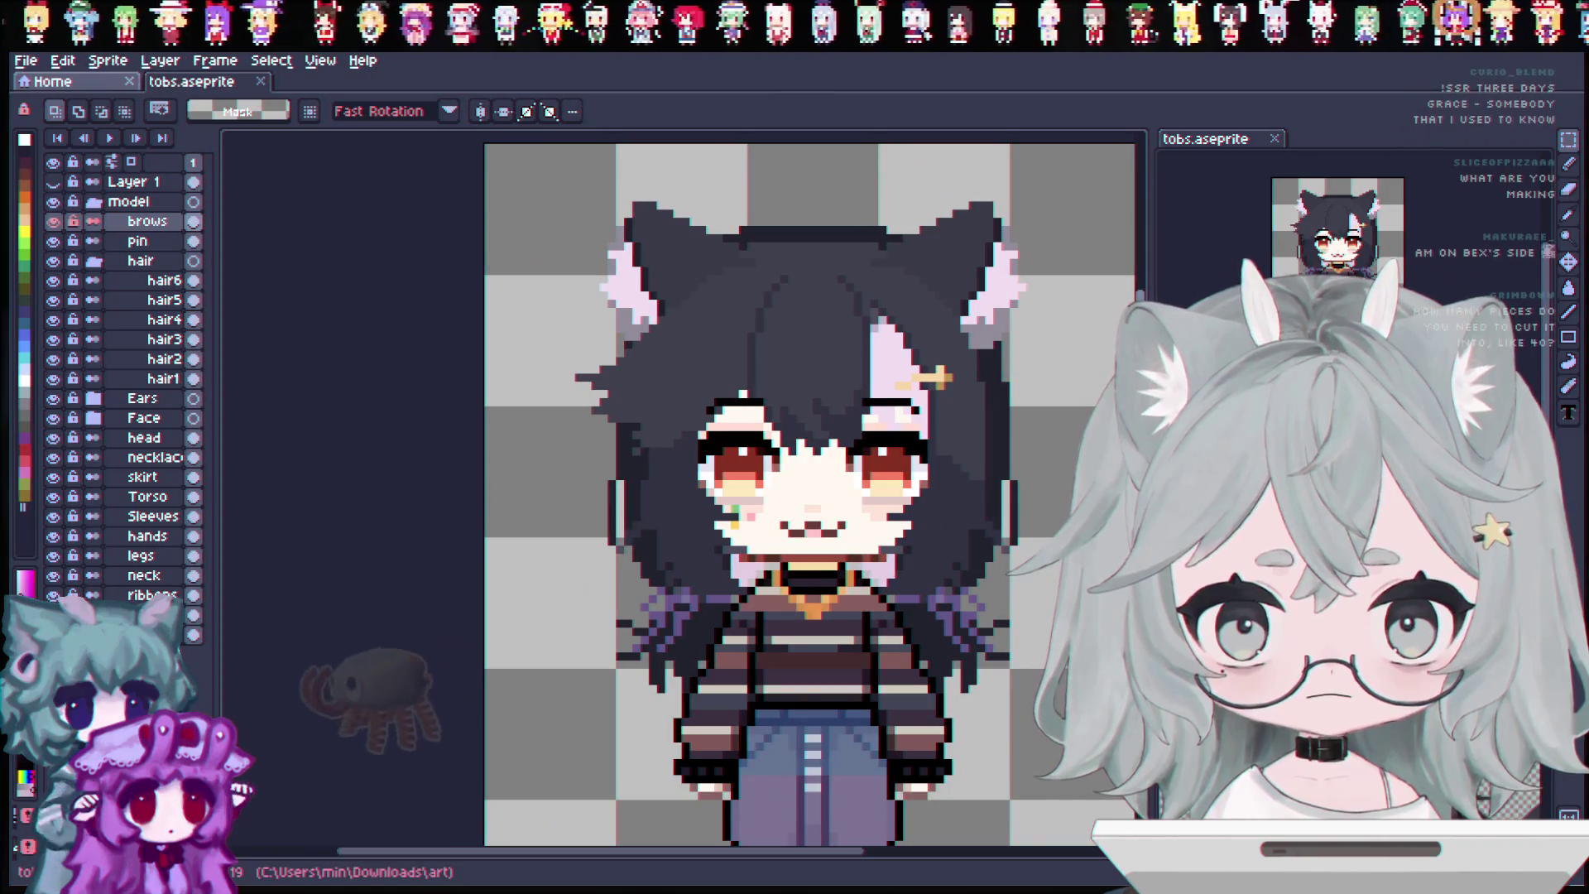
left_click_drag(844, 852, 902, 837)
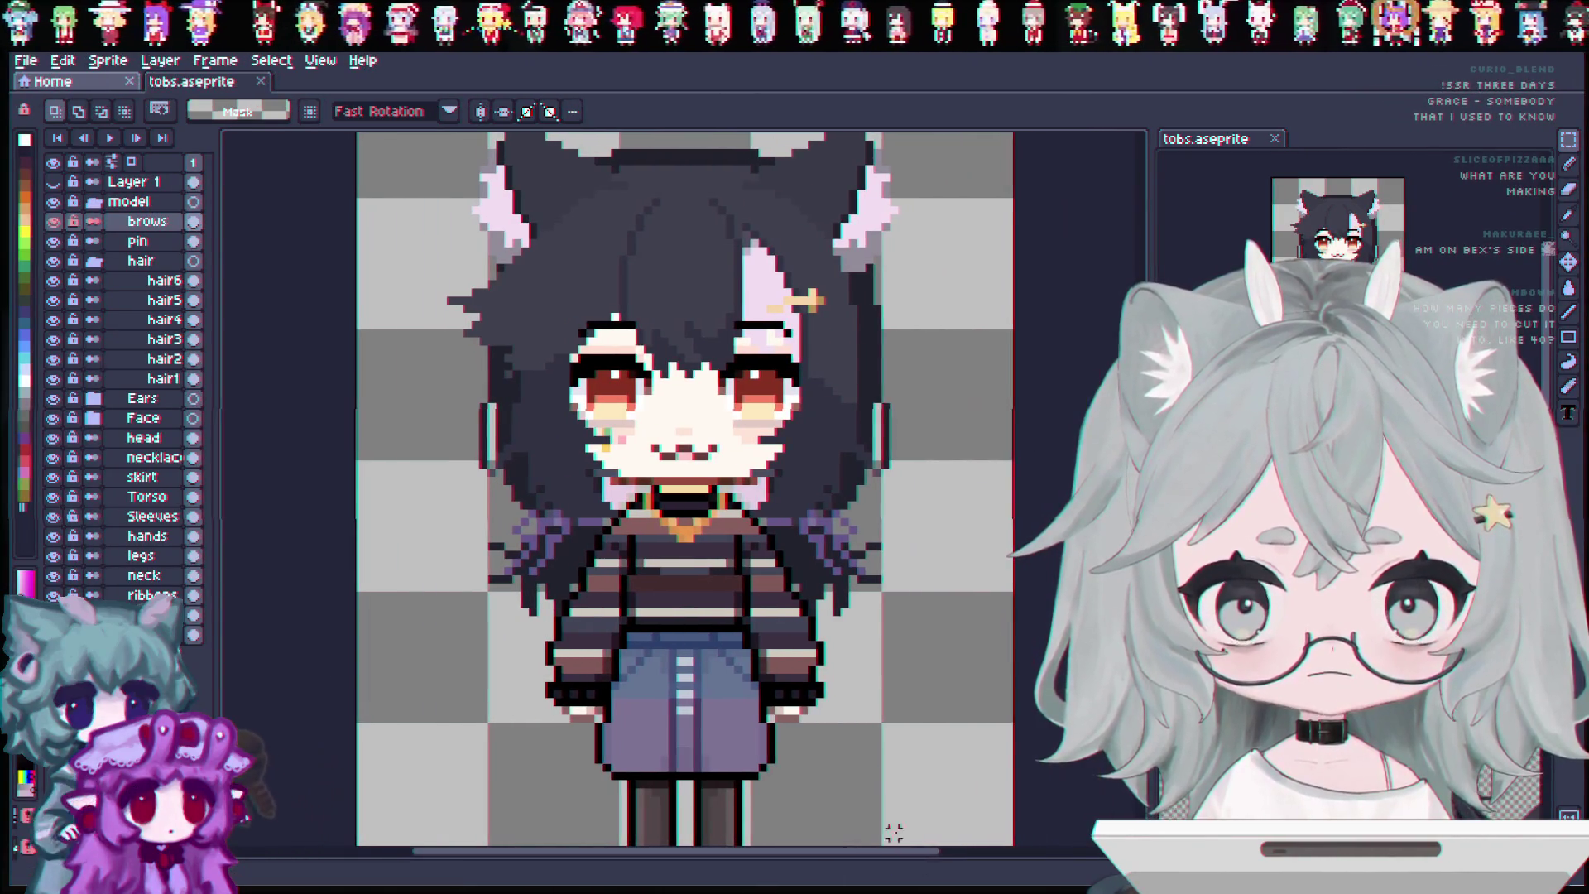
scroll(861, 702, "down", 1)
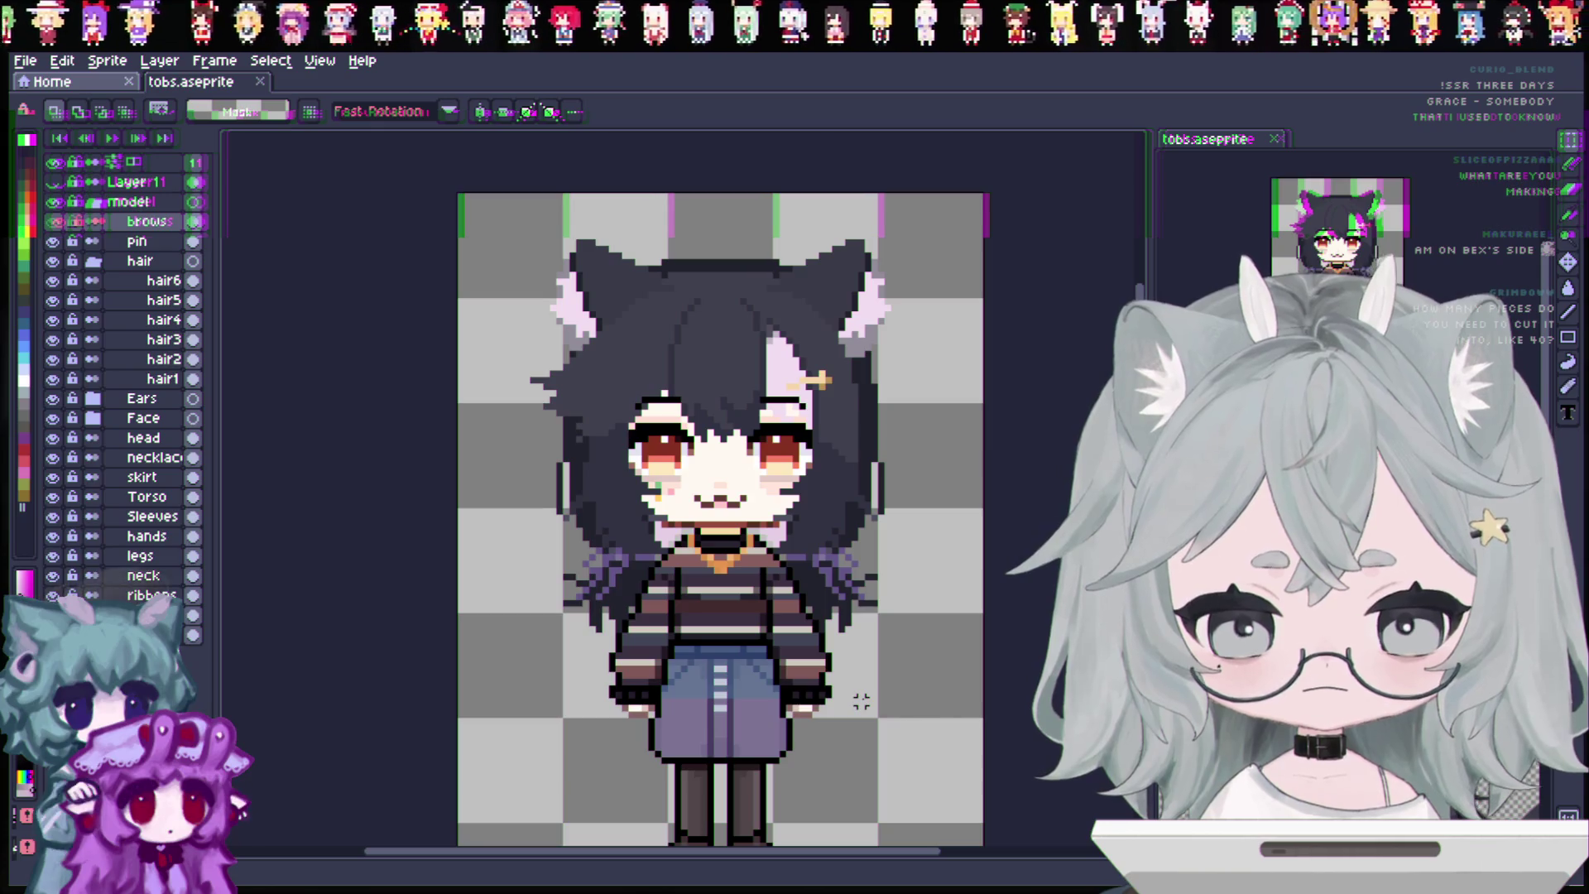
scroll(654, 517, "up", 1)
scroll(652, 520, "up", 1)
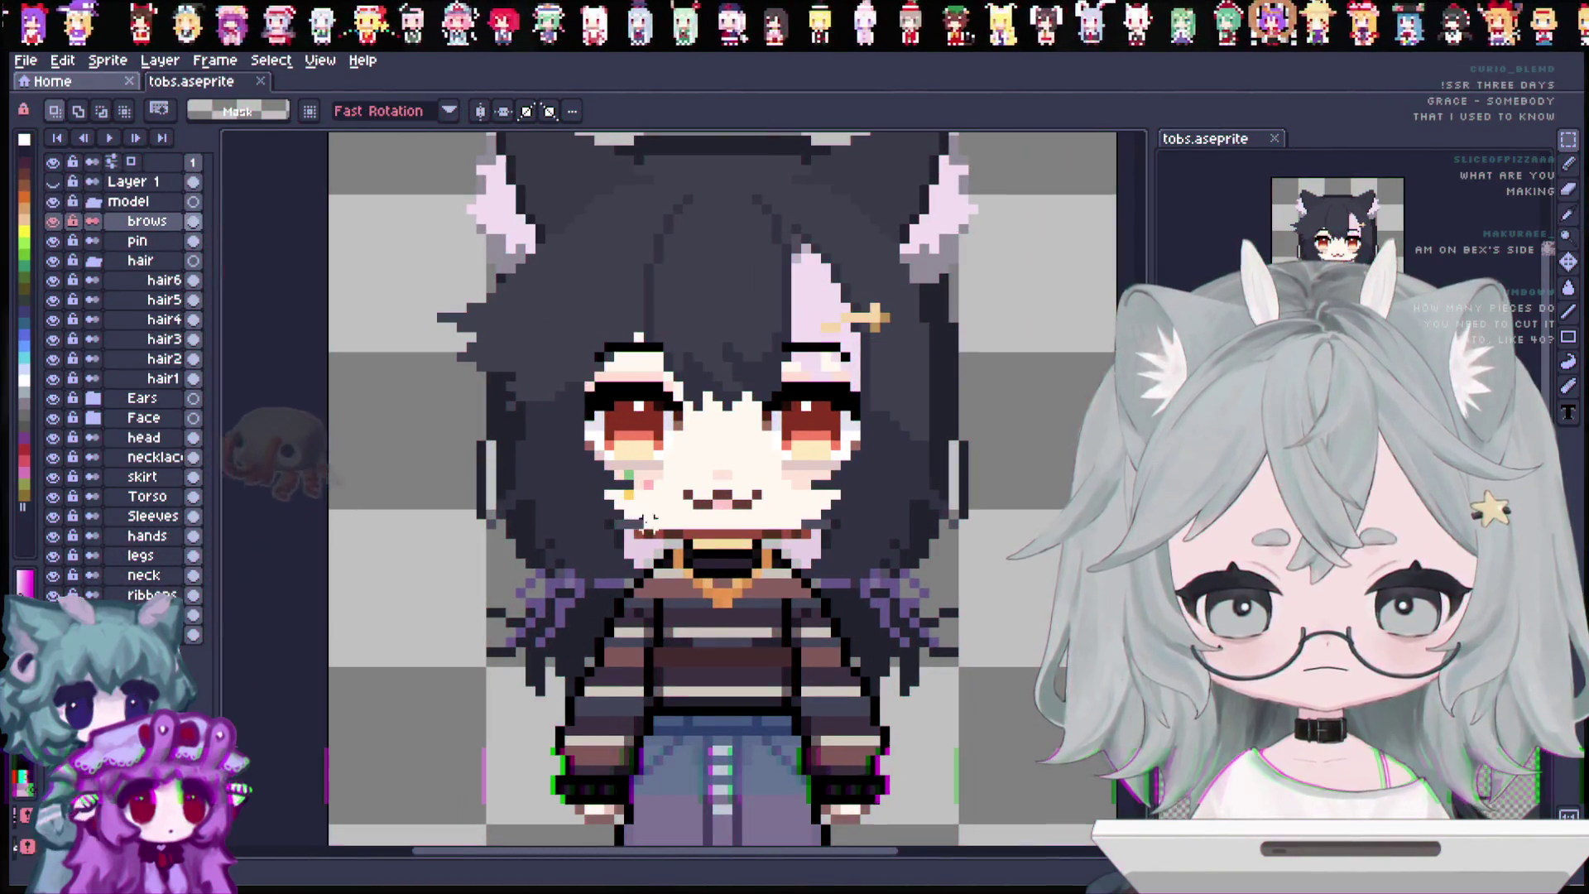
Hide hair1 through hair4, briefly re-showing hair2 and hair1 to compare.
scroll(628, 531, "up", 1)
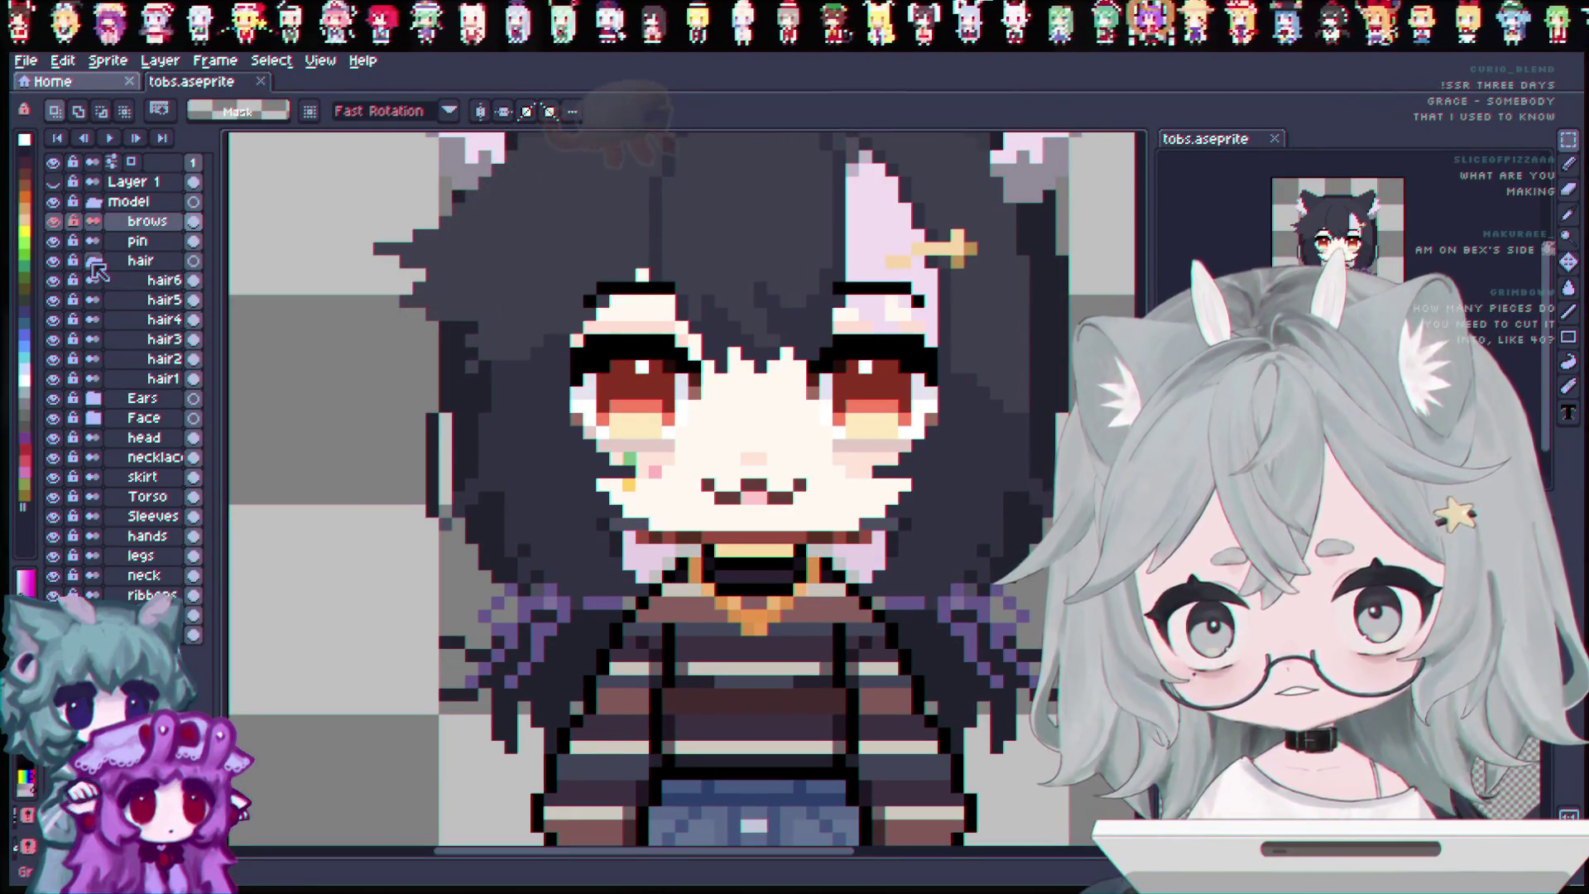
left_click_drag(97, 269, 163, 382)
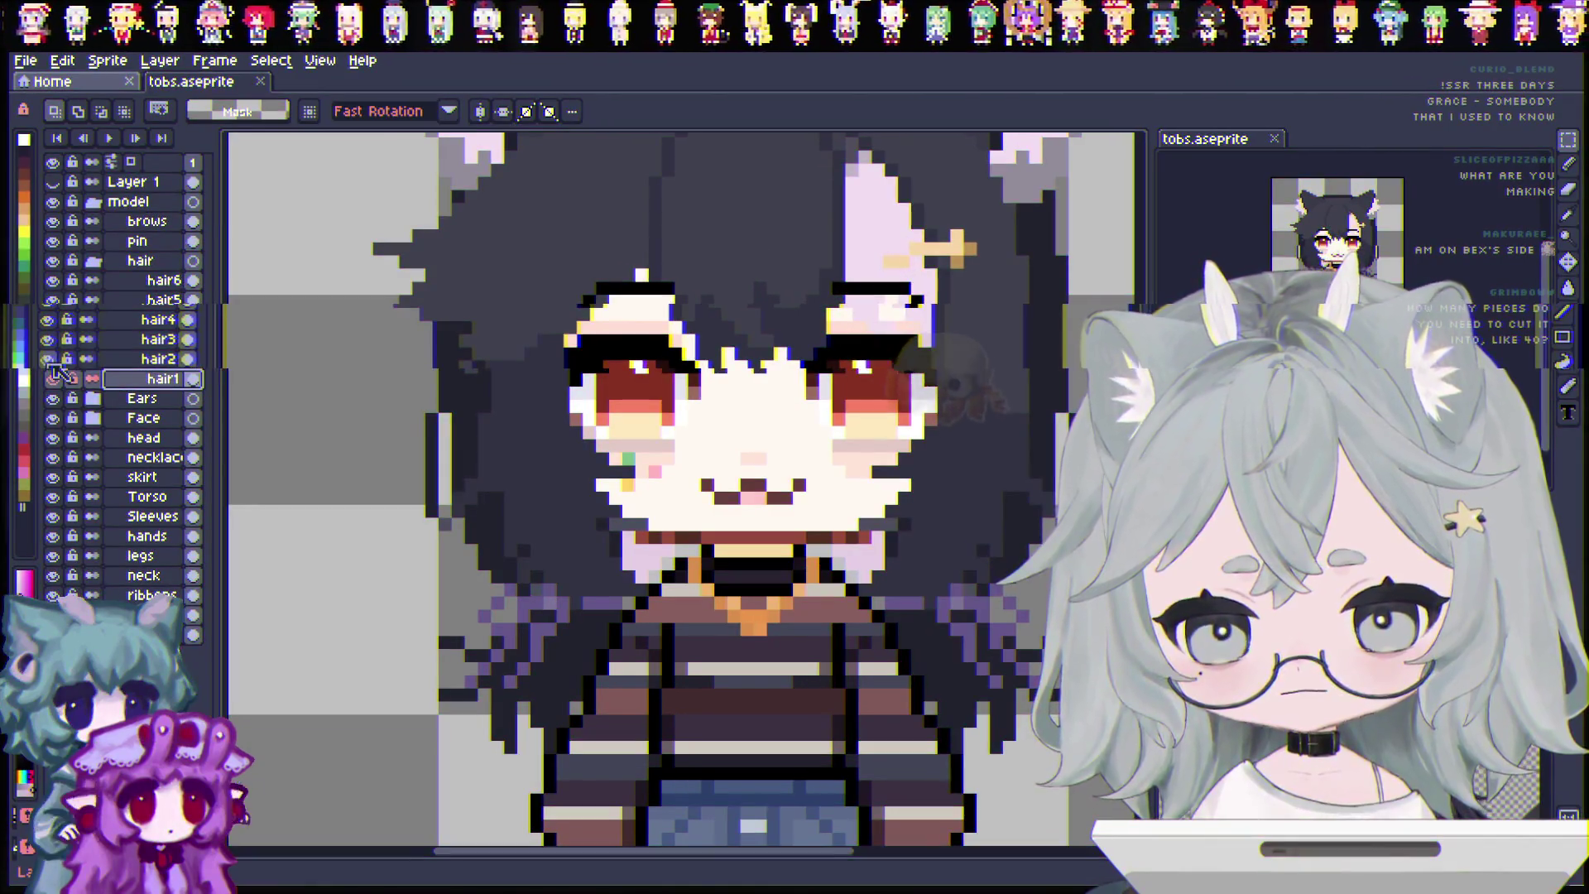
left_click_drag(53, 381, 62, 289)
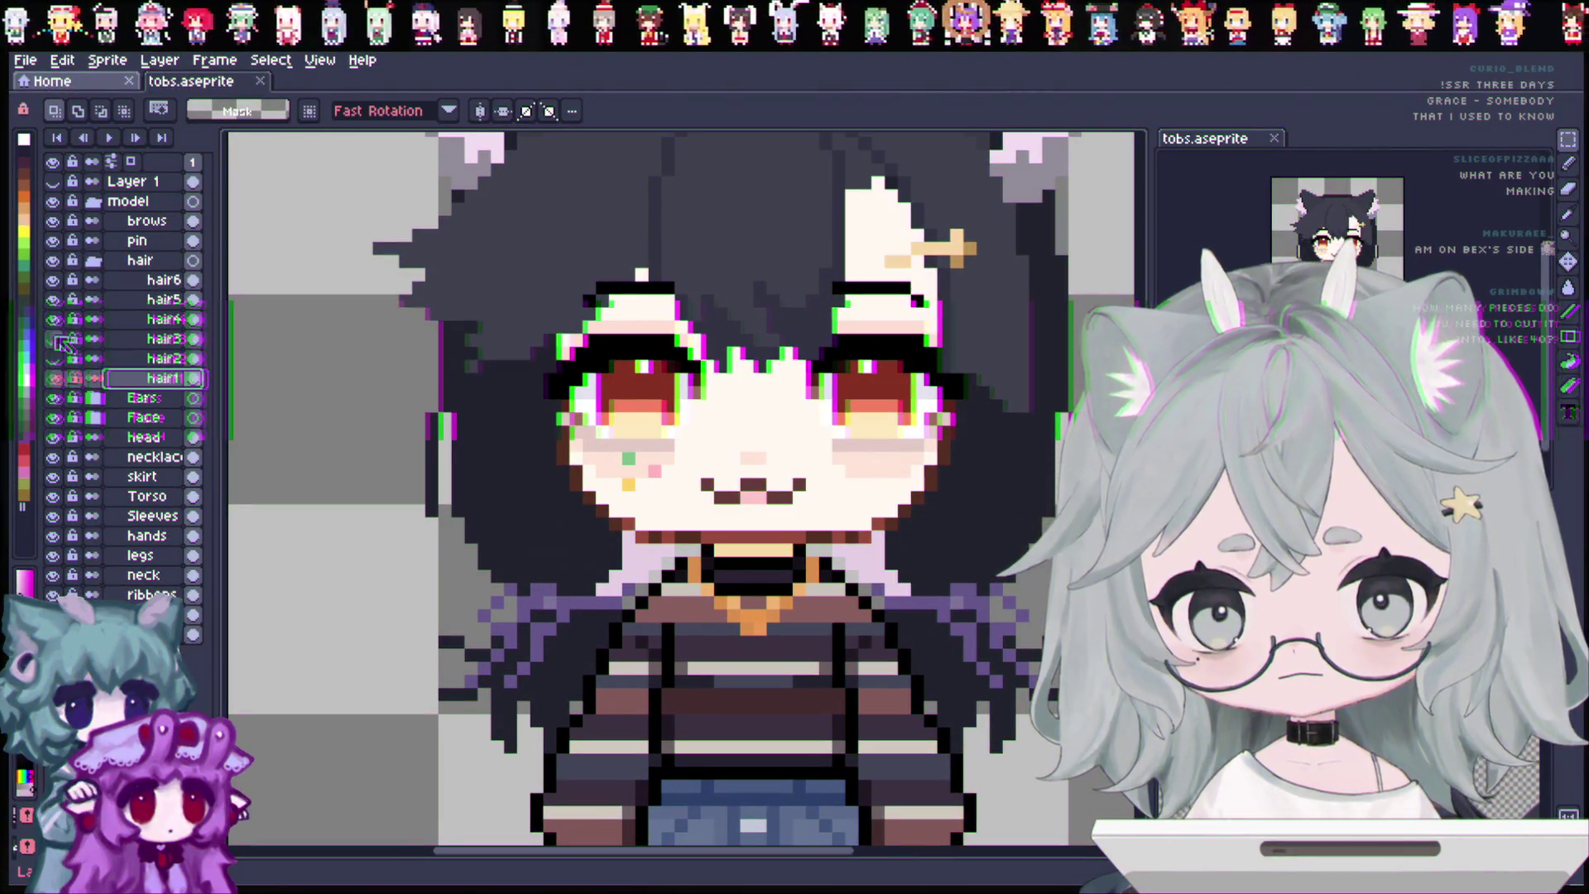
left_click(53, 360)
left_click(53, 360)
left_click(53, 379)
left_click(53, 379)
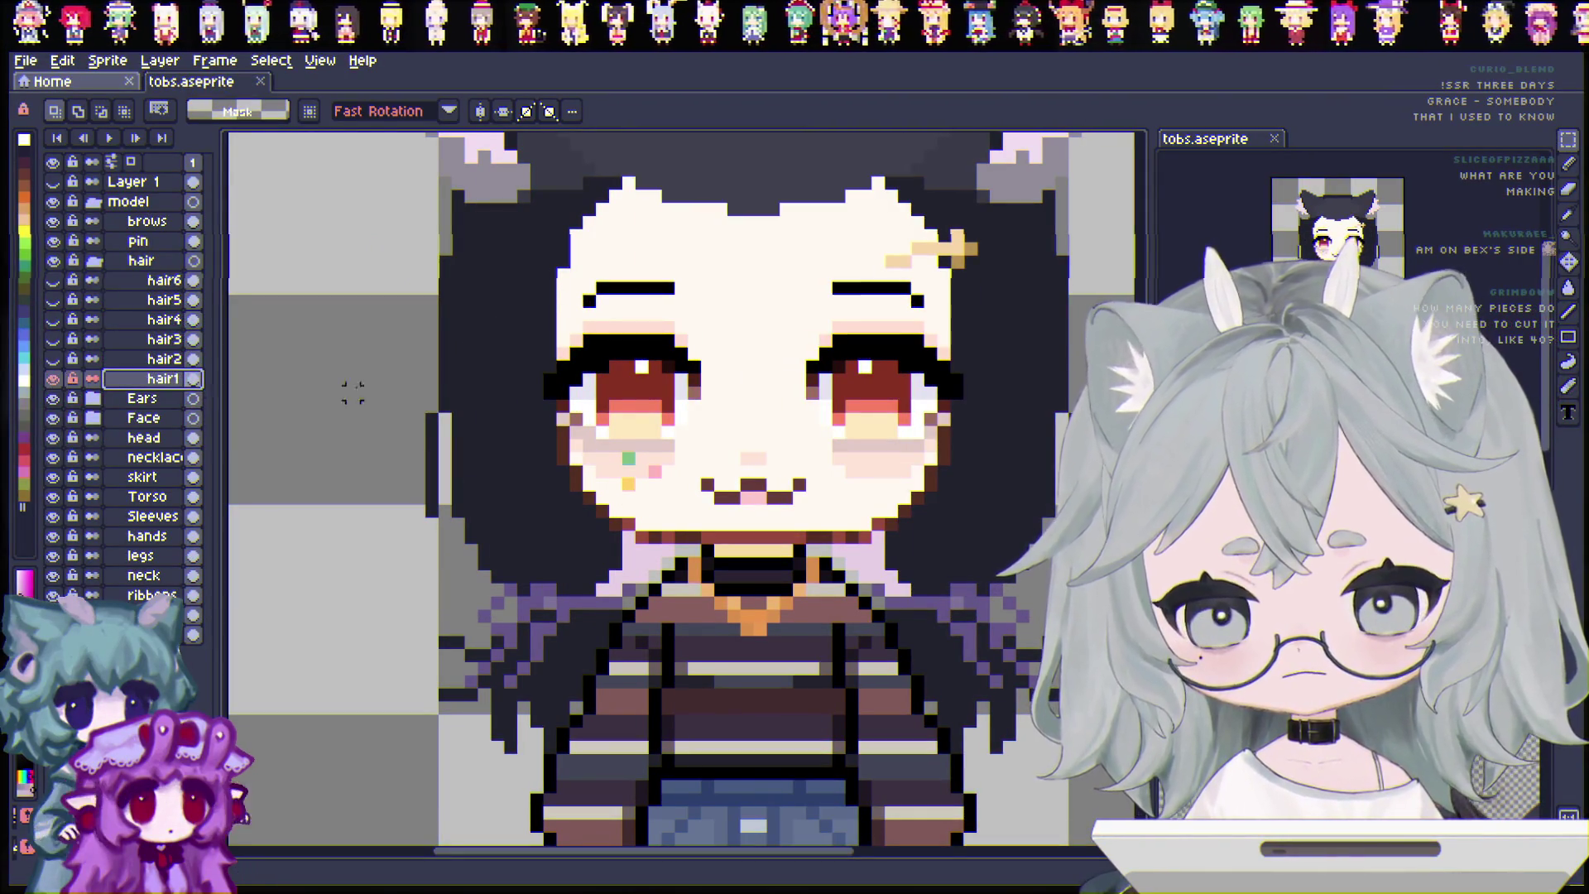
Toggle the top-of-head hair layers to compare, leaving the hair2 side locks visible.
scroll(687, 387, "down", 1)
left_click(53, 379)
left_click(53, 379)
left_click(53, 359)
left_click(53, 359)
left_click(53, 361)
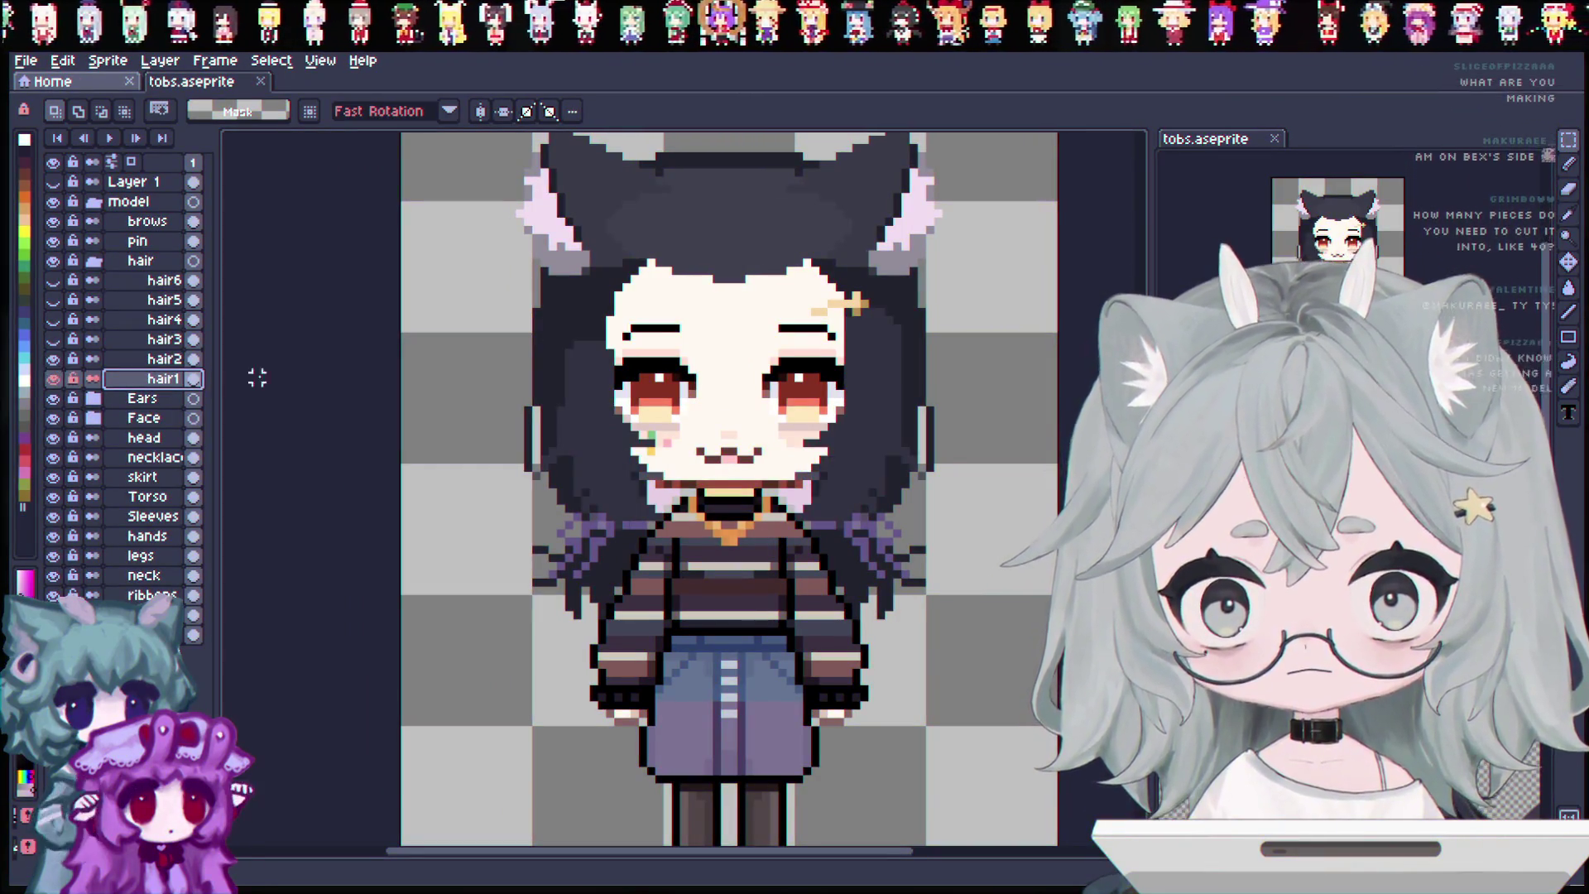
scroll(716, 432, "up", 1)
scroll(715, 432, "up", 1)
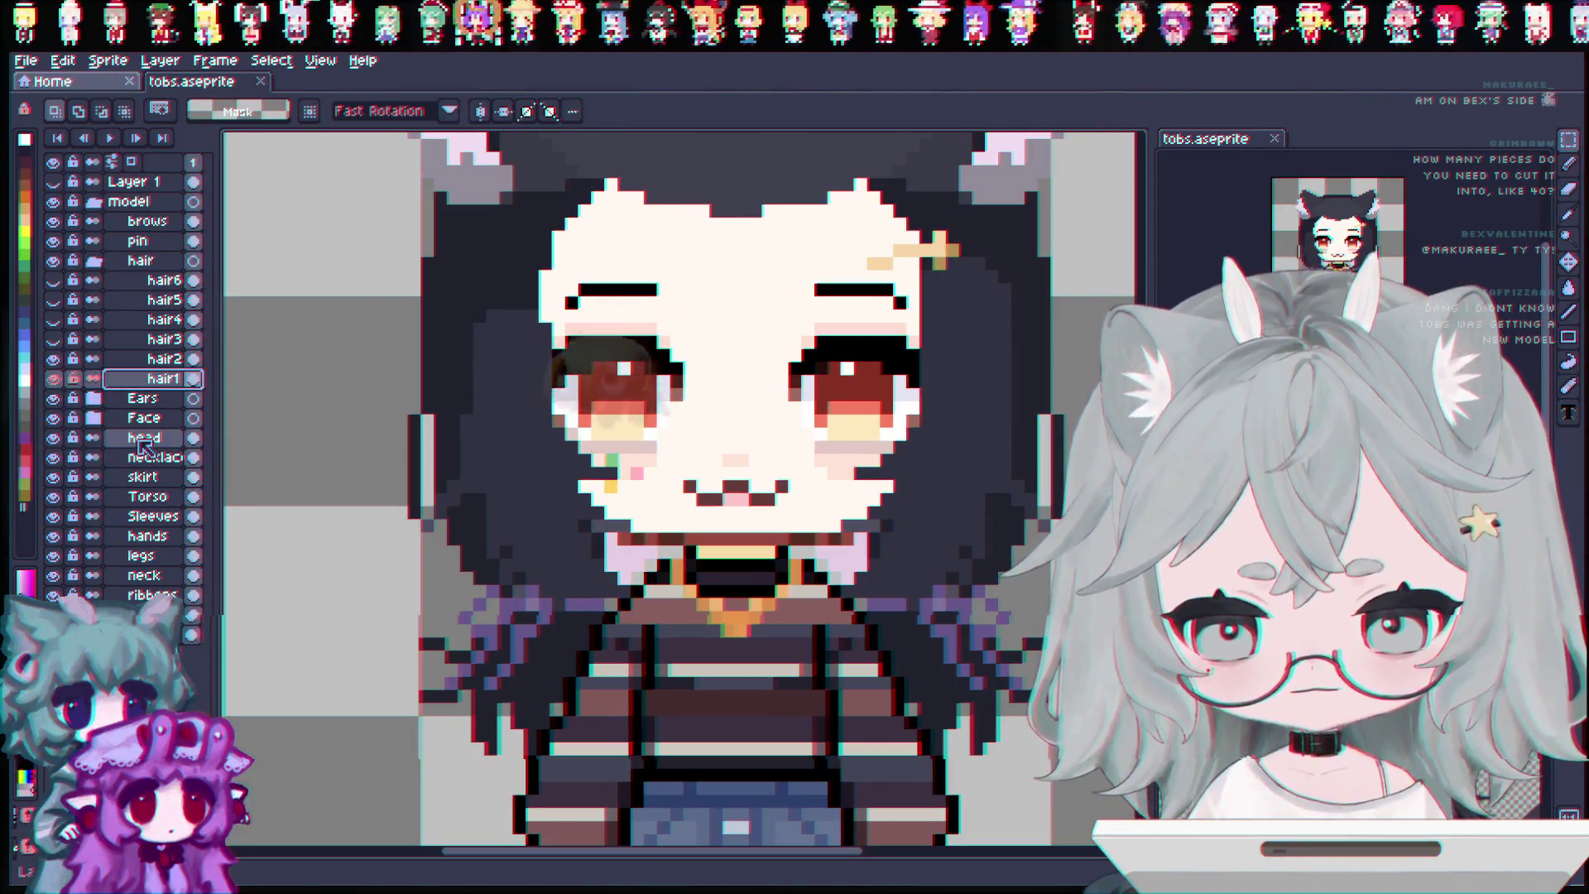
scroll(828, 567, "down", 1)
scroll(827, 567, "down", 1)
scroll(827, 567, "down", 1)
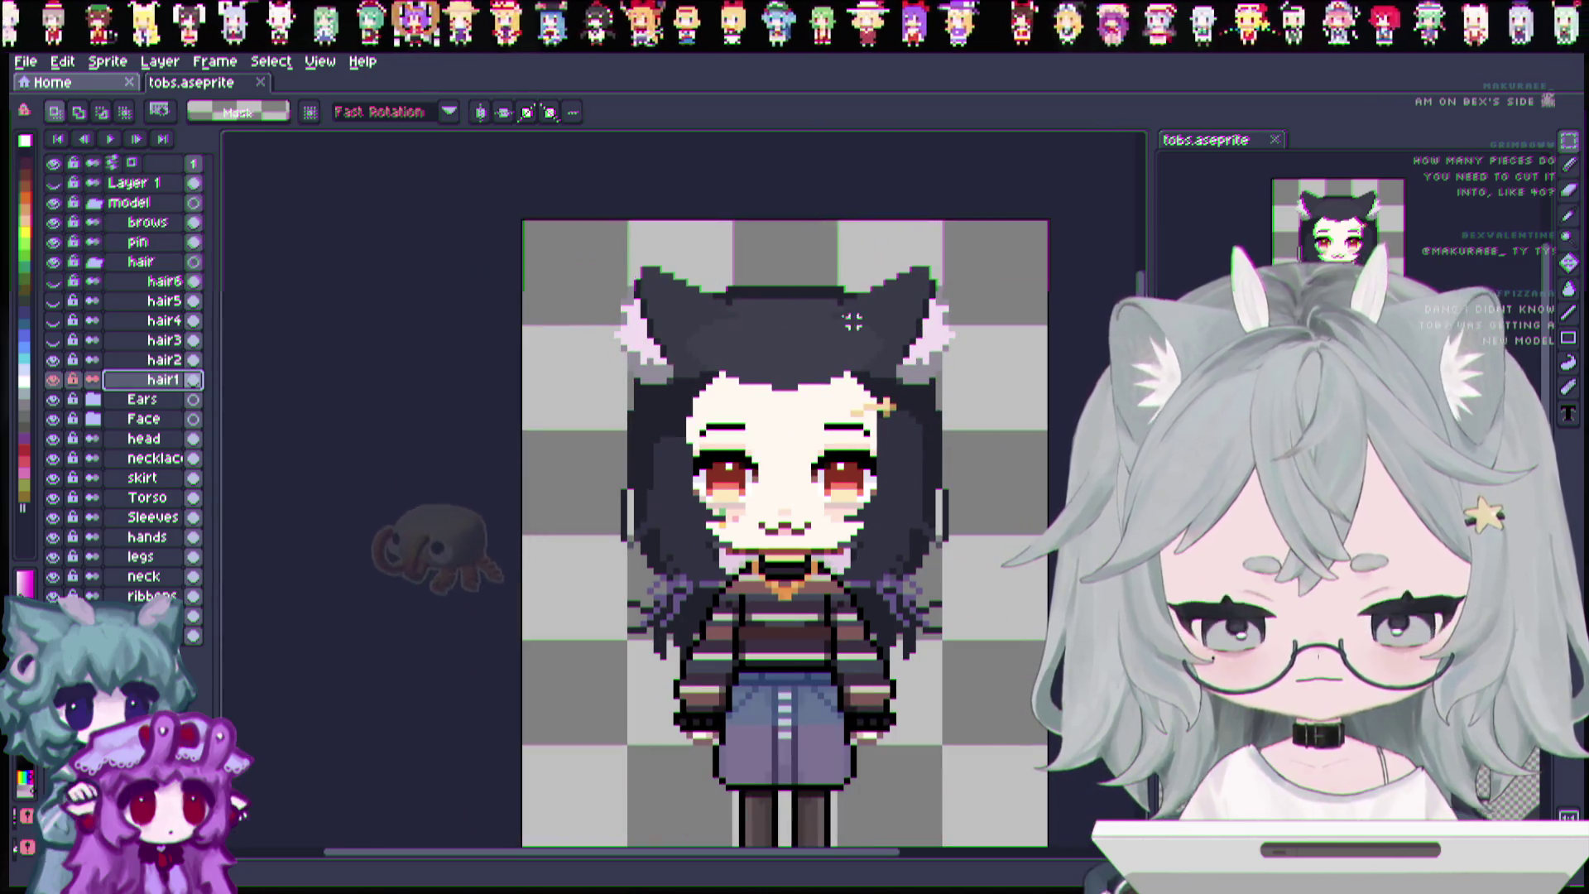
scroll(785, 529, "down", 2)
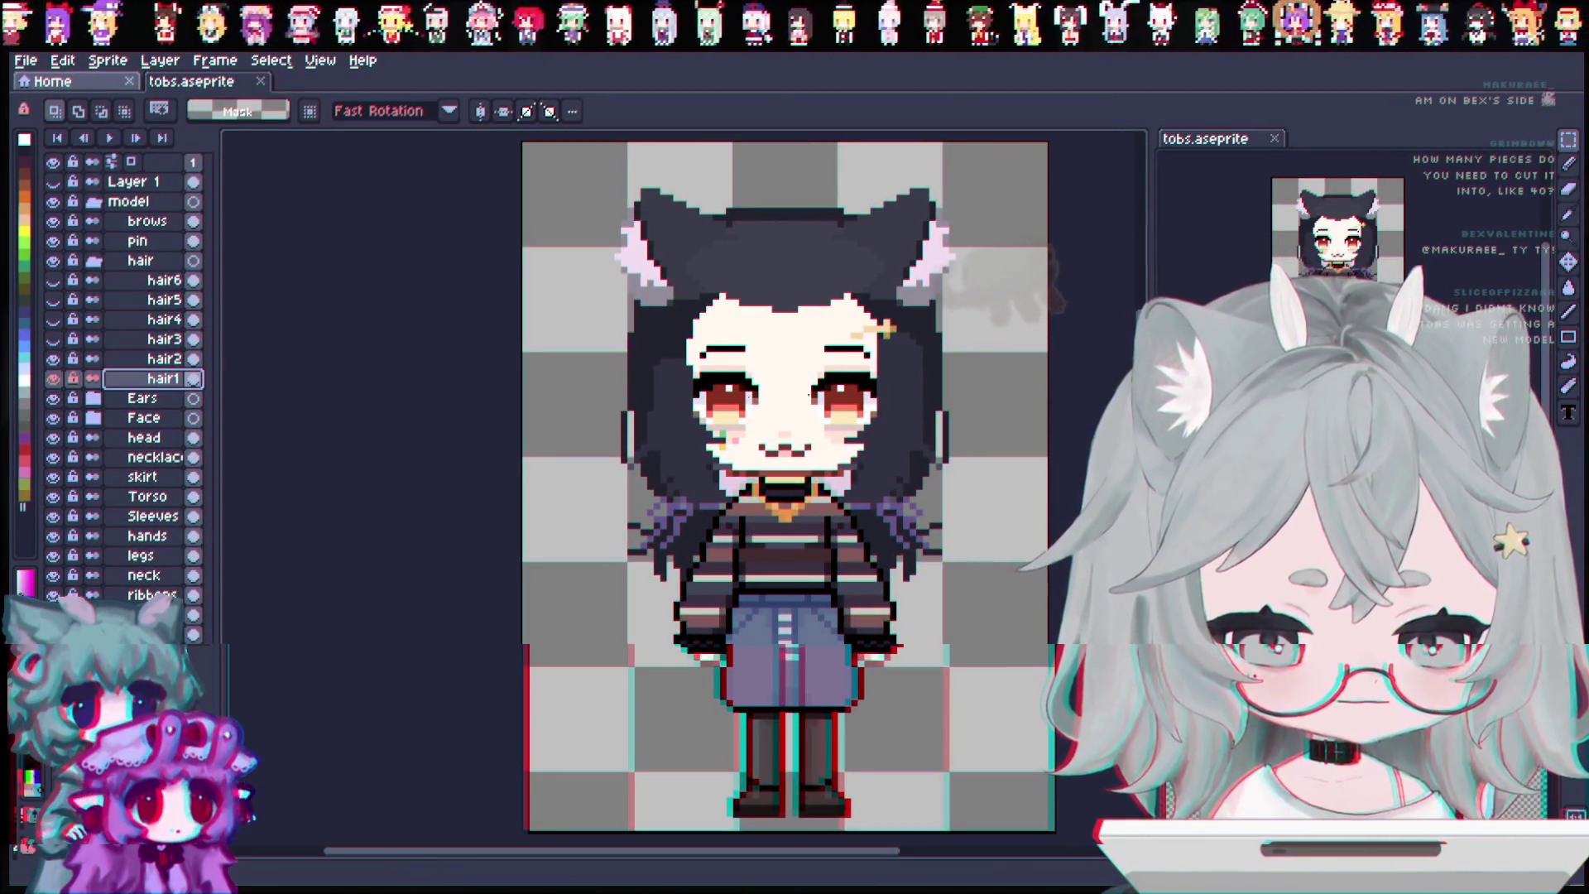
Make the hair6 through hair3 layers visible again.
scroll(997, 524, "up", 1)
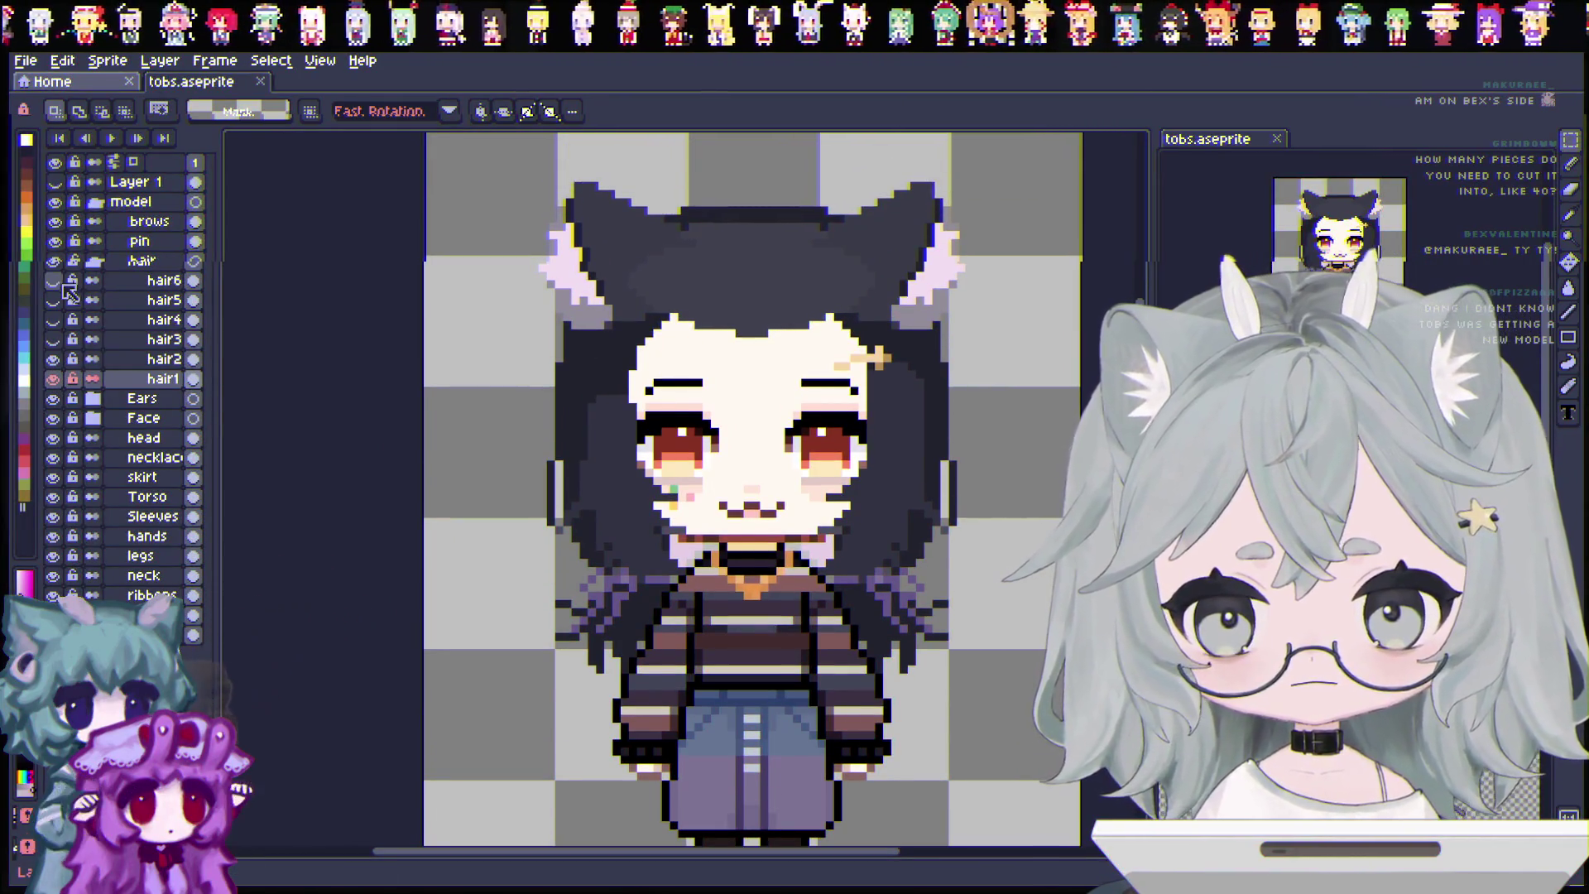
left_click_drag(55, 282, 48, 326)
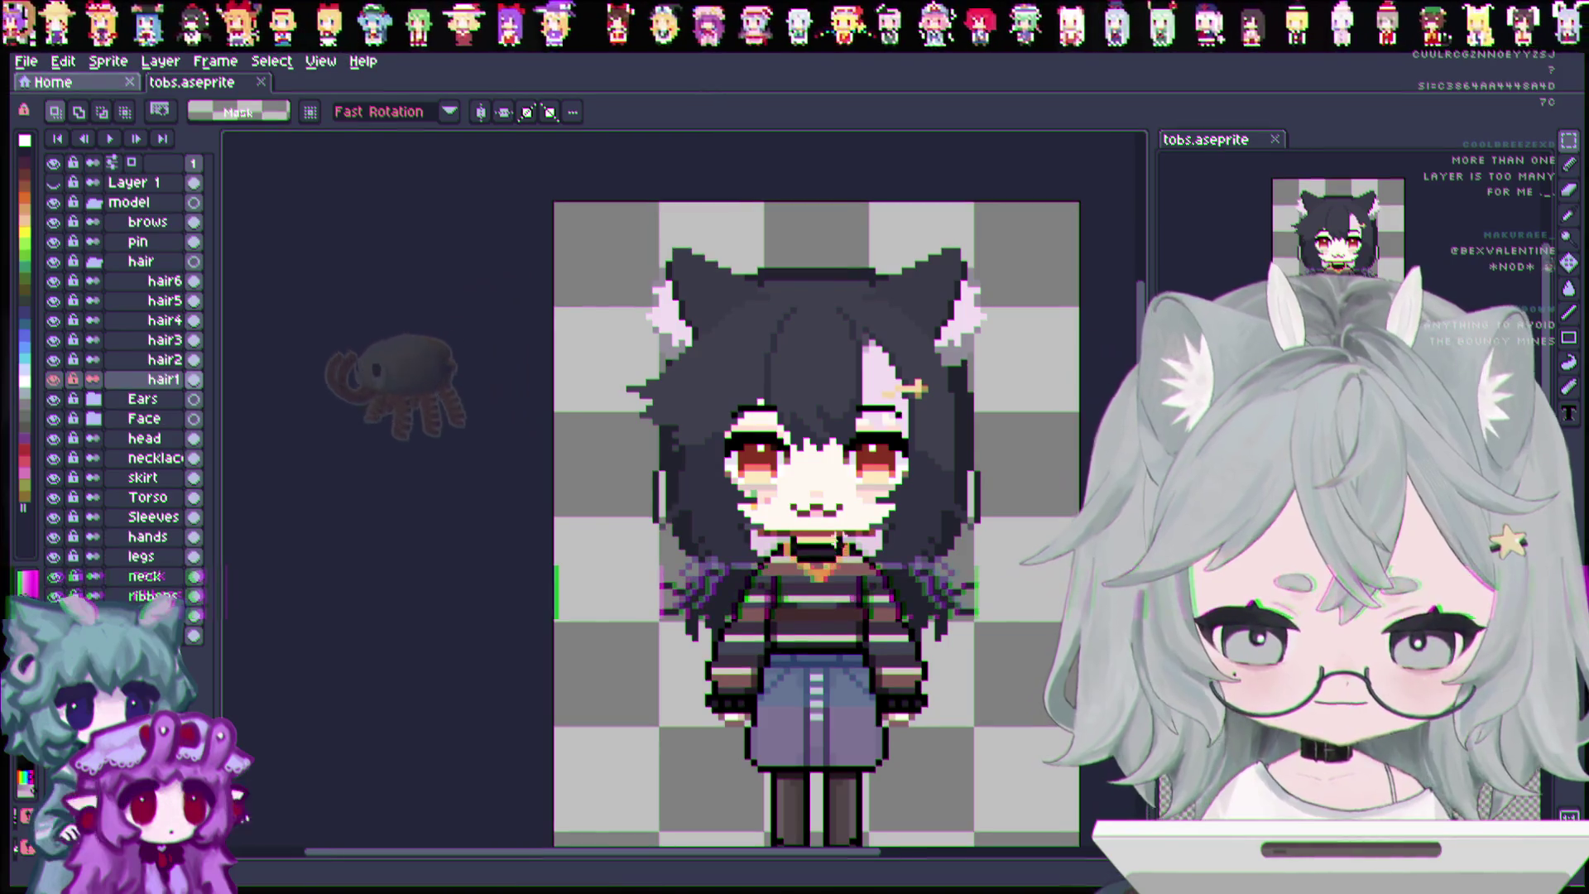
Show the hair2 layer and erase its stray hair pixels near the chin.
scroll(828, 463, "up", 1)
scroll(815, 468, "up", 1)
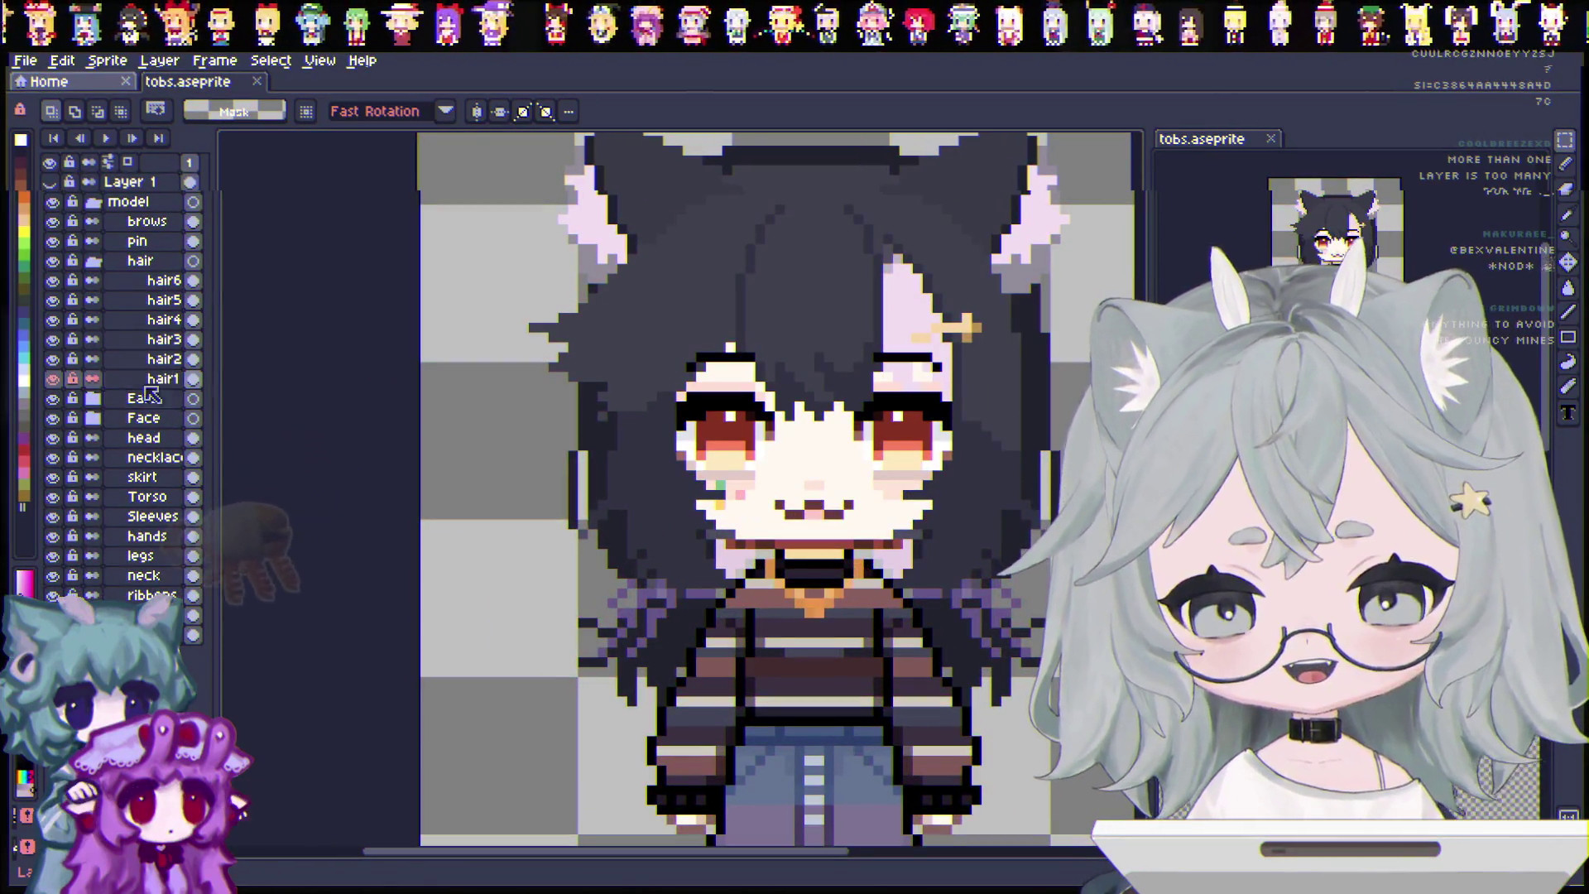
left_click(54, 360)
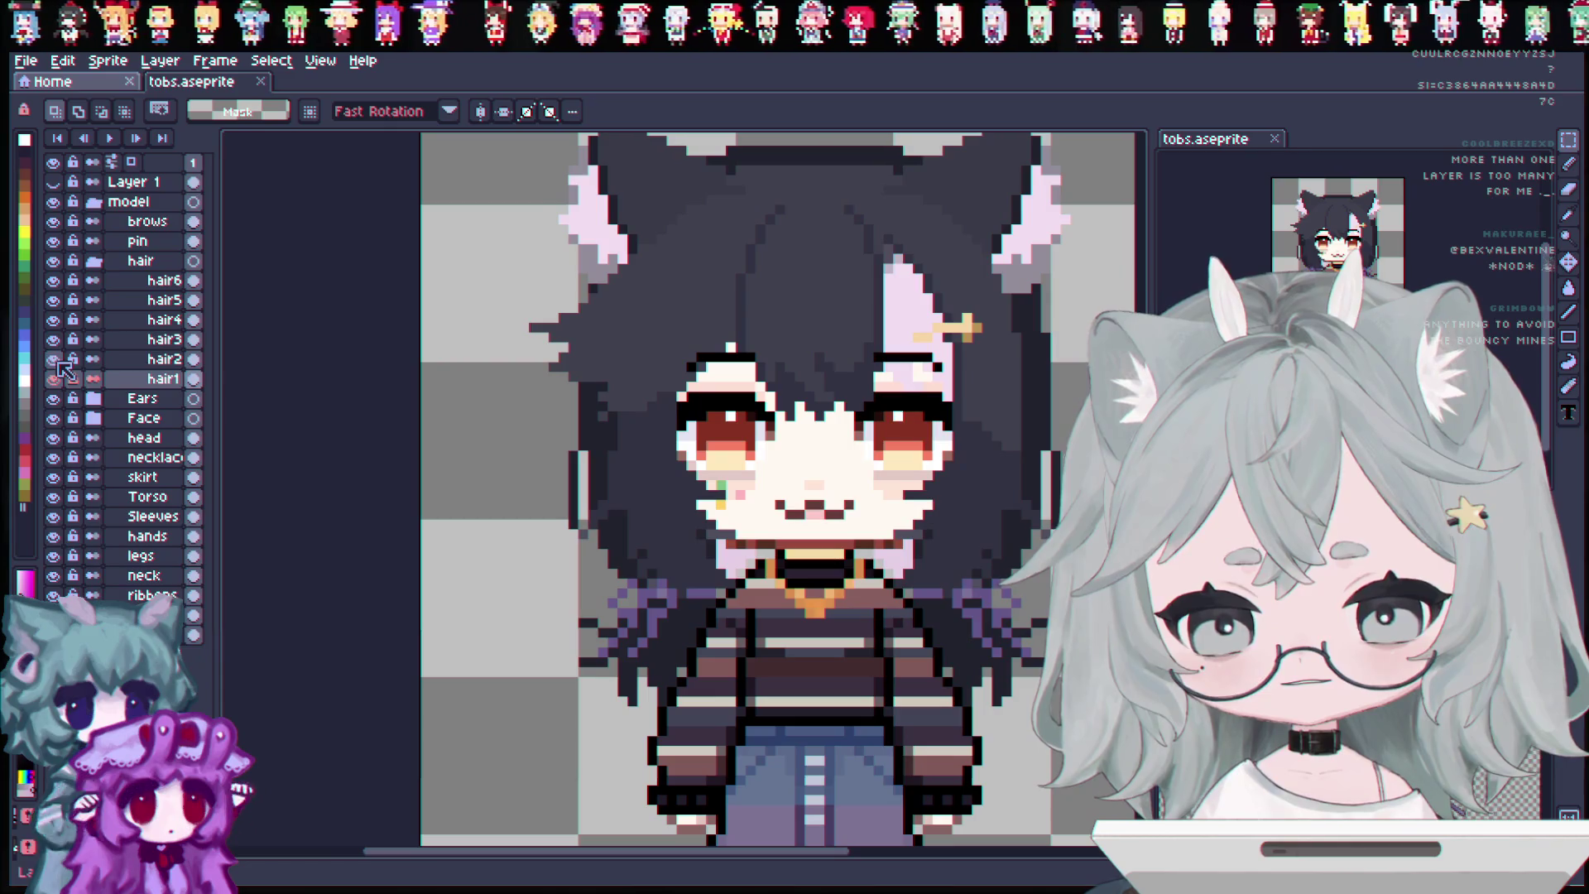
left_click(122, 361)
left_click(1570, 194)
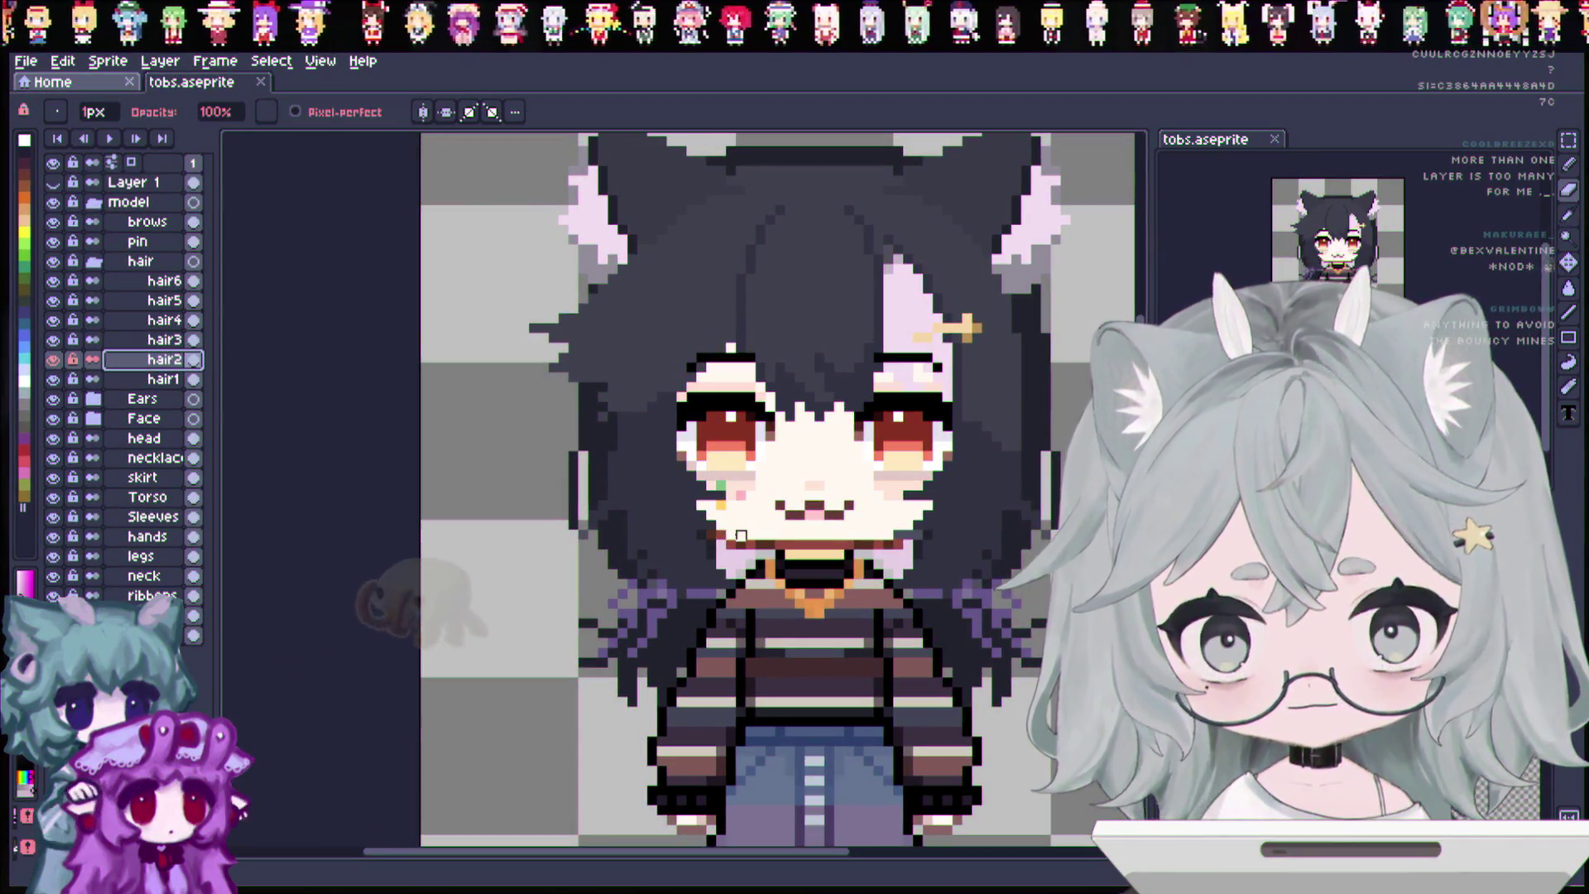
left_click(741, 536)
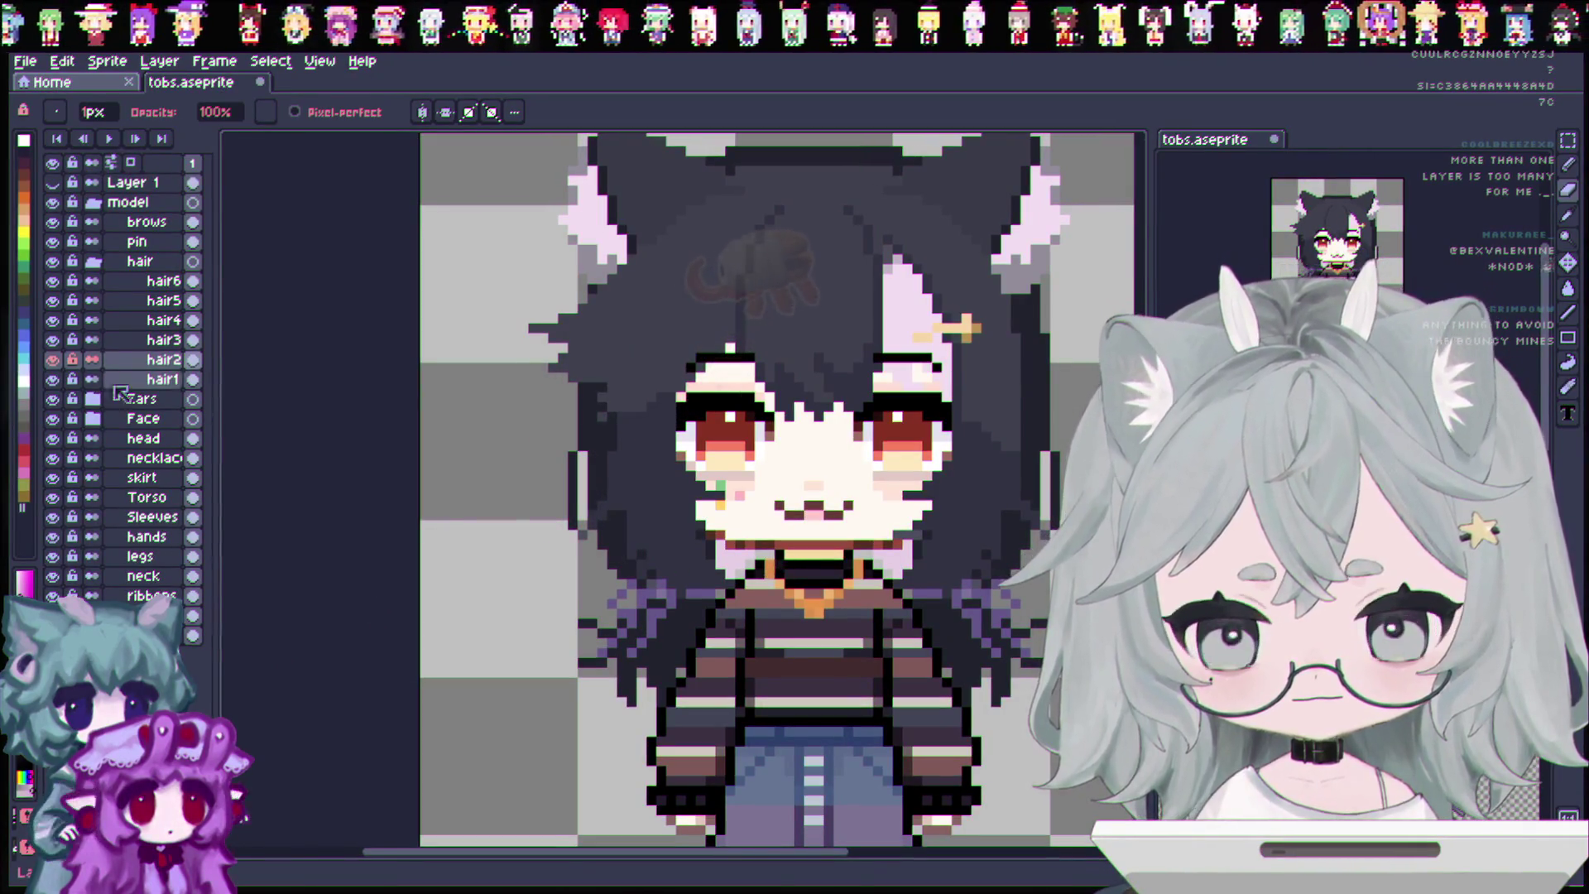
Hide all the other hair layers to expose the bare face.
left_click(52, 379)
left_click(52, 339)
left_click(53, 320)
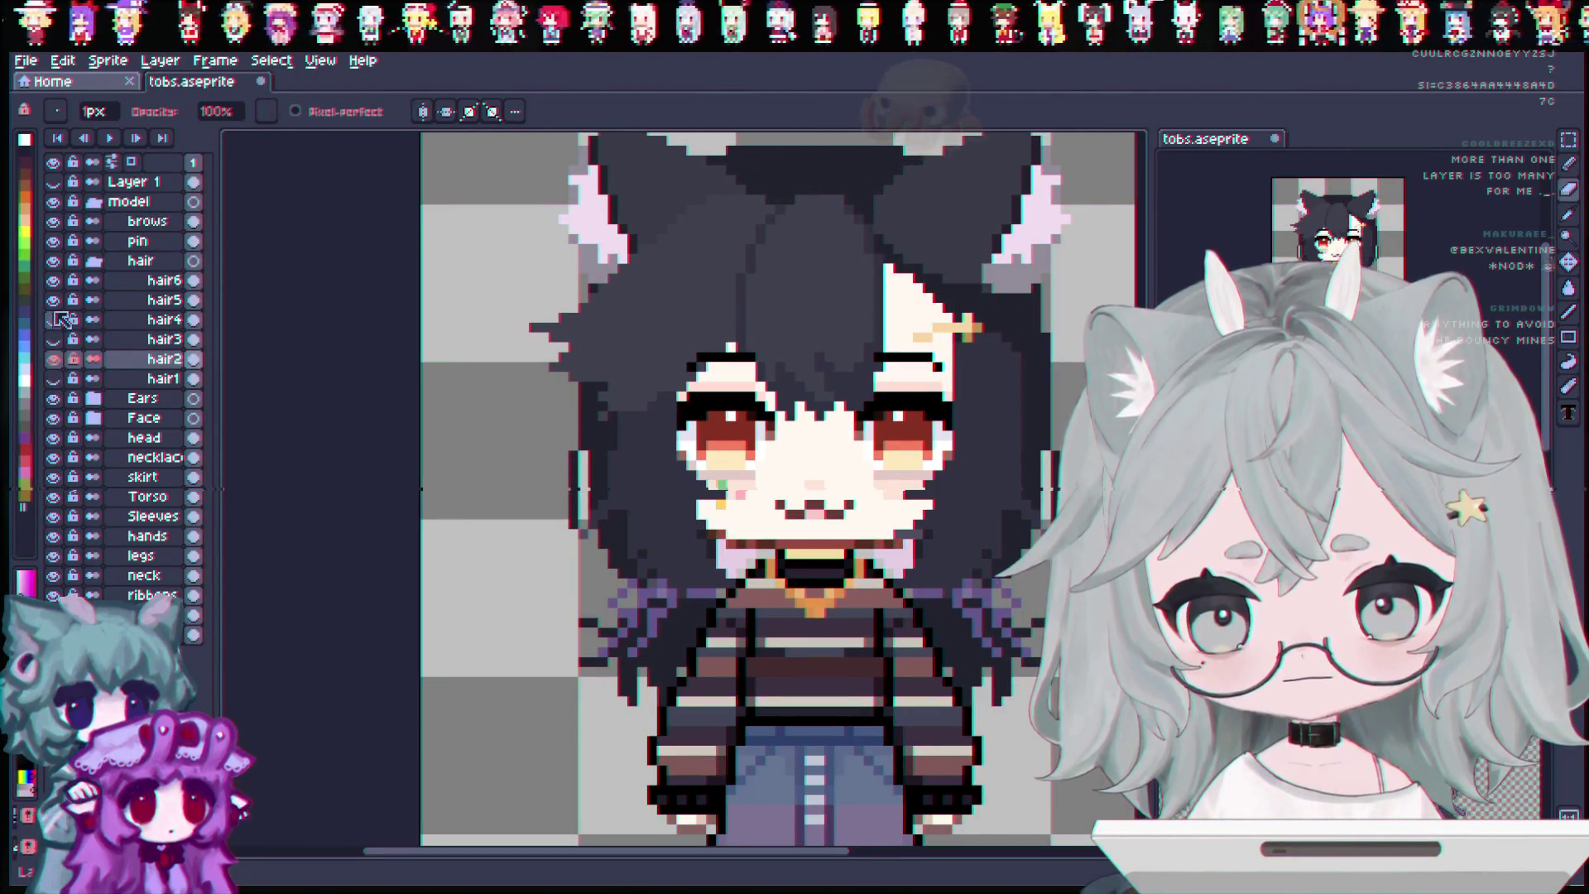
left_click(52, 300)
left_click(53, 280)
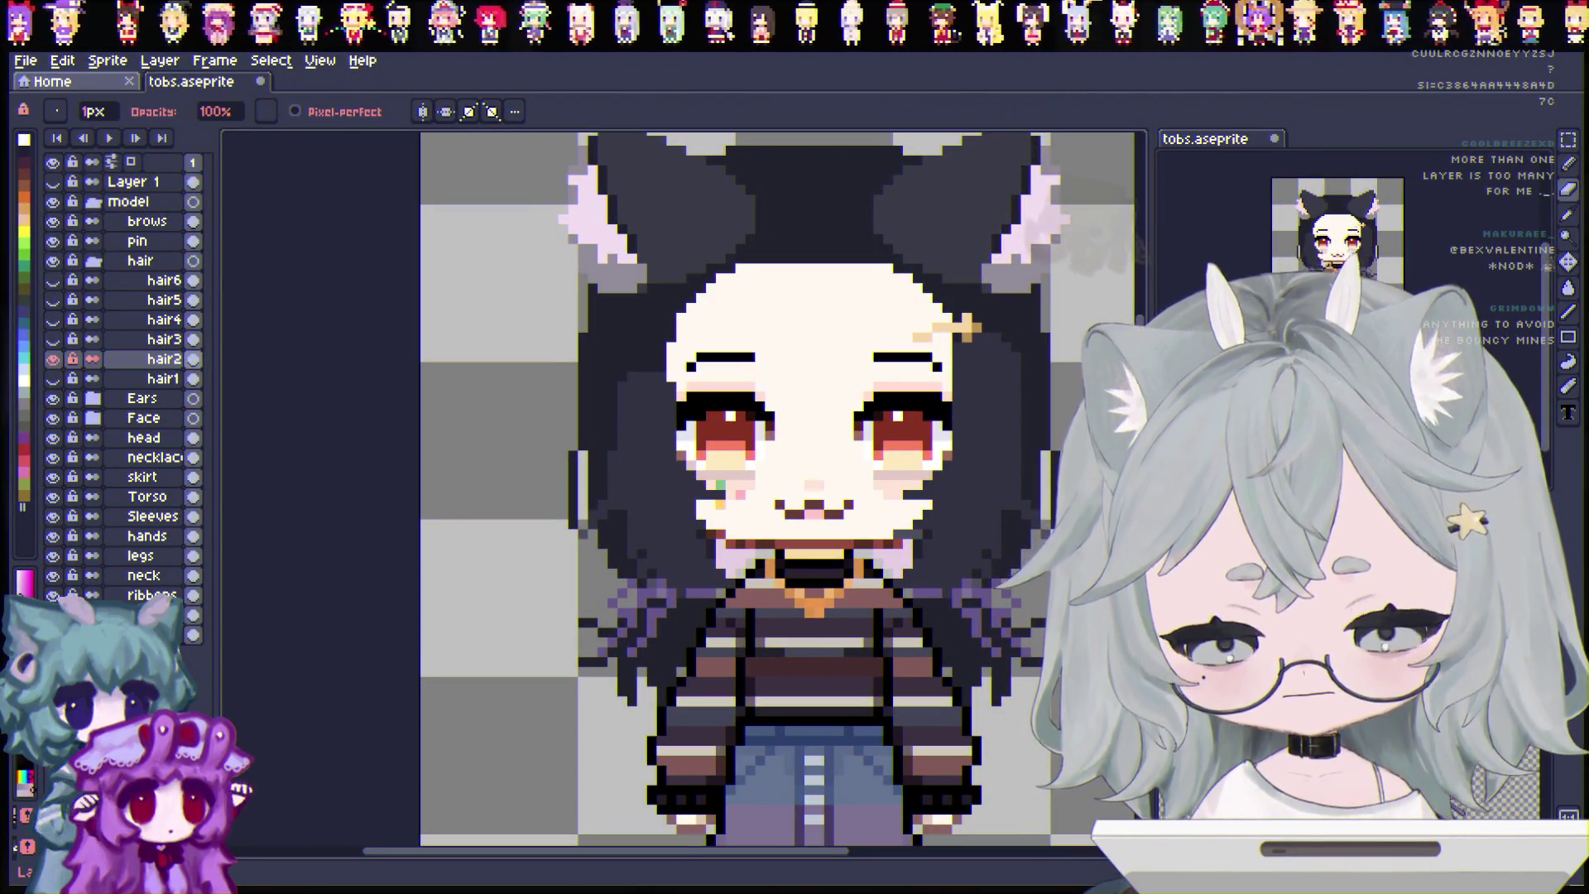
left_click(53, 359)
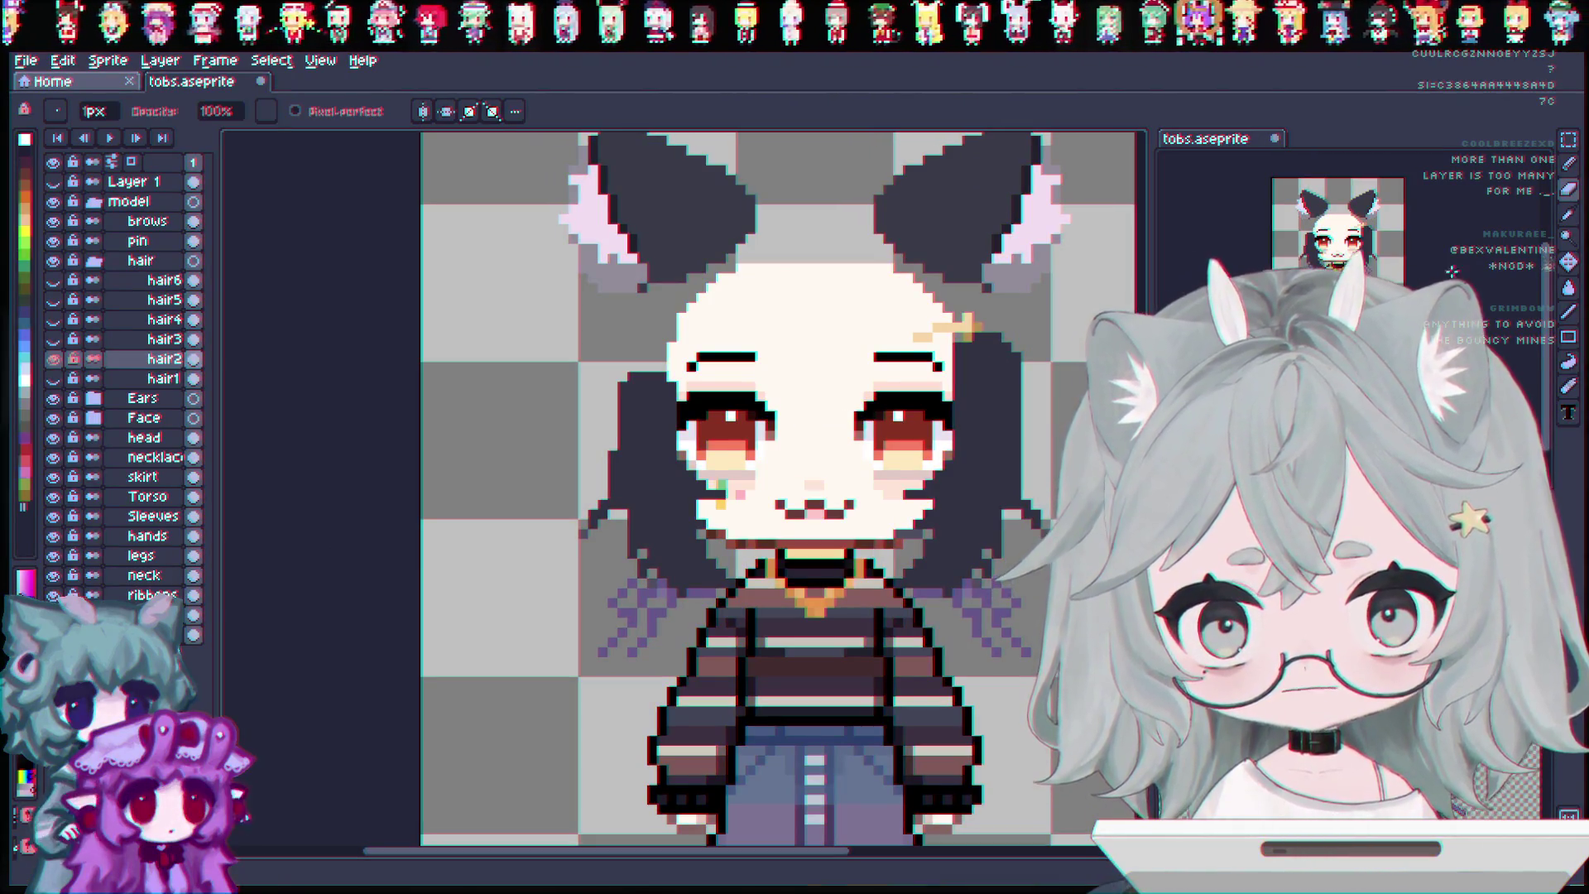
With the Pencil selected, save the sprite and turn on vertical symmetry.
left_click(1566, 215)
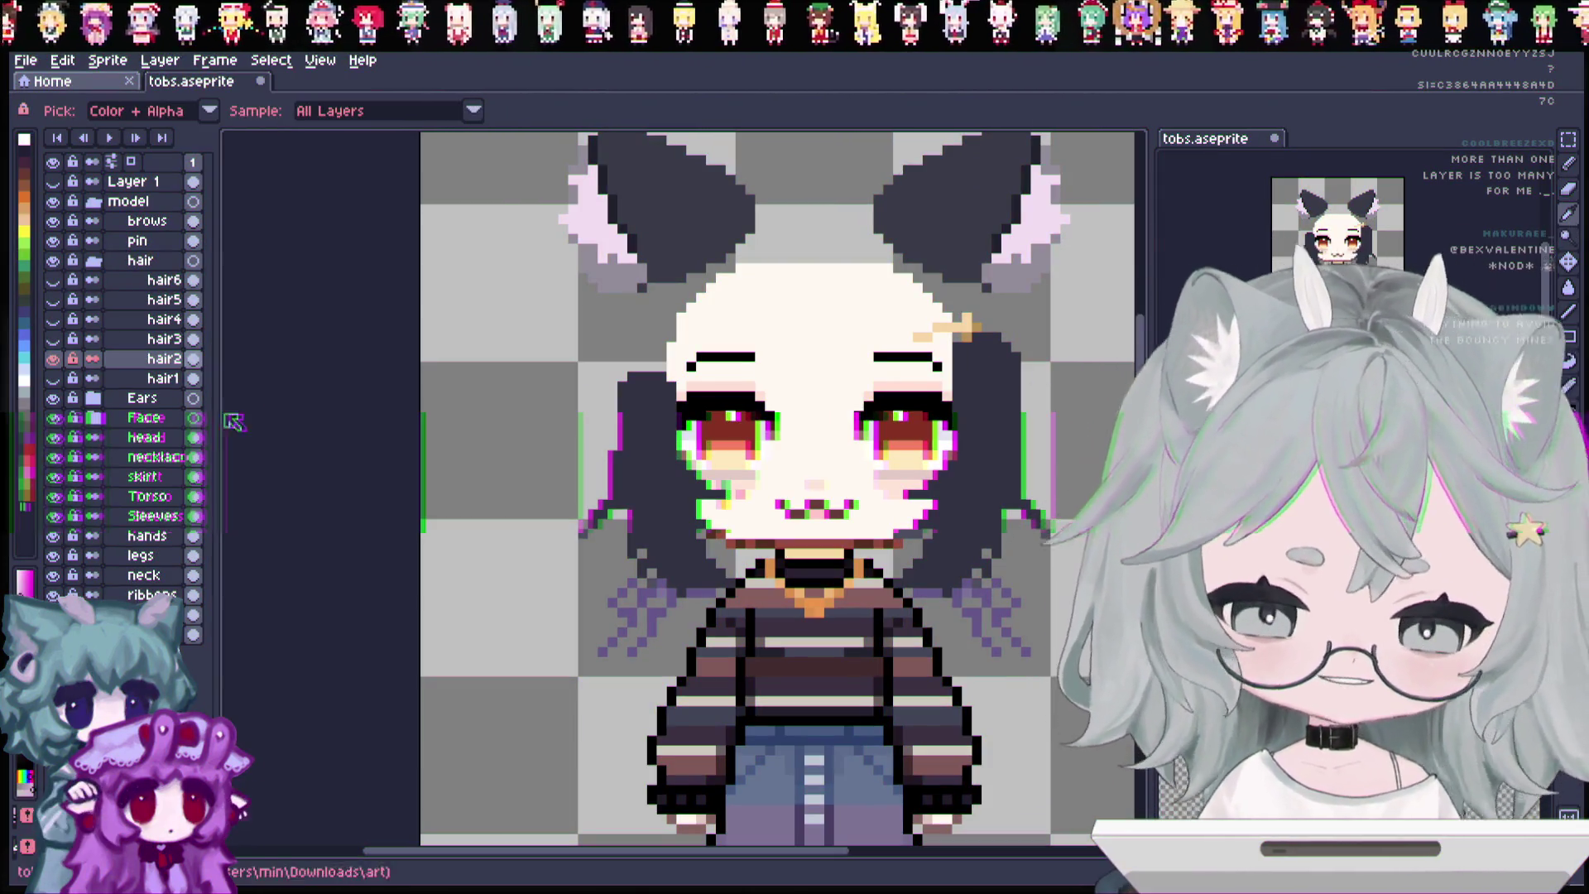
scroll(914, 420, "up", 1)
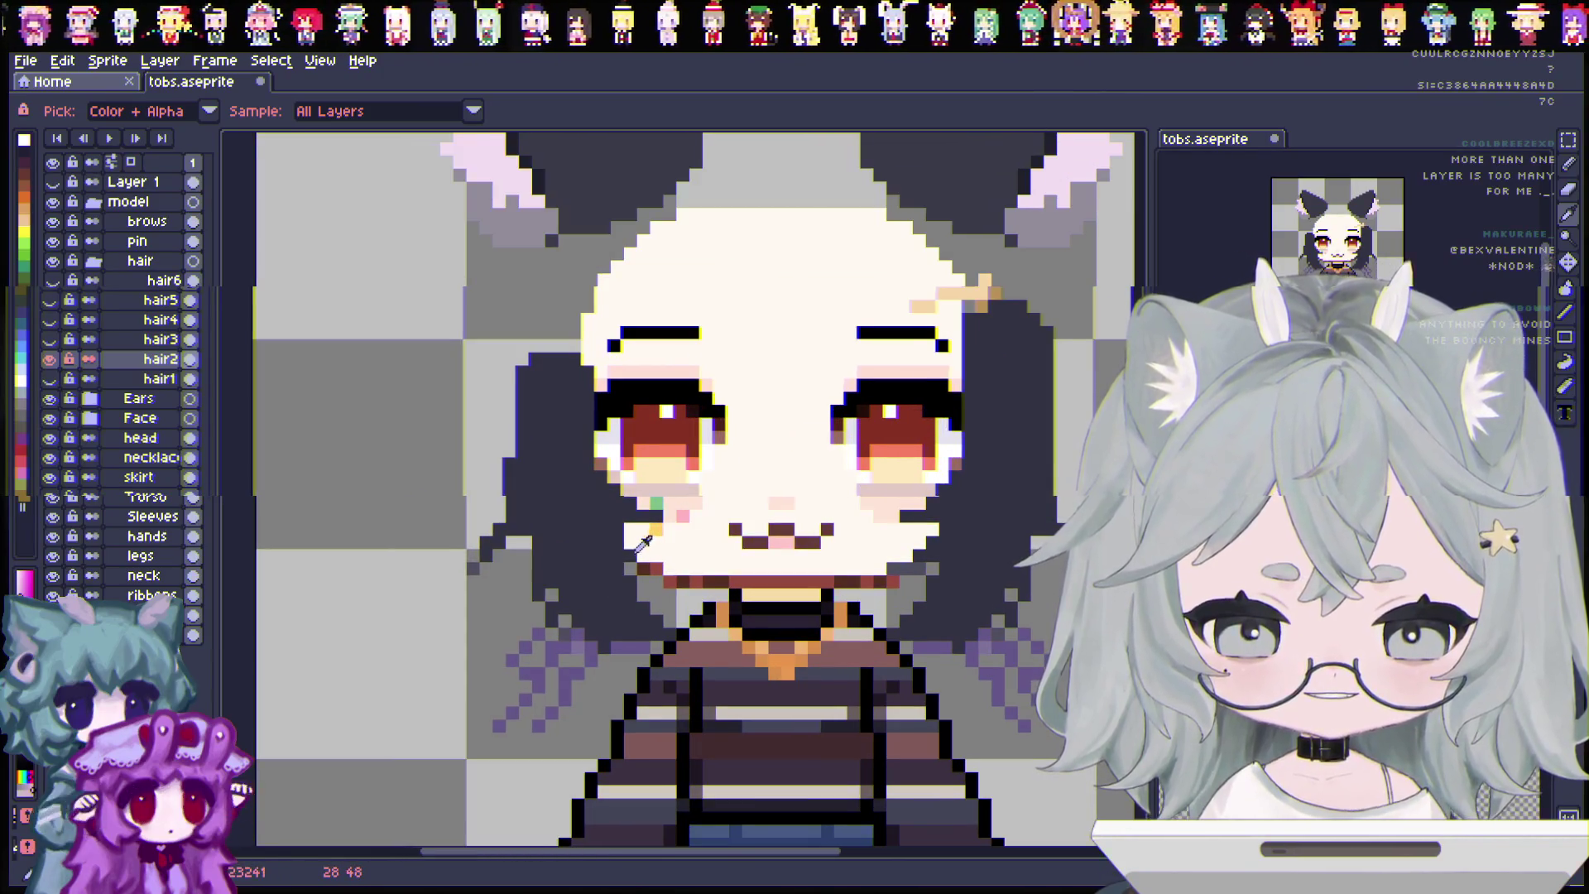
left_click(1567, 189)
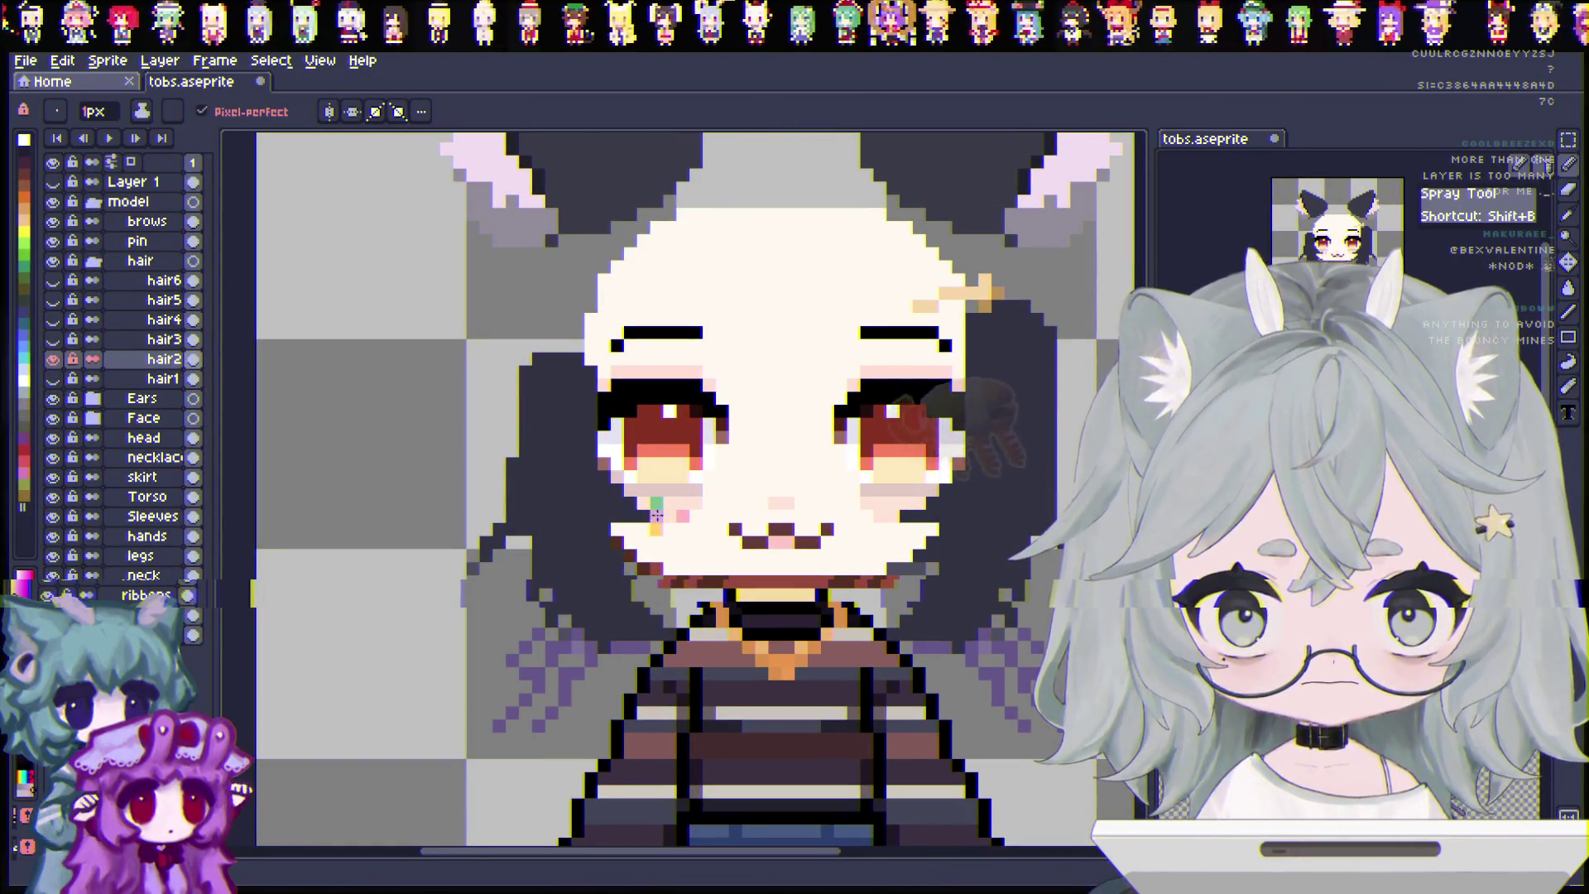
left_click(1567, 214)
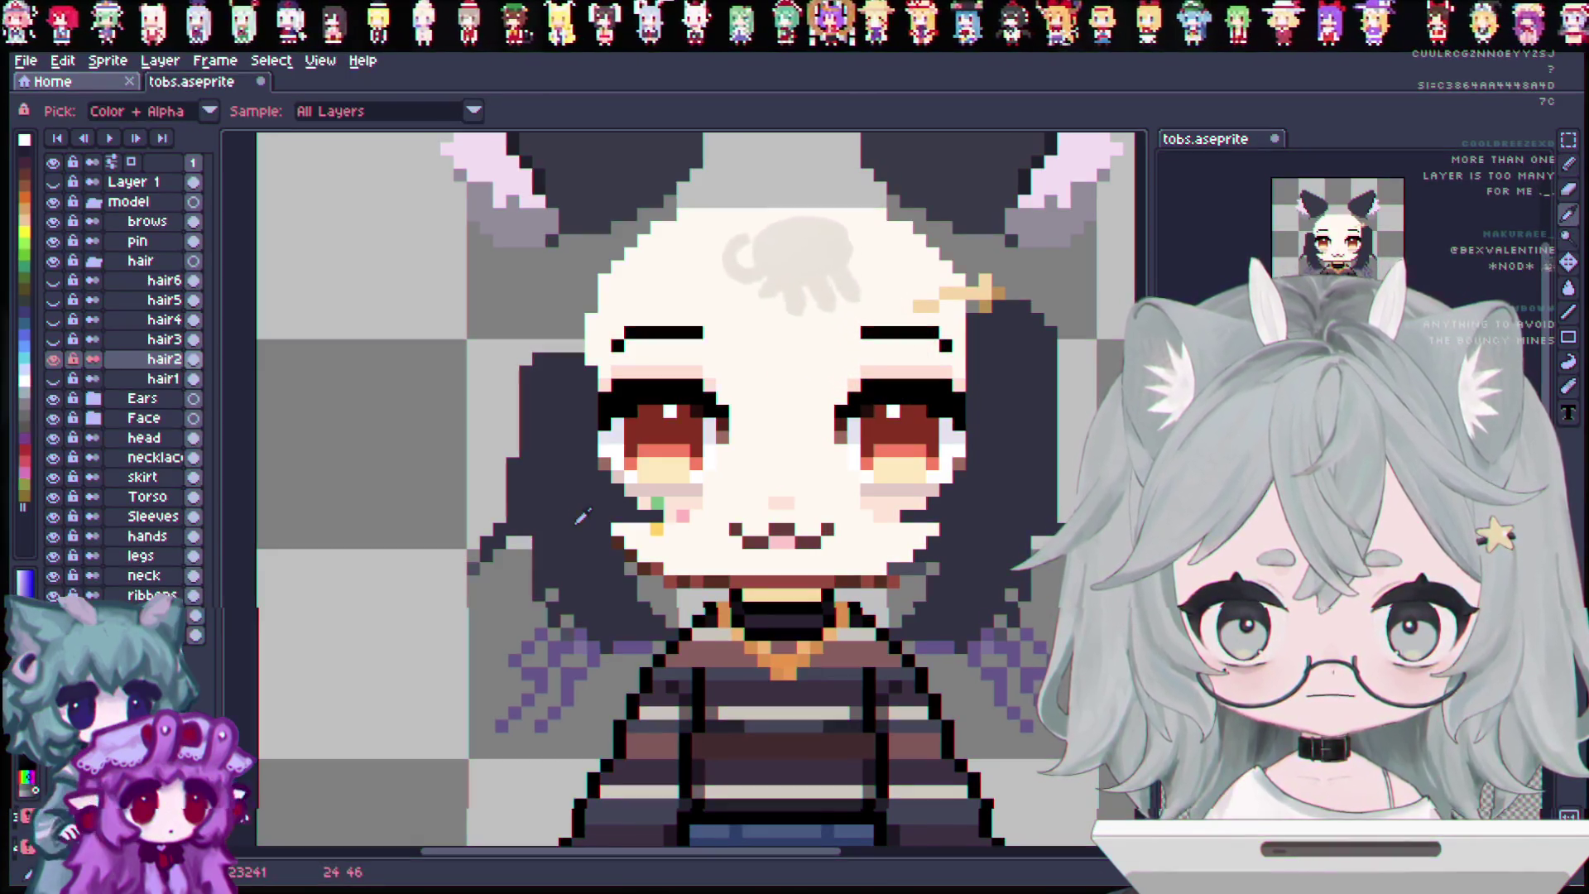
key("b")
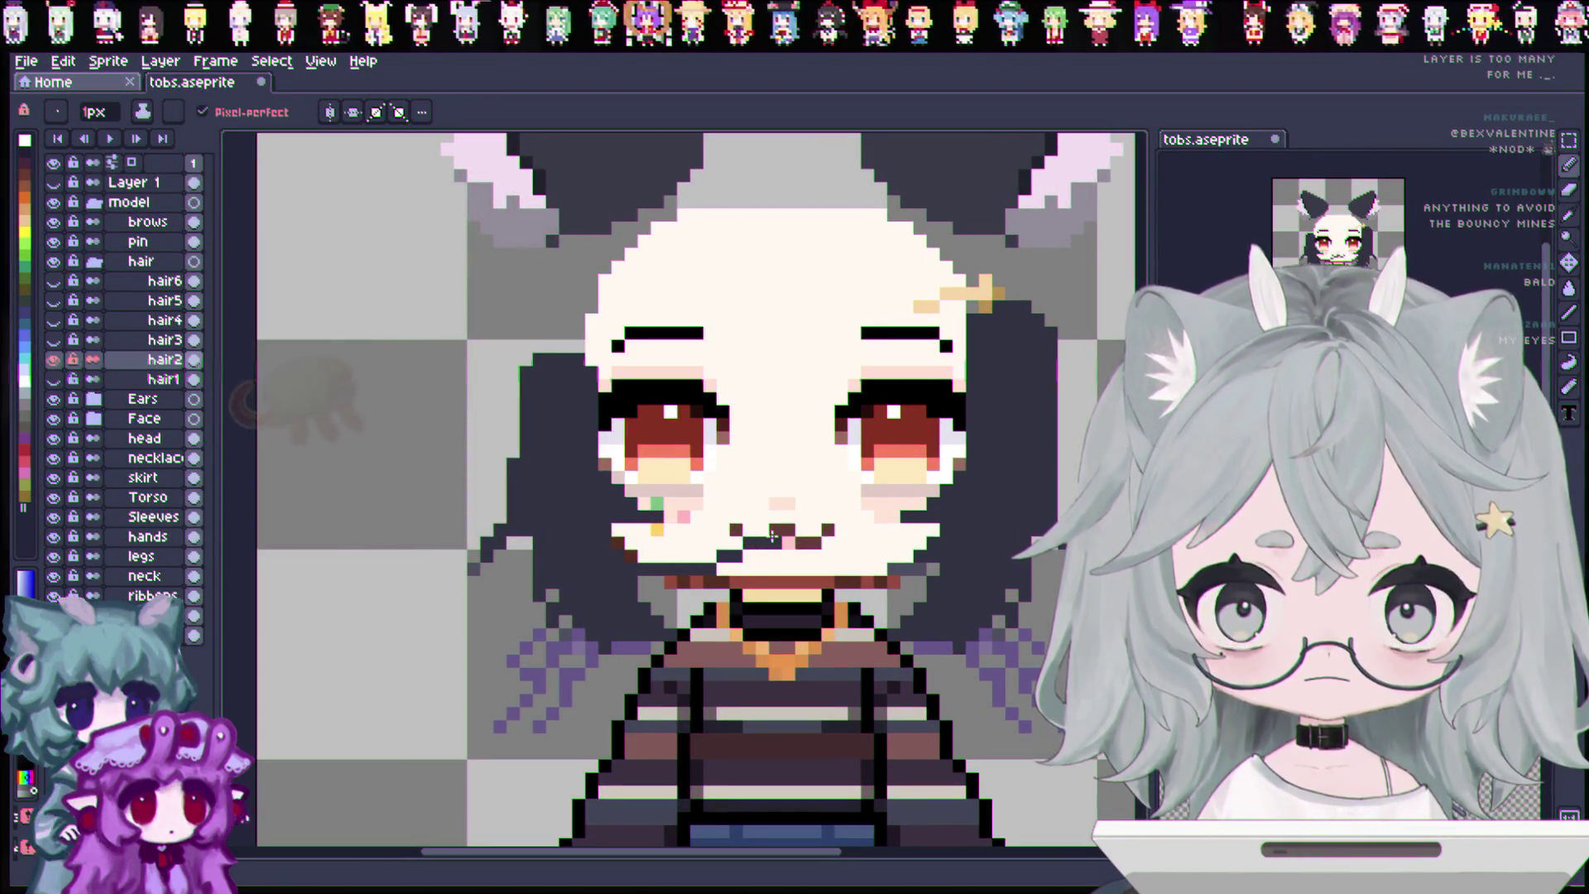
key("ctrl")
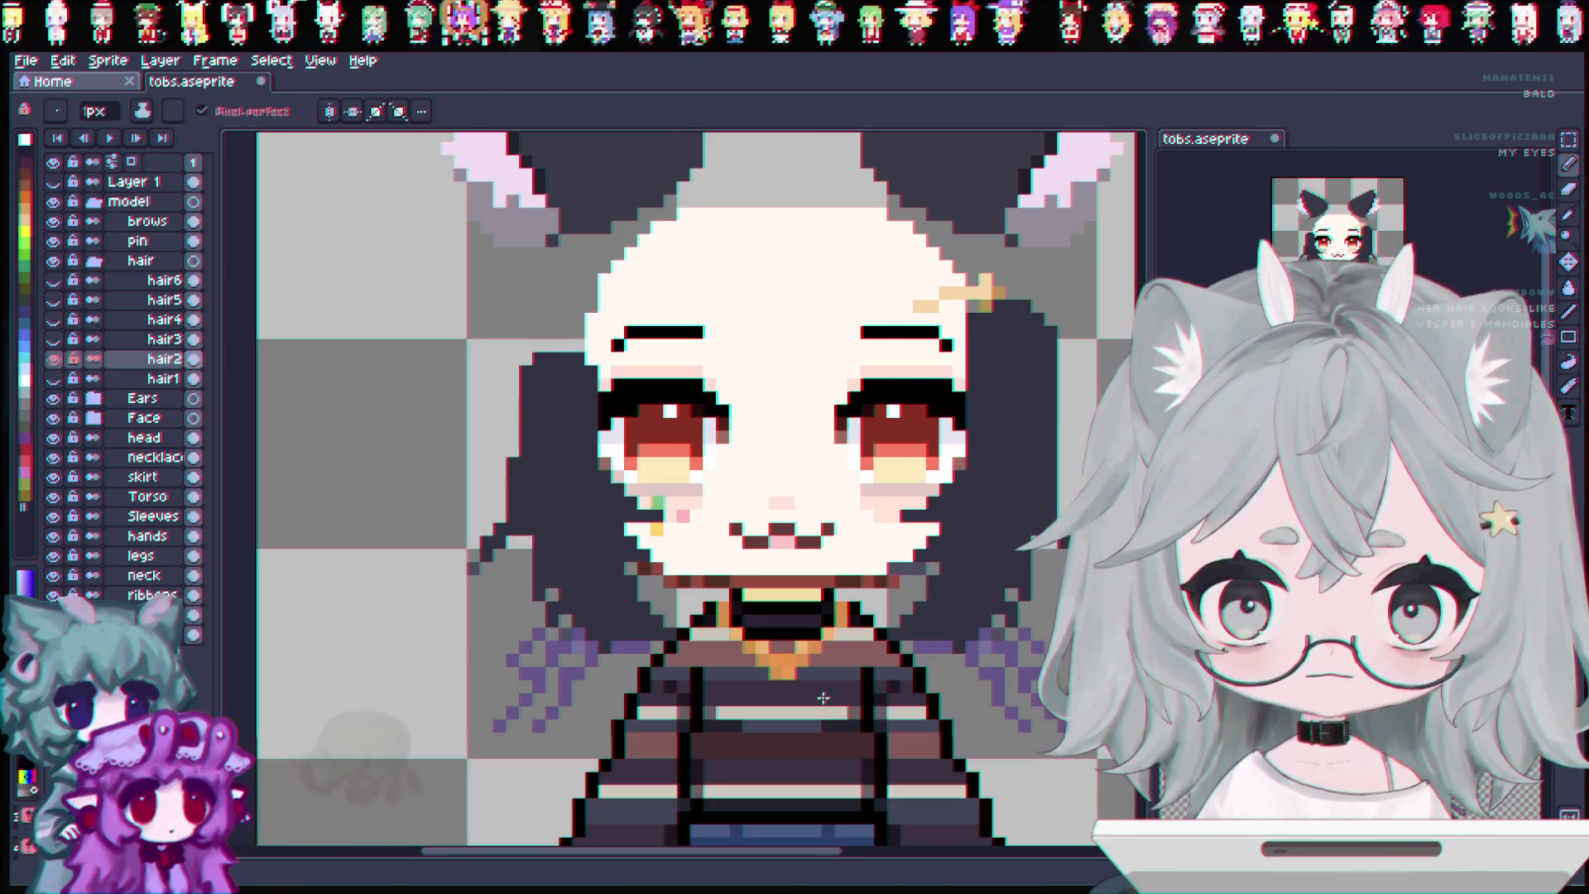
key("ctrl+s")
left_click(330, 112)
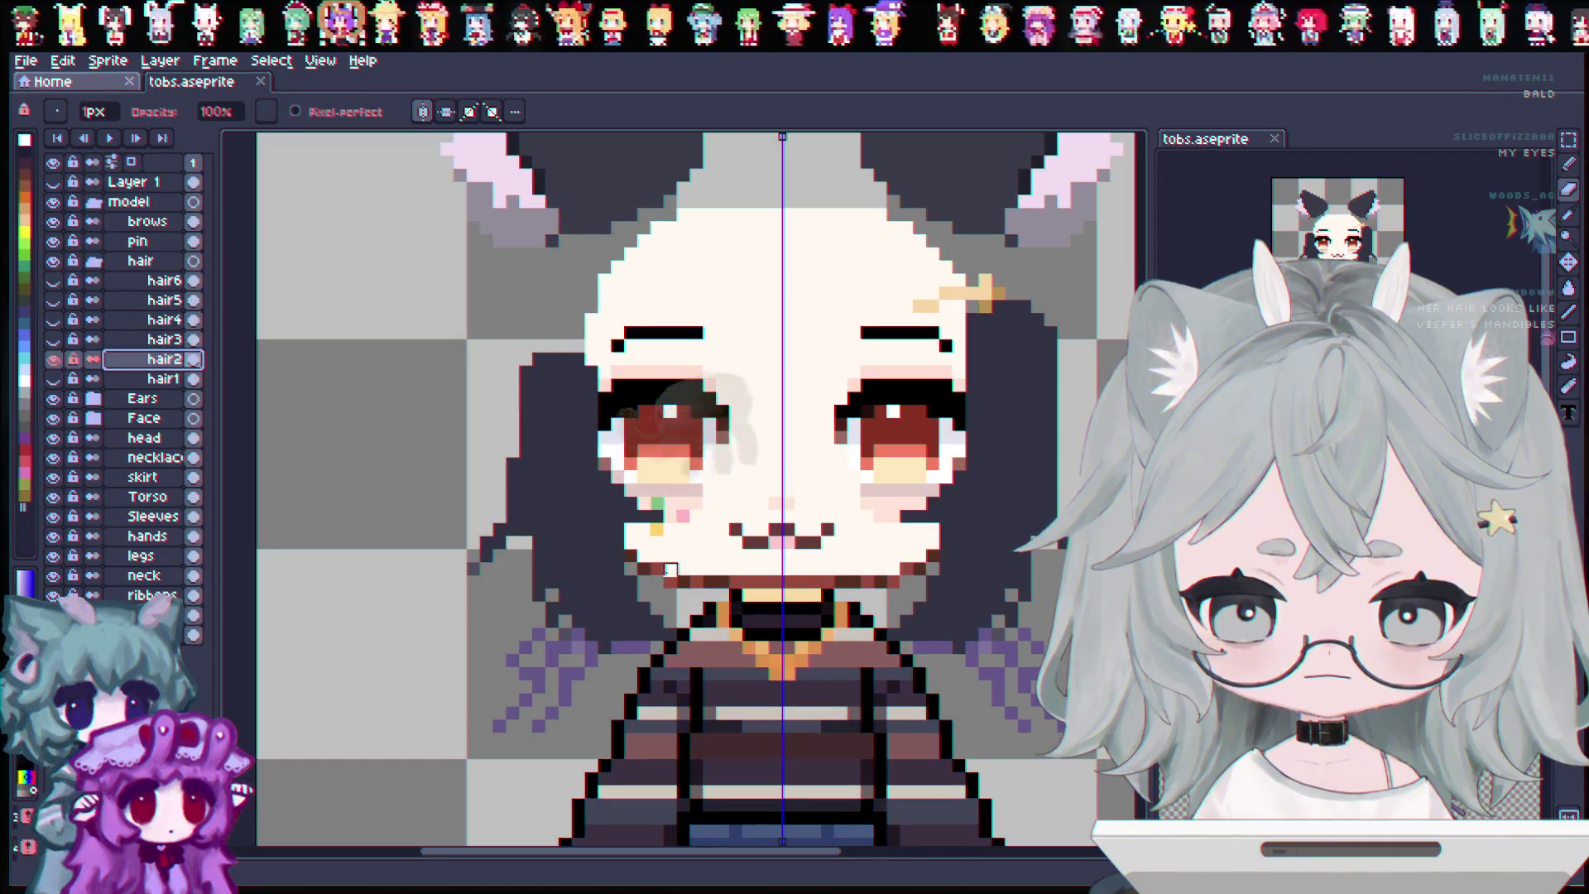
Paint a faint grey patch on the forehead and darken the lower-left cheek pixels to hair colour.
left_click_drag(770, 331, 836, 297)
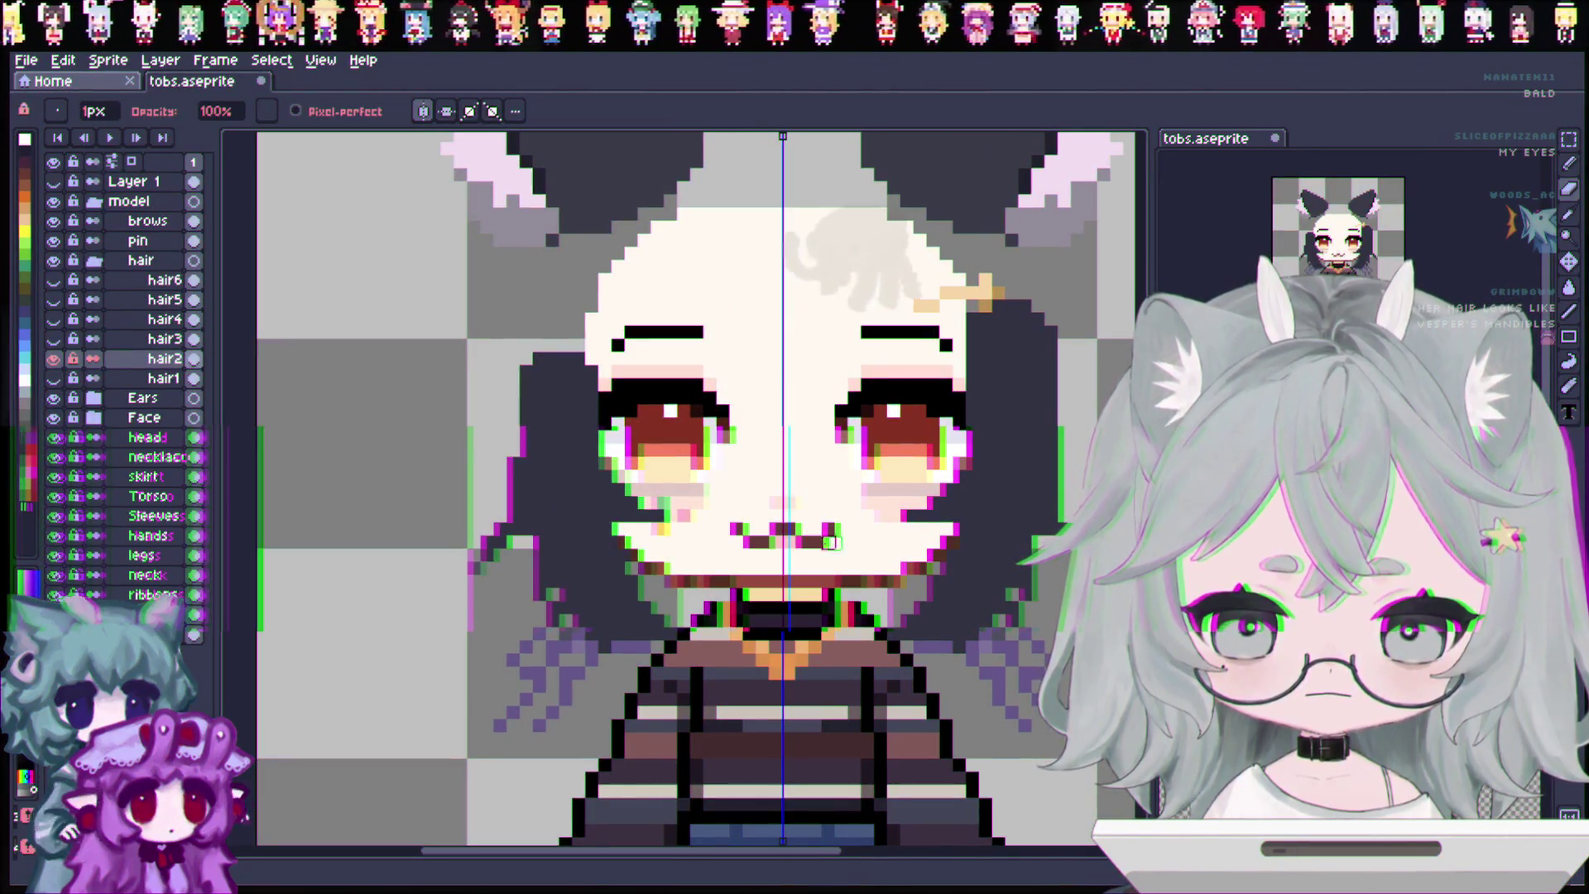
key("b")
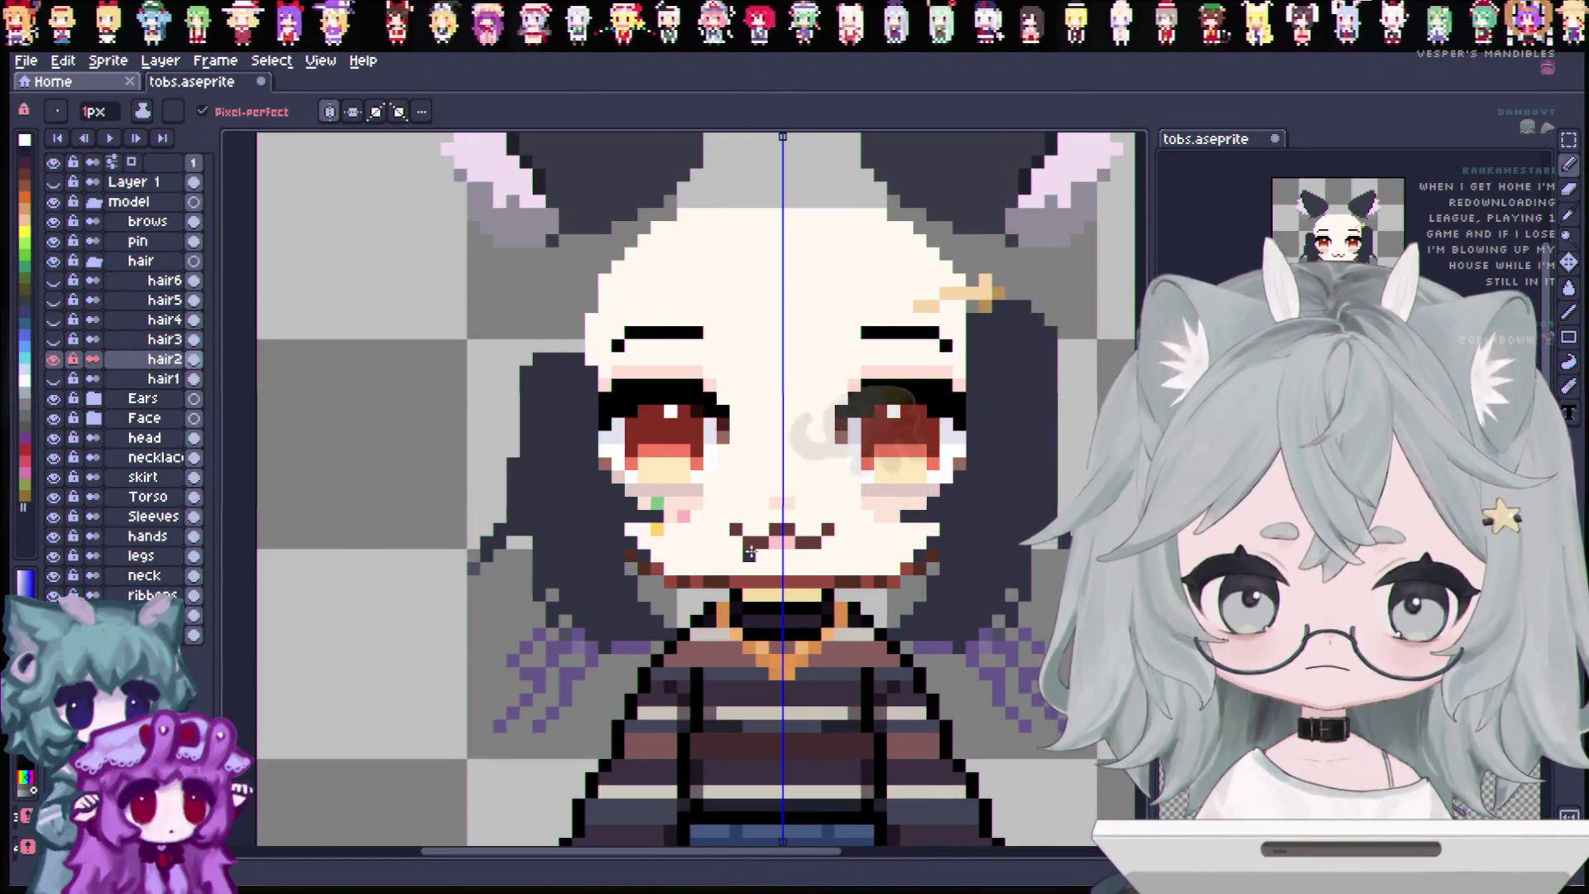
scroll(756, 556, "down", 1)
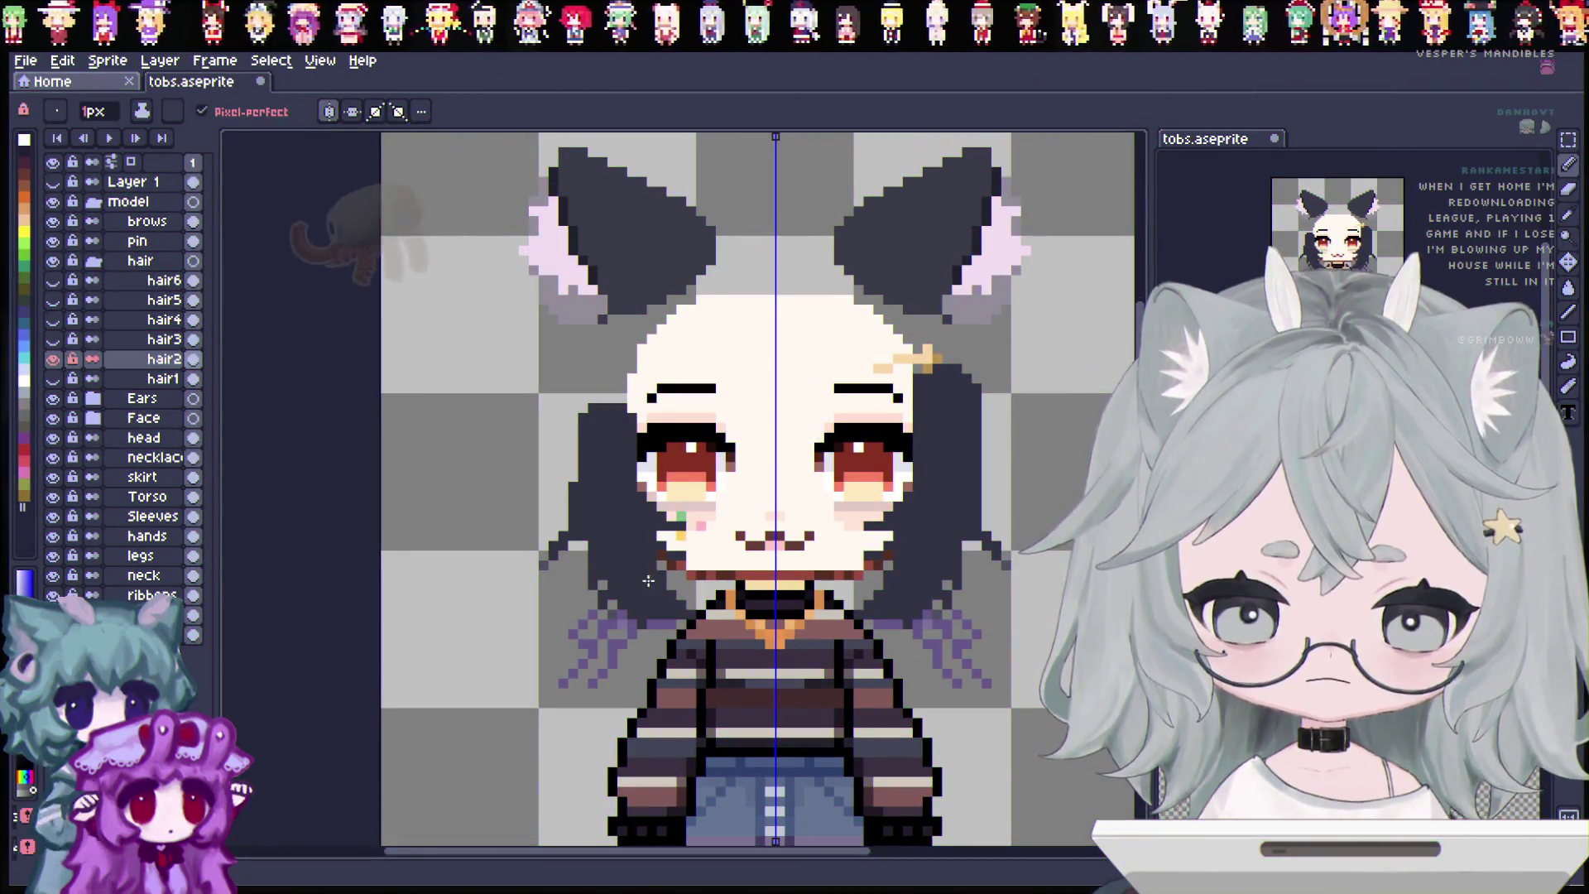
key("ctrl")
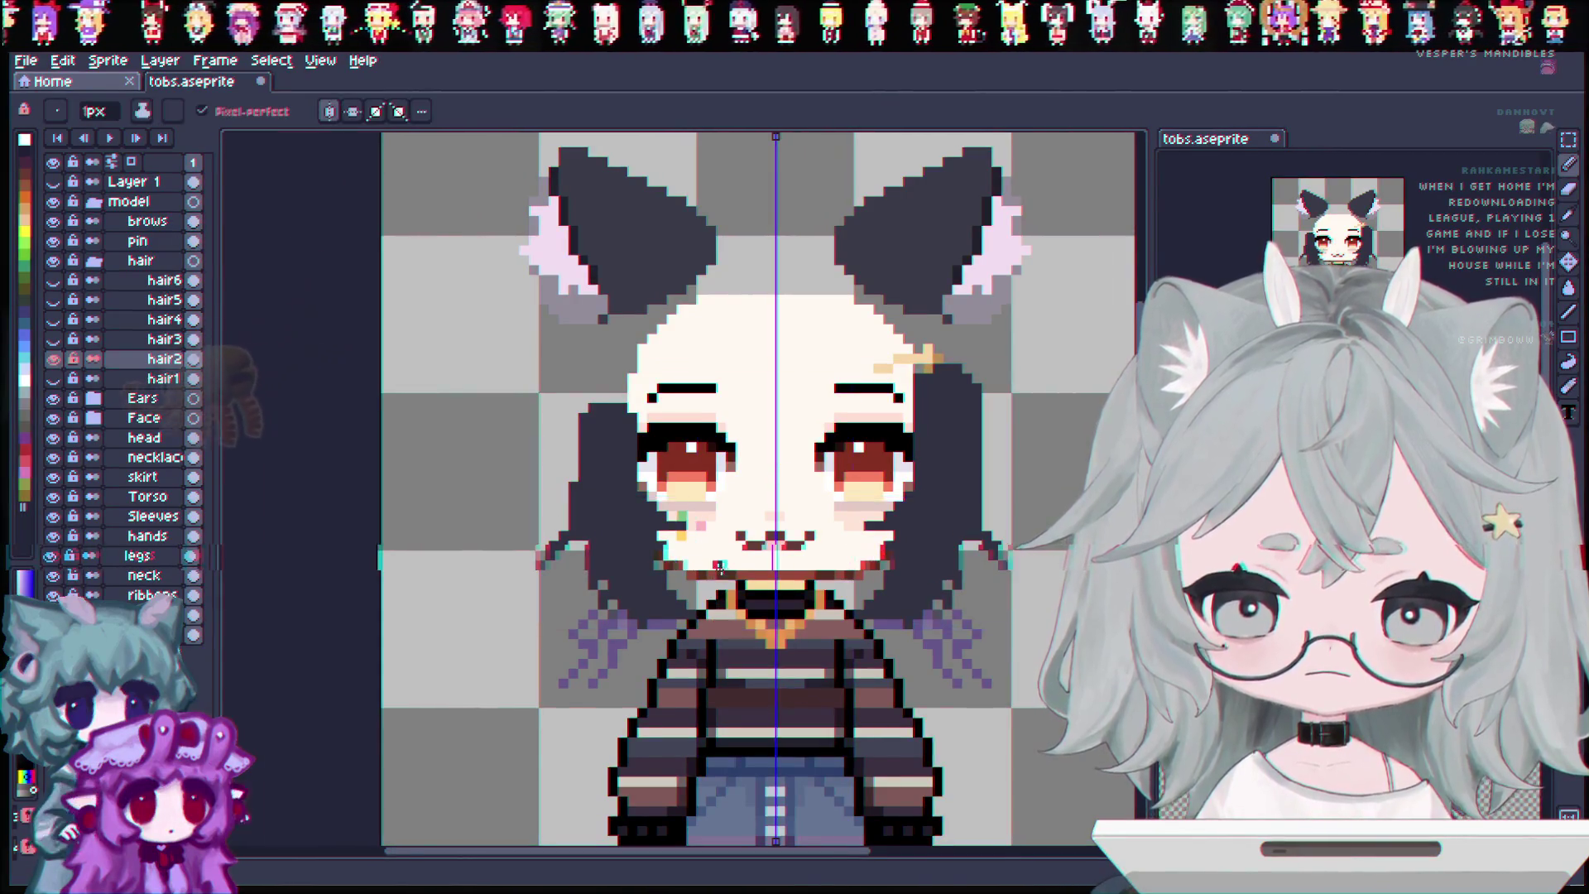
scroll(719, 567, "up", 1)
key("ctrl")
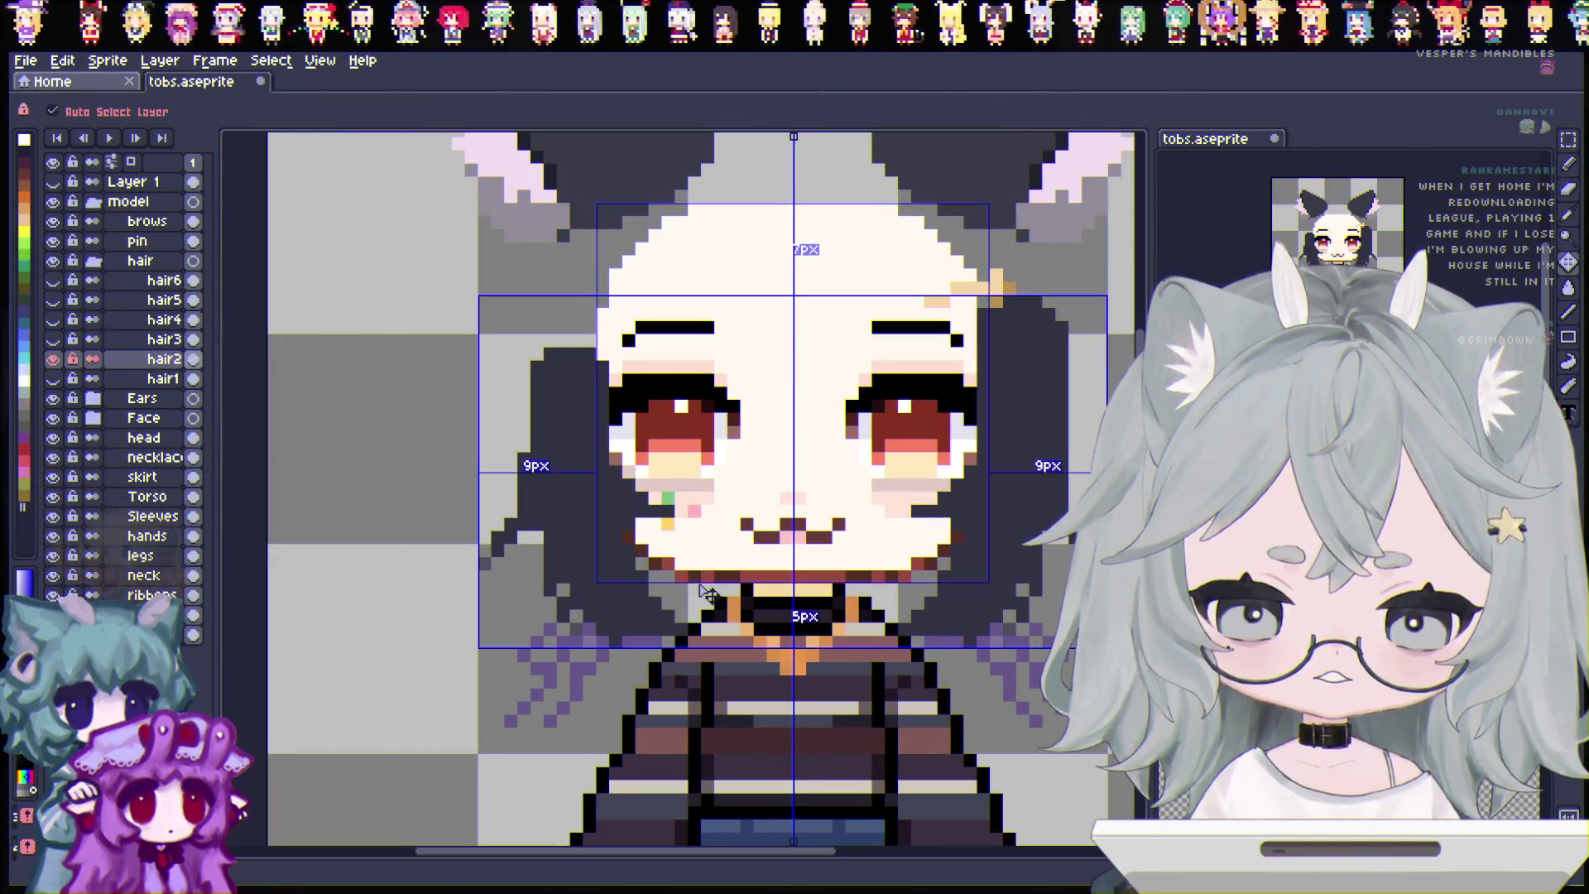
left_click(702, 596, "ctrl")
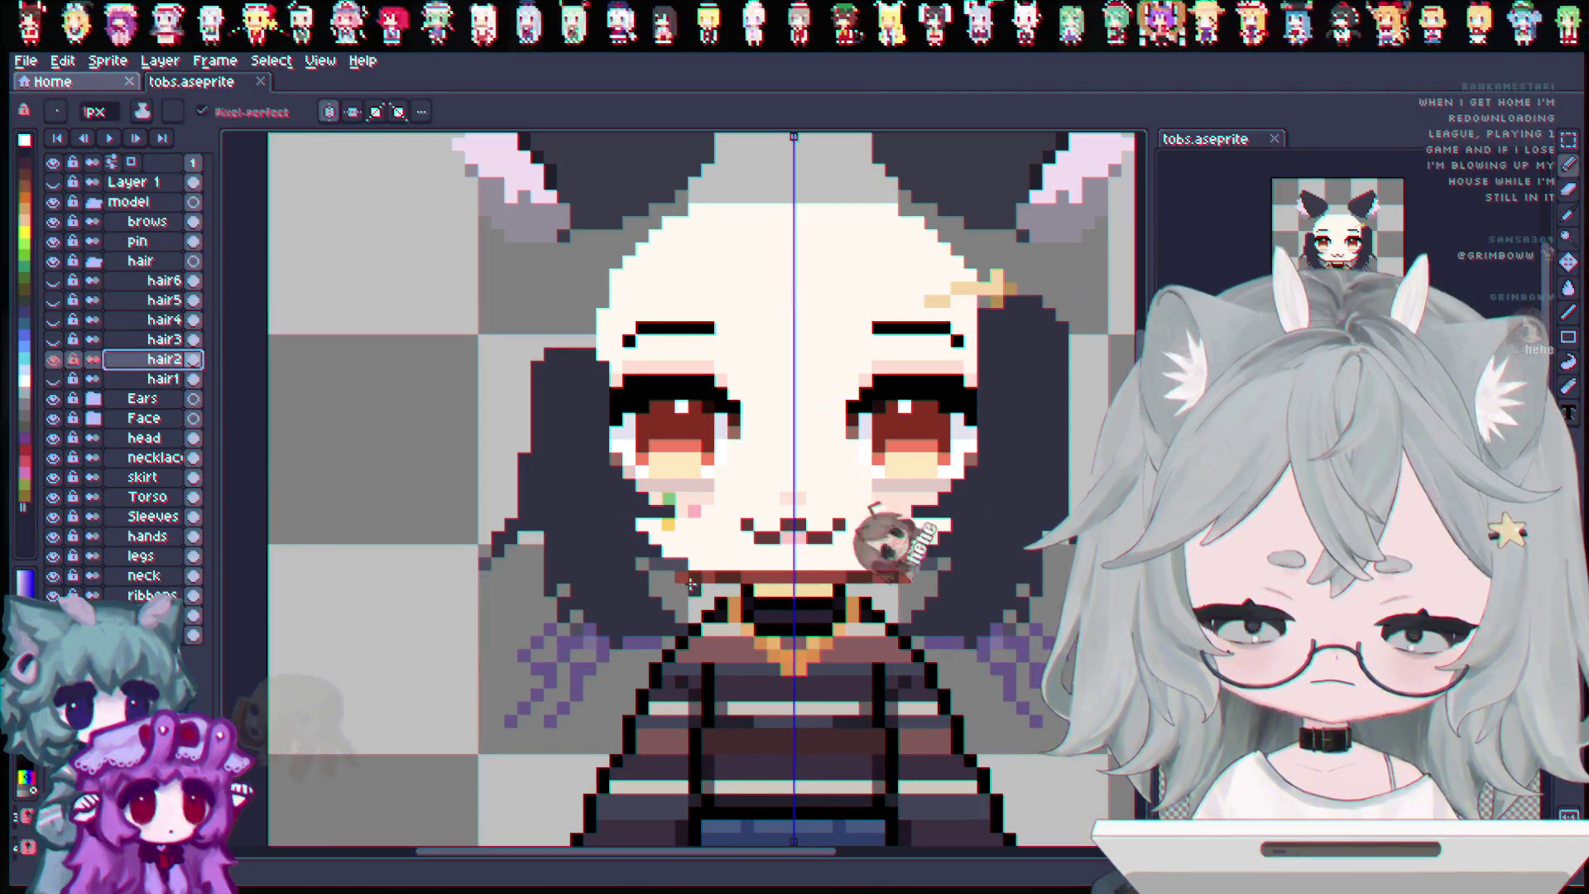
left_click_drag(636, 523, 644, 558)
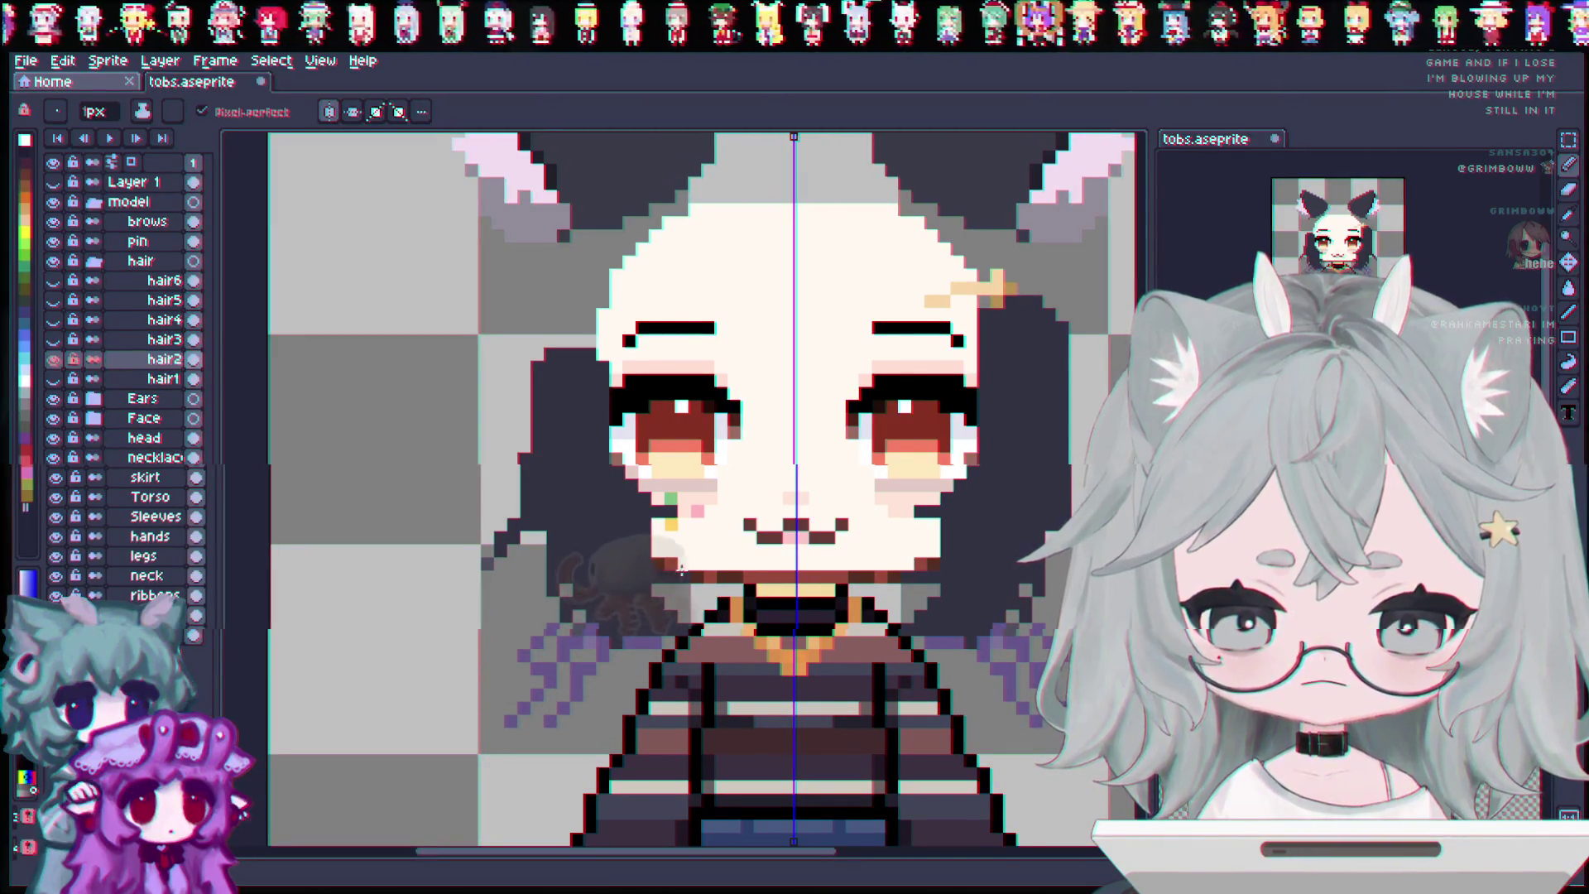
Save the sprite and unhide the hidden hair layers.
key("ctrl")
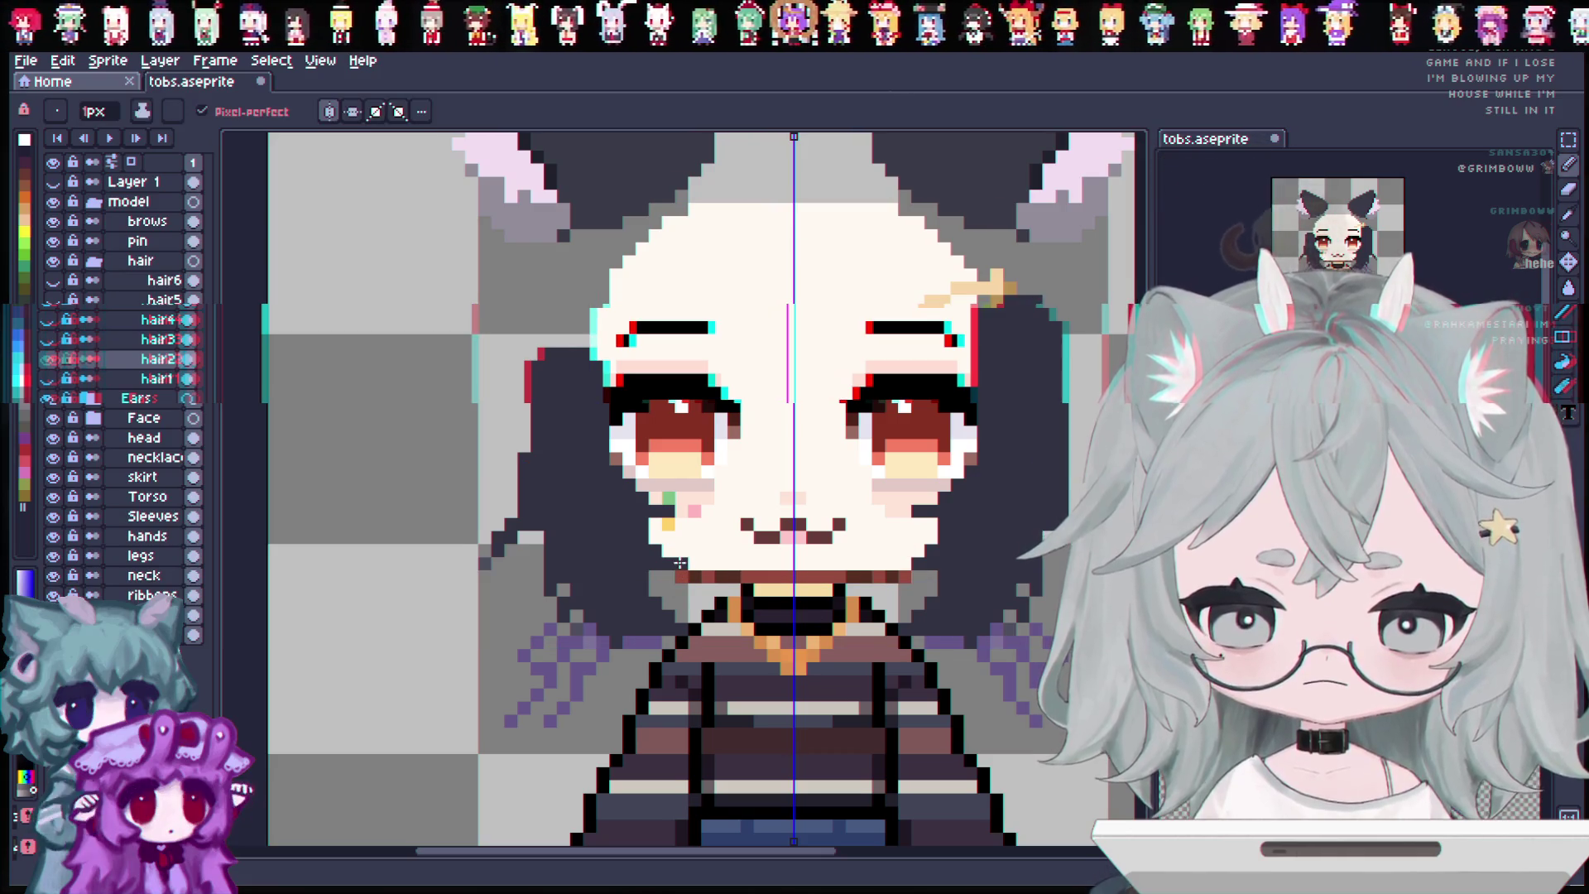
key("ctrl+s")
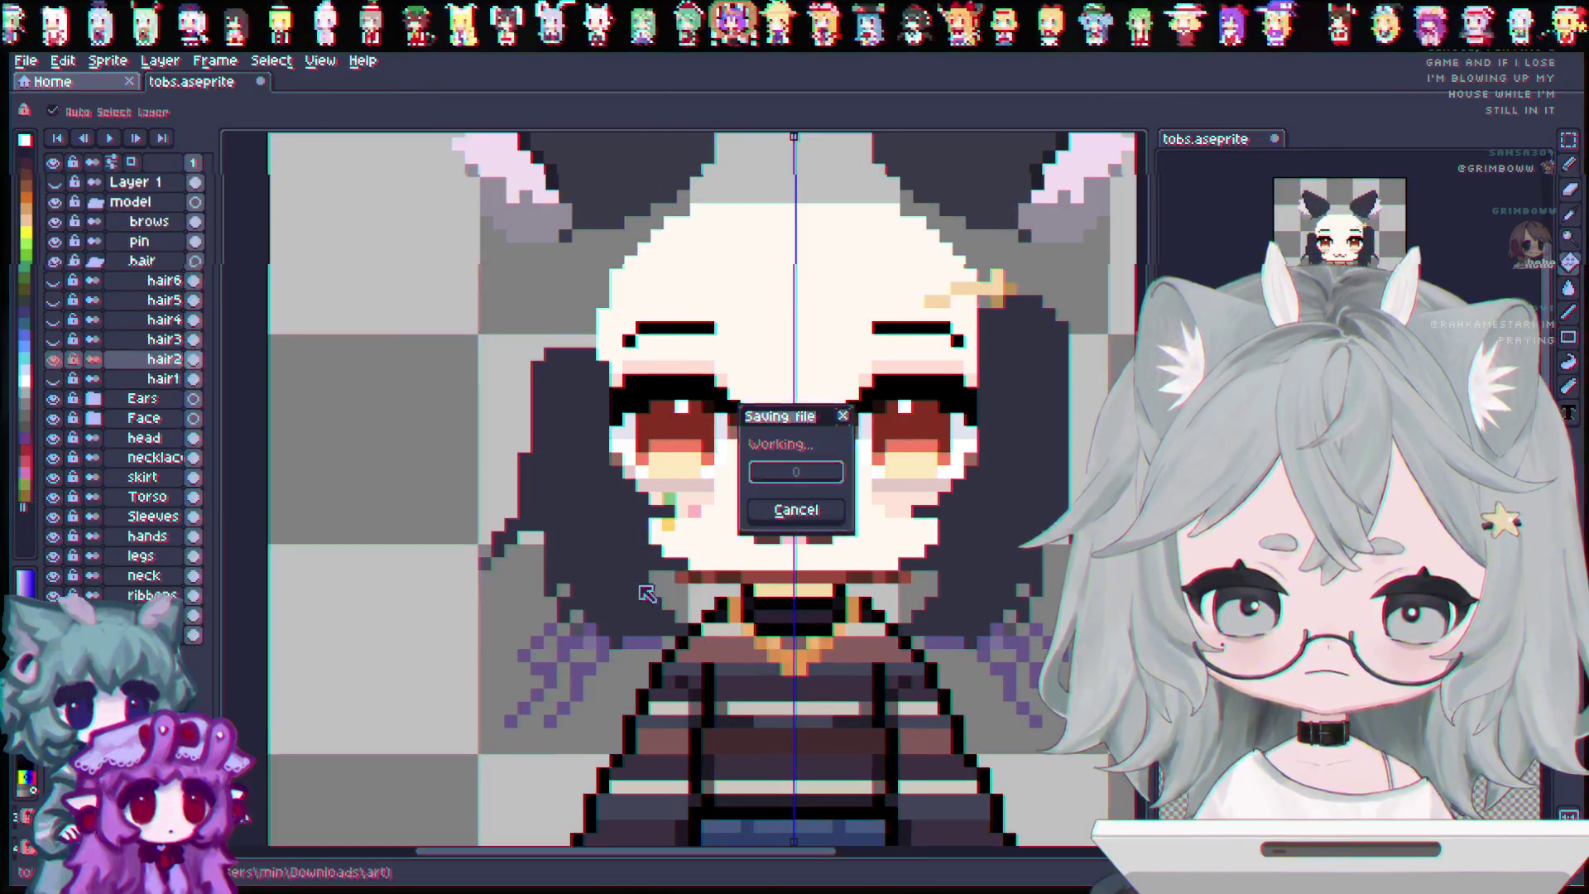
scroll(564, 572, "down", 2)
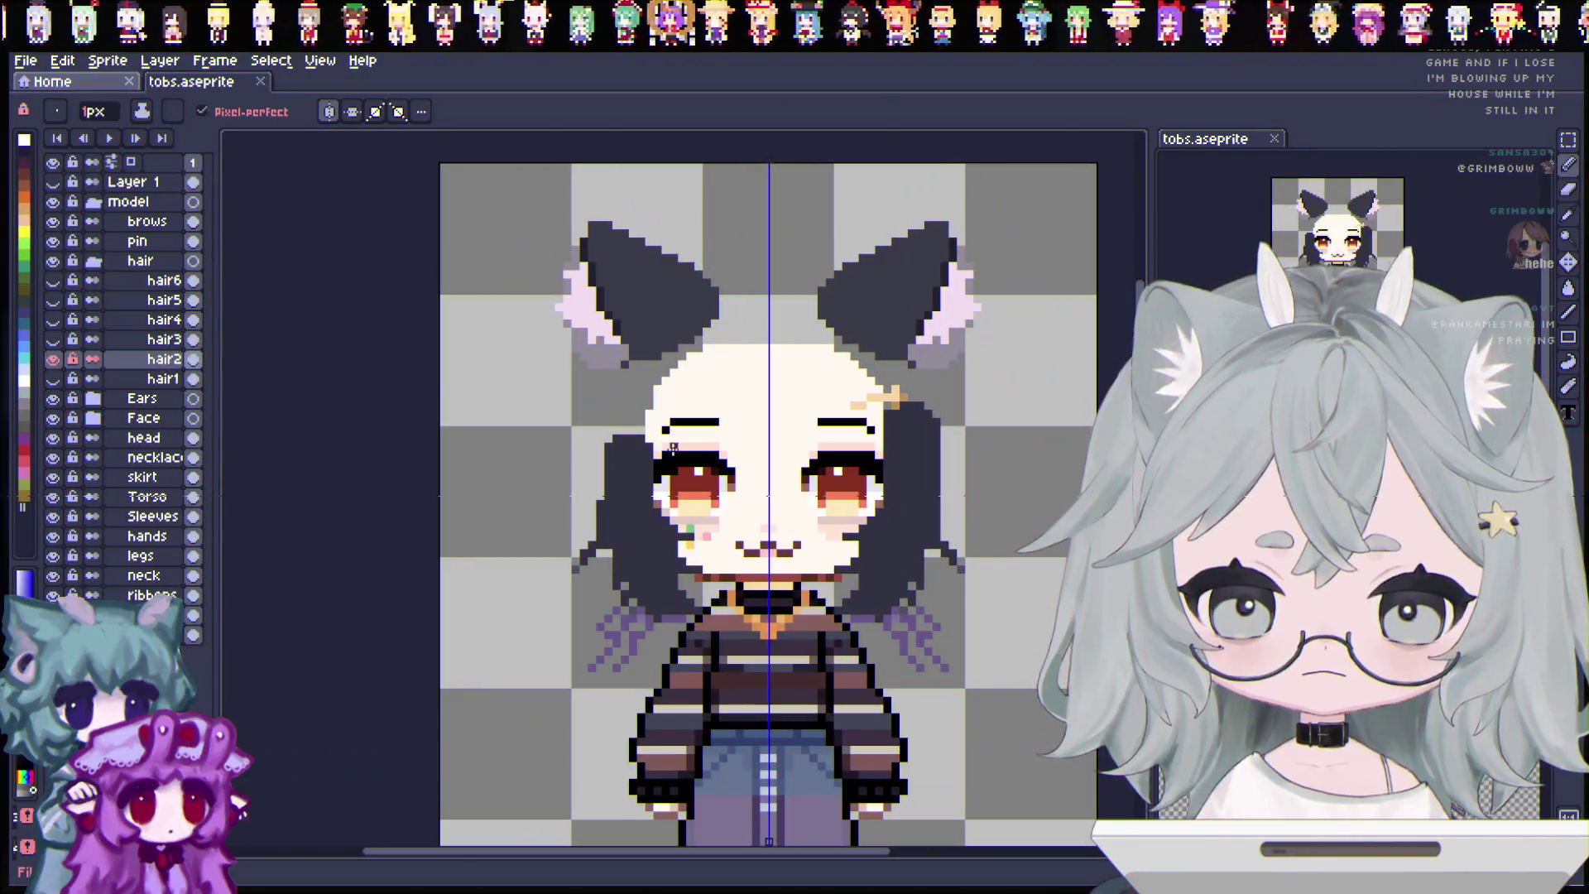
left_click_drag(52, 320, 52, 280)
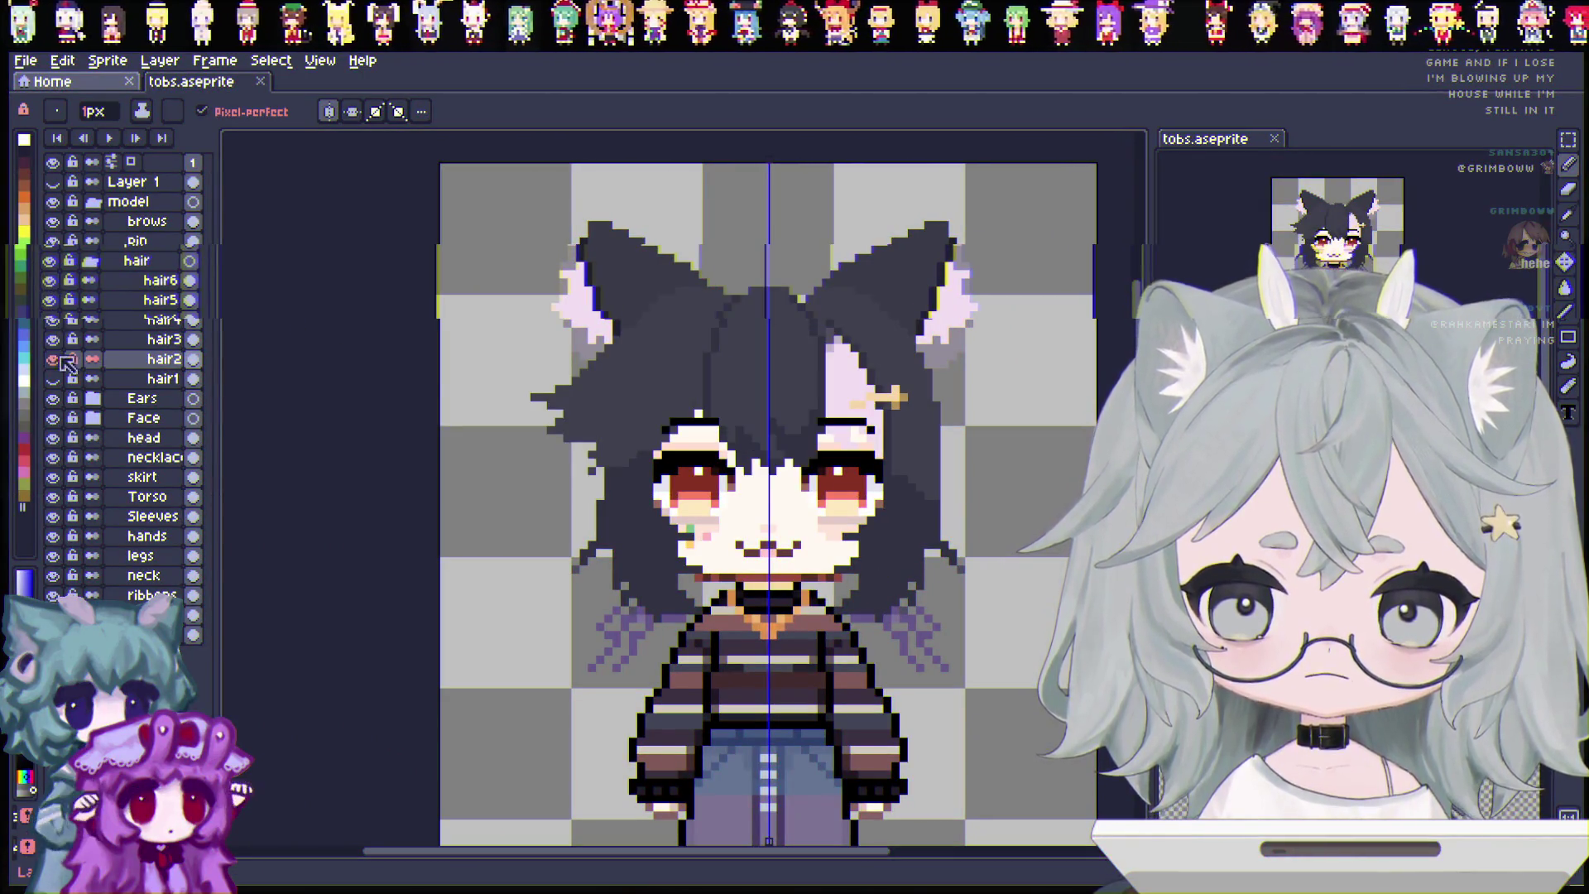
Show the last hidden hair layer and undo to restore the rest of the back hair.
left_click(52, 379)
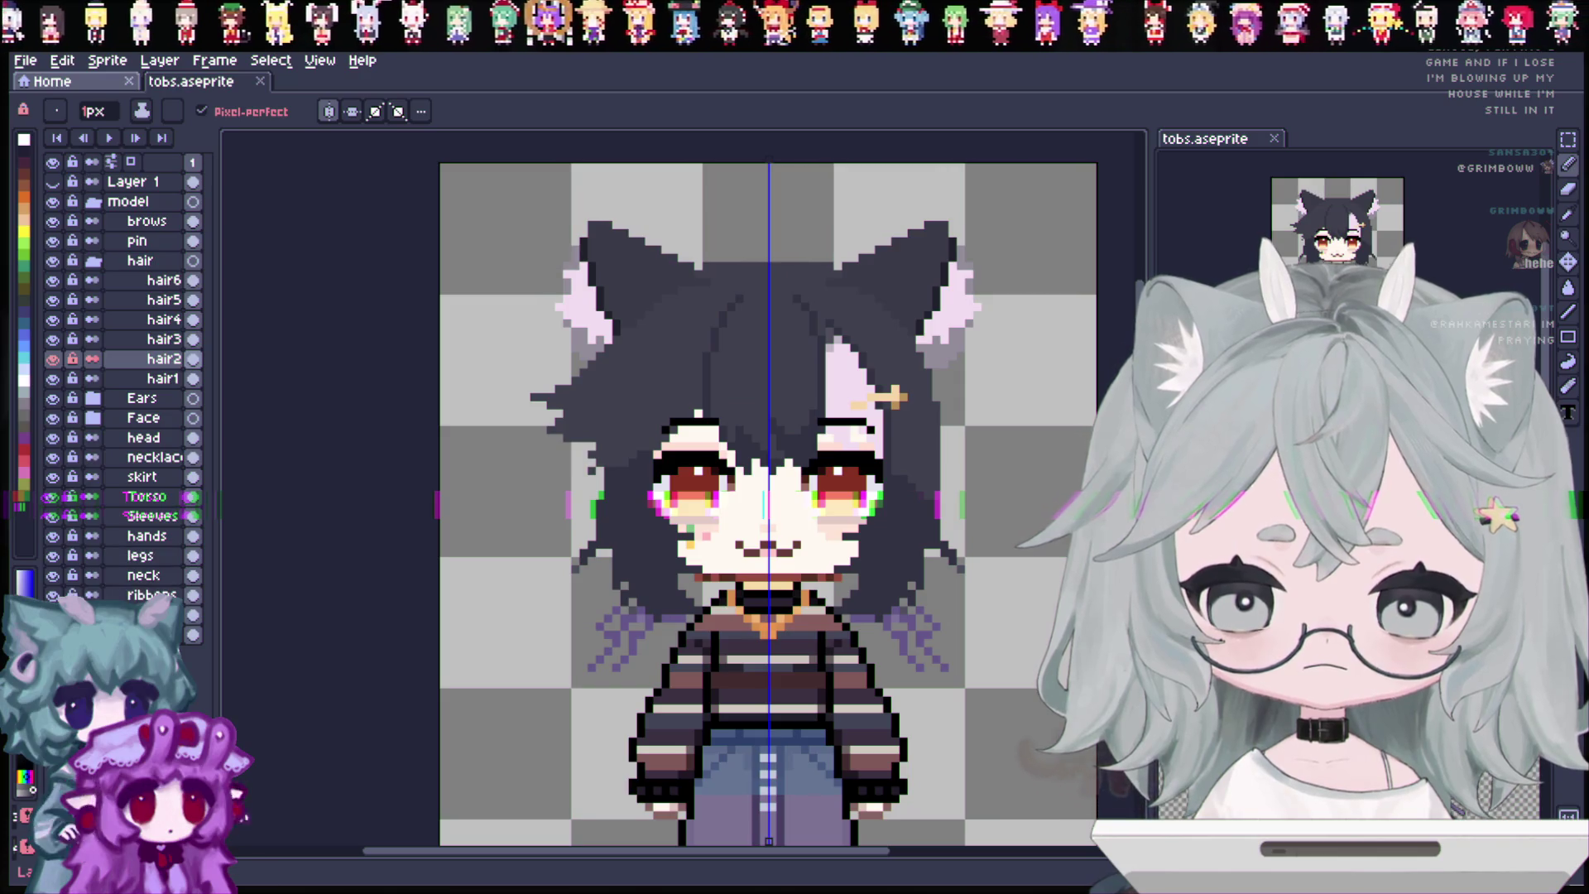
key("ctrl+z")
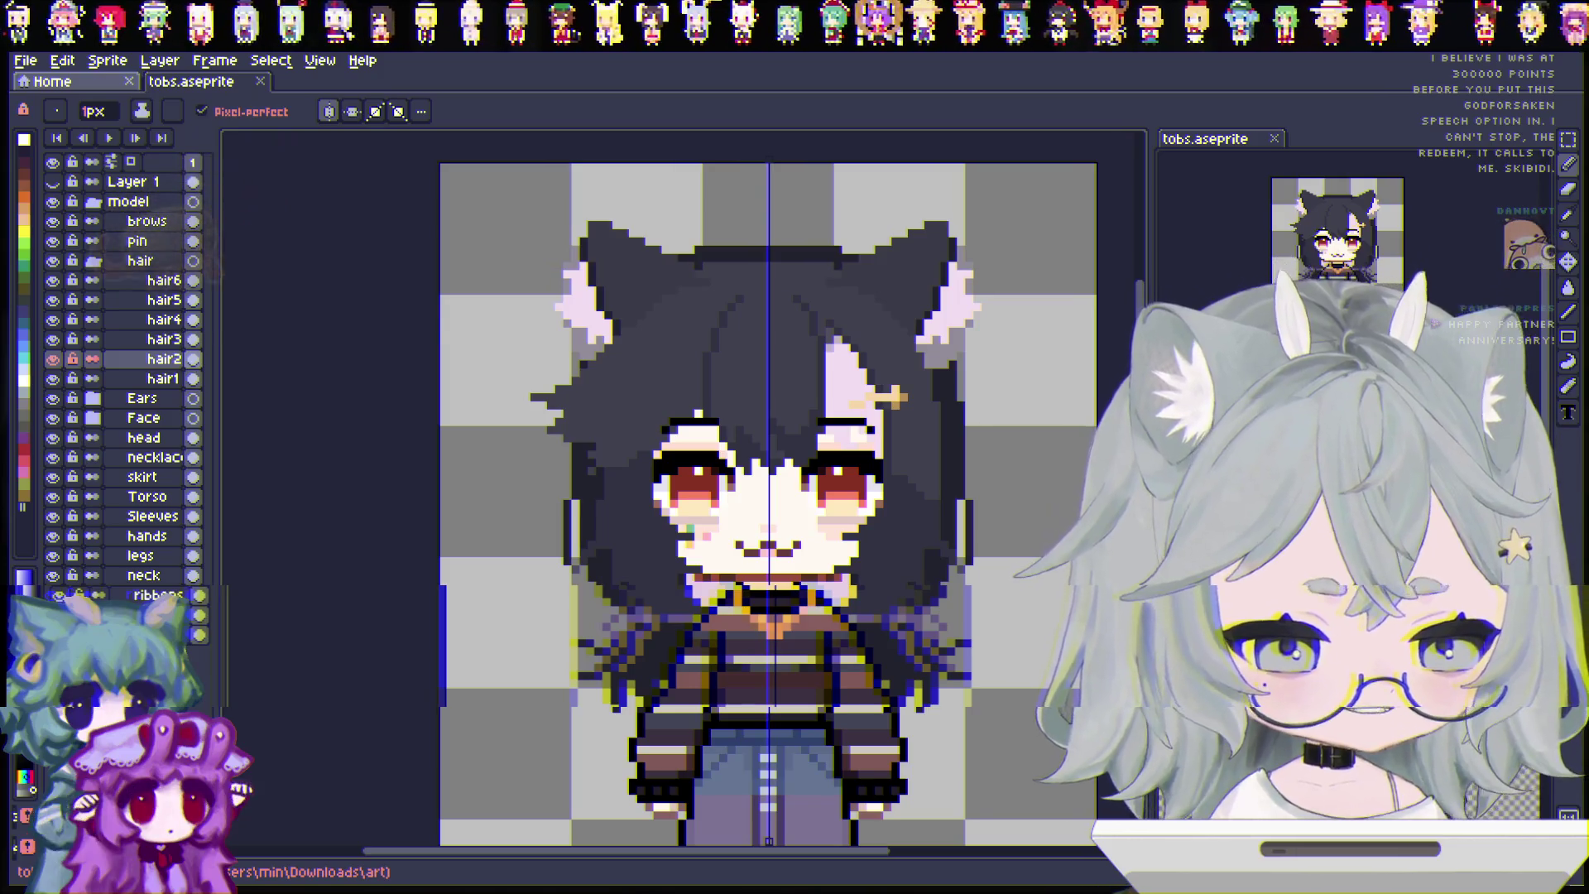
scroll(758, 604, "up", 3)
scroll(758, 604, "down", 1)
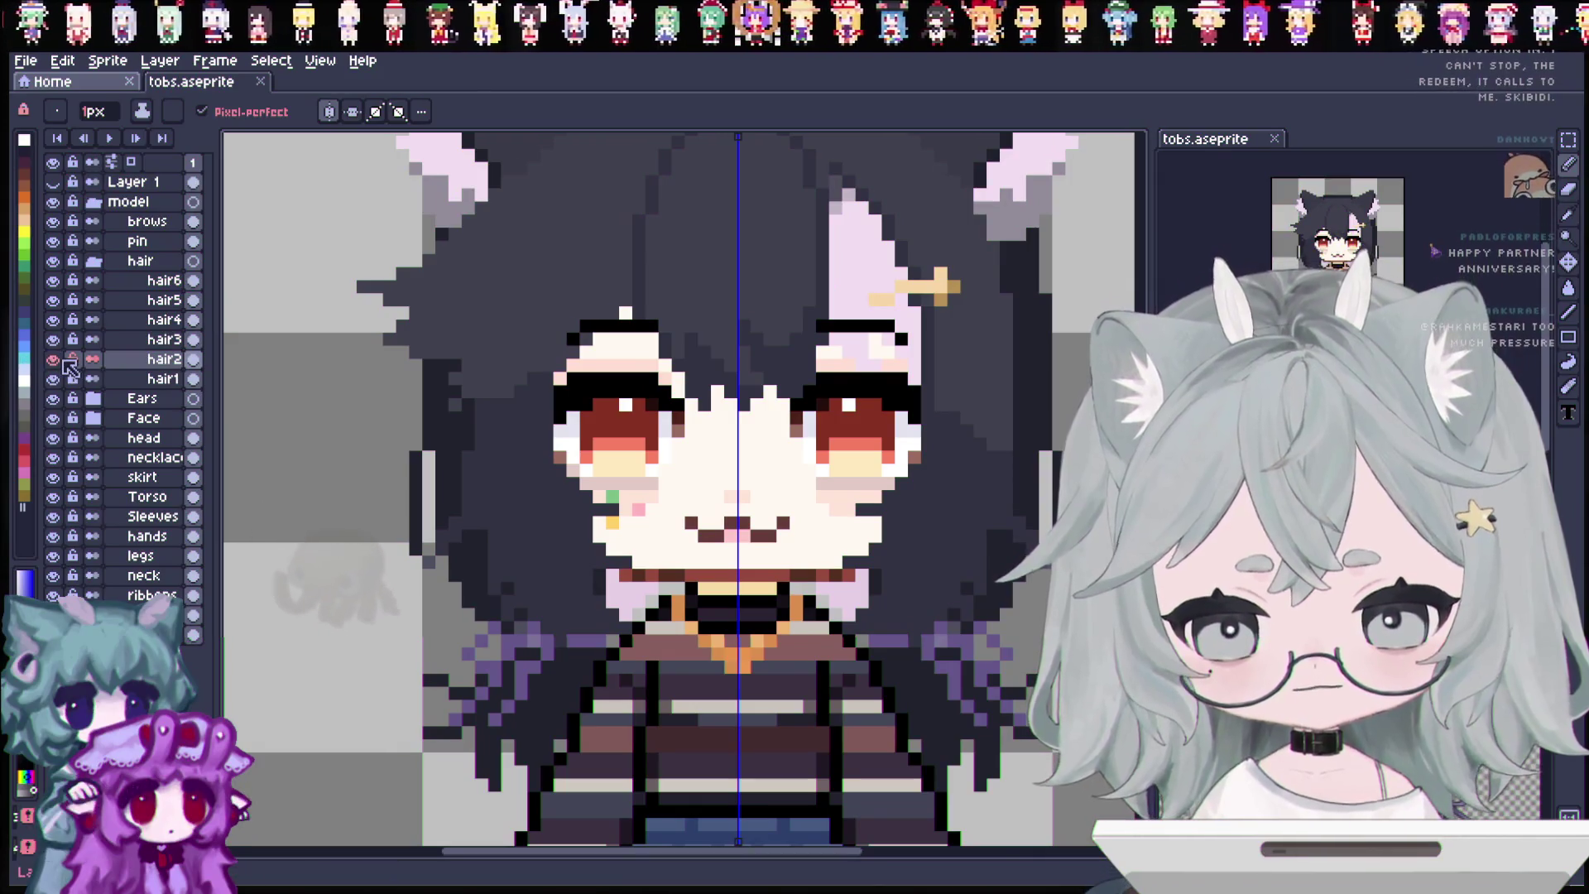
left_click(53, 260)
left_click(53, 260)
left_click(52, 261)
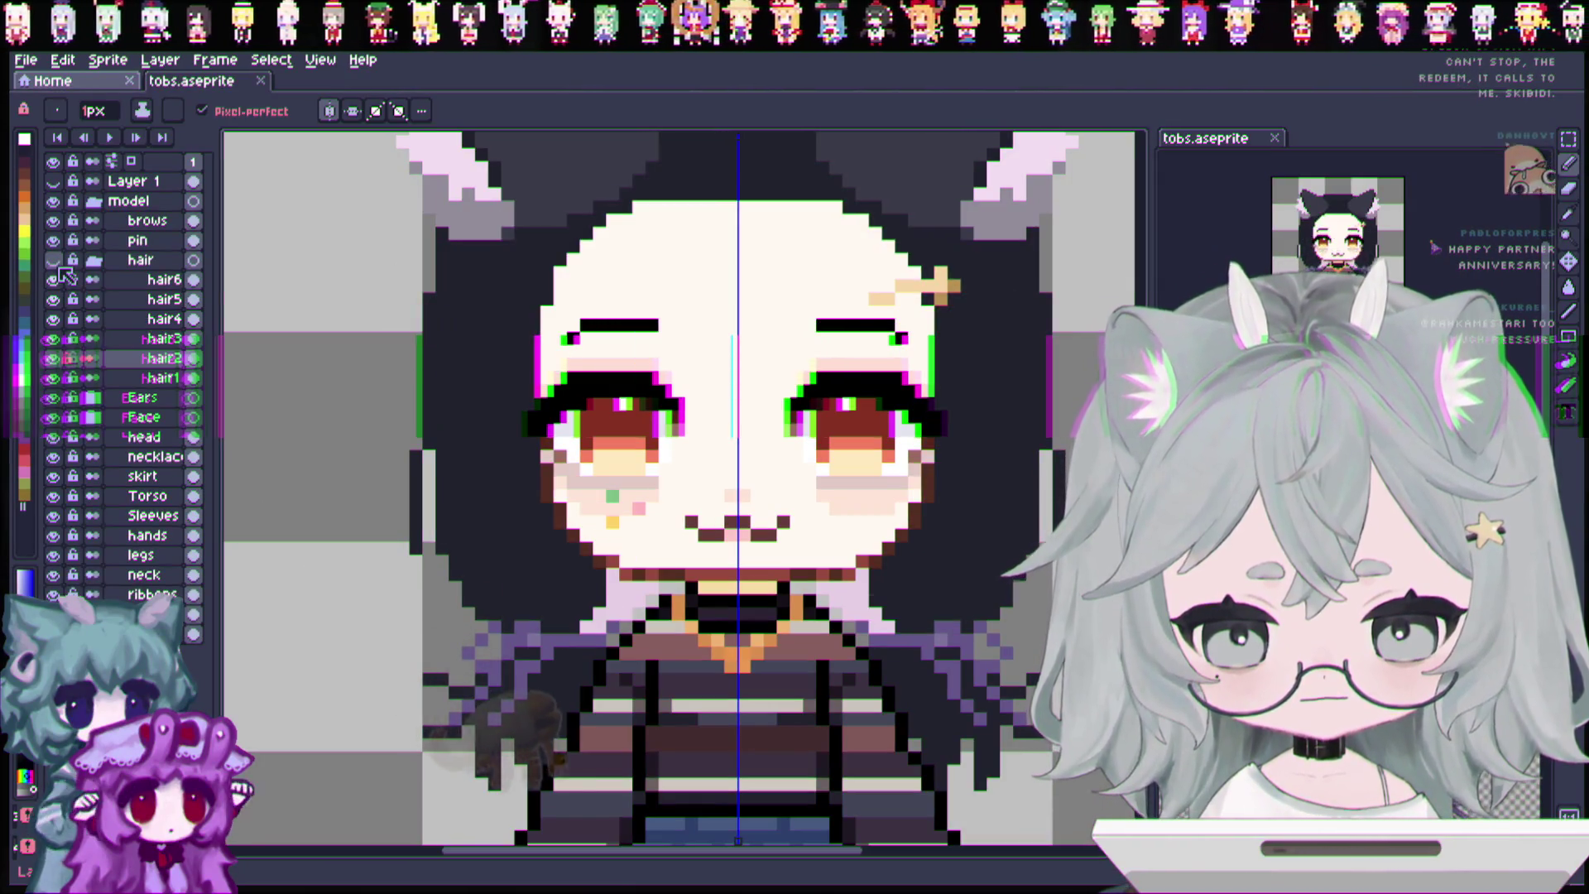
left_click(53, 260)
left_click(53, 261)
left_click(53, 261)
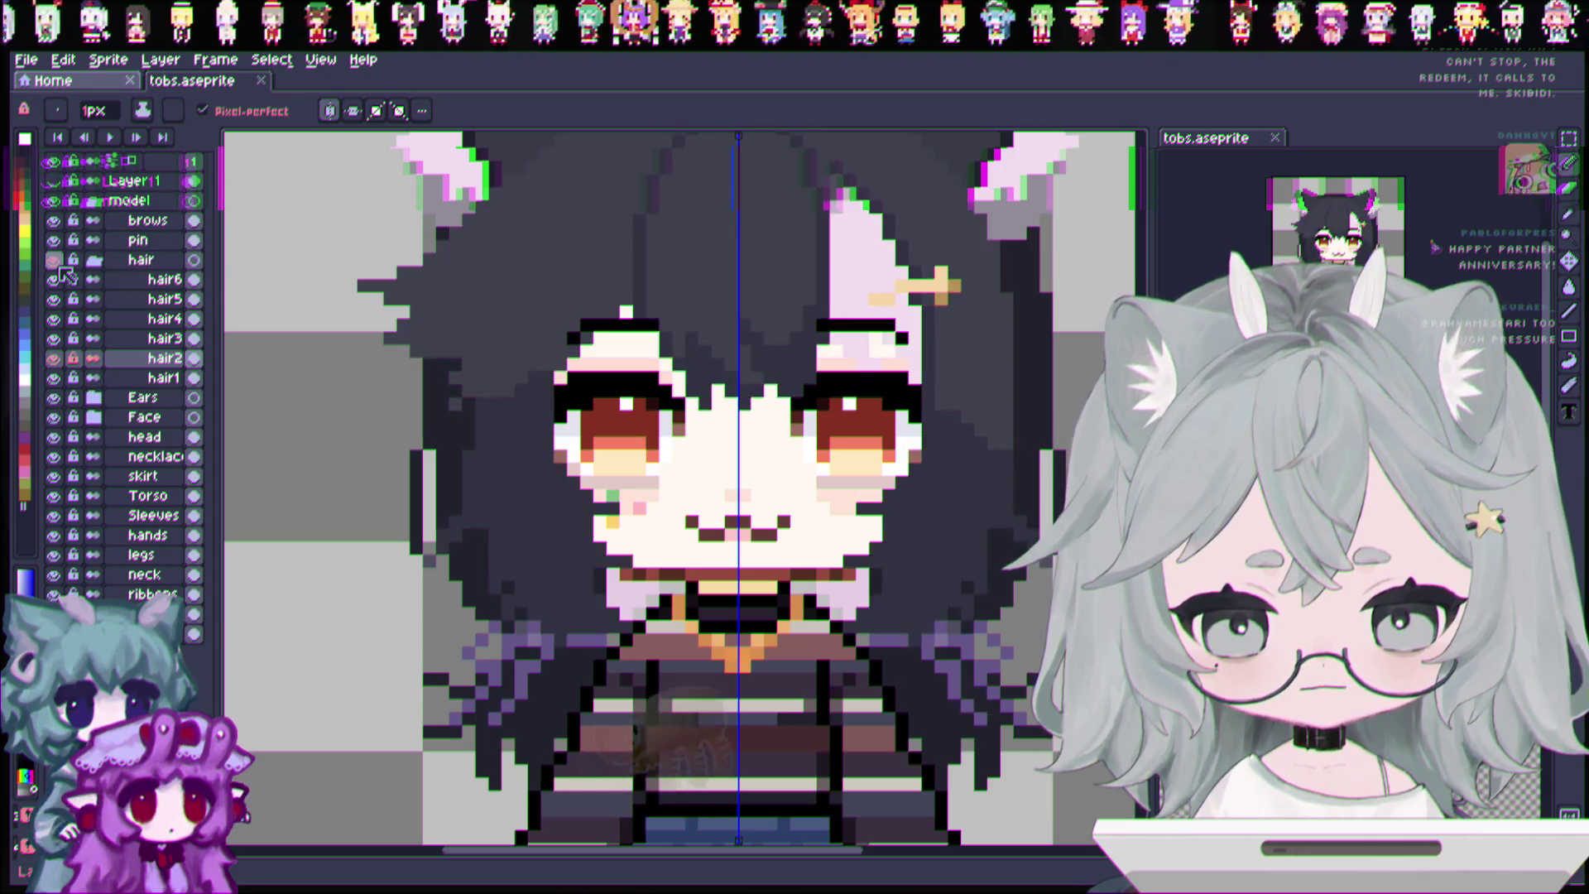
left_click(53, 261)
left_click(53, 260)
left_click(53, 261)
left_click(53, 261)
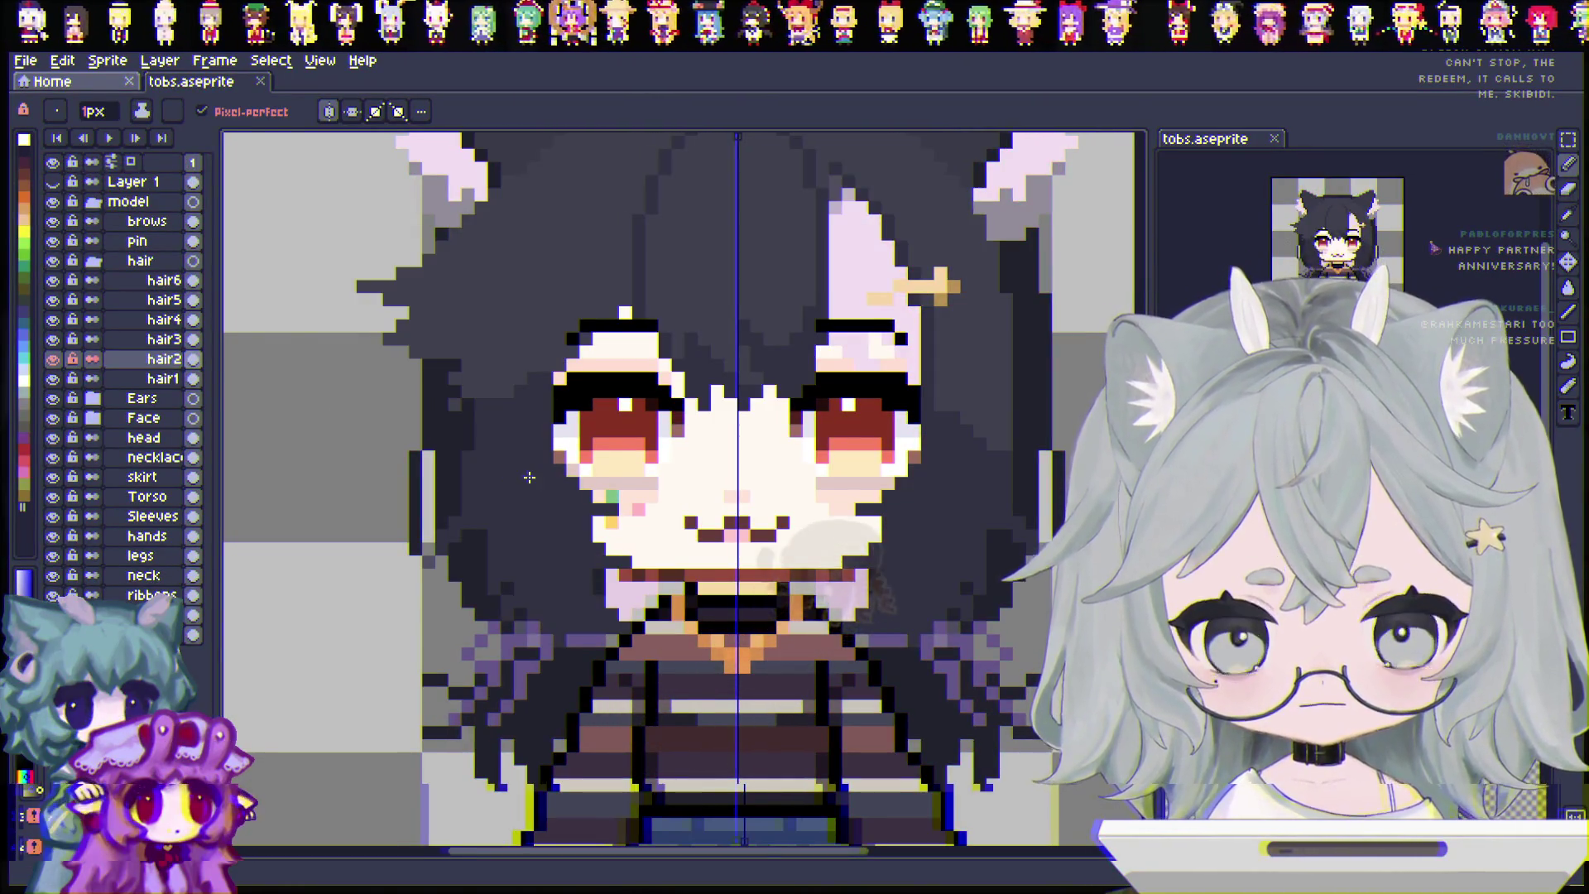
scroll(521, 488, "down", 1)
scroll(354, 559, "down", 1)
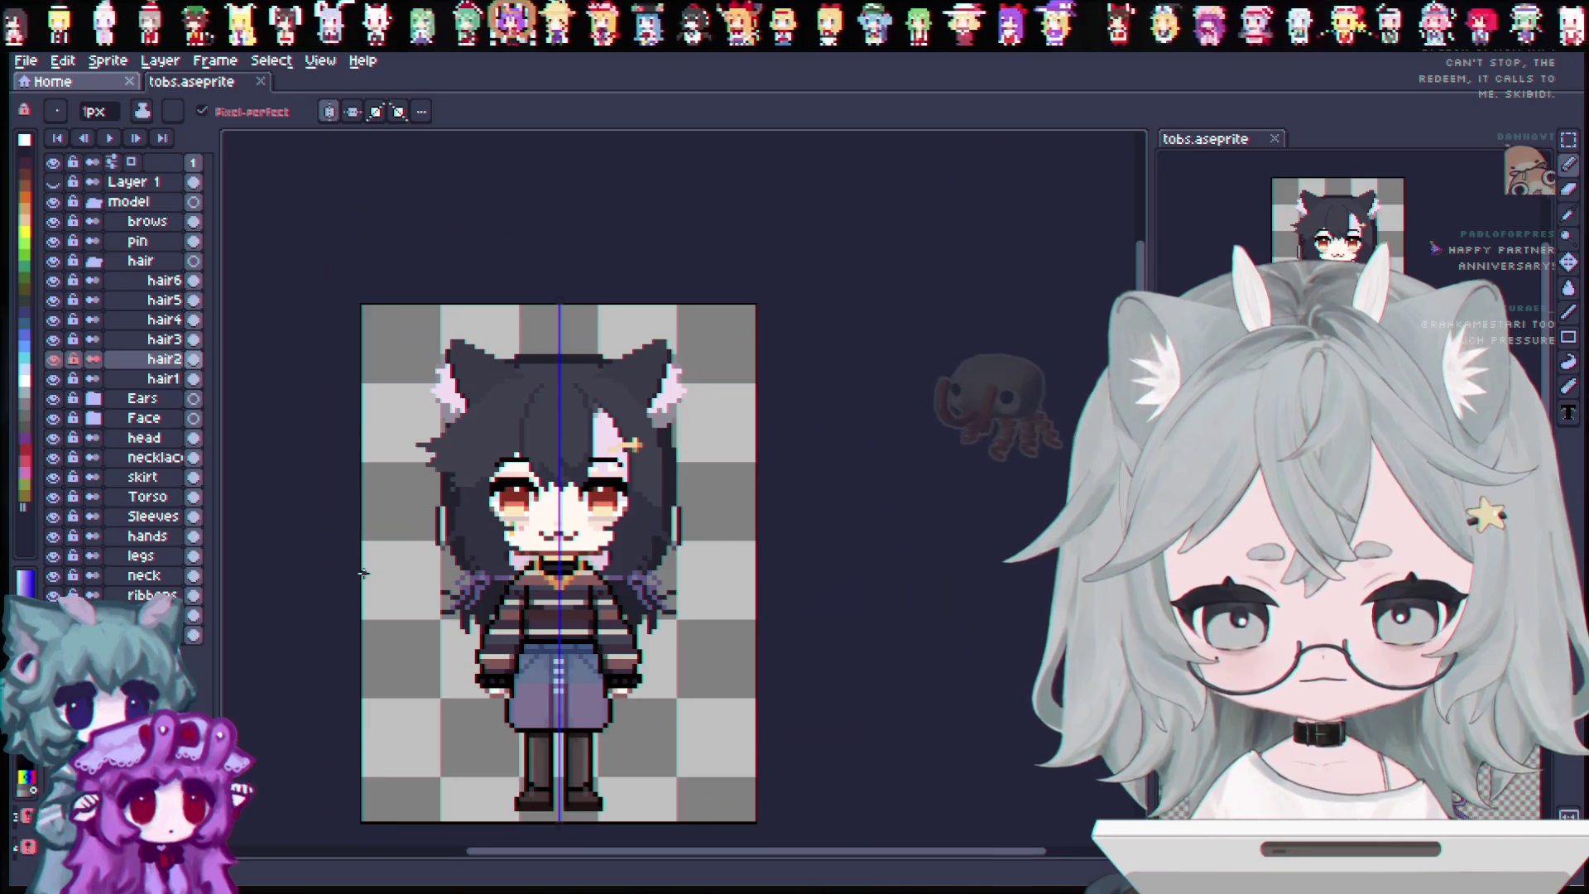
Step between hair1 and hair2 with the Move tool to see their bounds, then save.
key("v")
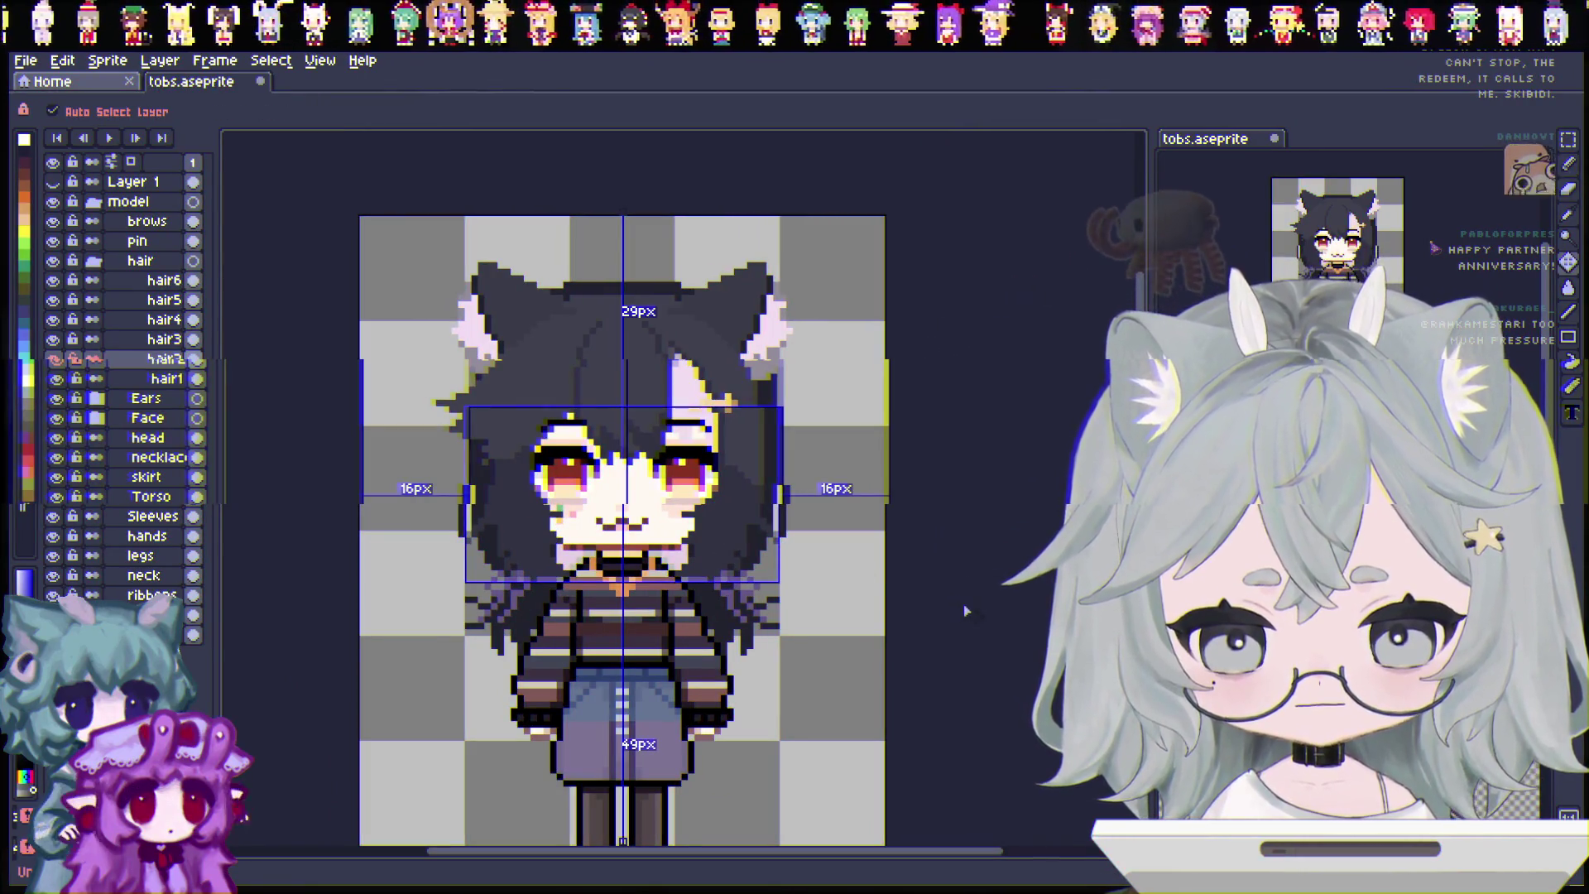
key("Down")
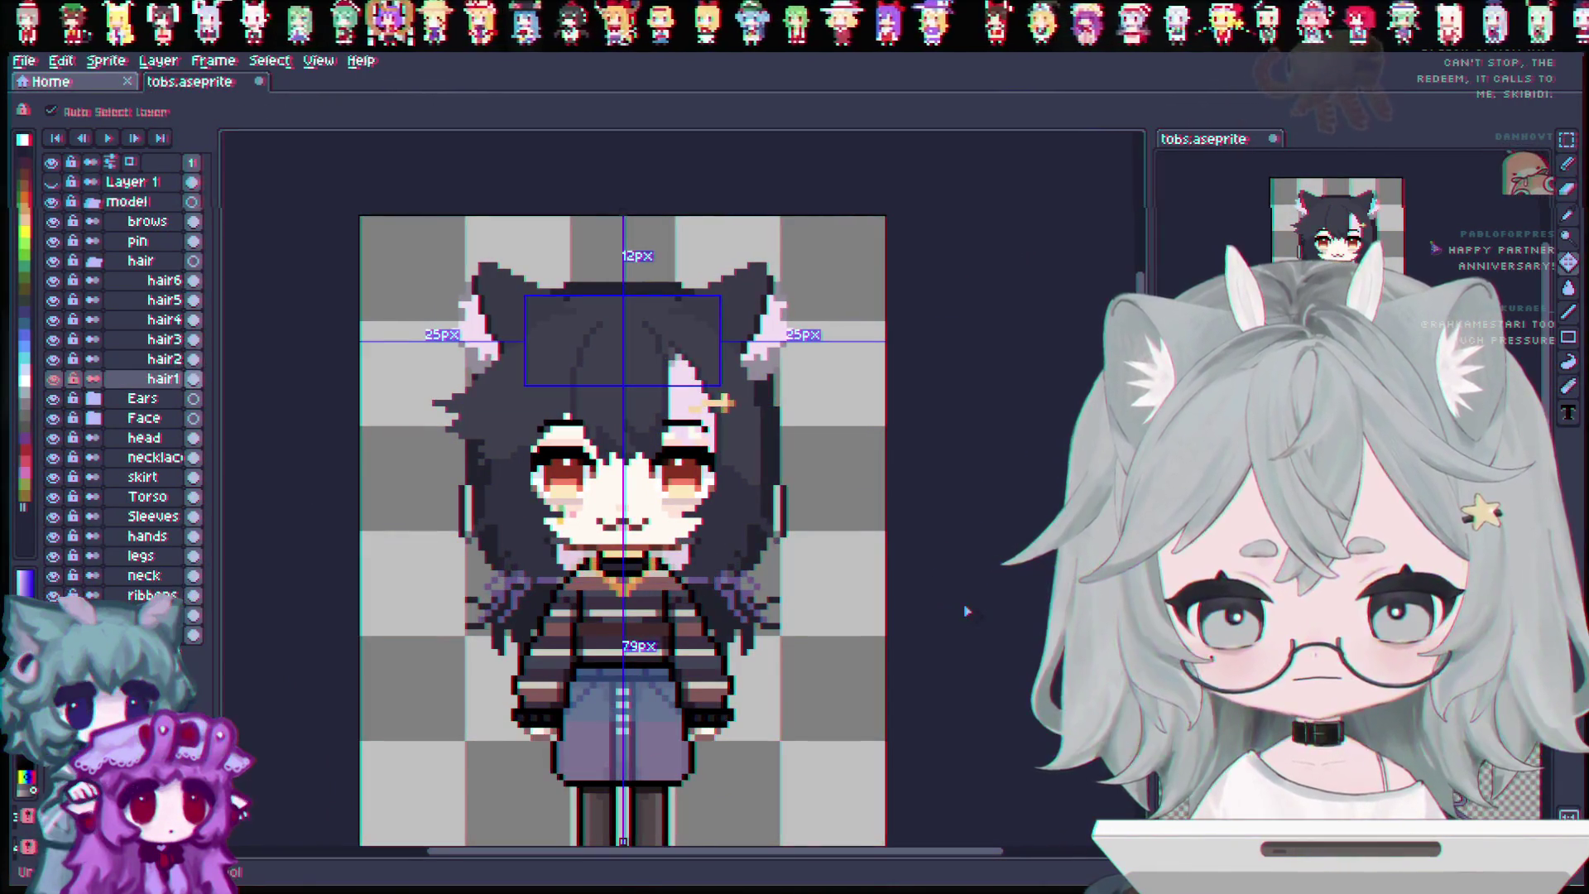
key("Up")
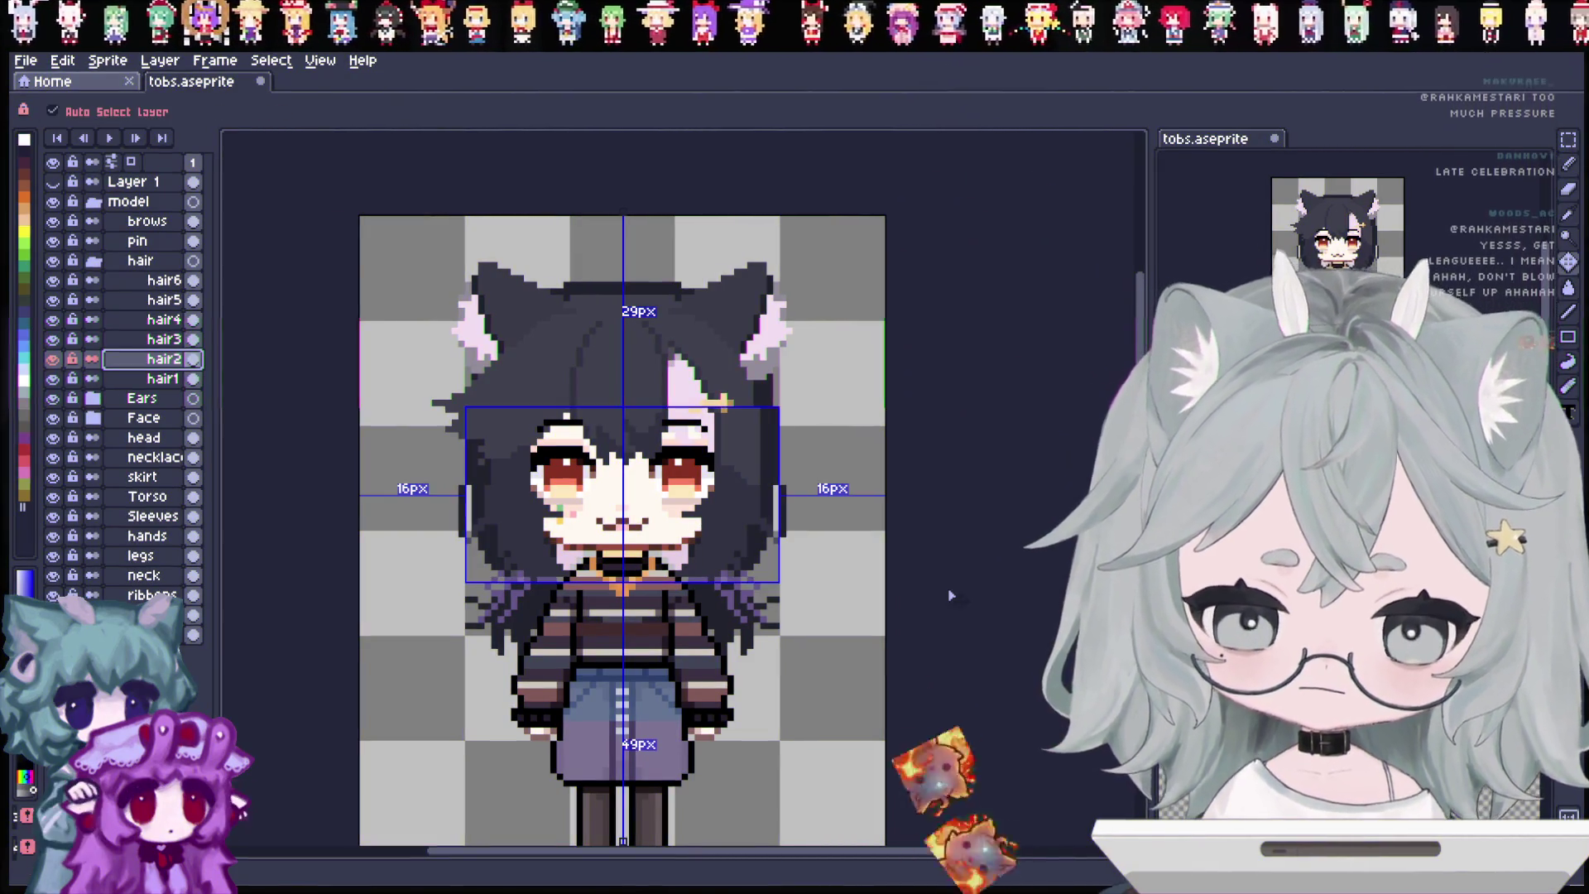
key("ctrl+s")
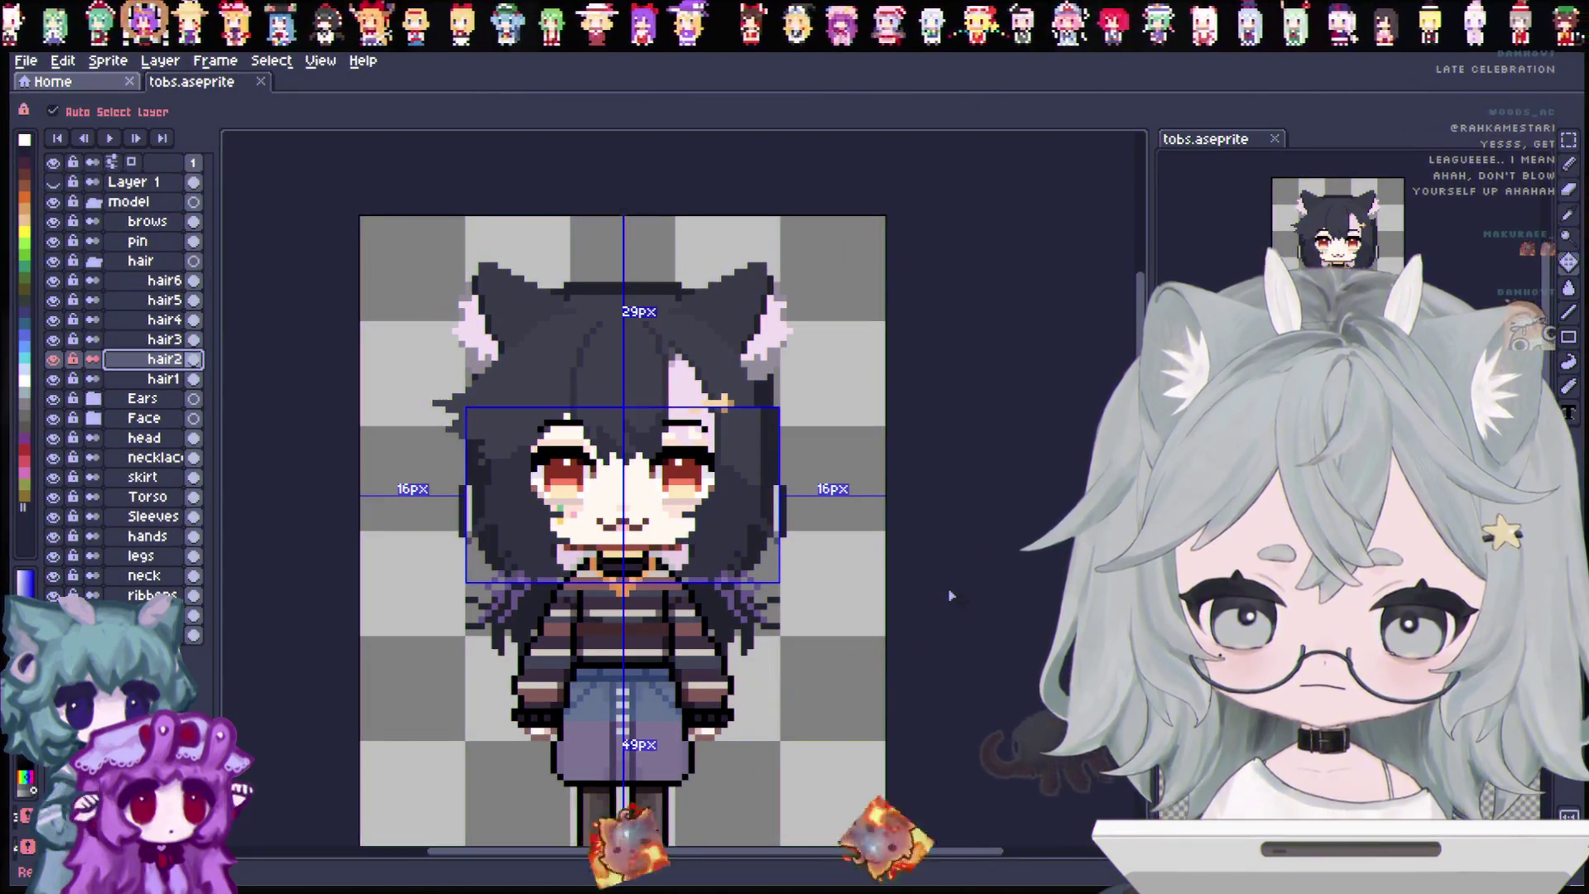
key("ctrl+z")
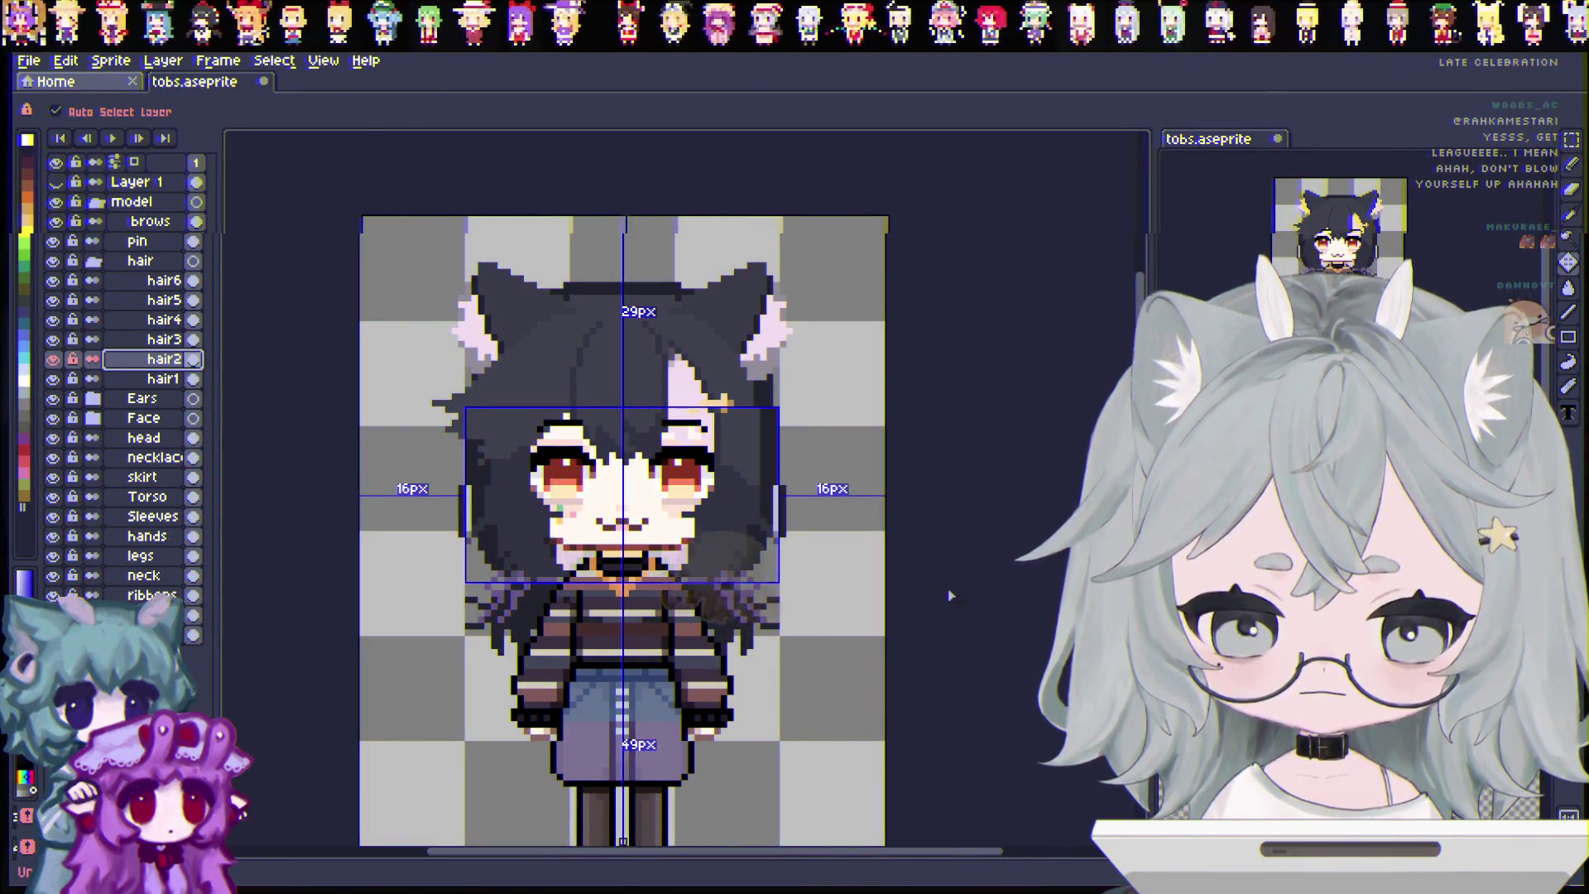
key("b")
scroll(623, 668, "up", 1)
Zoom in and switch between Move, Pencil and Eyedropper to inspect hair2's bounds and colours.
scroll(623, 668, "up", 1)
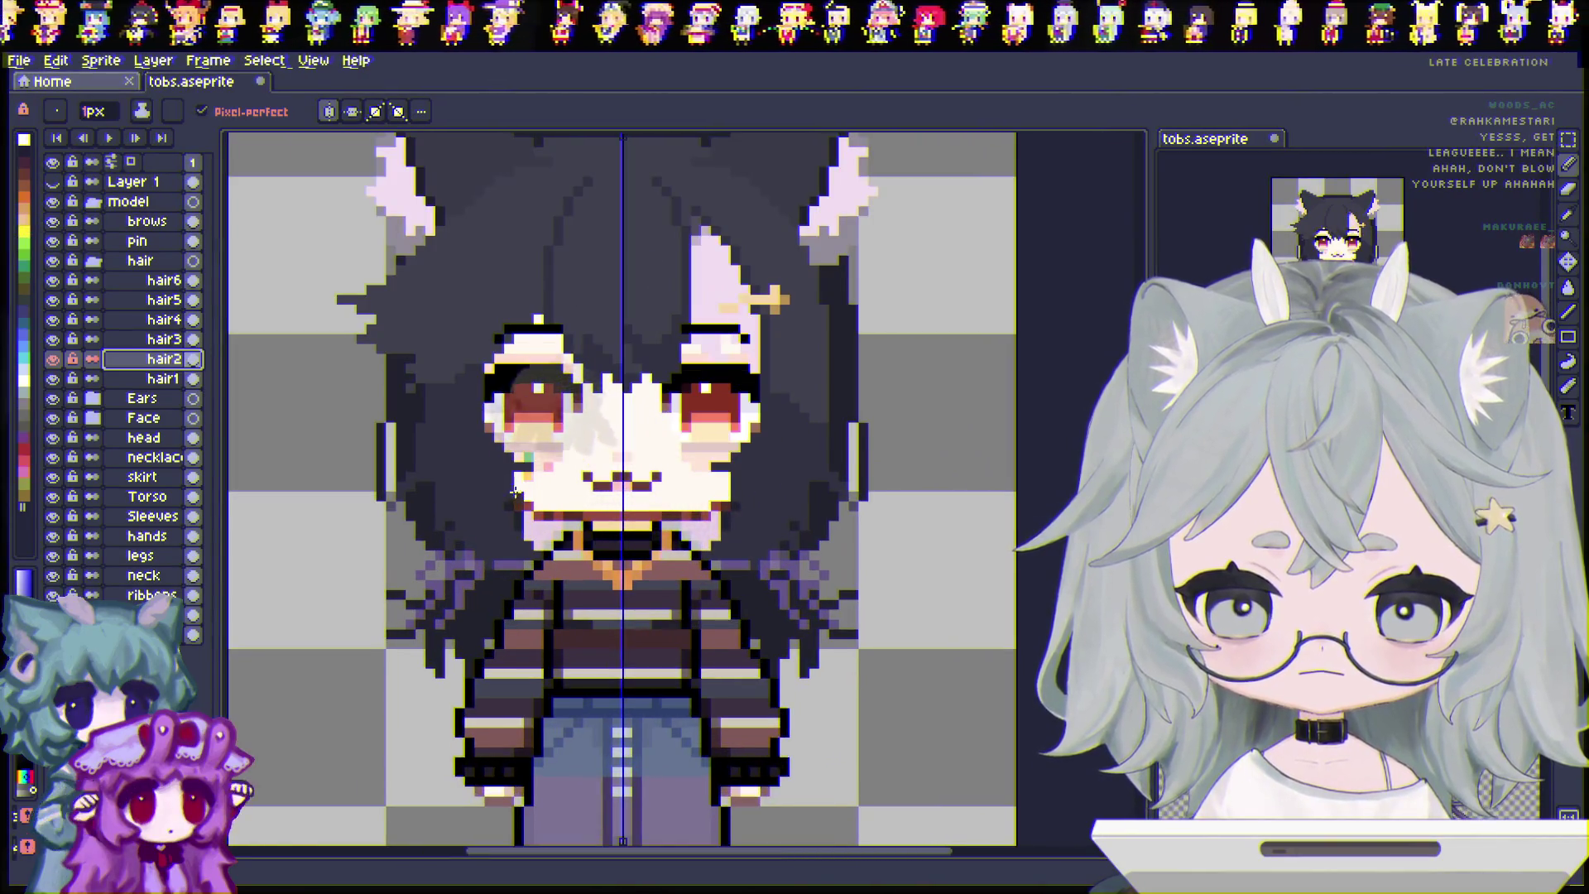
scroll(513, 492, "up", 1)
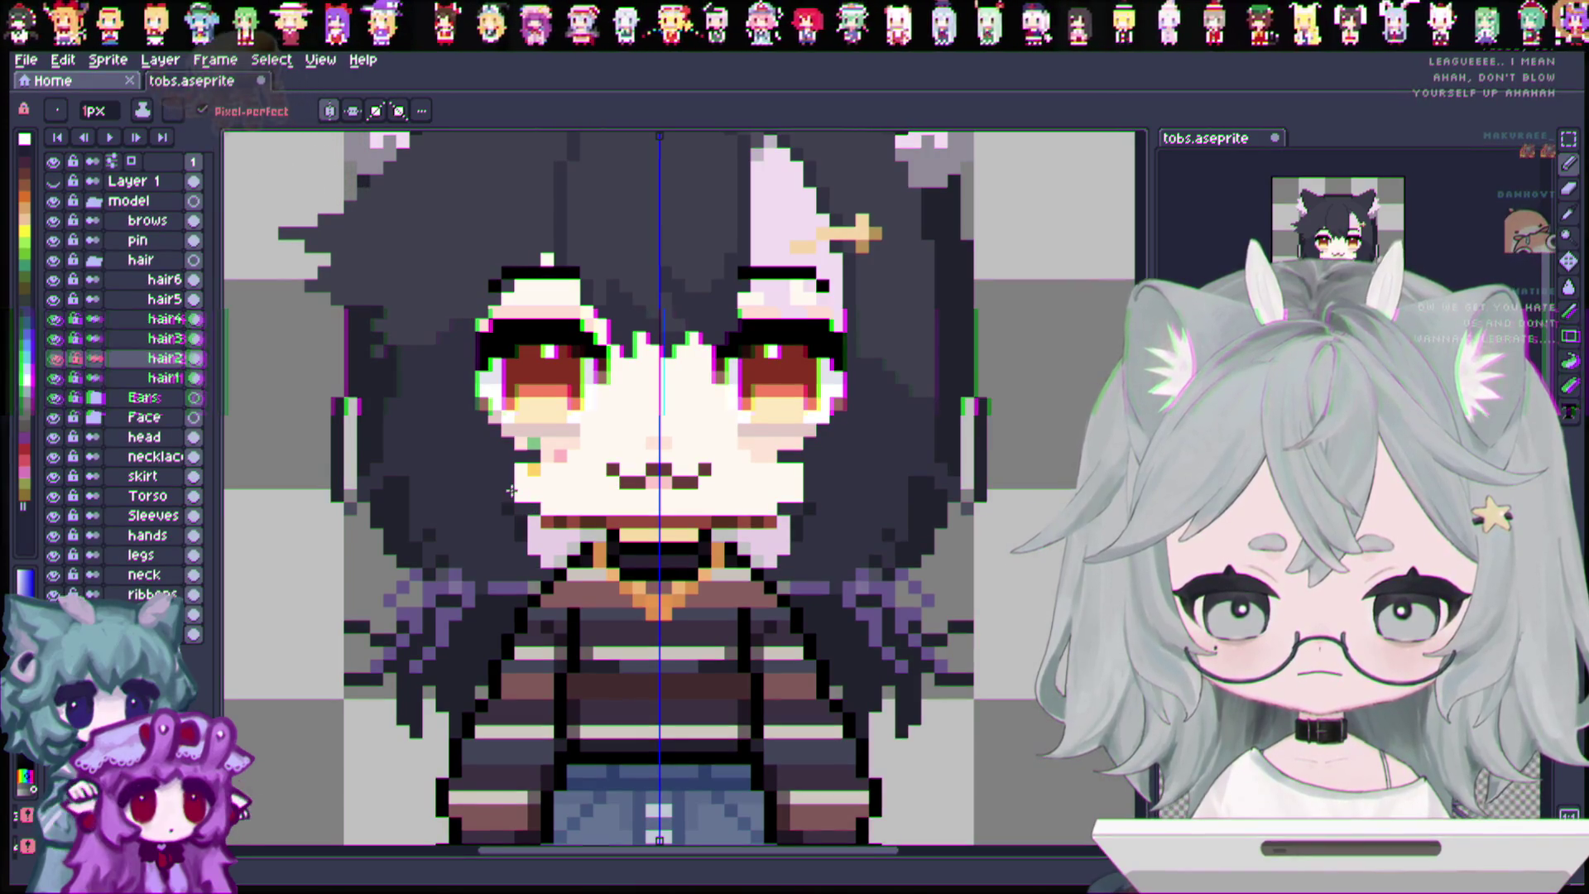
key("v")
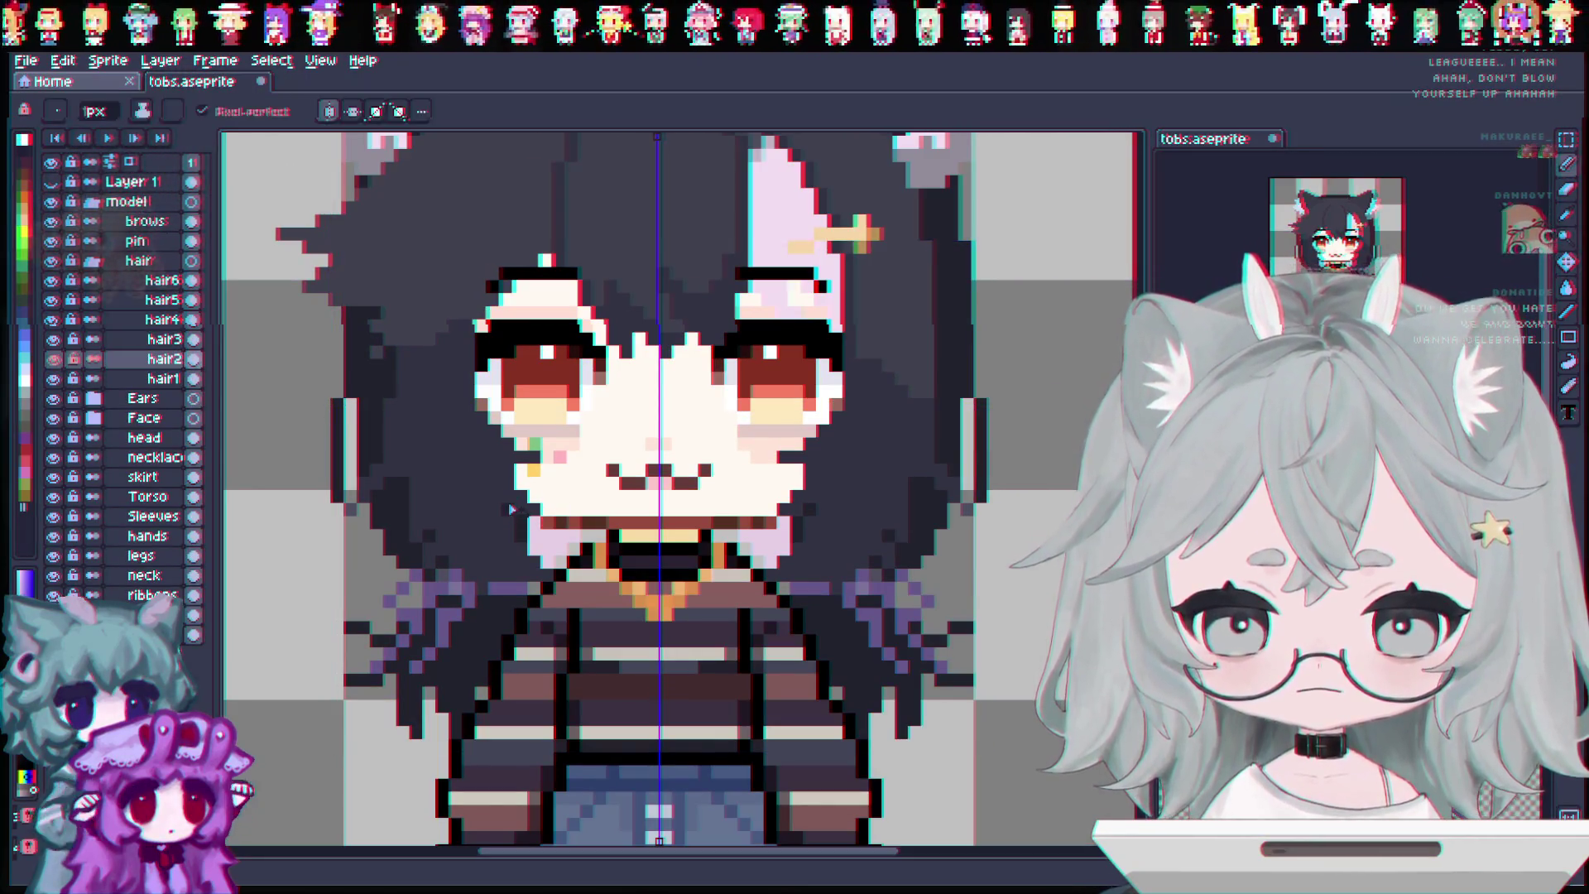
key("b")
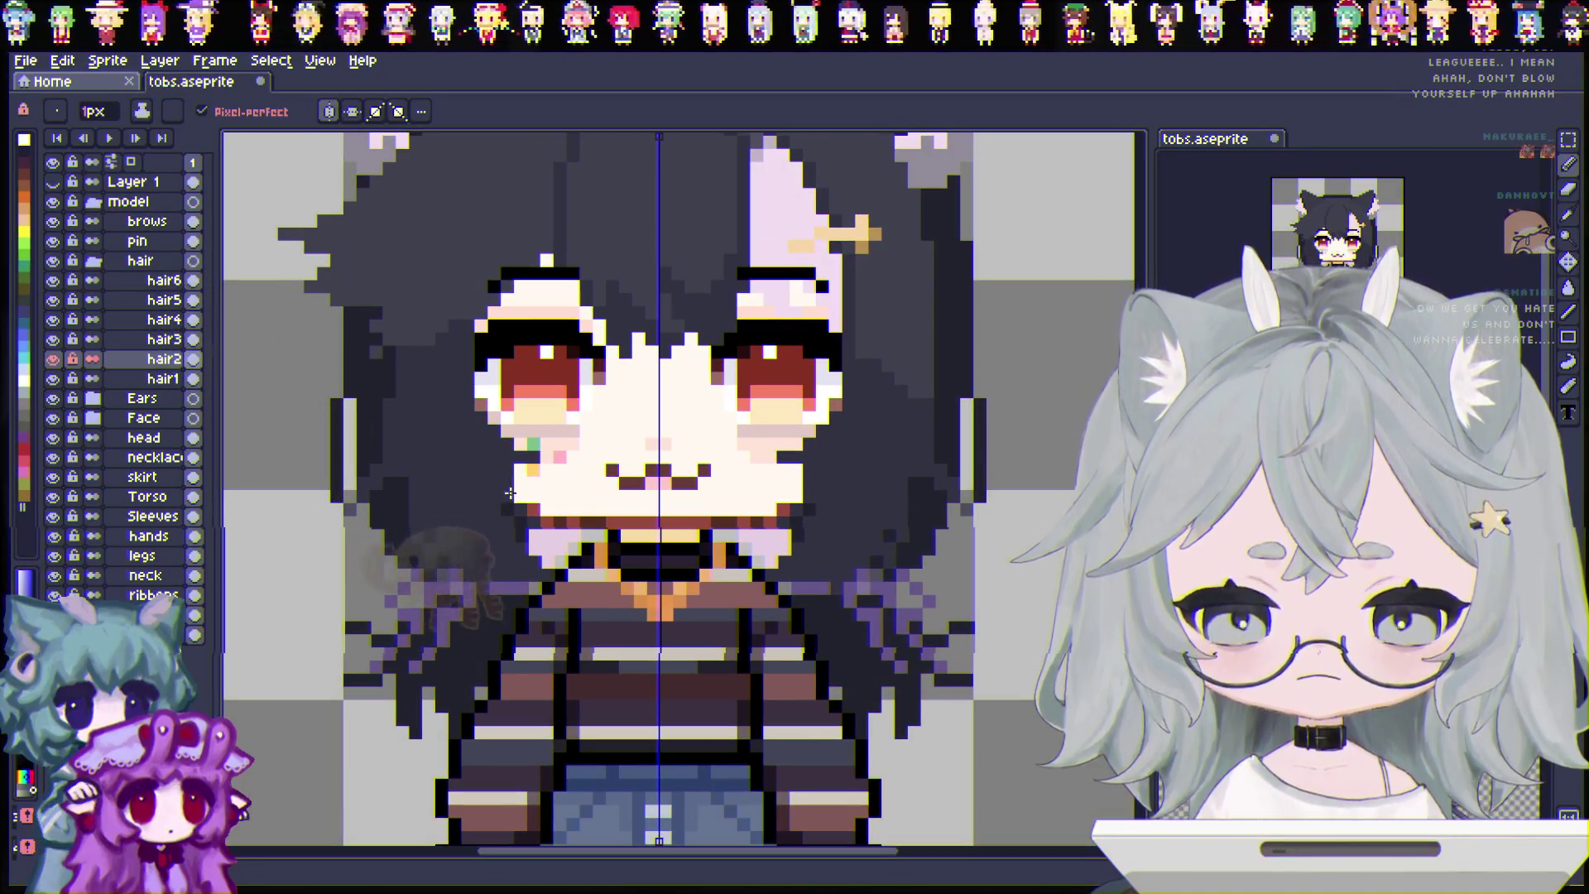
key("v")
key("b")
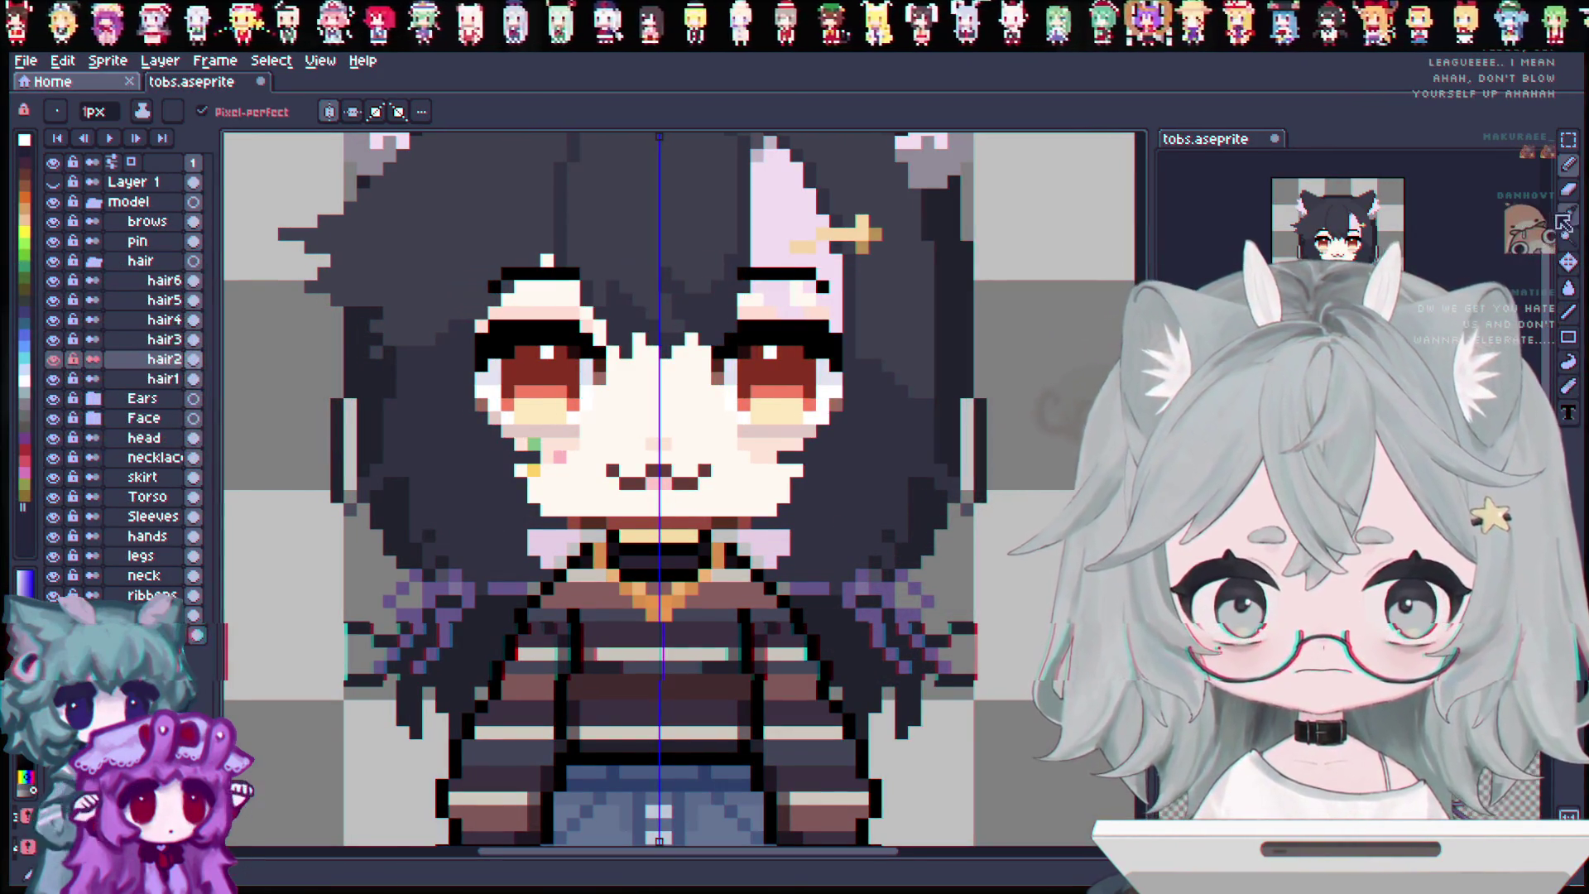
key("i")
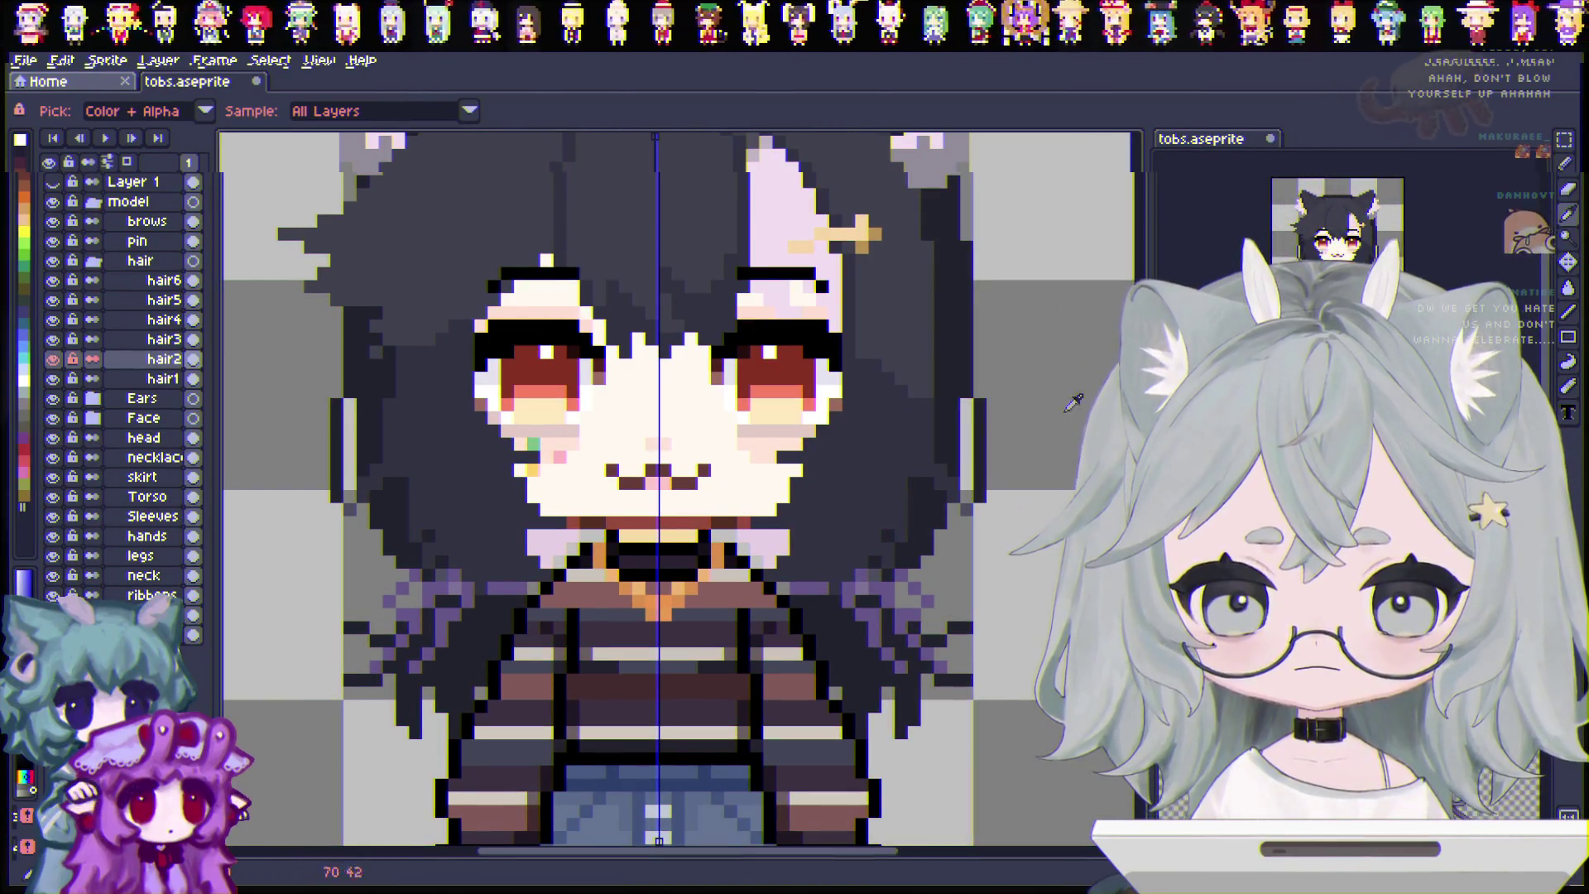
left_click(1566, 214)
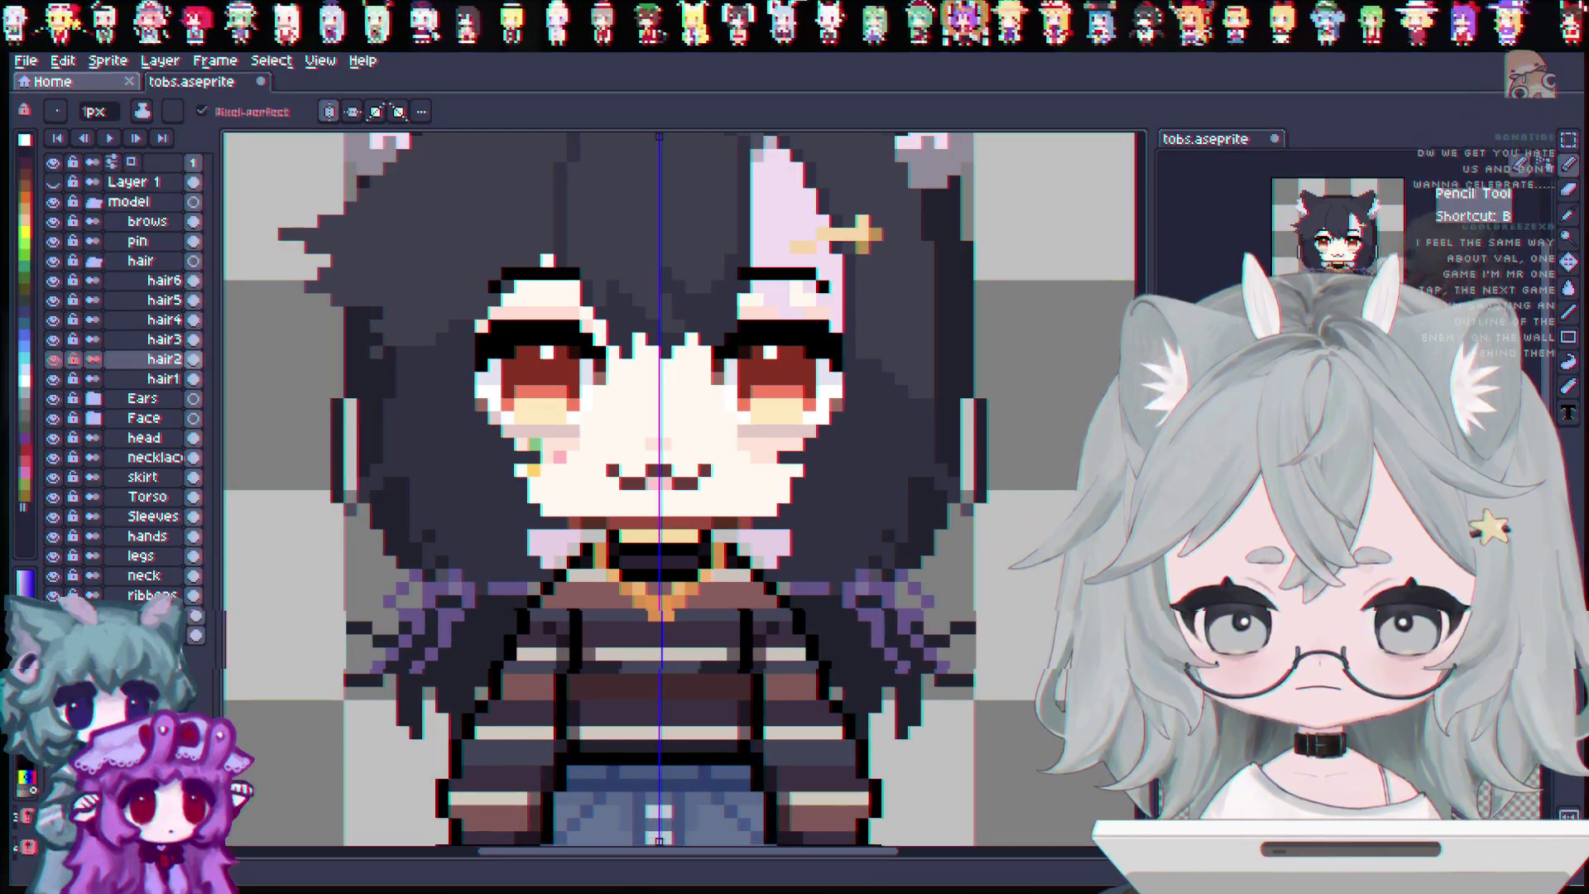
left_click(1567, 263)
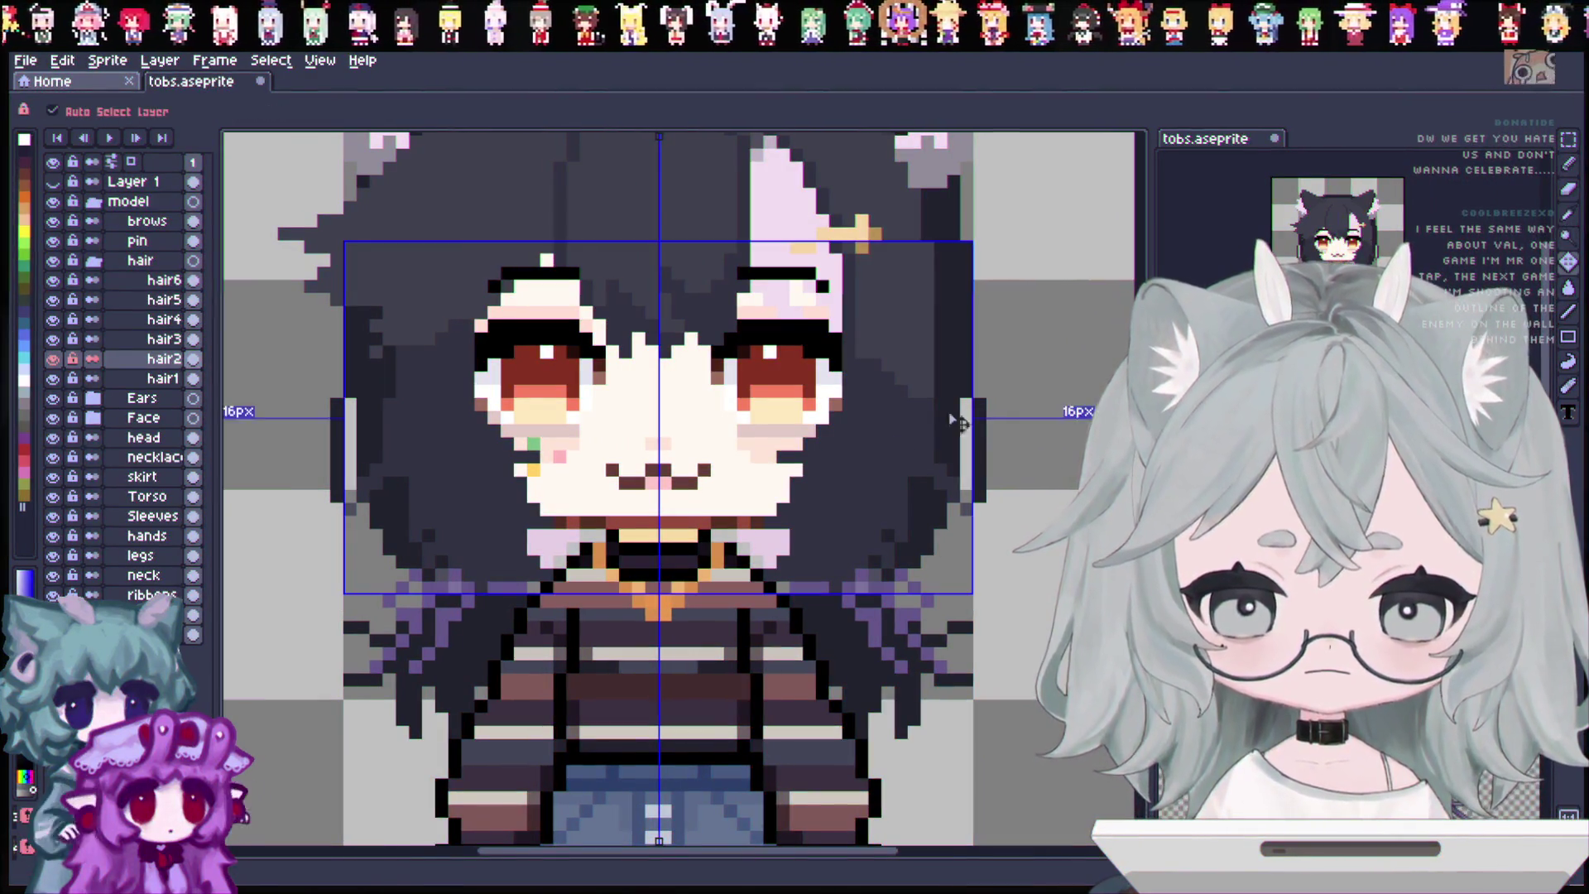
key("i")
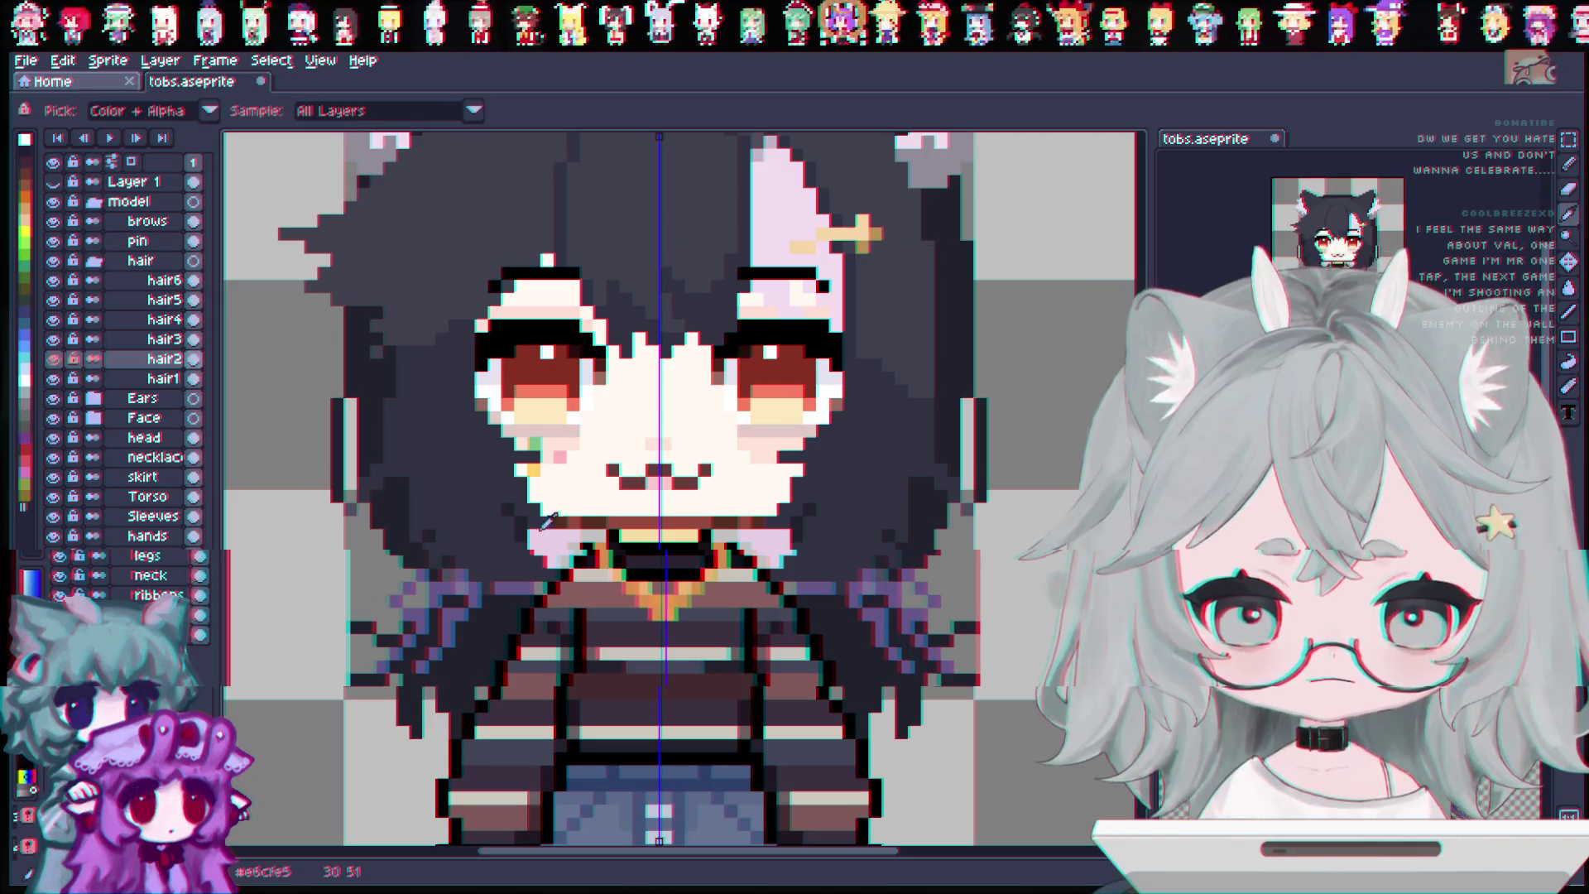
left_click(1569, 166)
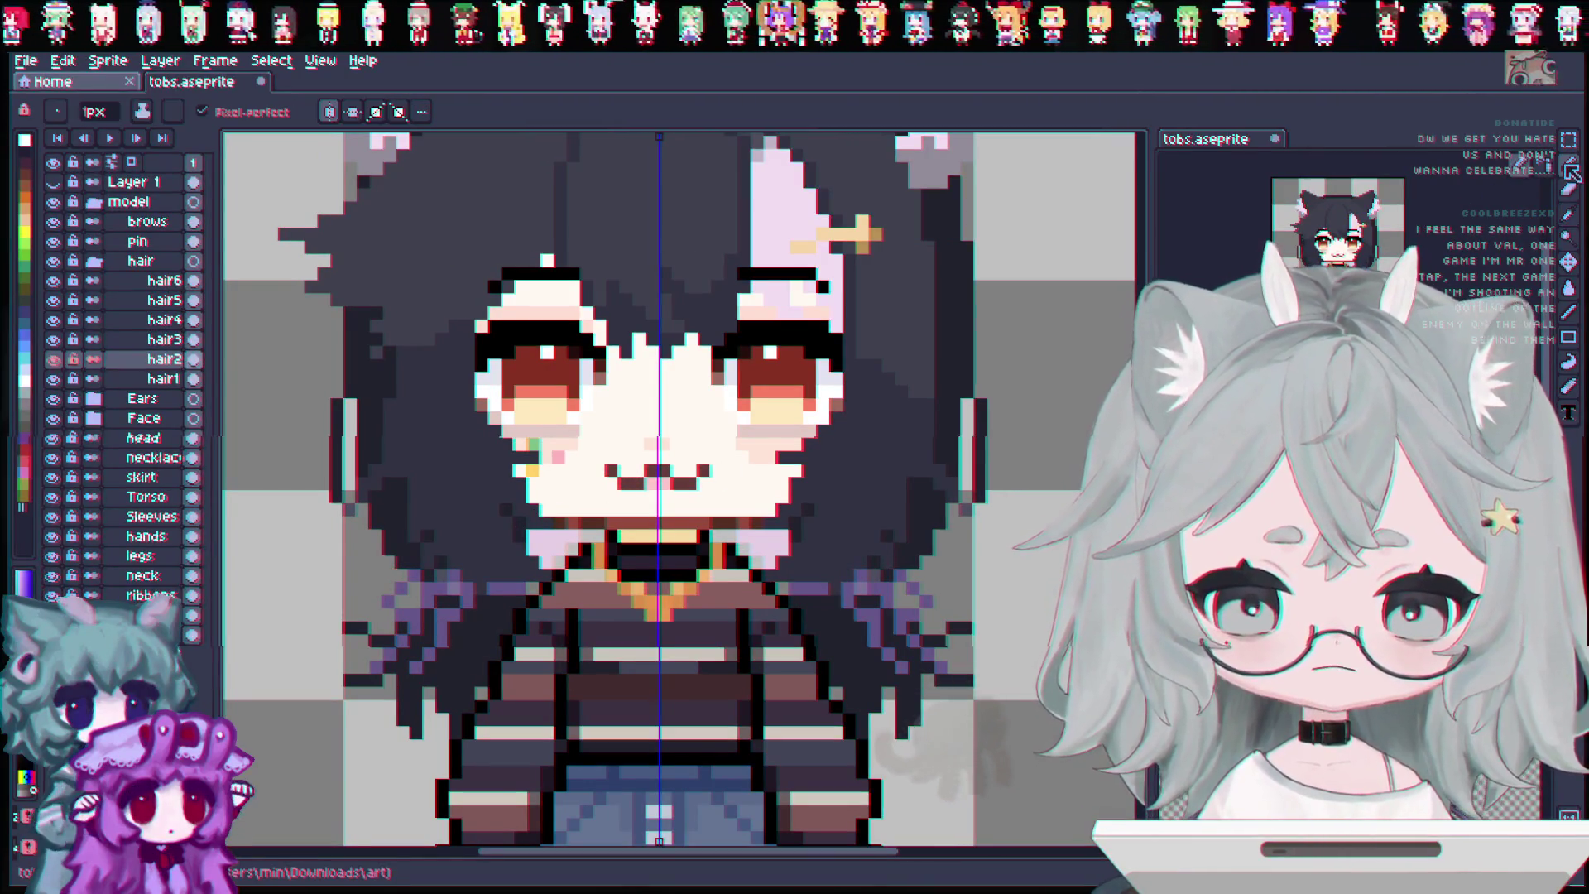
Remove the lower side-hair strands beside the shoulders and save the sprite.
key("ctrl+z")
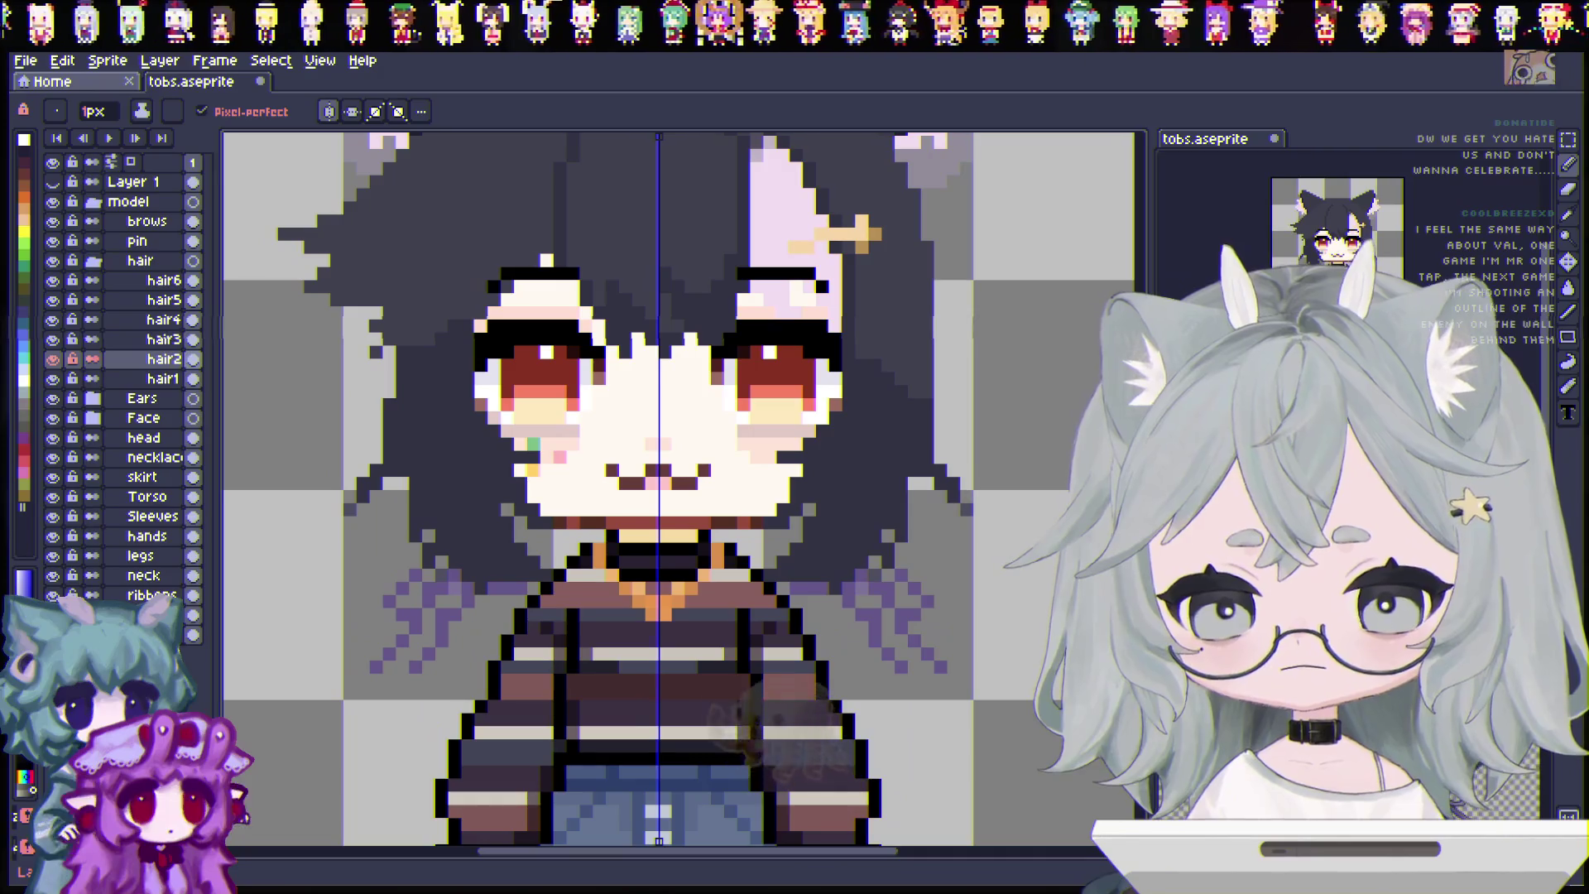
key("e")
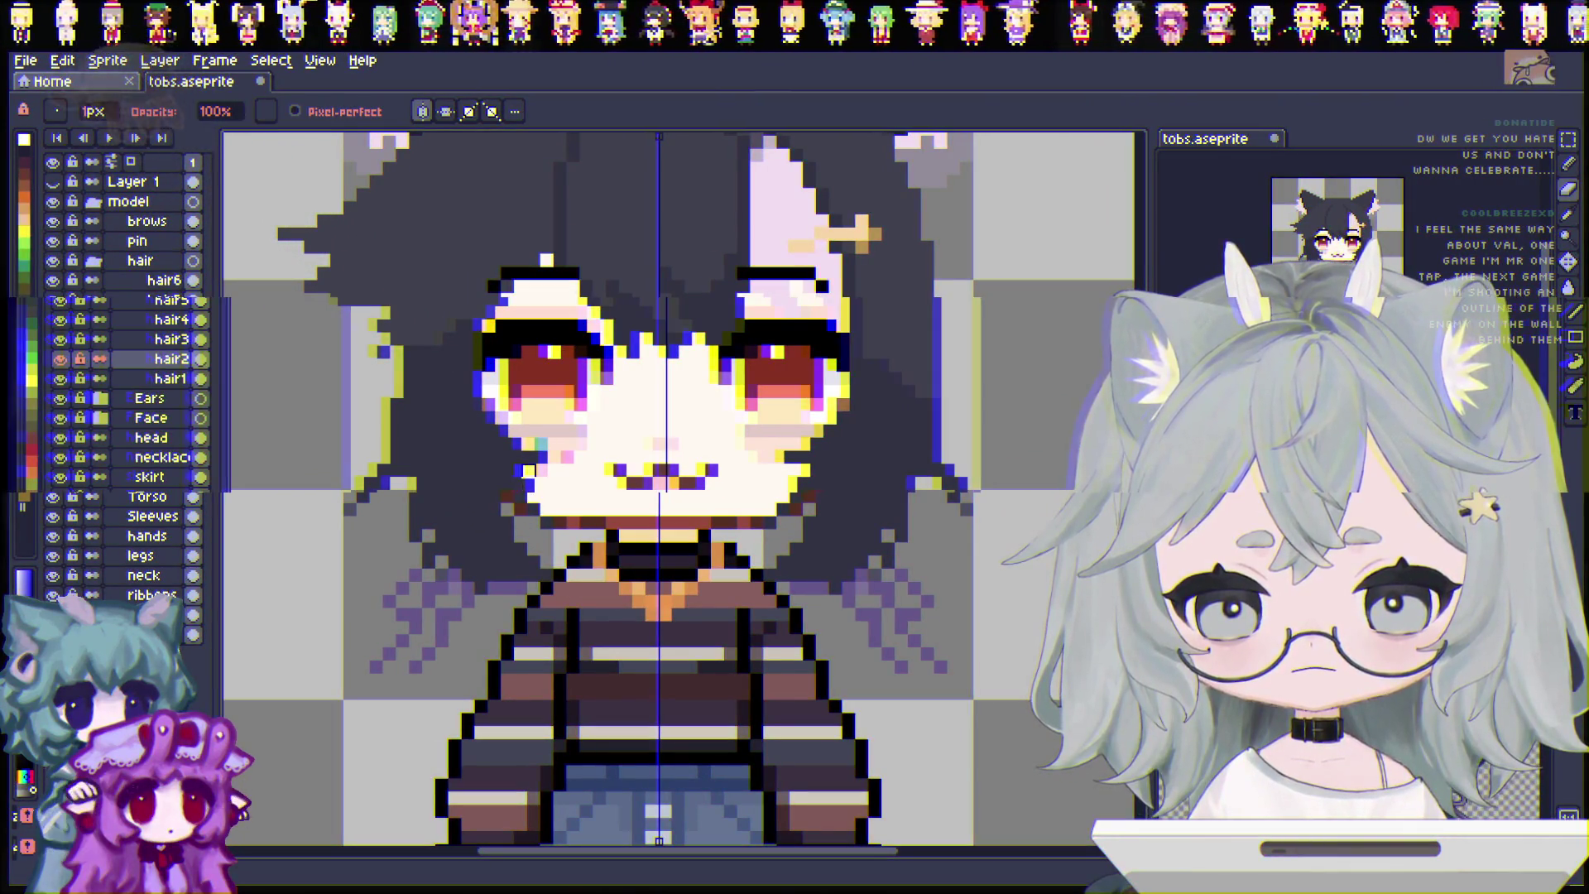
key("ctrl+s")
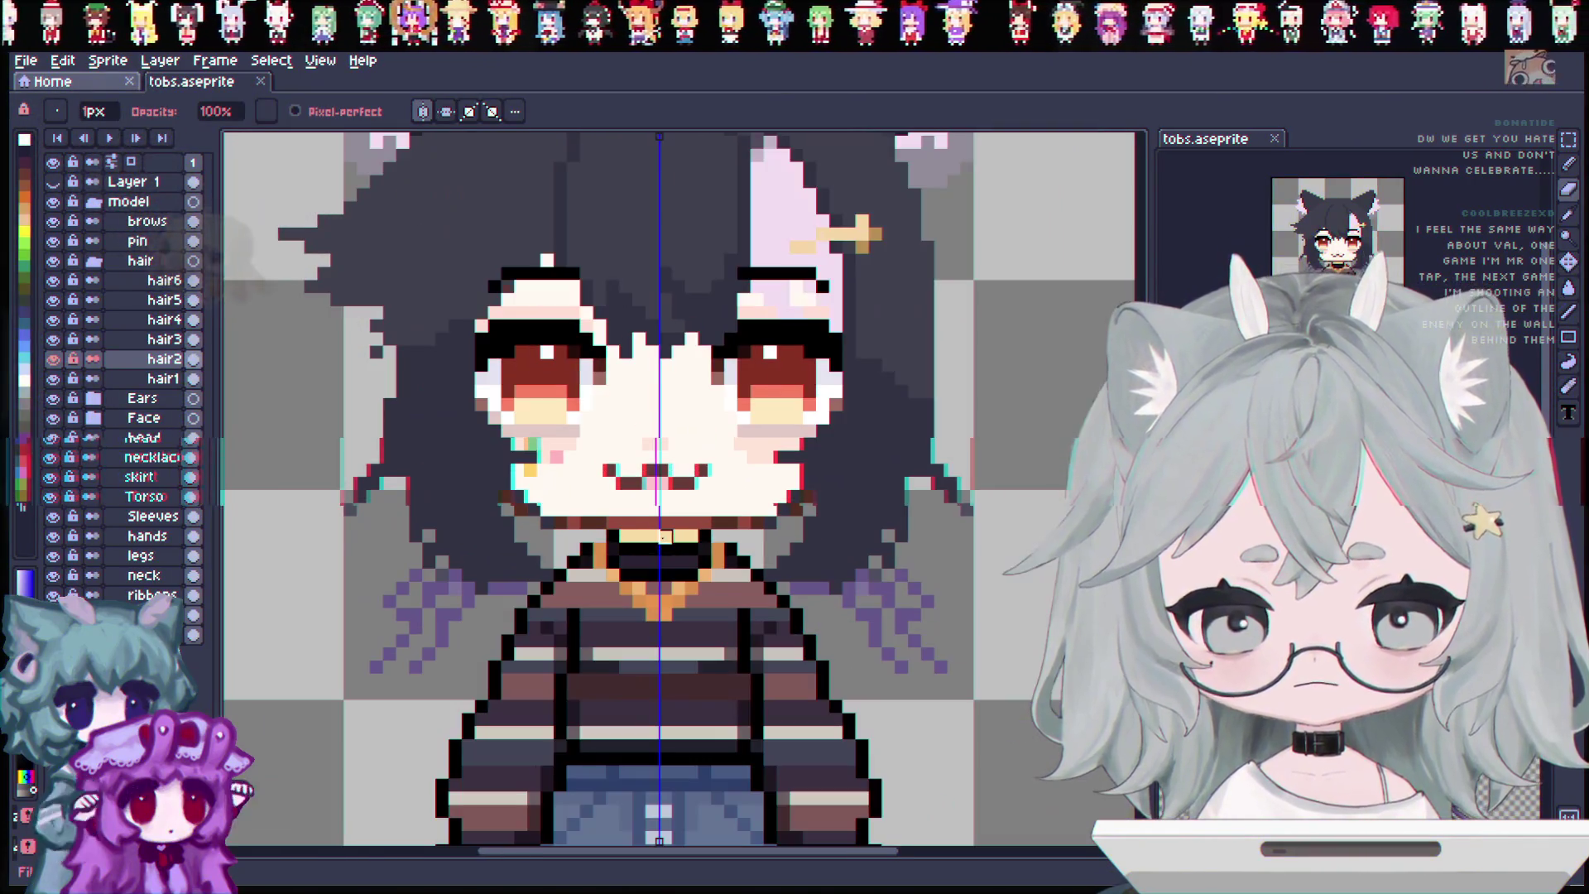
left_click(1566, 163)
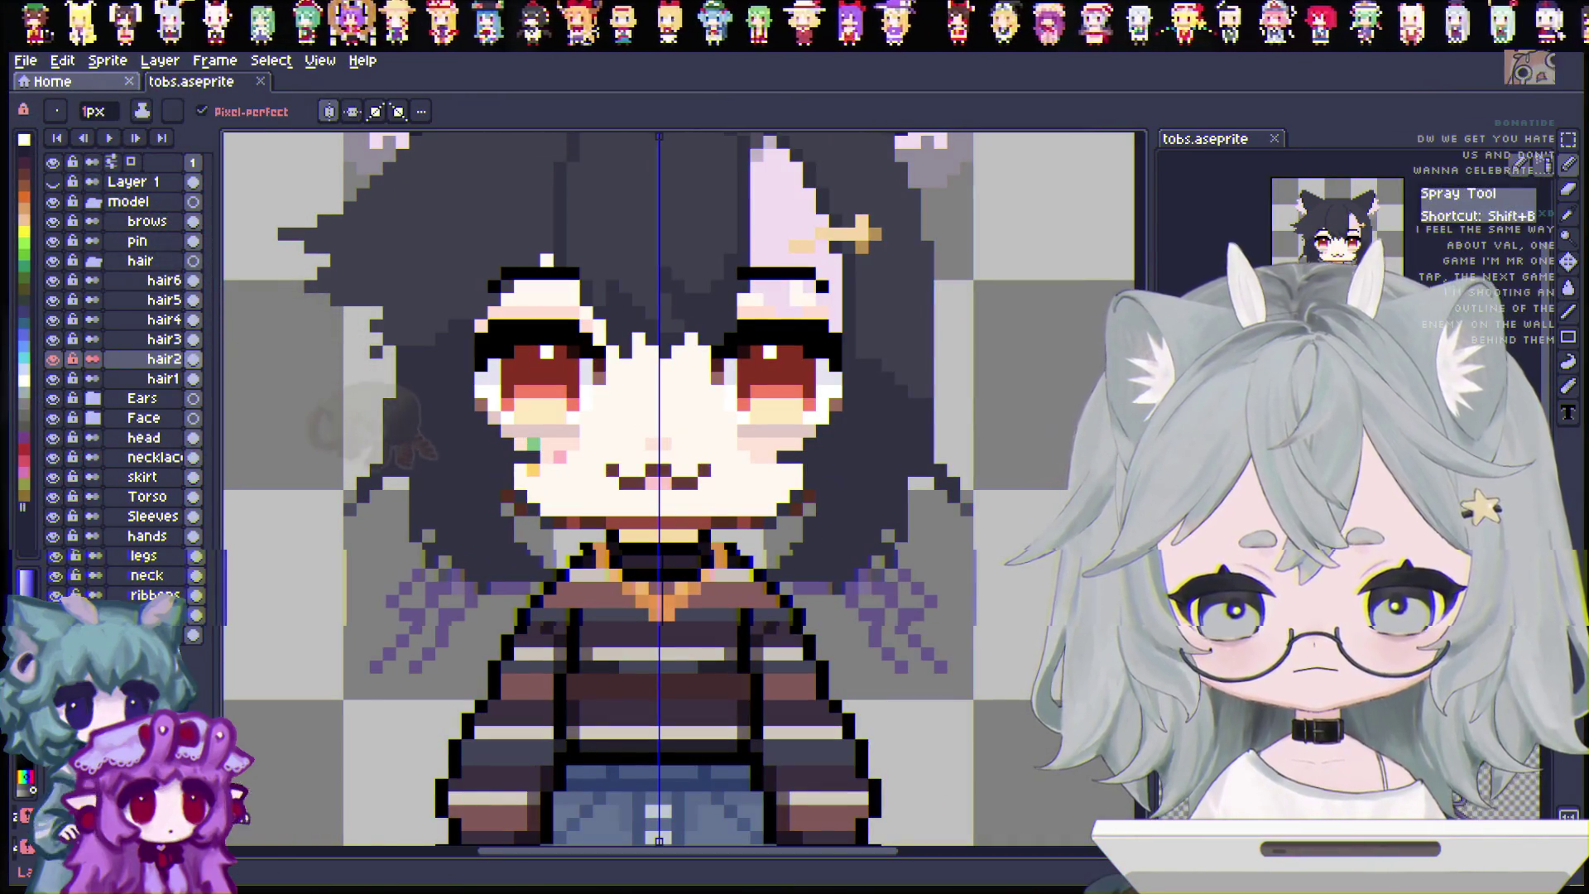
scroll(705, 591, "down", 1)
key("ctrl+s")
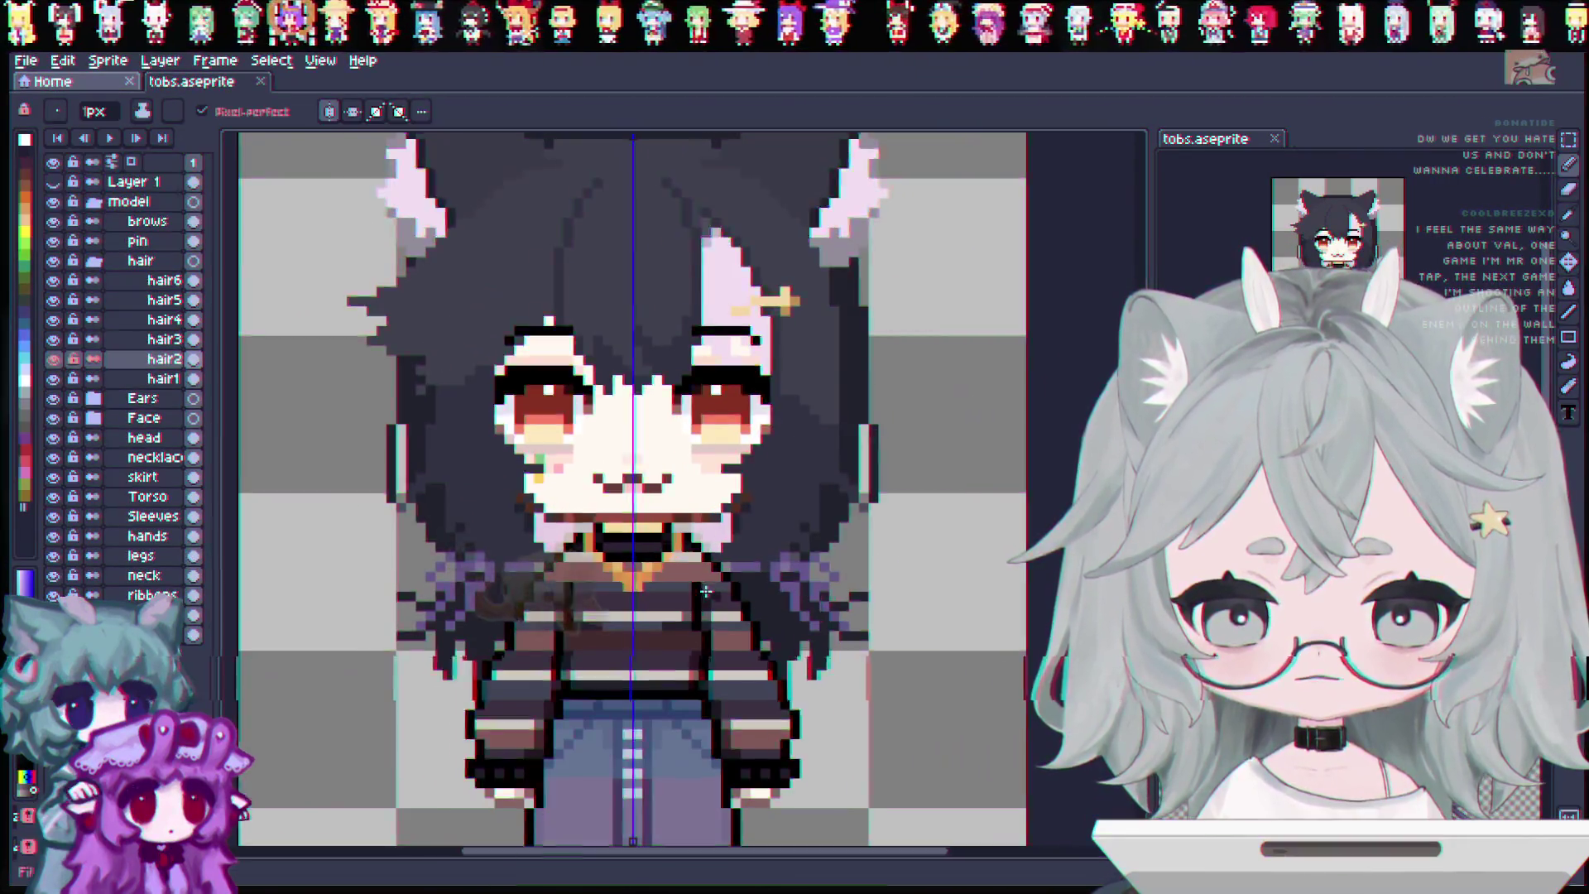
scroll(705, 592, "down", 1)
scroll(706, 592, "up", 1)
scroll(530, 509, "up", 2)
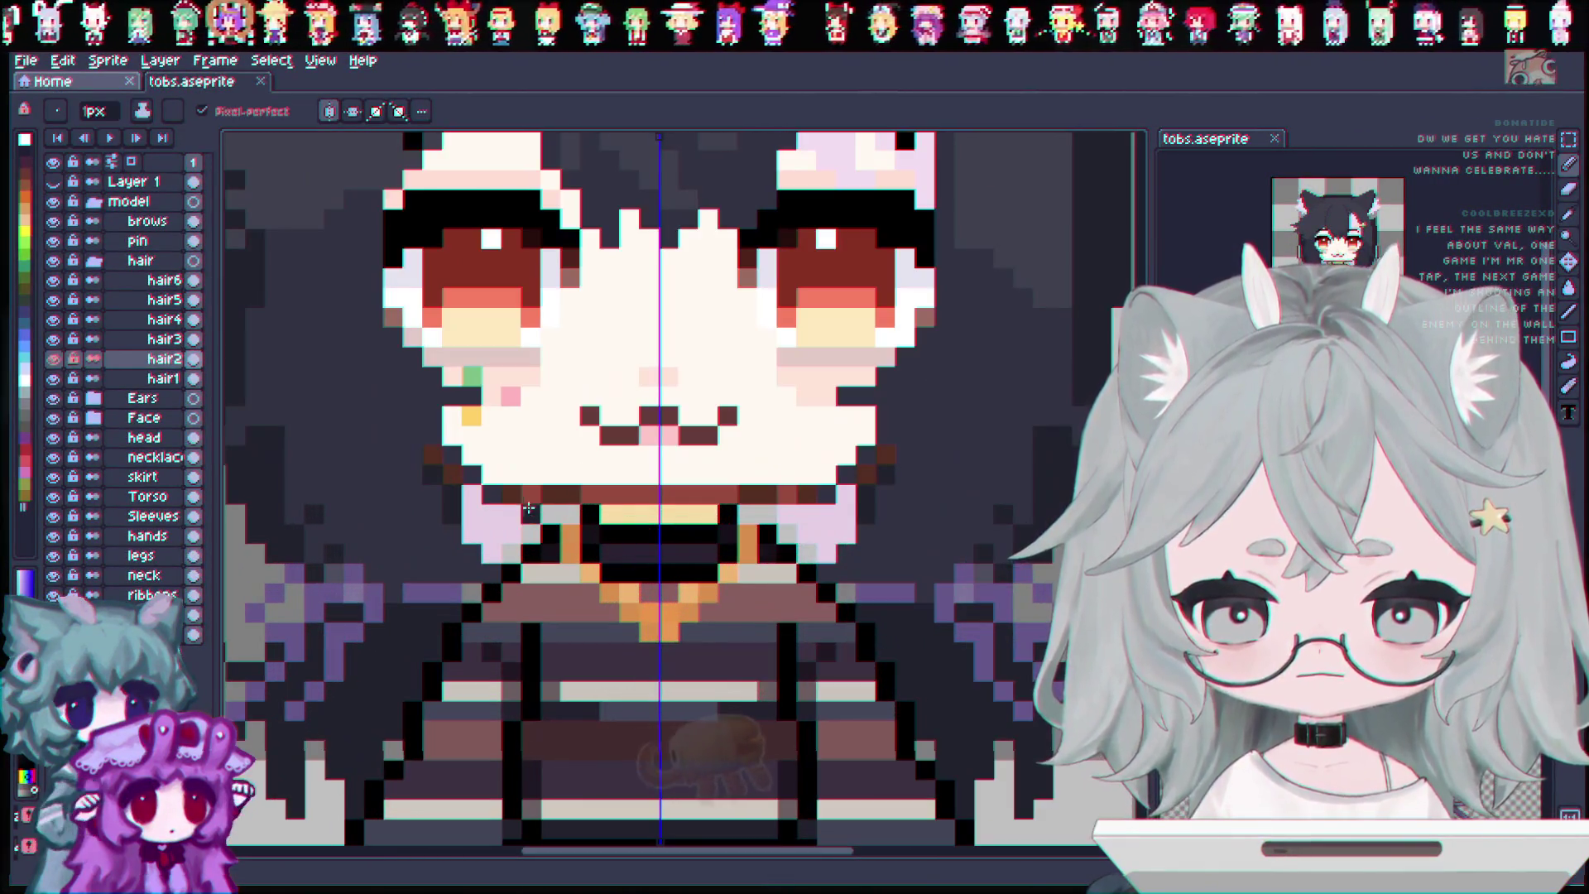
left_click(423, 452)
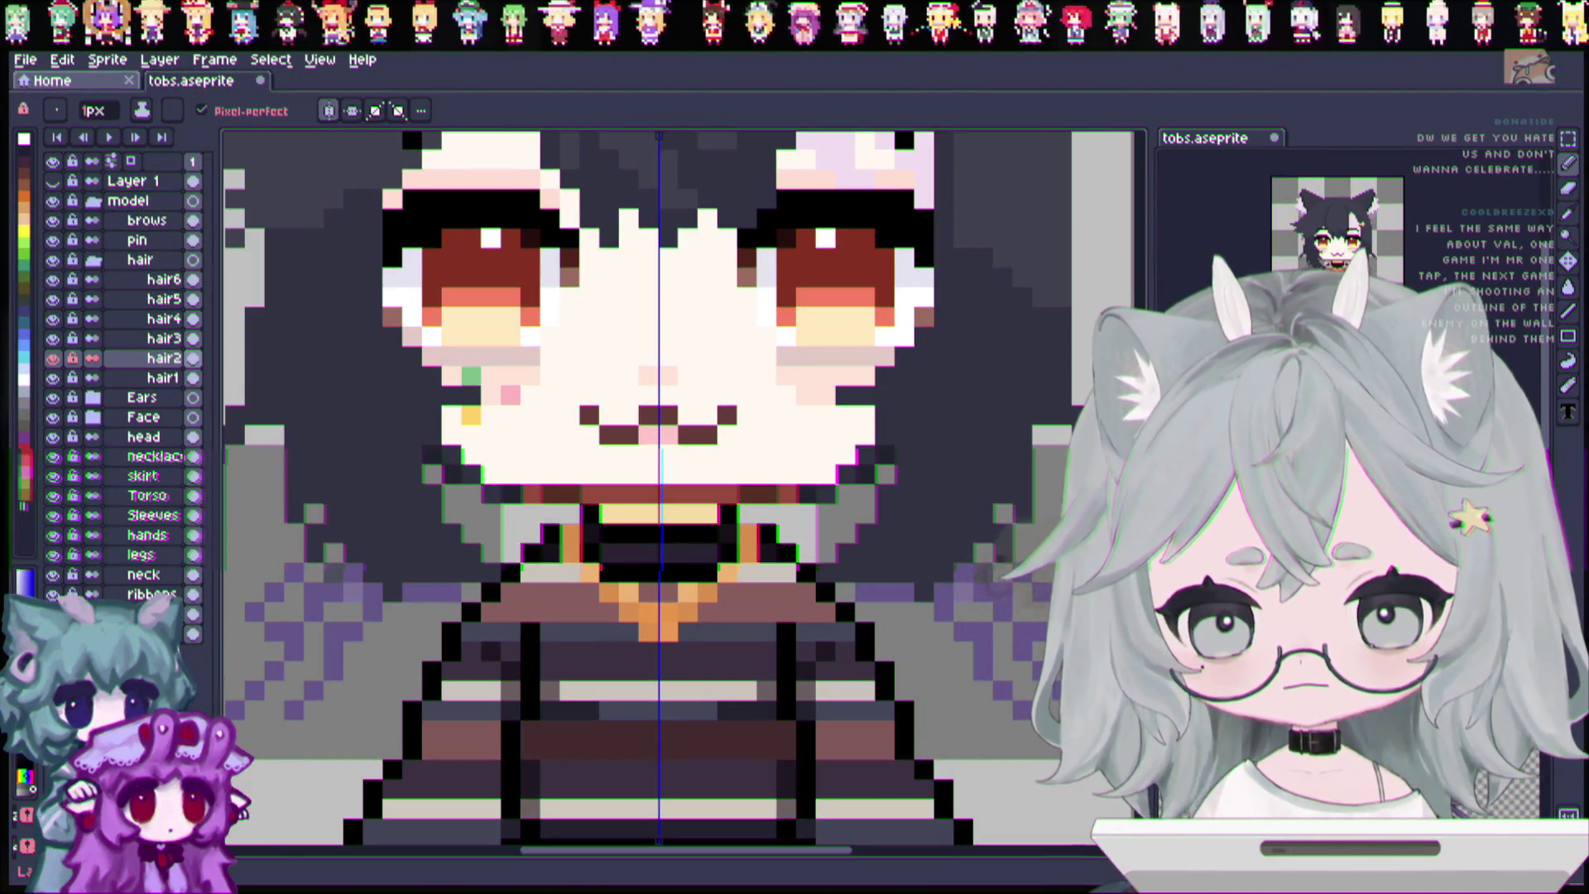
key("i")
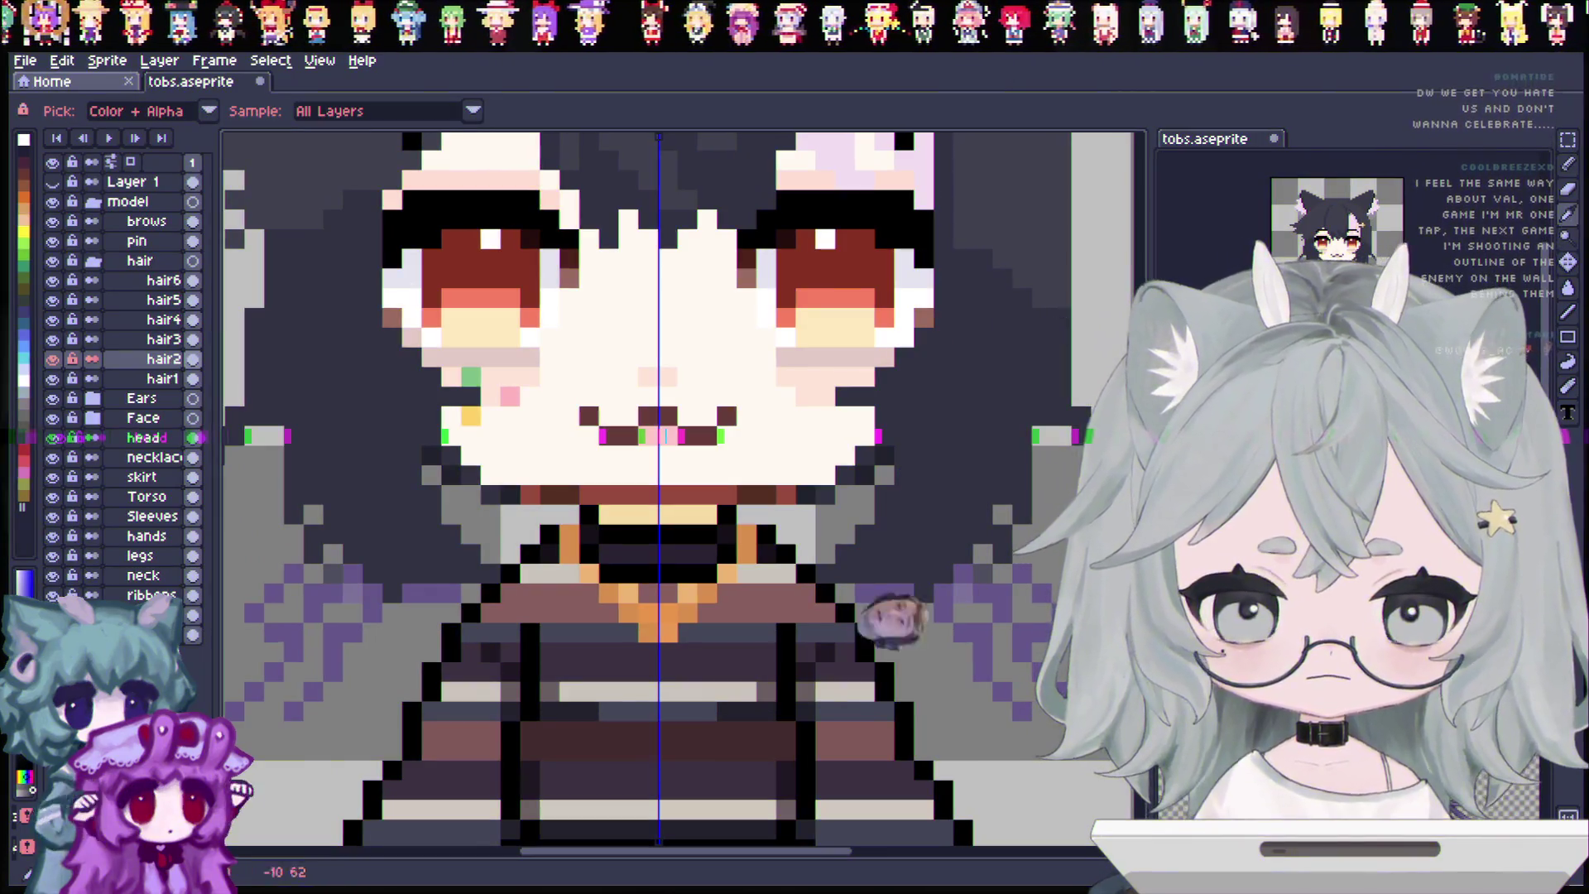
key("b")
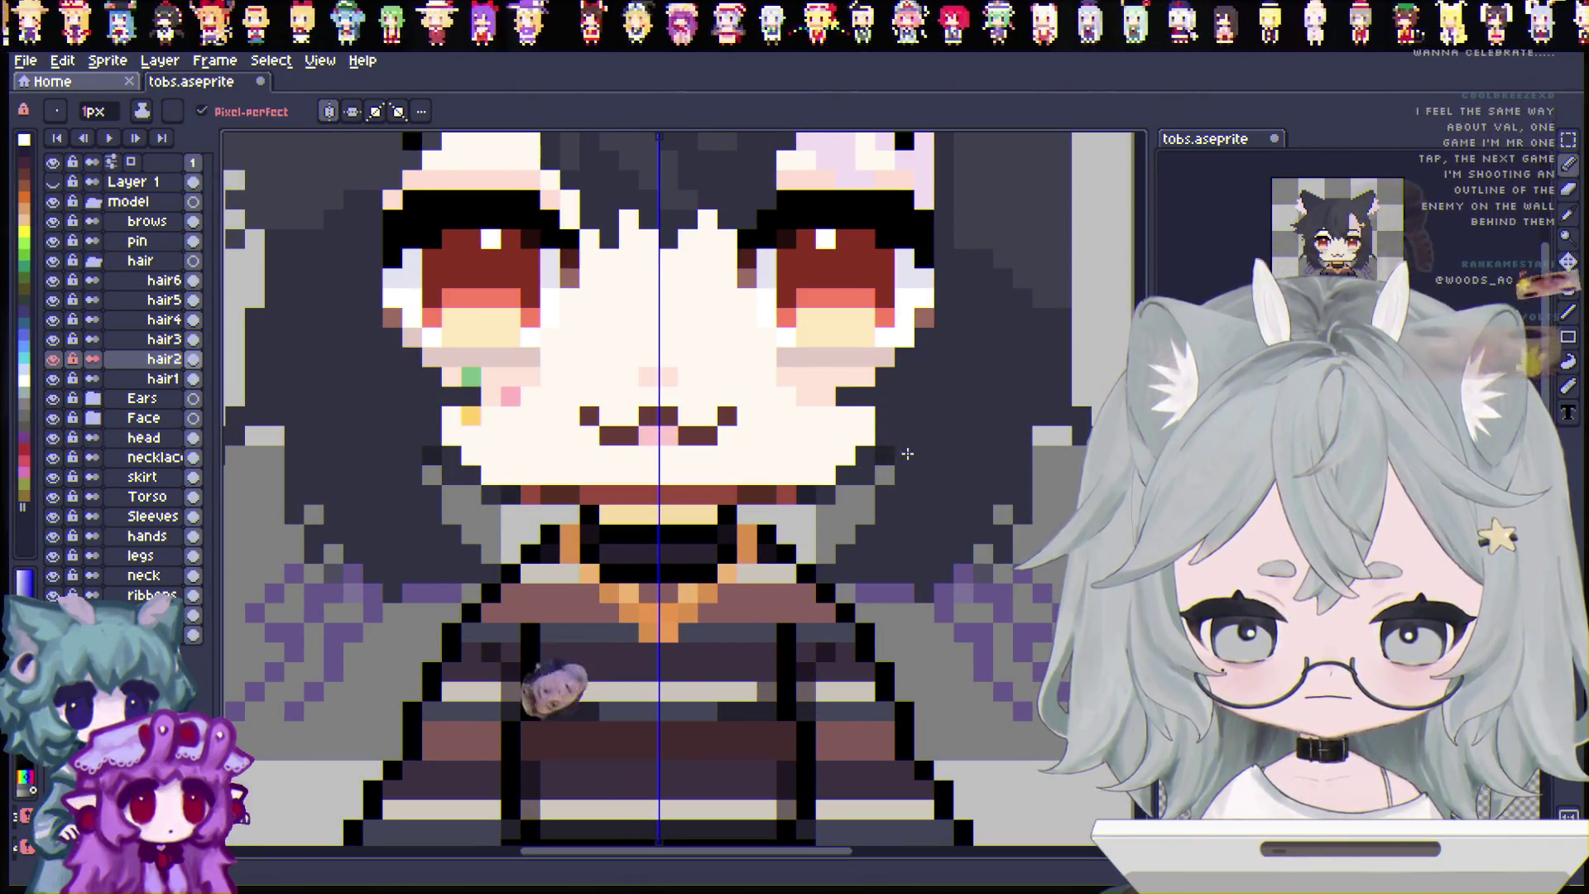
scroll(898, 454, "down", 1)
scroll(972, 454, "down", 2)
scroll(972, 454, "up", 1)
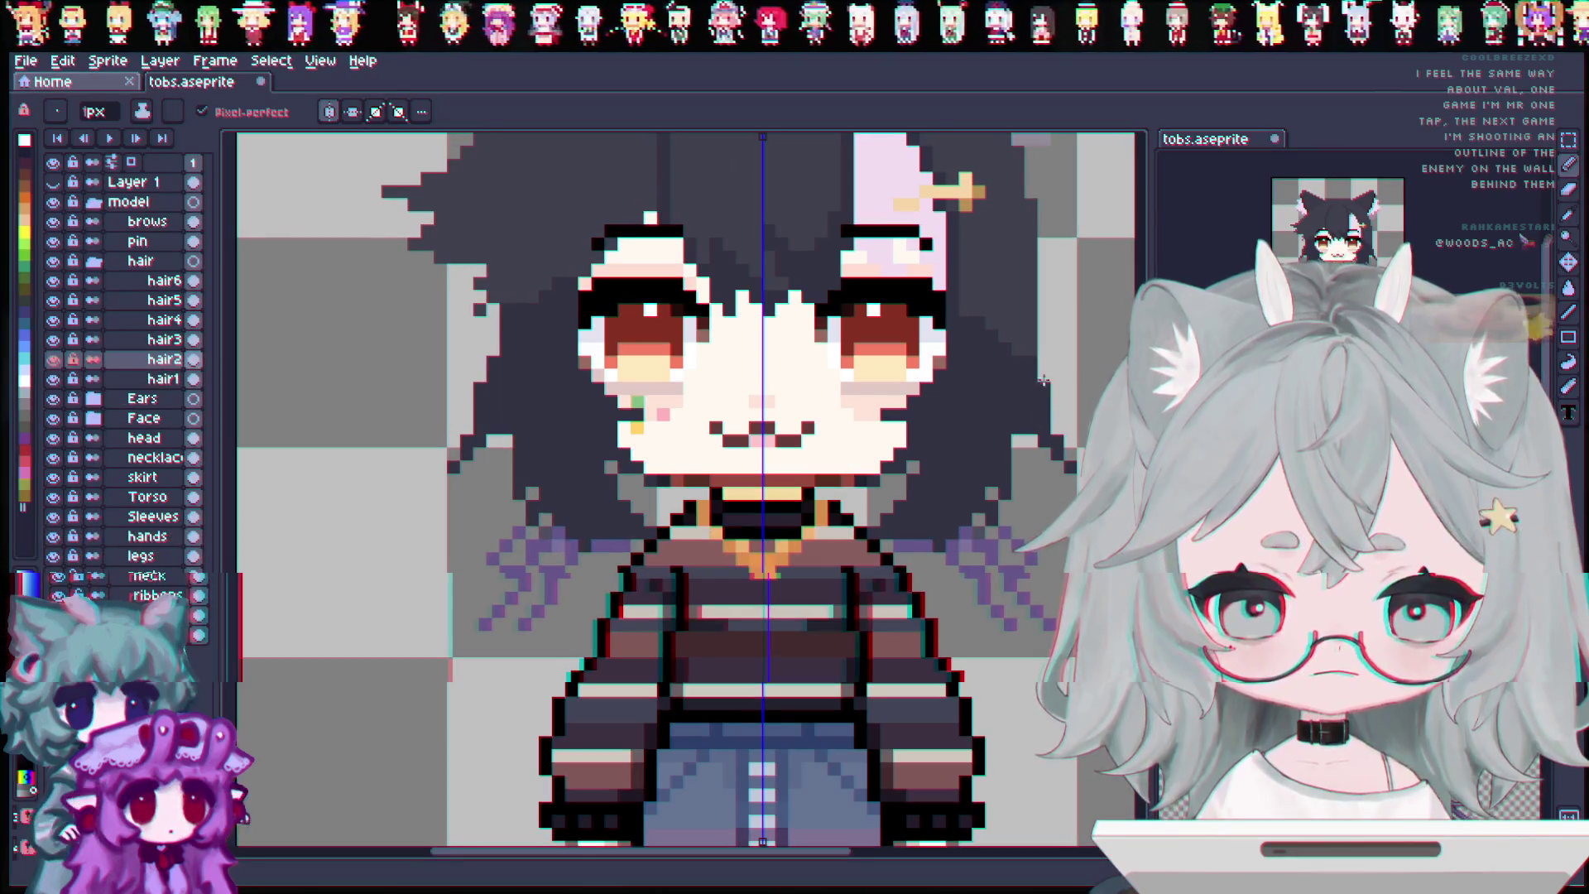
key("v")
key("b")
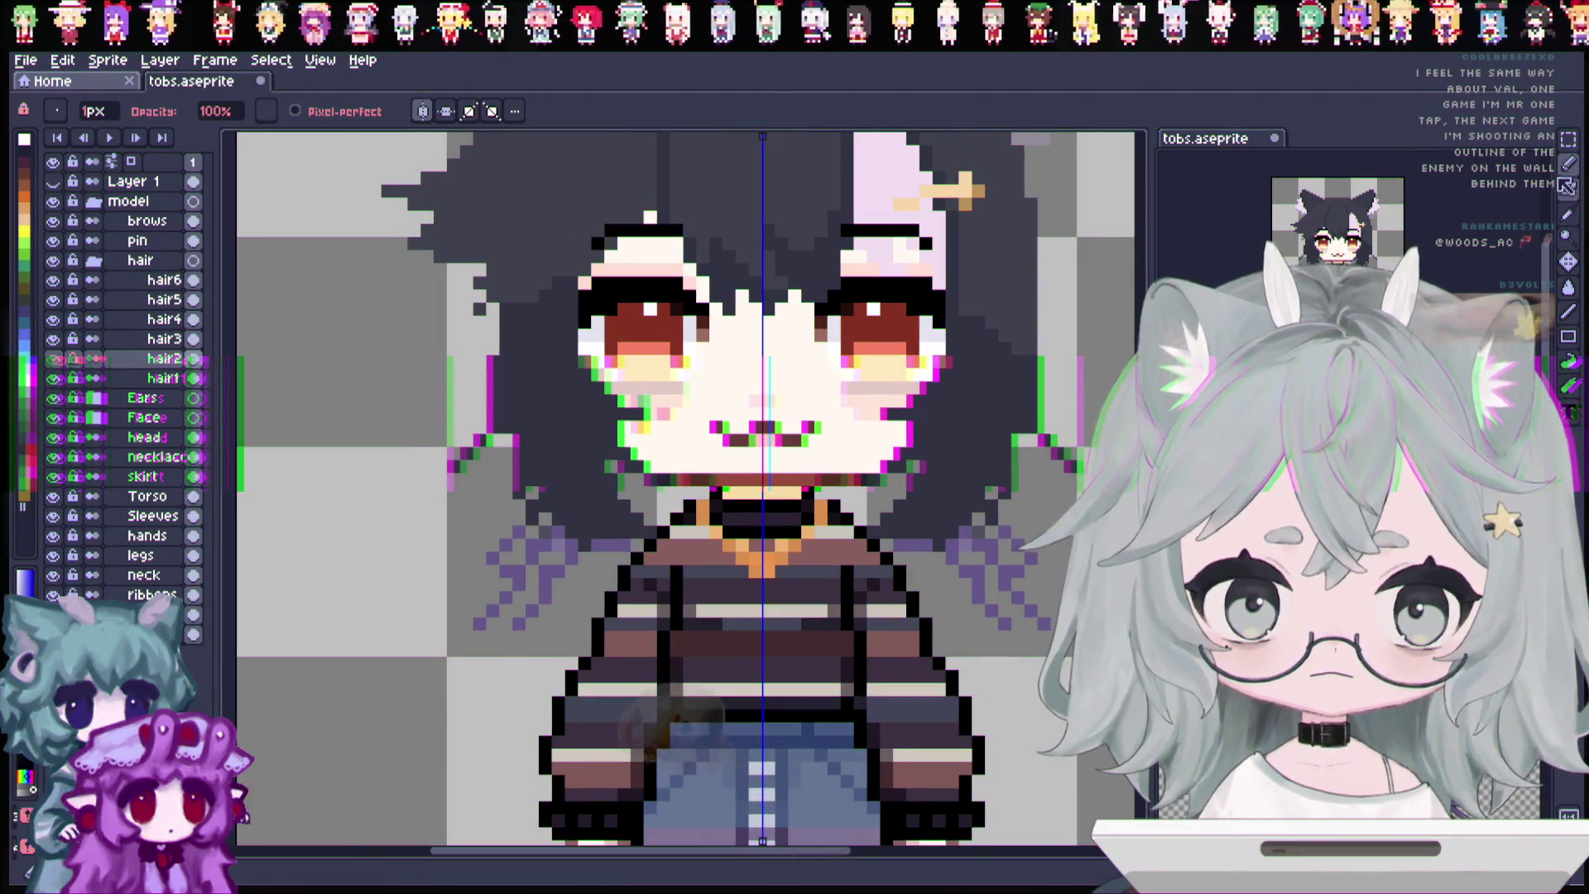
key("v")
key("b")
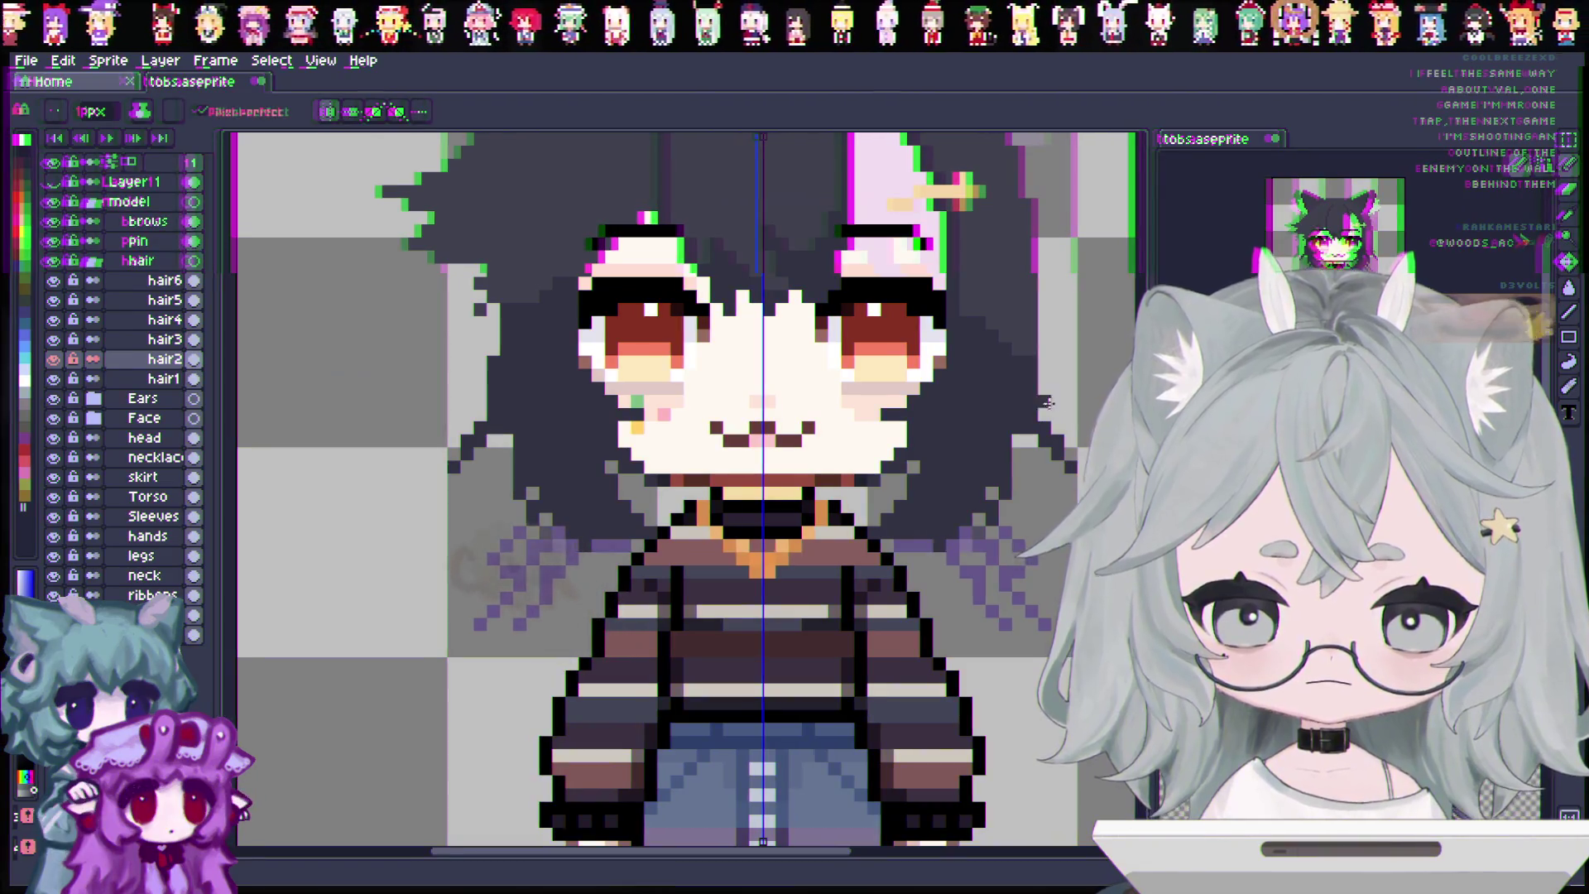
scroll(1042, 401, "up", 1)
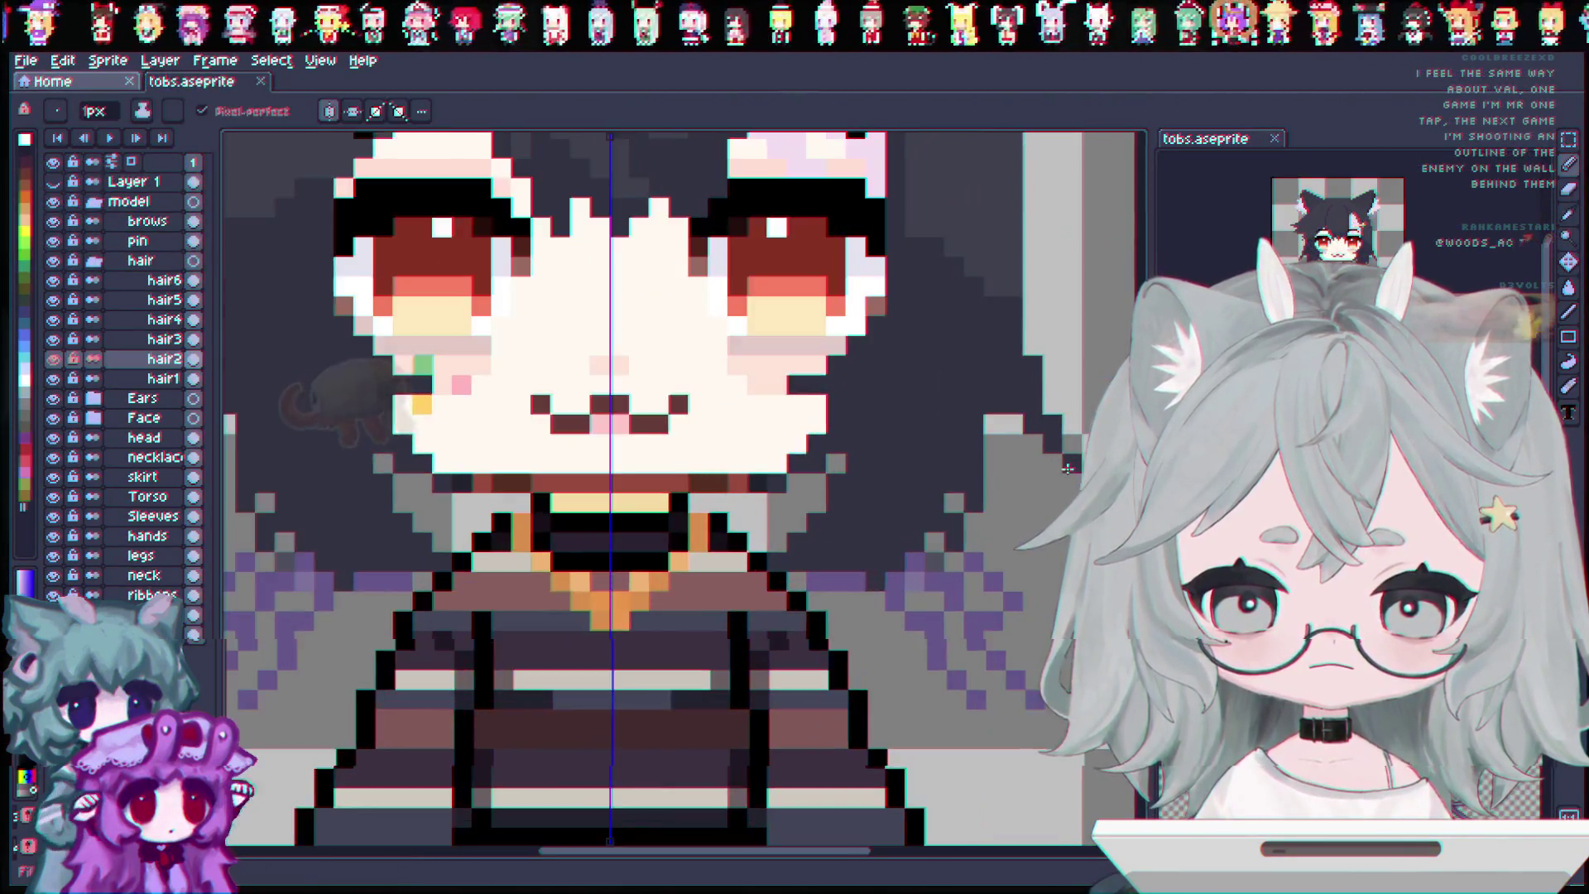
Paint long black hair strands over both shoulders on the hair layer, hiding the purple sketch lines.
scroll(1042, 401, "down", 2)
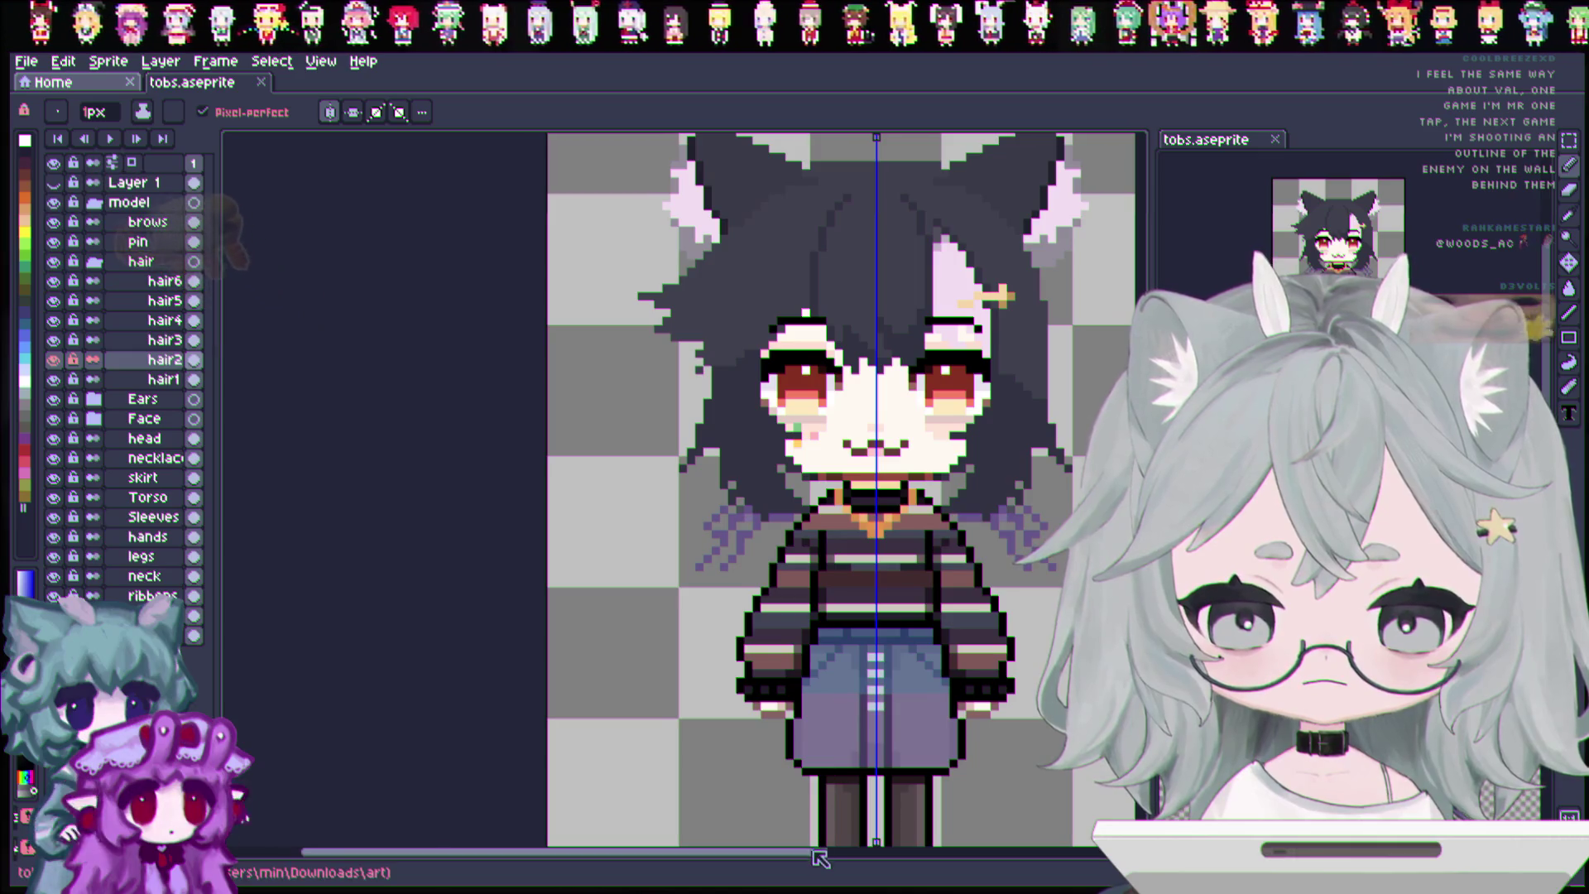
left_click_drag(815, 852, 873, 852)
key("v")
key("b")
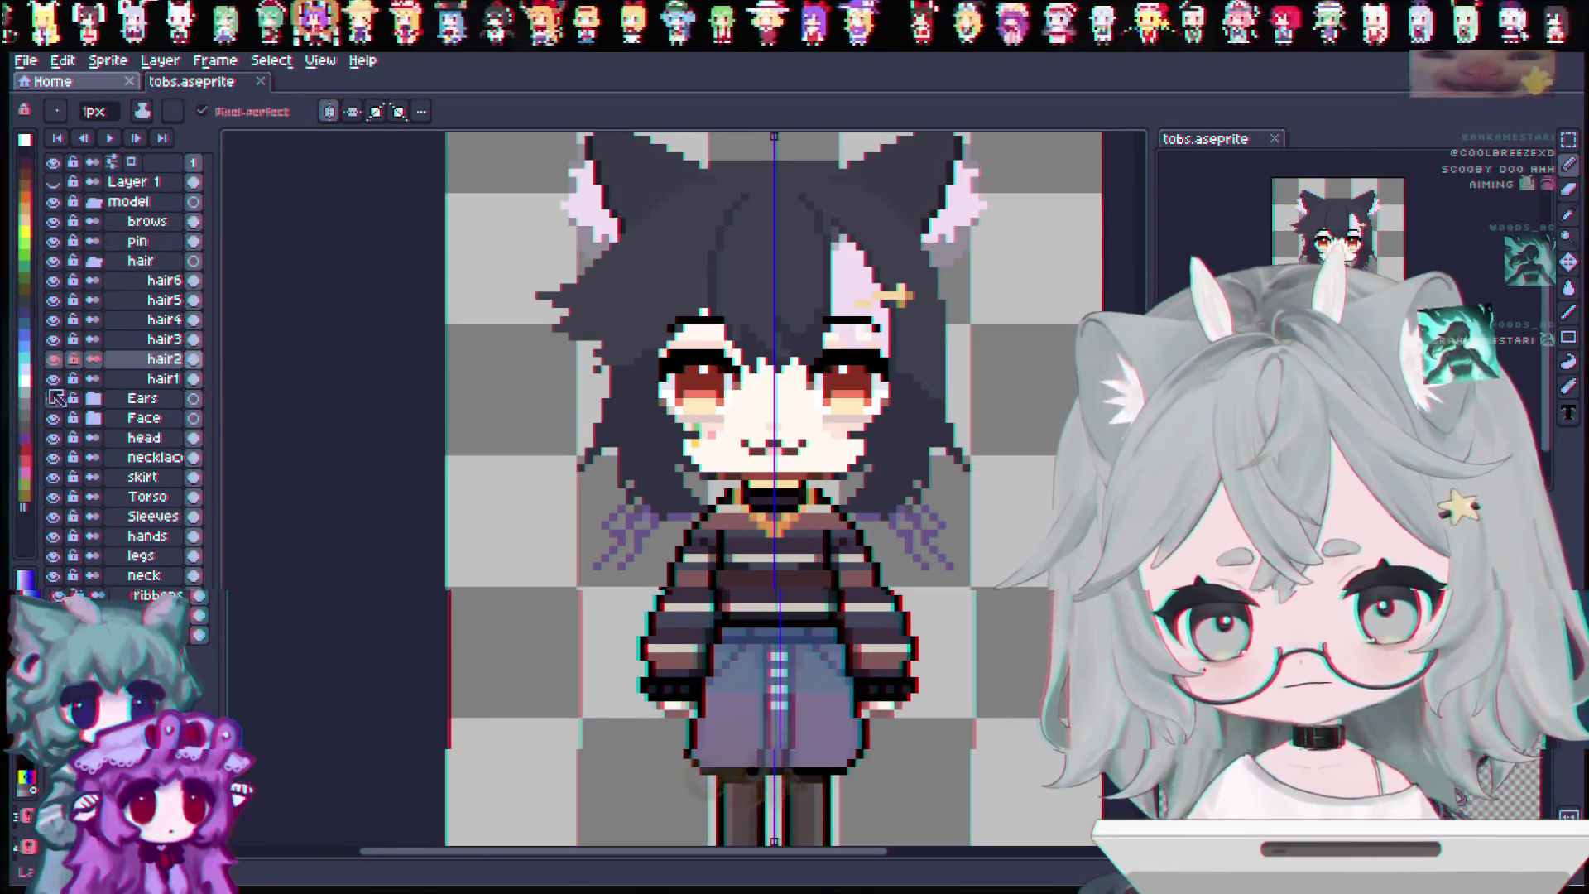
key("ctrl+z")
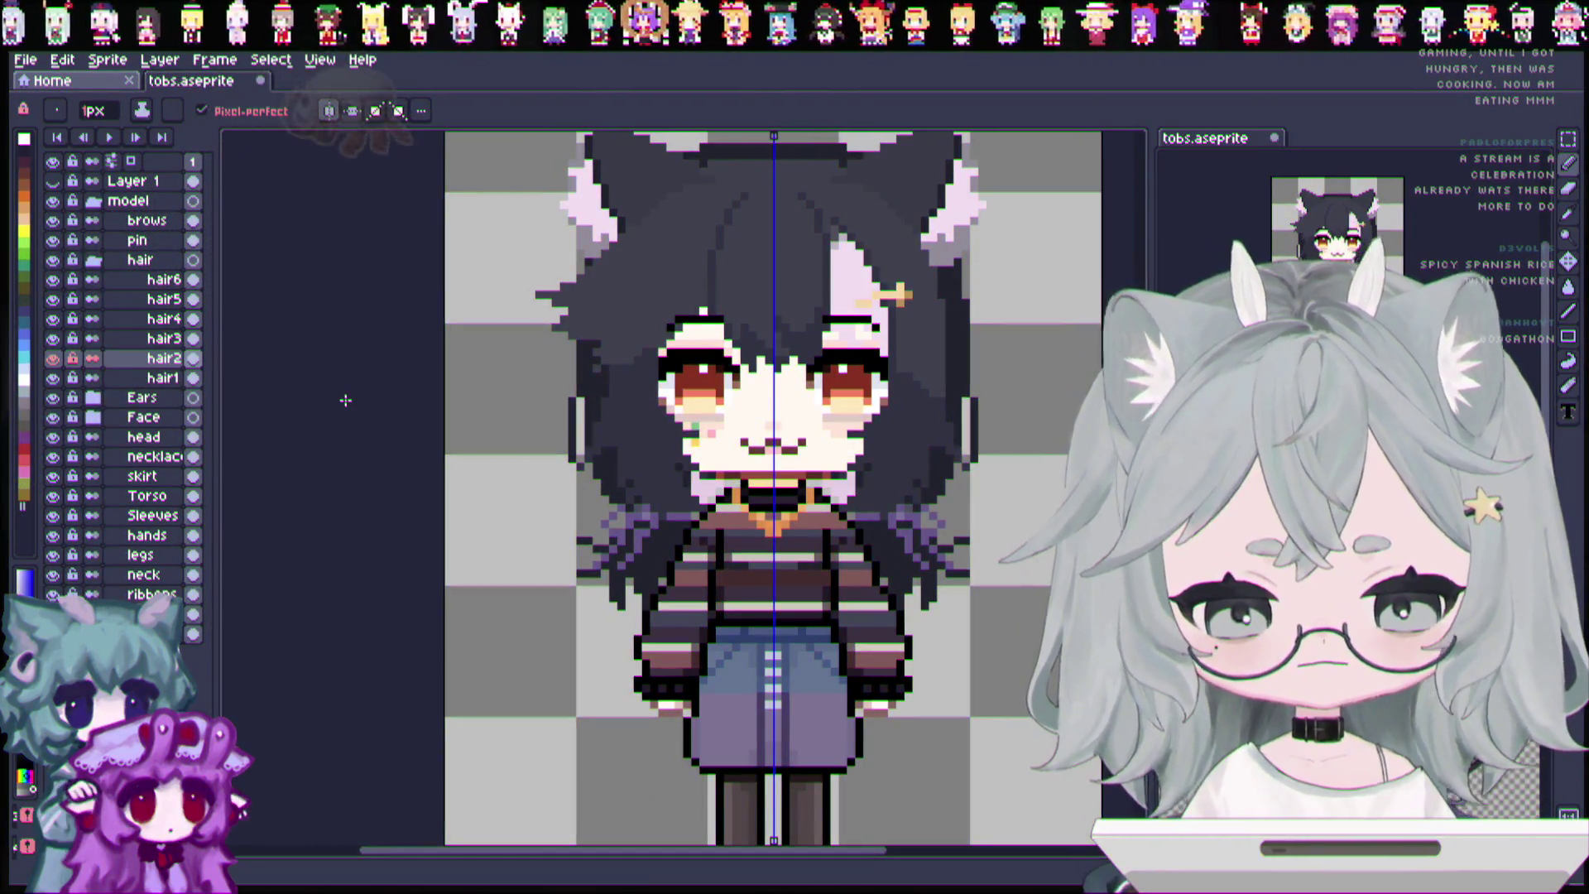
scroll(811, 480, "down", 4)
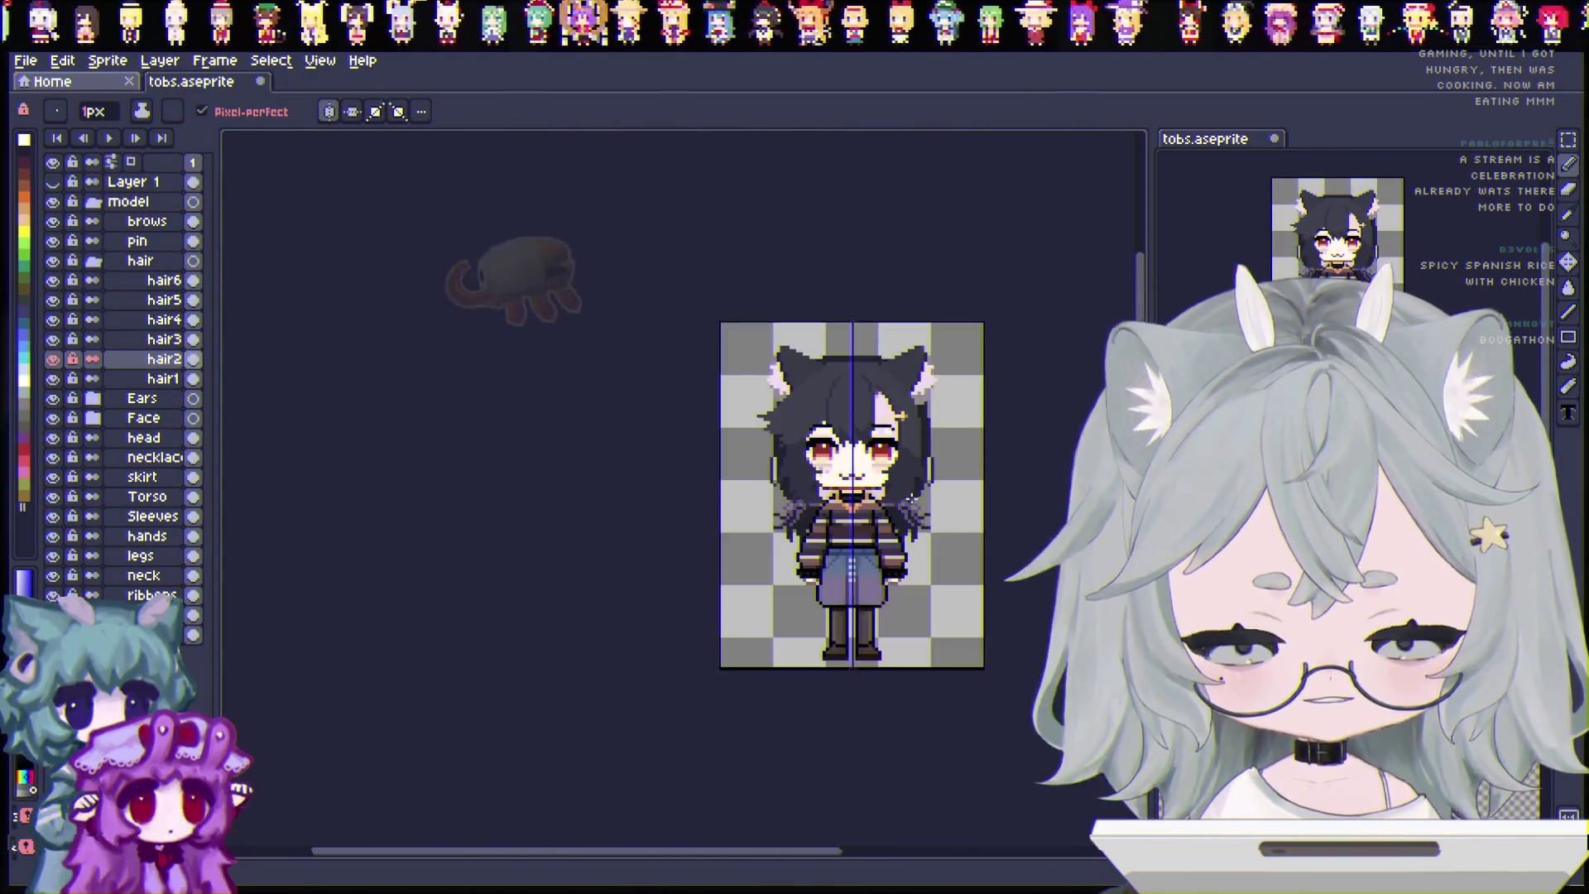
scroll(811, 480, "up", 2)
scroll(985, 501, "up", 1)
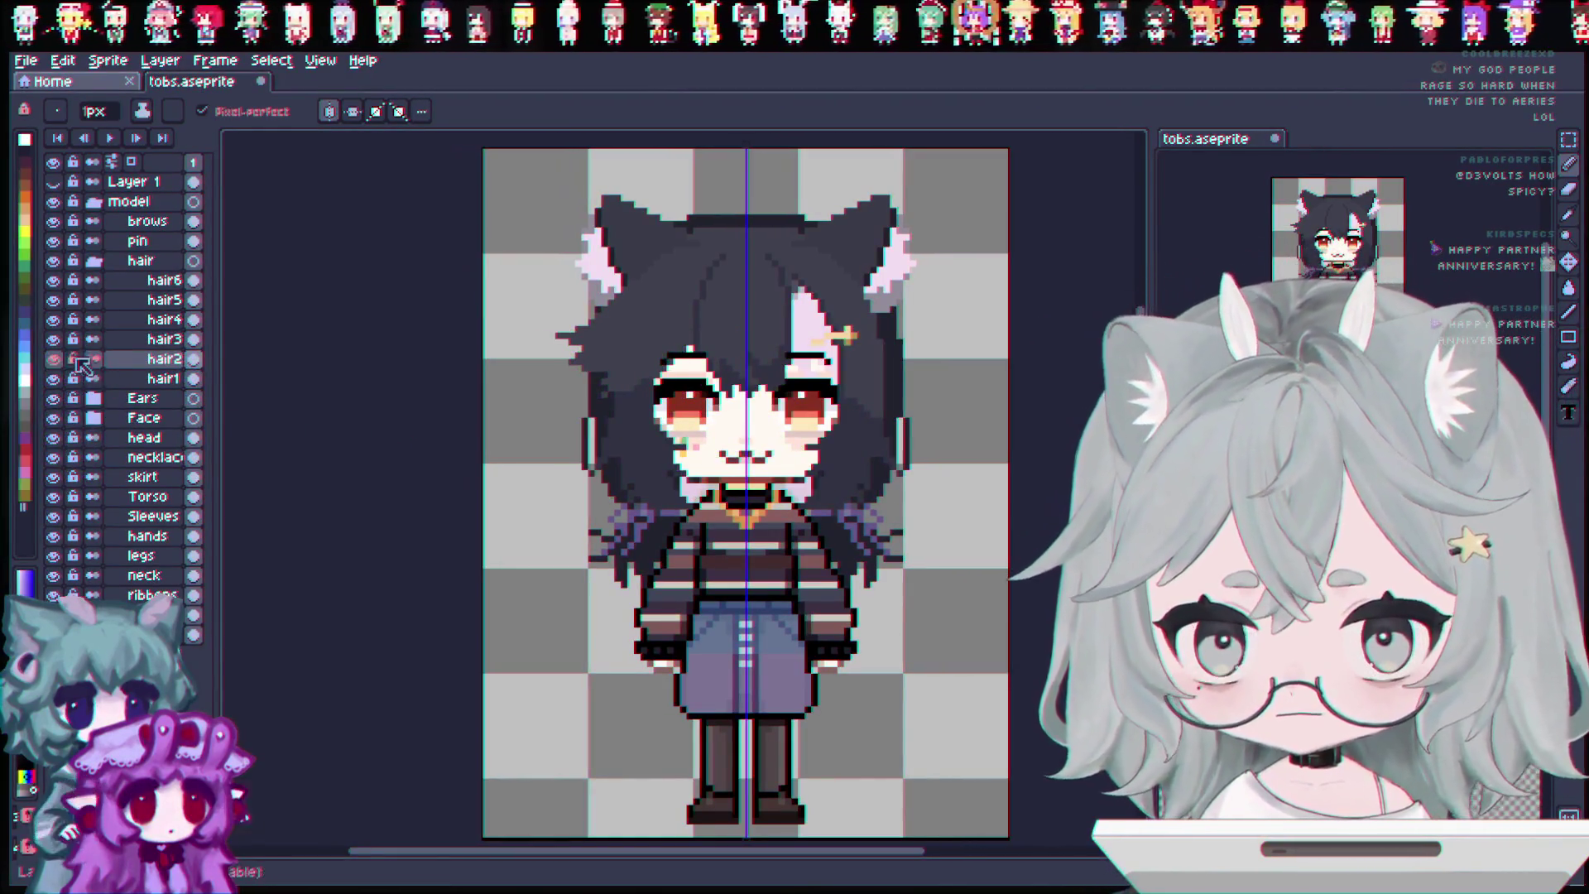
Compare the face with and without the hair2 strands, then collapse and hide the whole hair group.
left_click(54, 358)
left_click(54, 359)
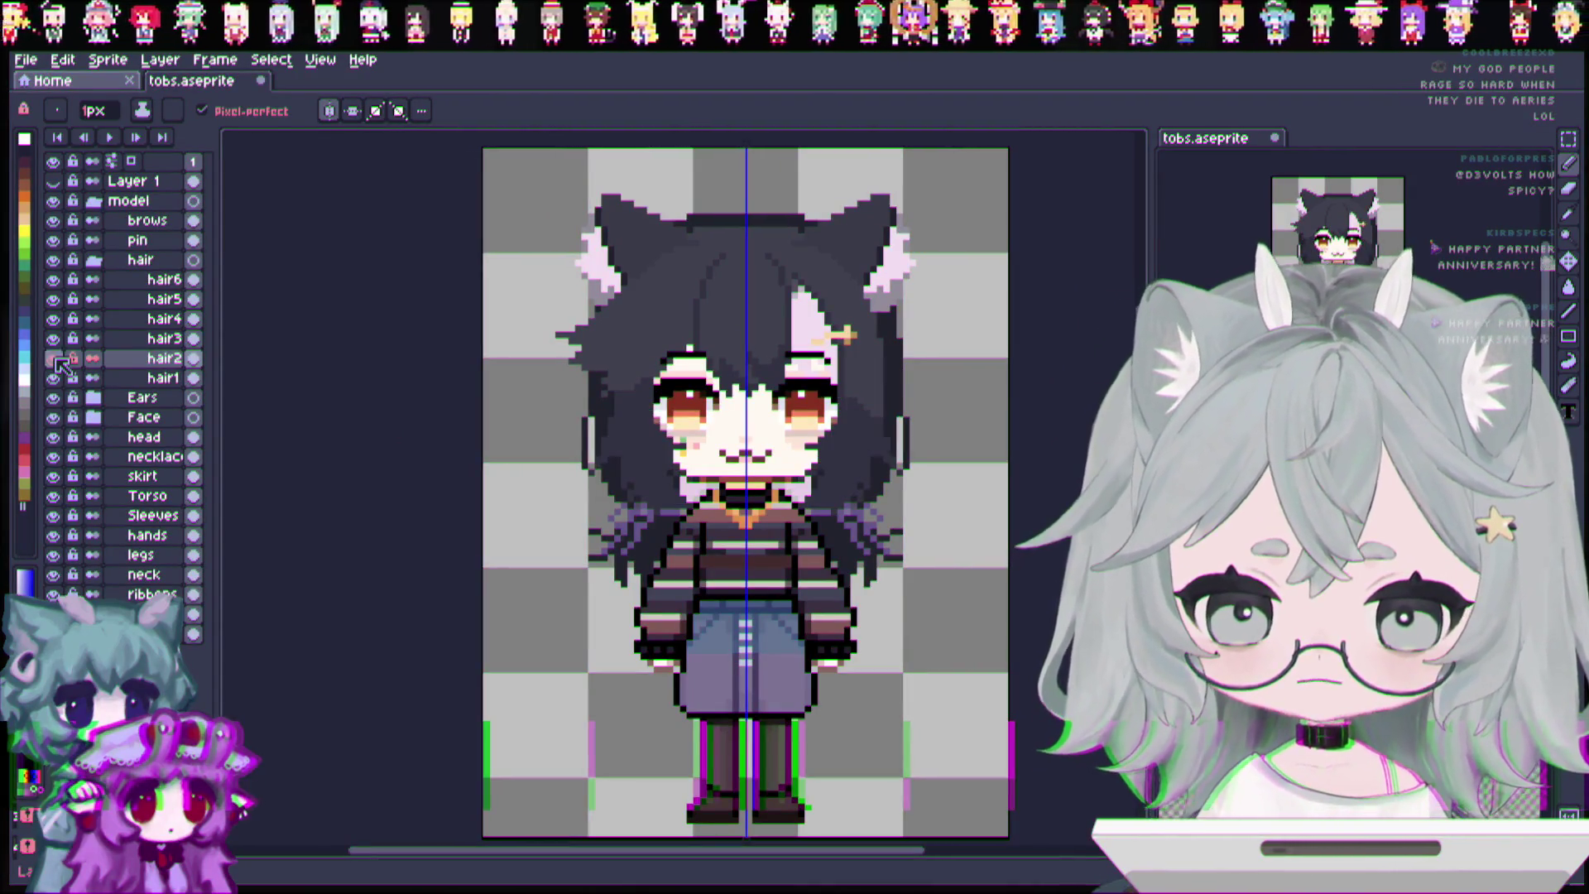
left_click(54, 359)
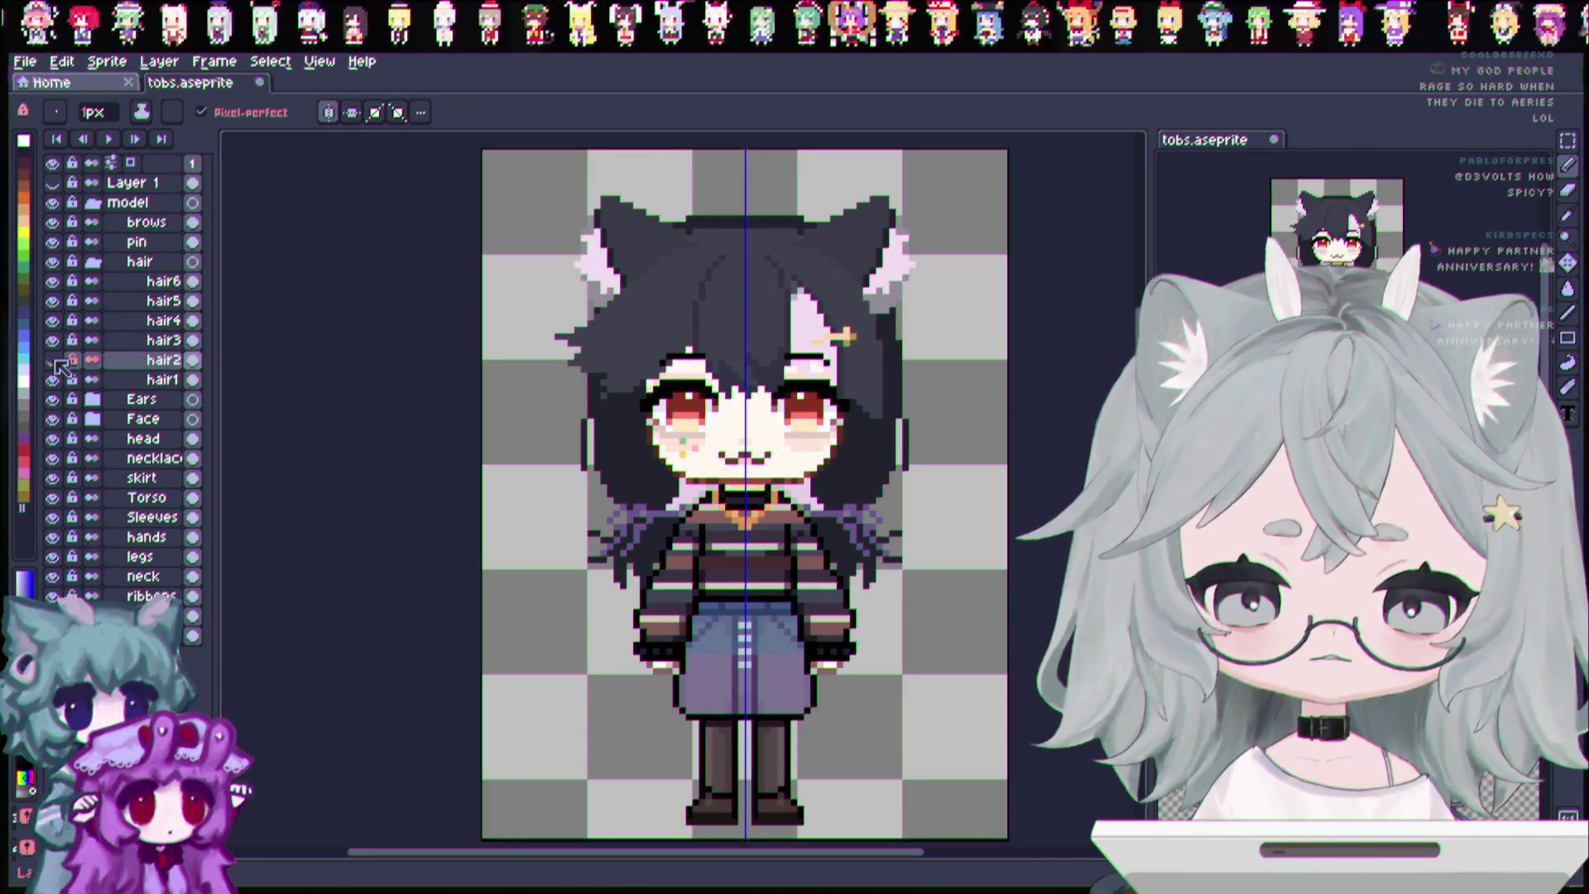
left_click(57, 361)
left_click(54, 360)
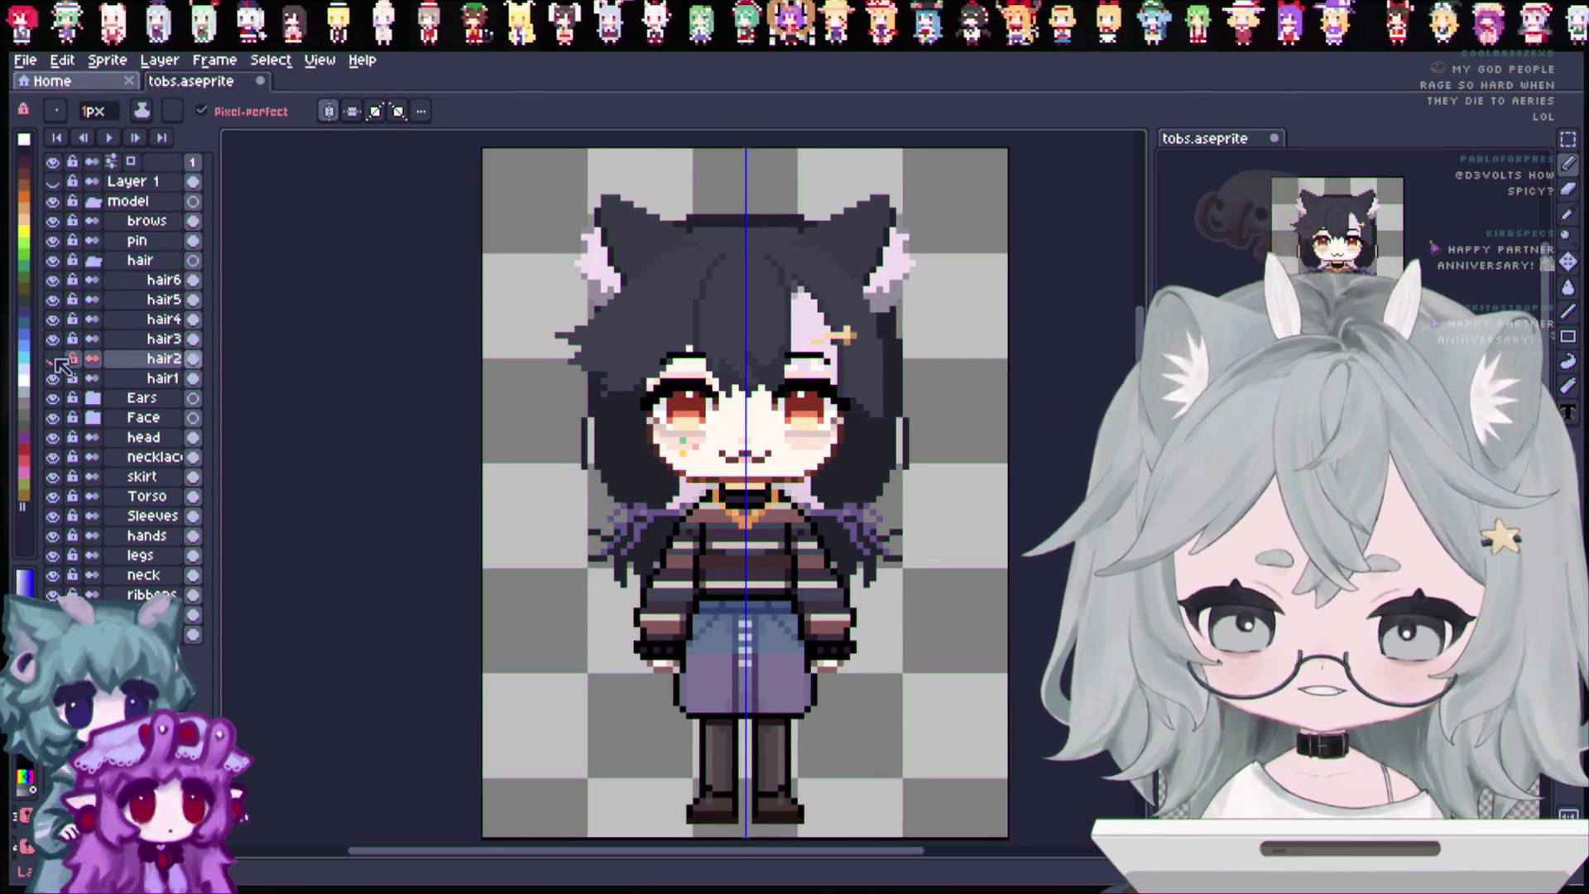
left_click(54, 359)
left_click(54, 359)
left_click(54, 359)
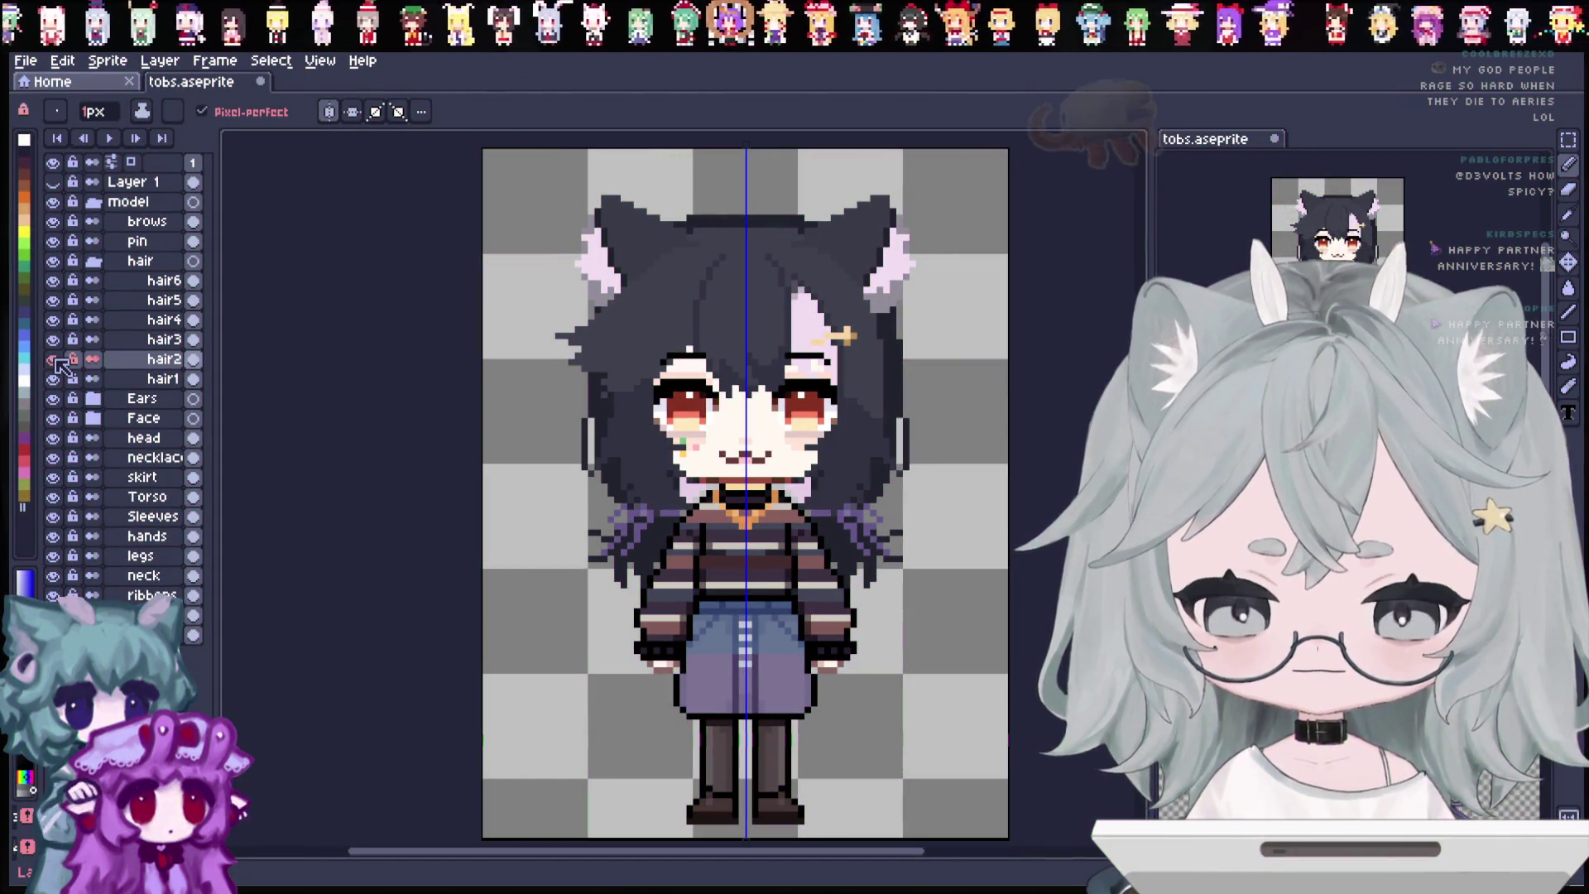
left_click(54, 360)
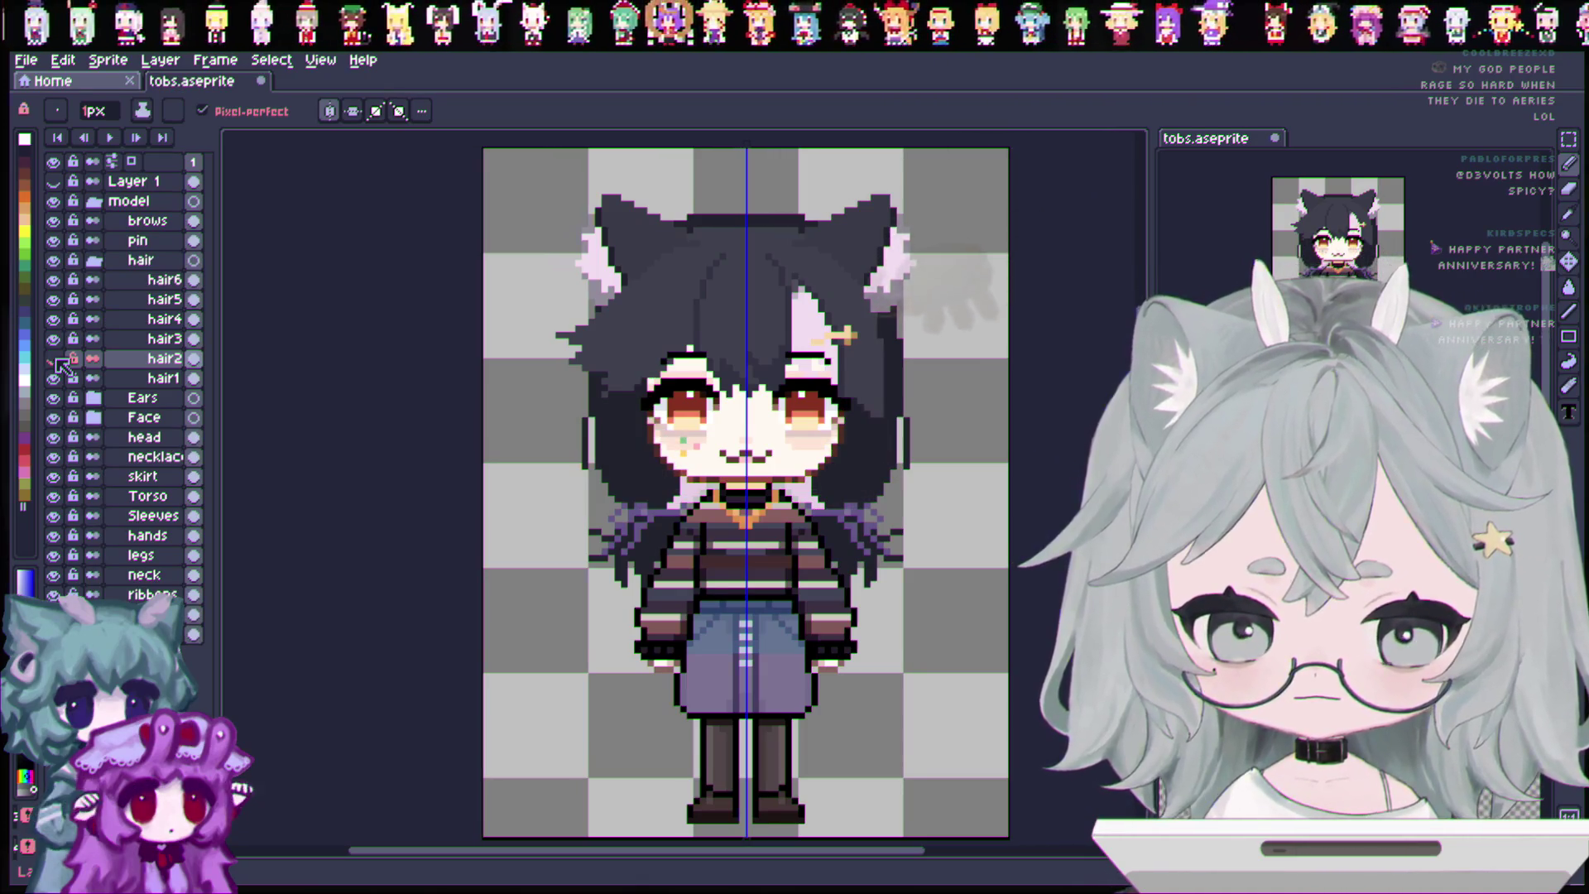
left_click(54, 359)
left_click(53, 359)
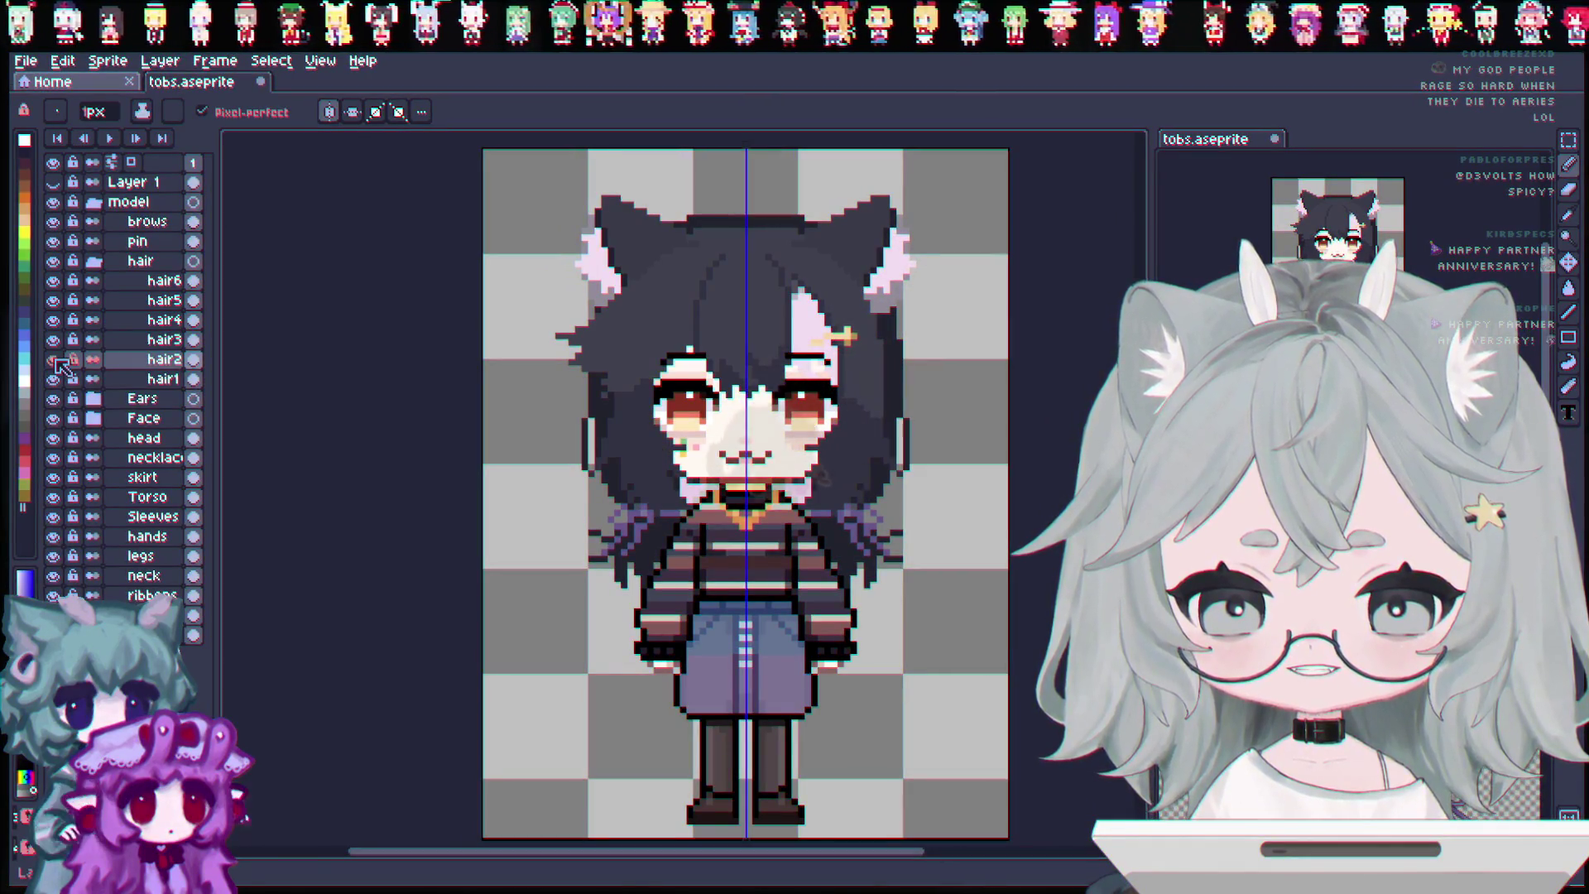
left_click(54, 360)
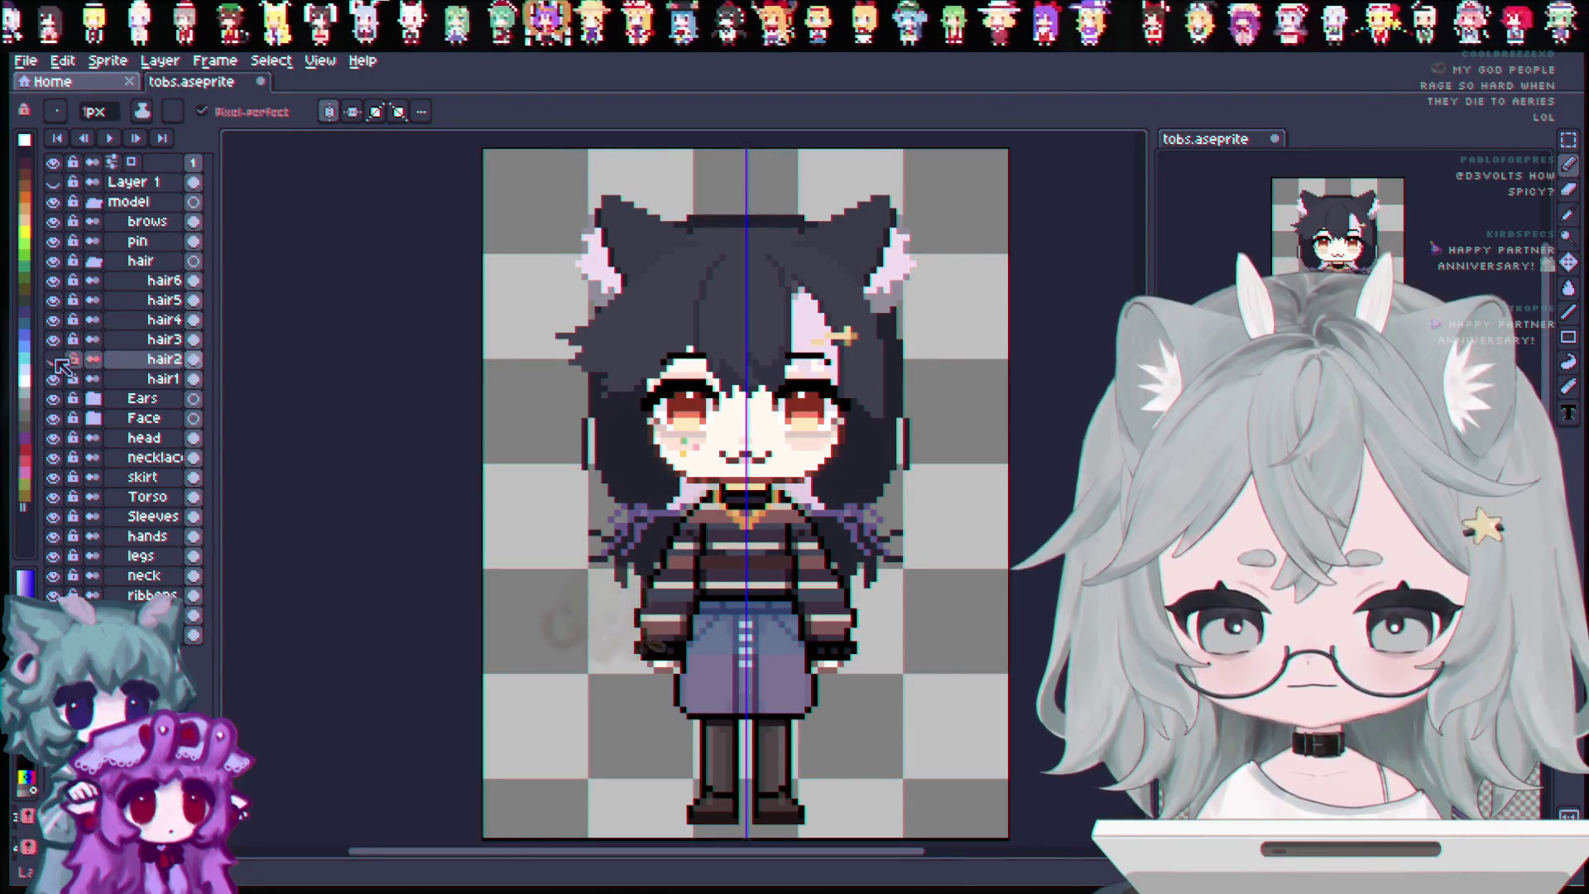
left_click(54, 359)
left_click(54, 359)
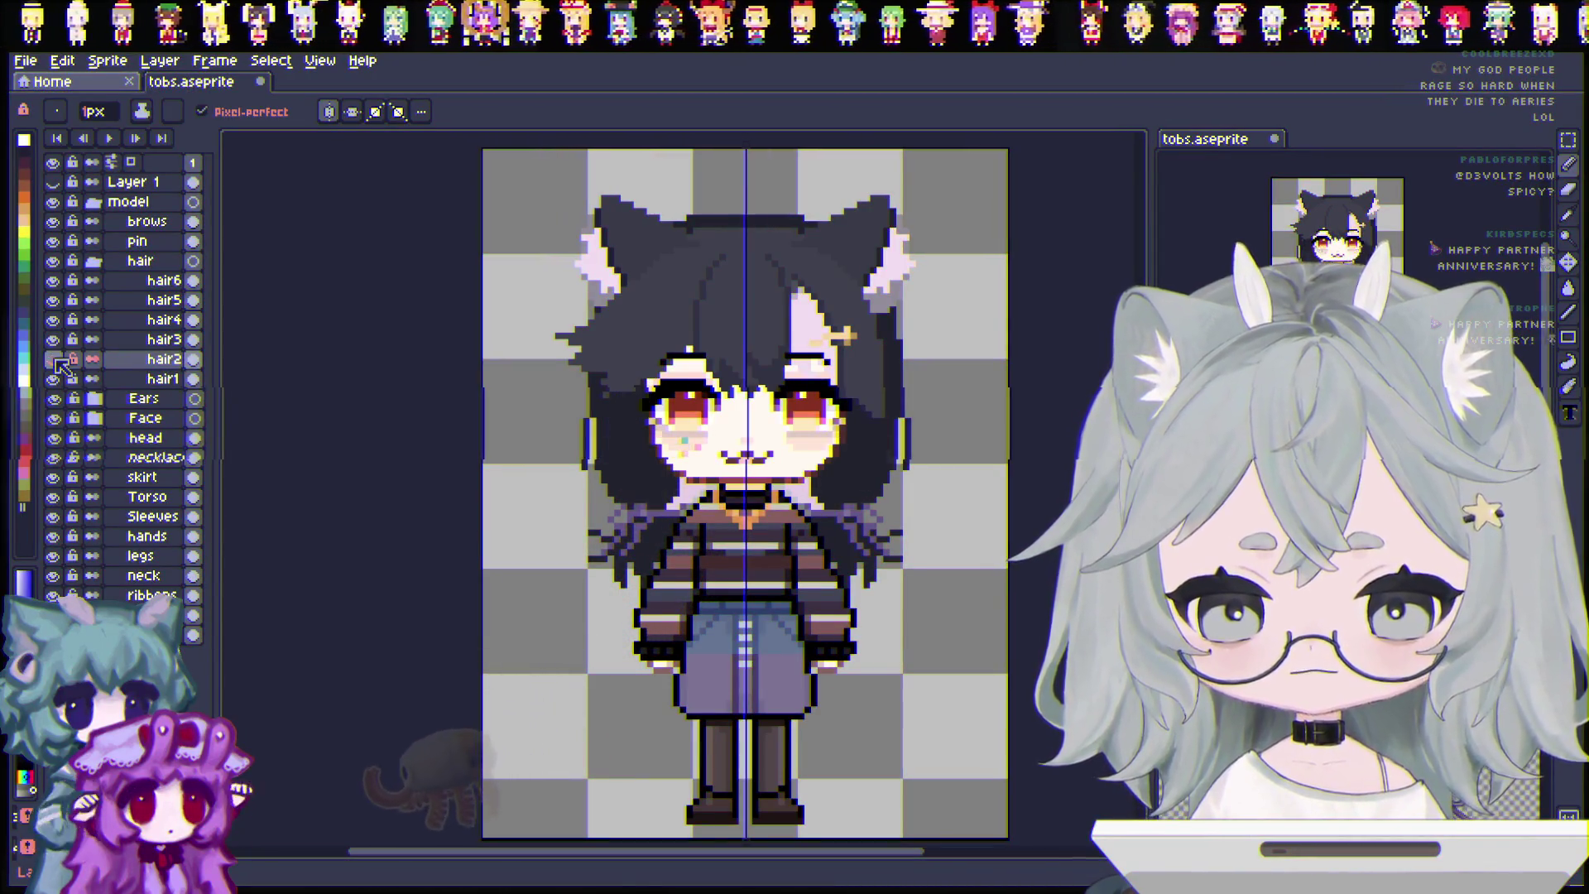
left_click(54, 360)
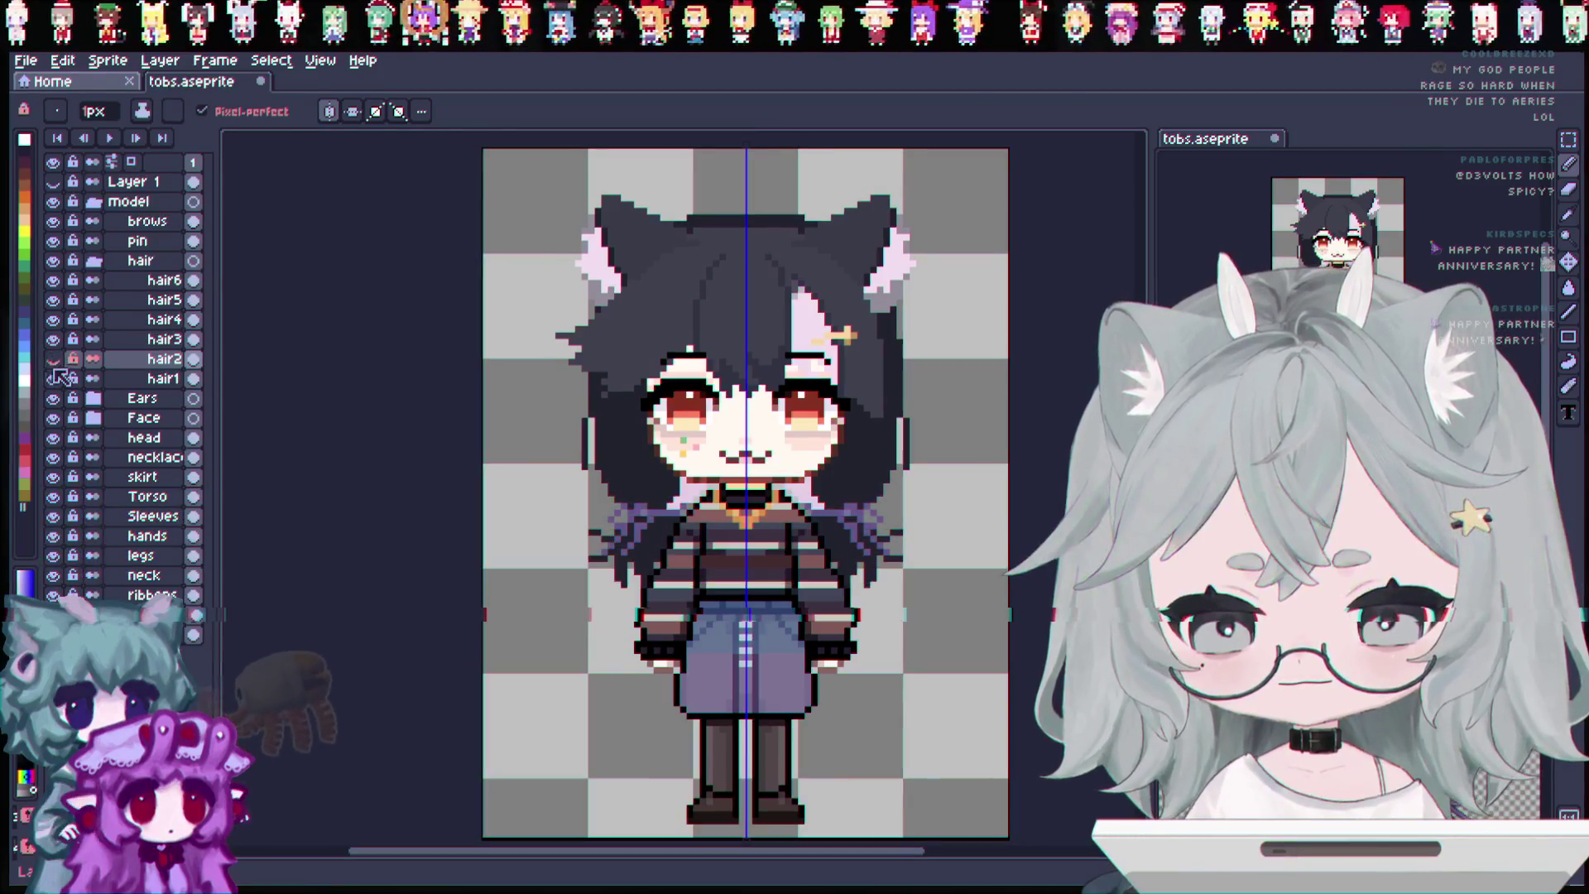
left_click(94, 260)
left_click(53, 261)
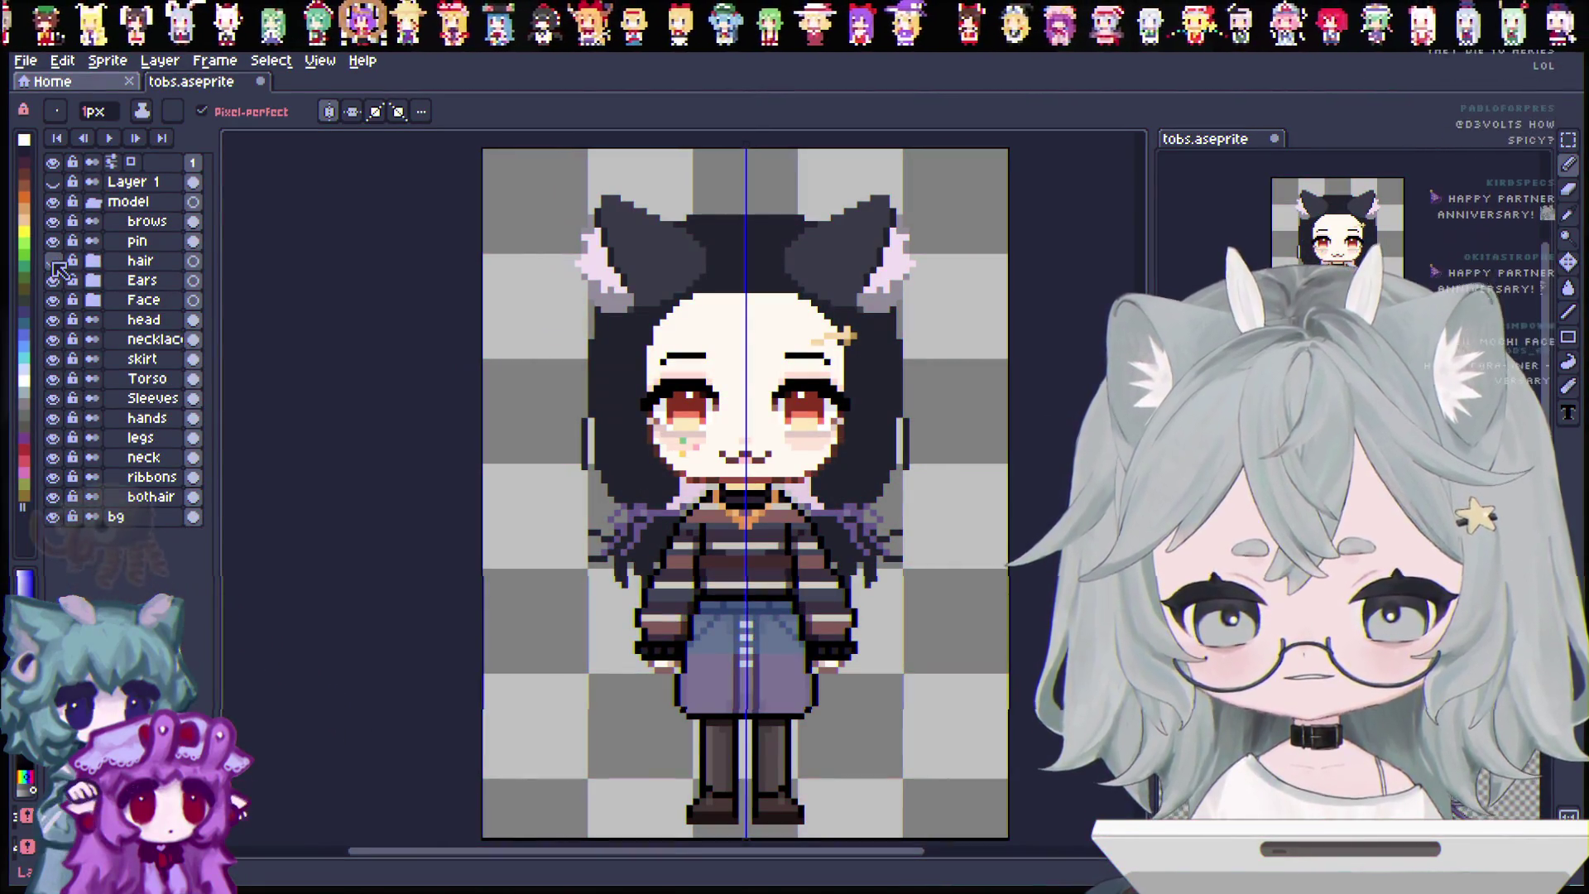
Zoom in and make the head layer the active layer for editing.
scroll(740, 408, "up", 1)
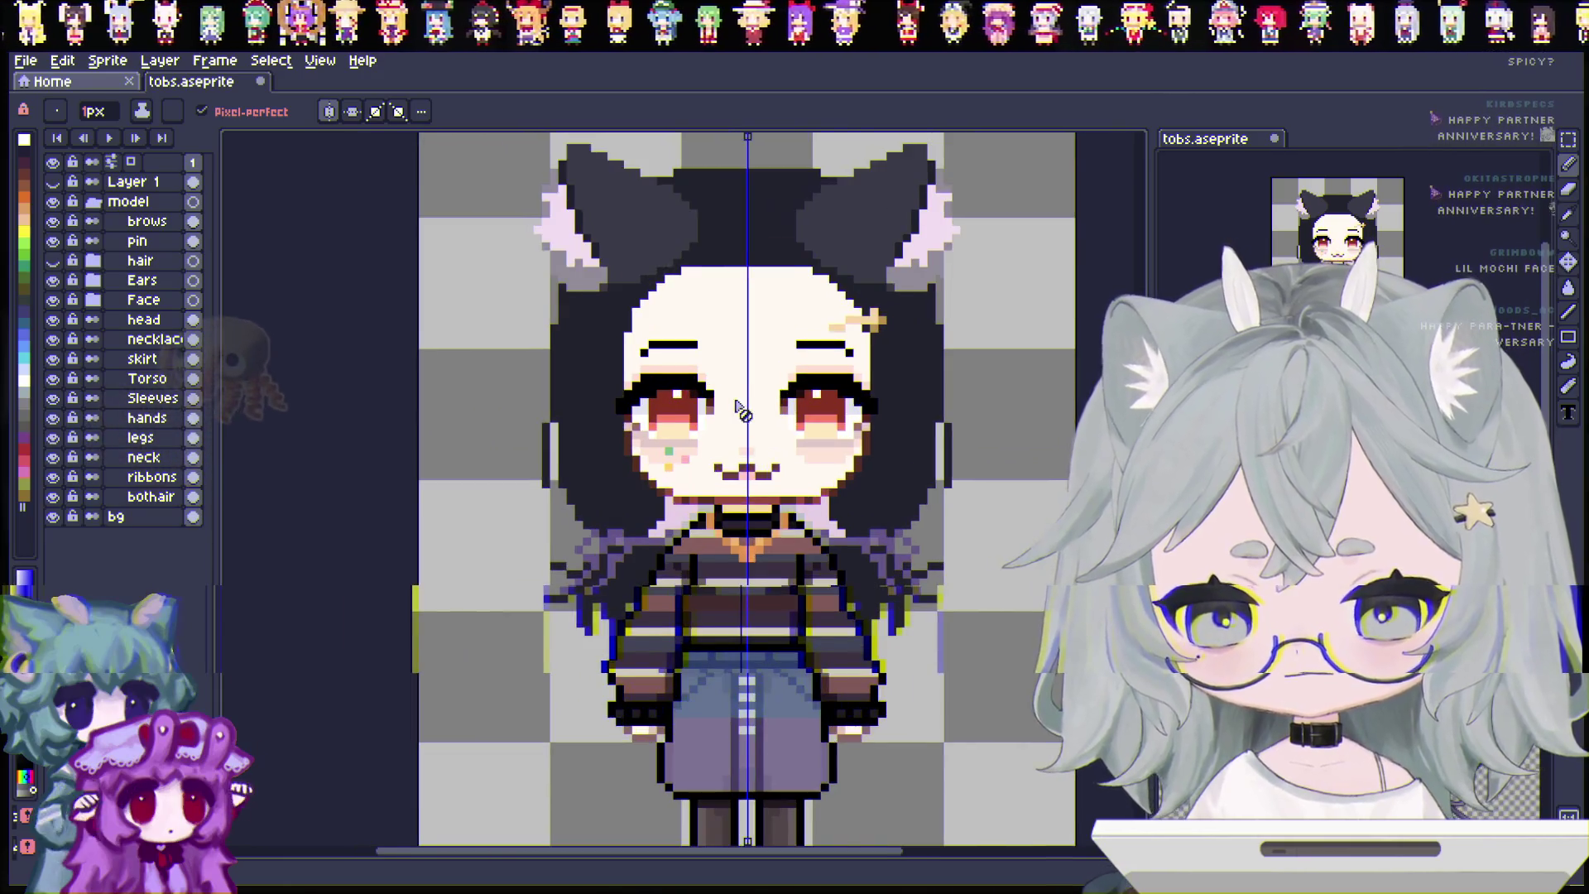
scroll(739, 407, "up", 1)
key("e")
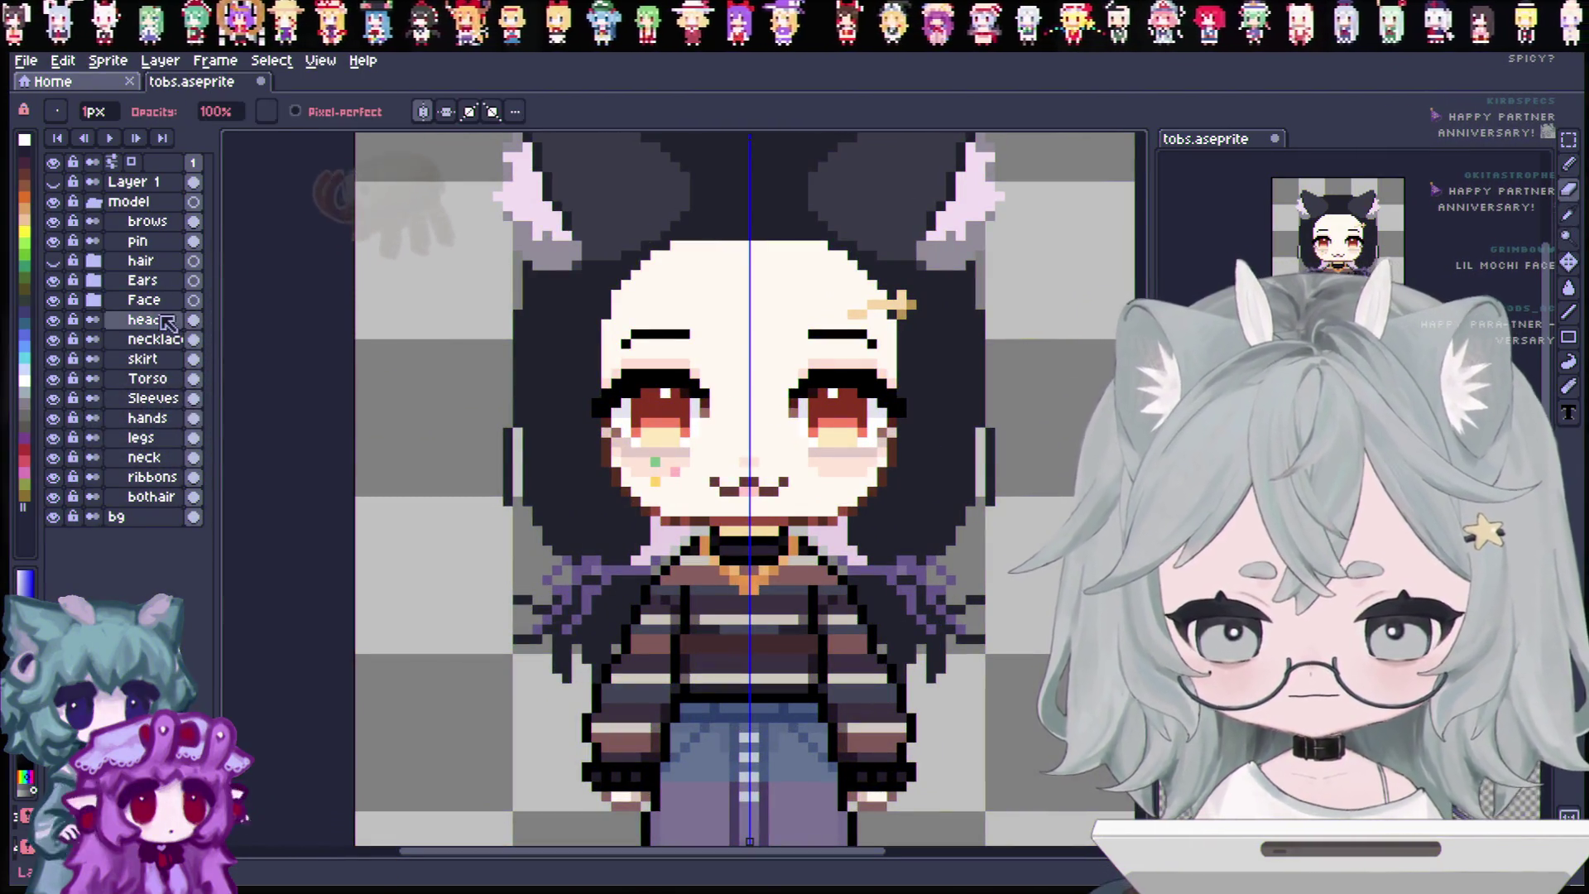
left_click(96, 302)
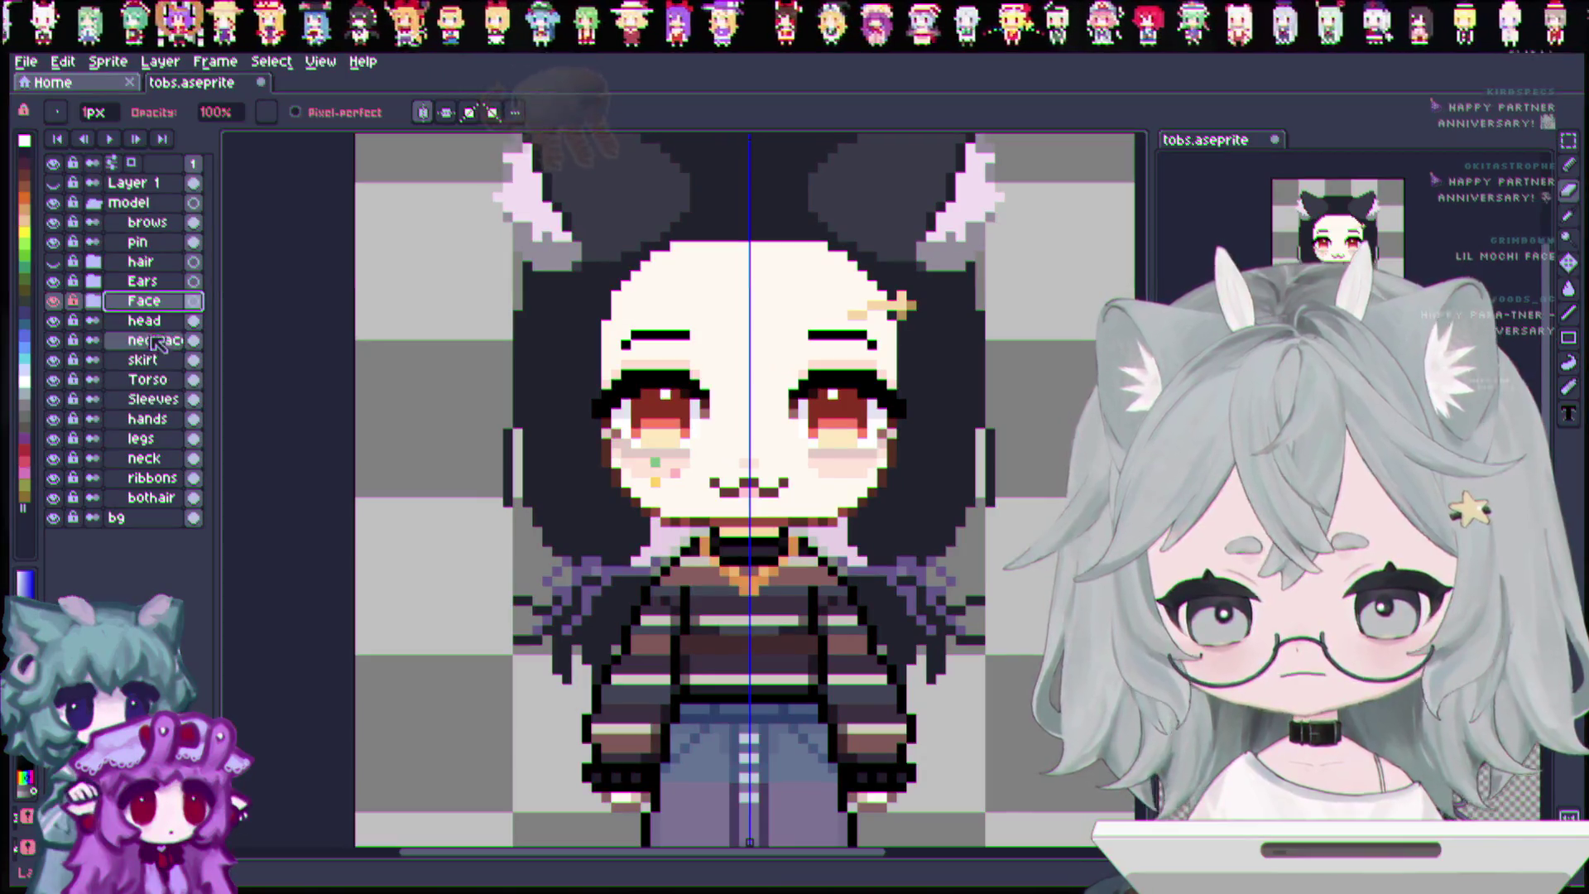
left_click(124, 320)
Sample a face colour with the eyedropper, return to the Pencil, and zoom out to the full sprite.
scroll(752, 519, "up", 1)
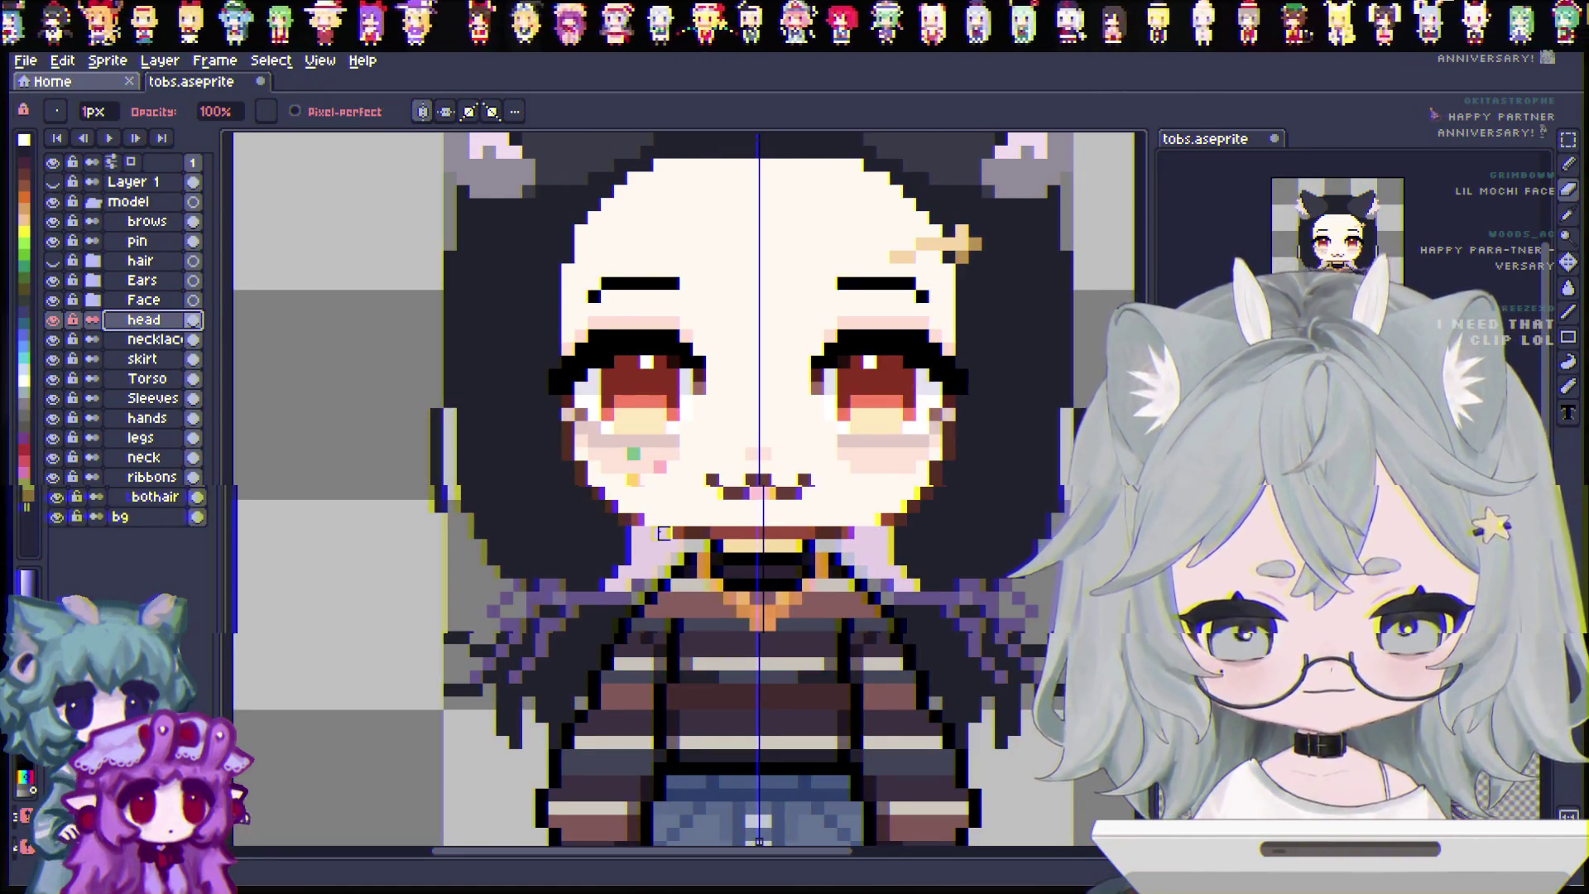
key("i")
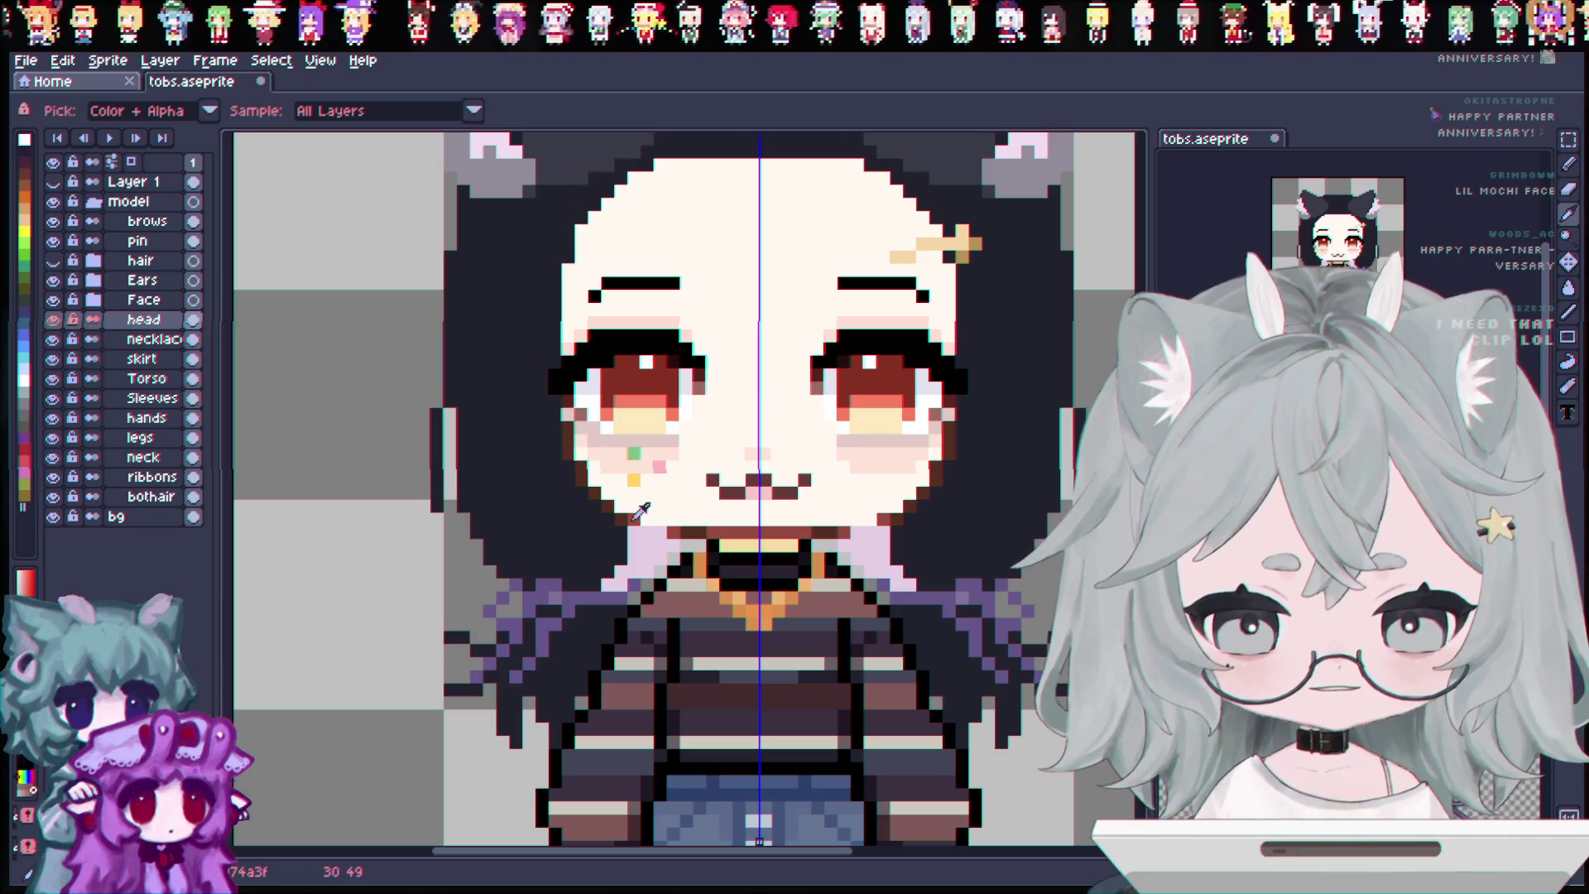
key("b")
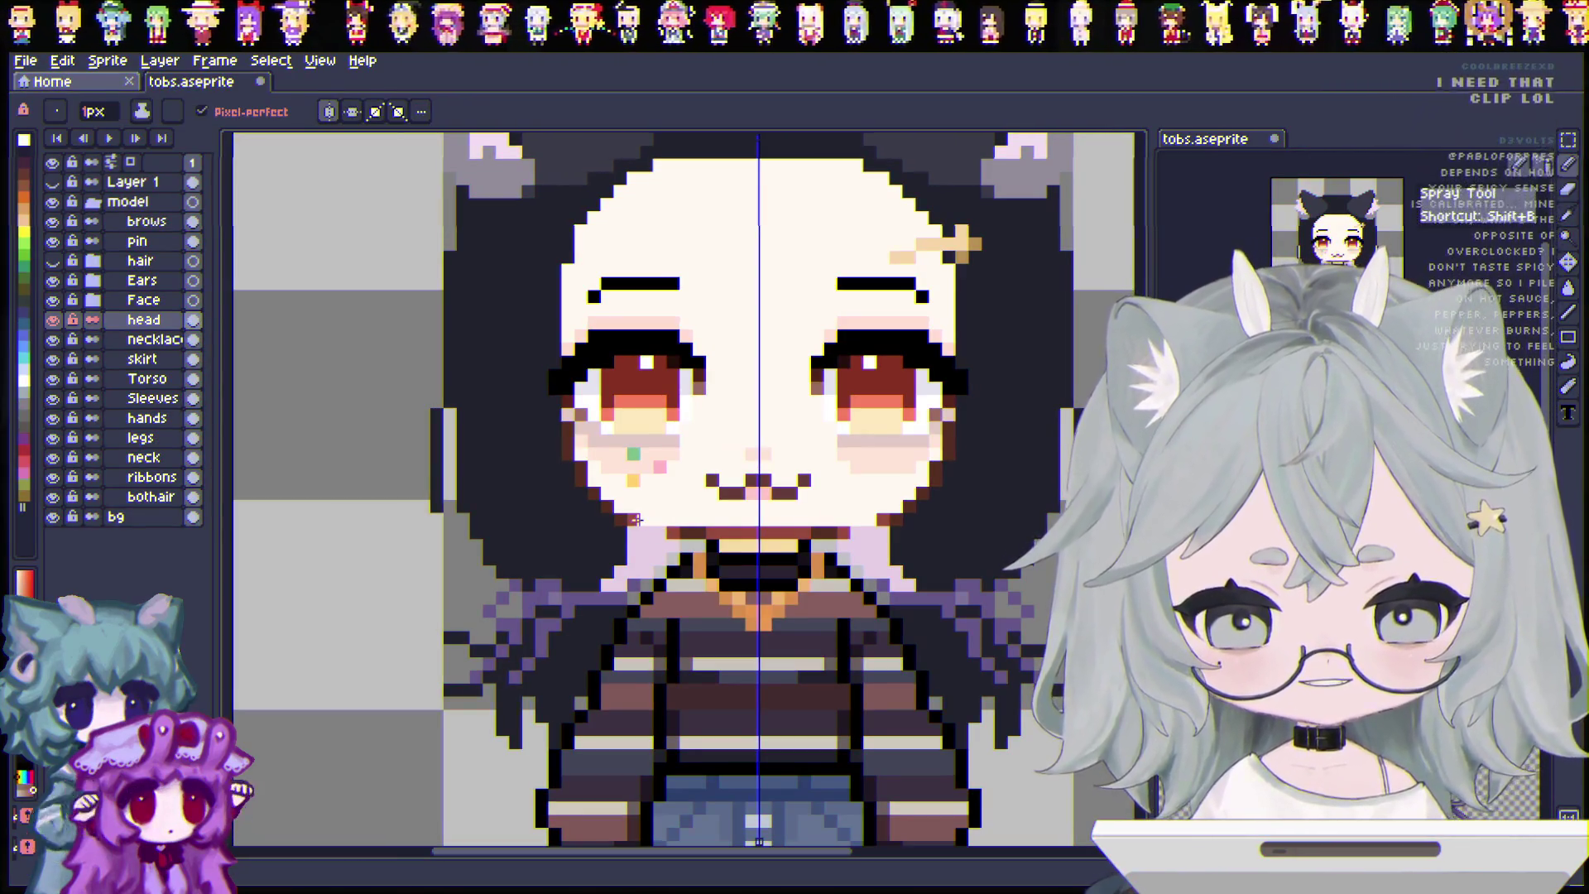
scroll(637, 519, "down", 1)
scroll(825, 615, "down", 1)
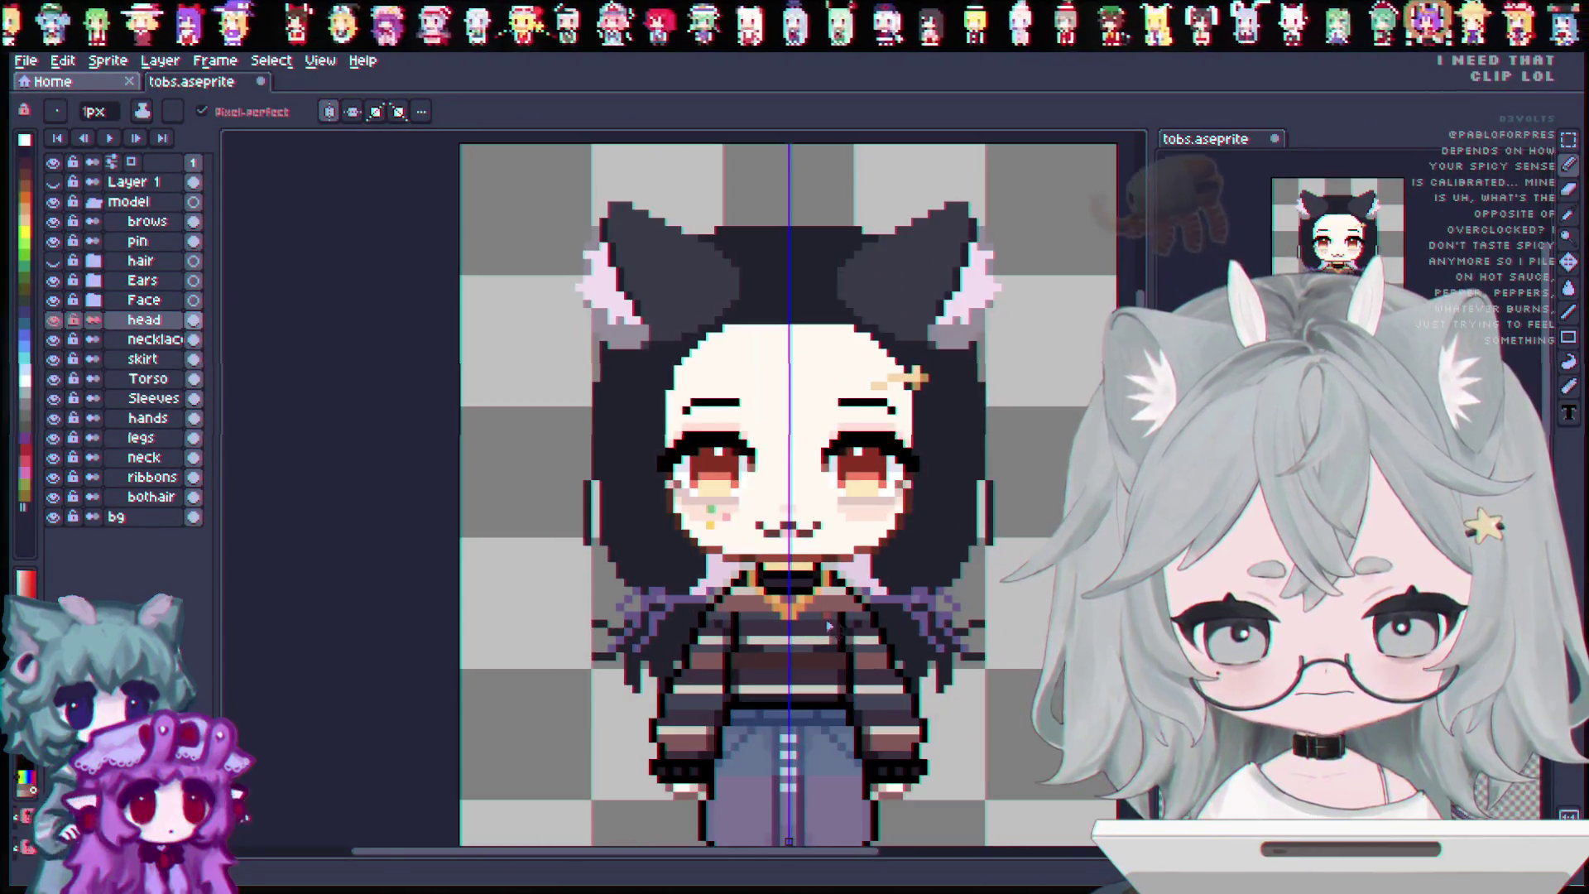
Show the hair layer over the face, compare it switched off, and save the sprite.
scroll(825, 615, "down", 1)
scroll(948, 608, "up", 1)
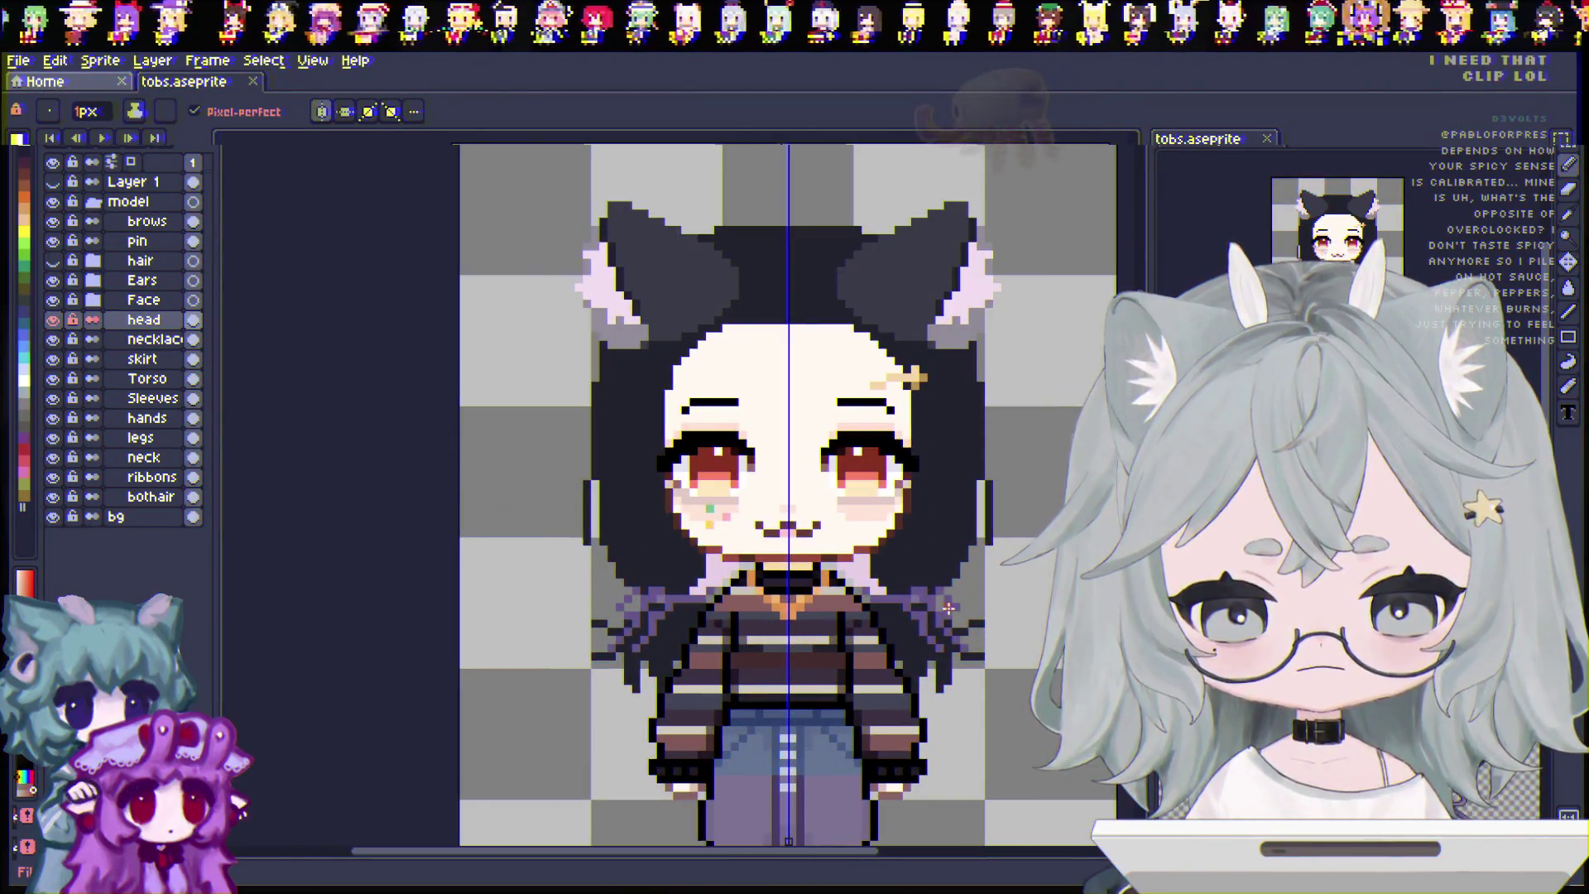
scroll(802, 577, "up", 1)
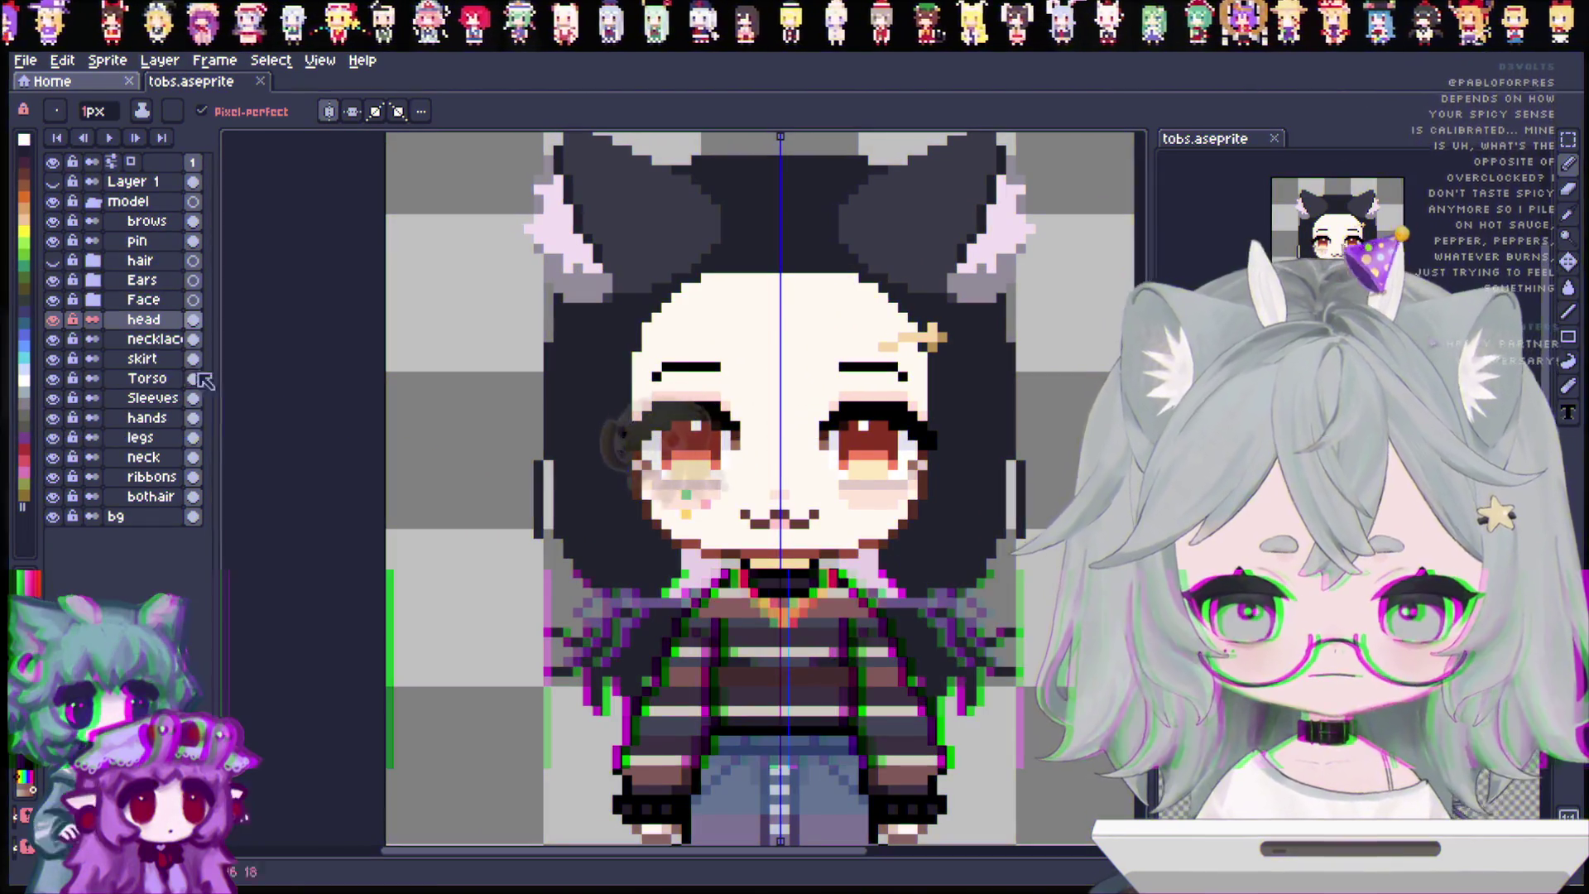
left_click(52, 260)
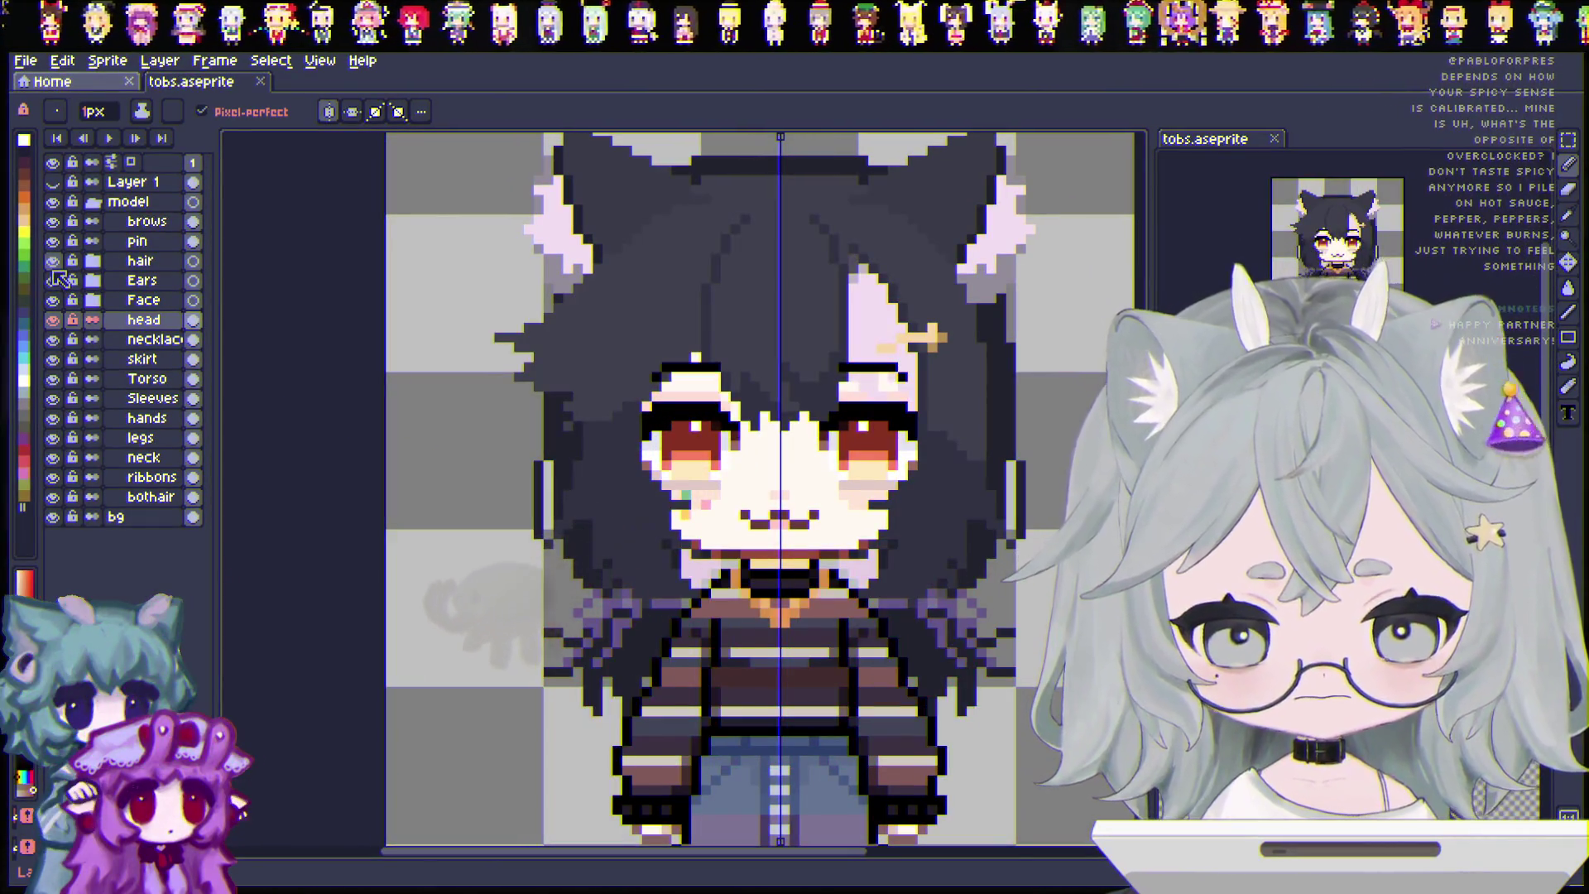
left_click(52, 260)
left_click(52, 260)
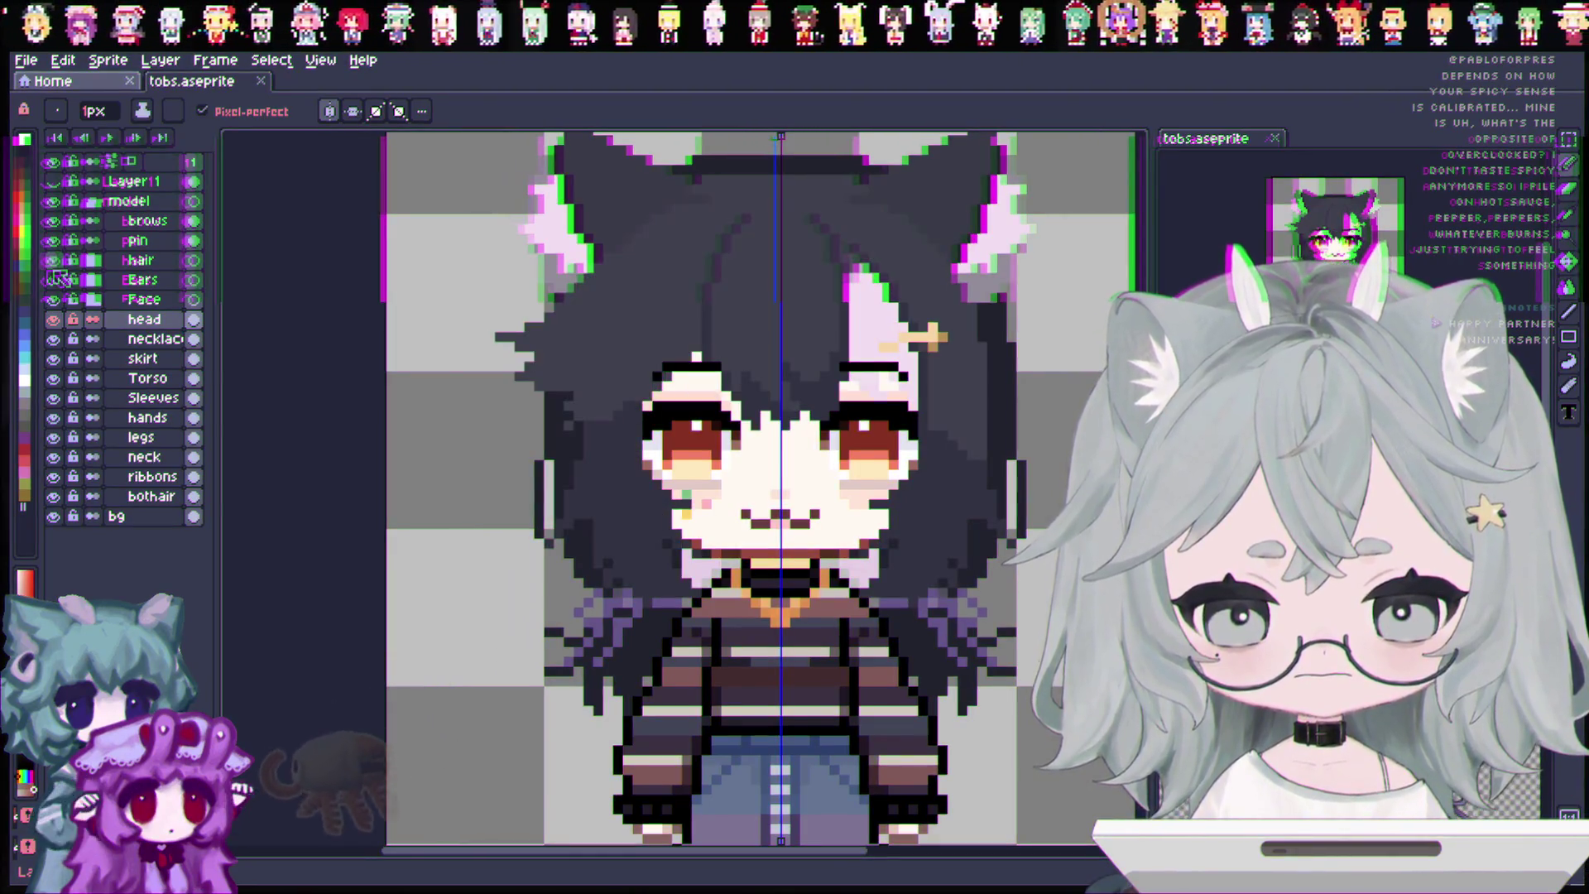
key("ctrl+s")
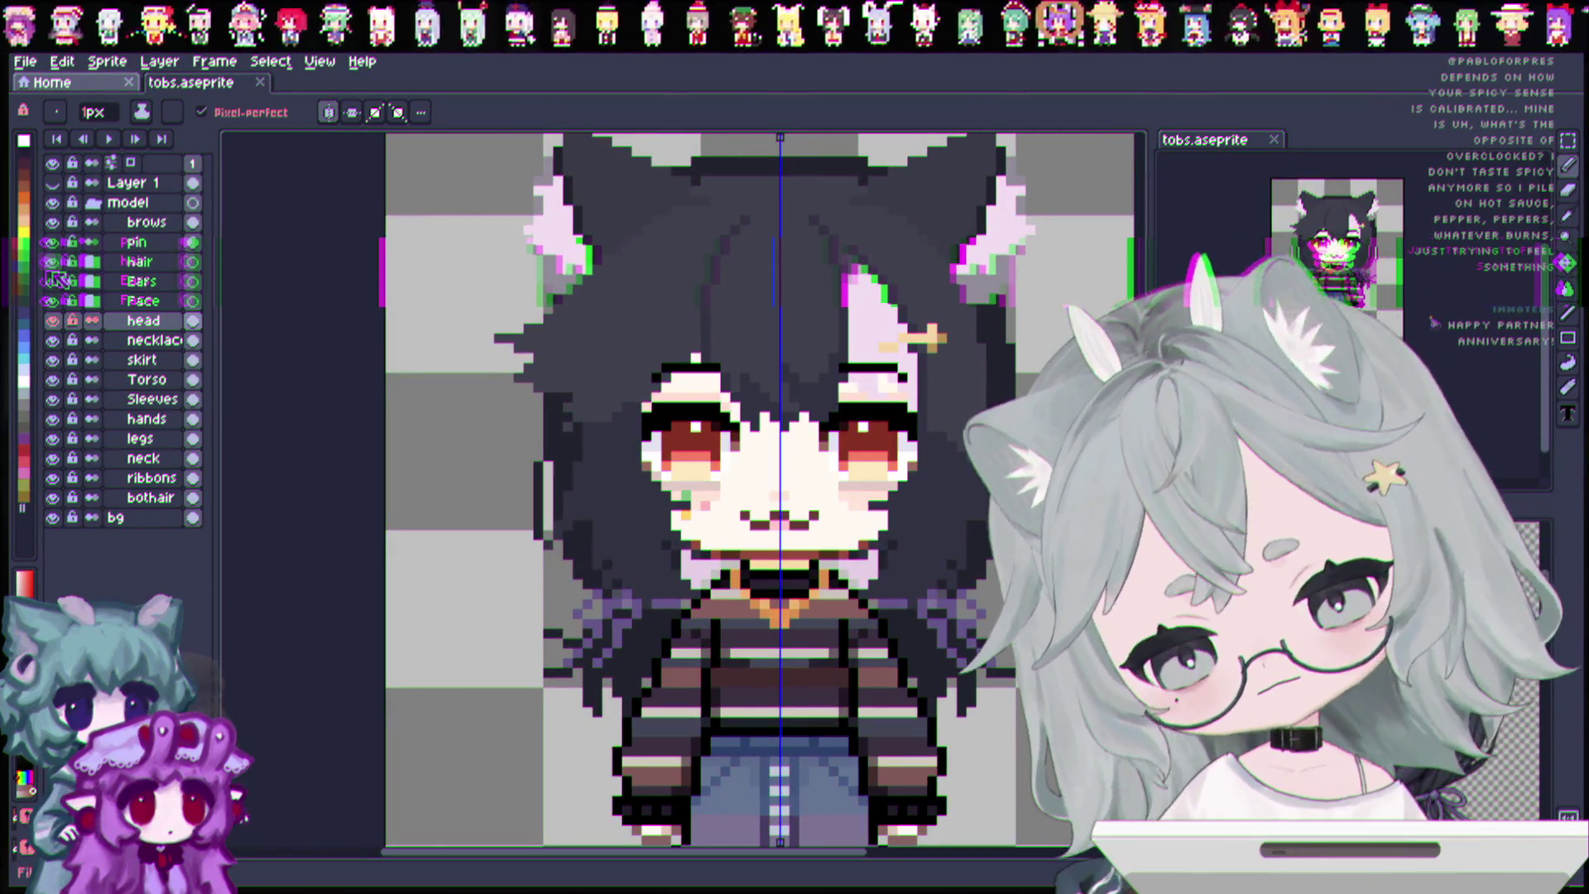
Toggle the hair off and on again, leaving it hidden to expose the face.
left_click(52, 260)
left_click(52, 260)
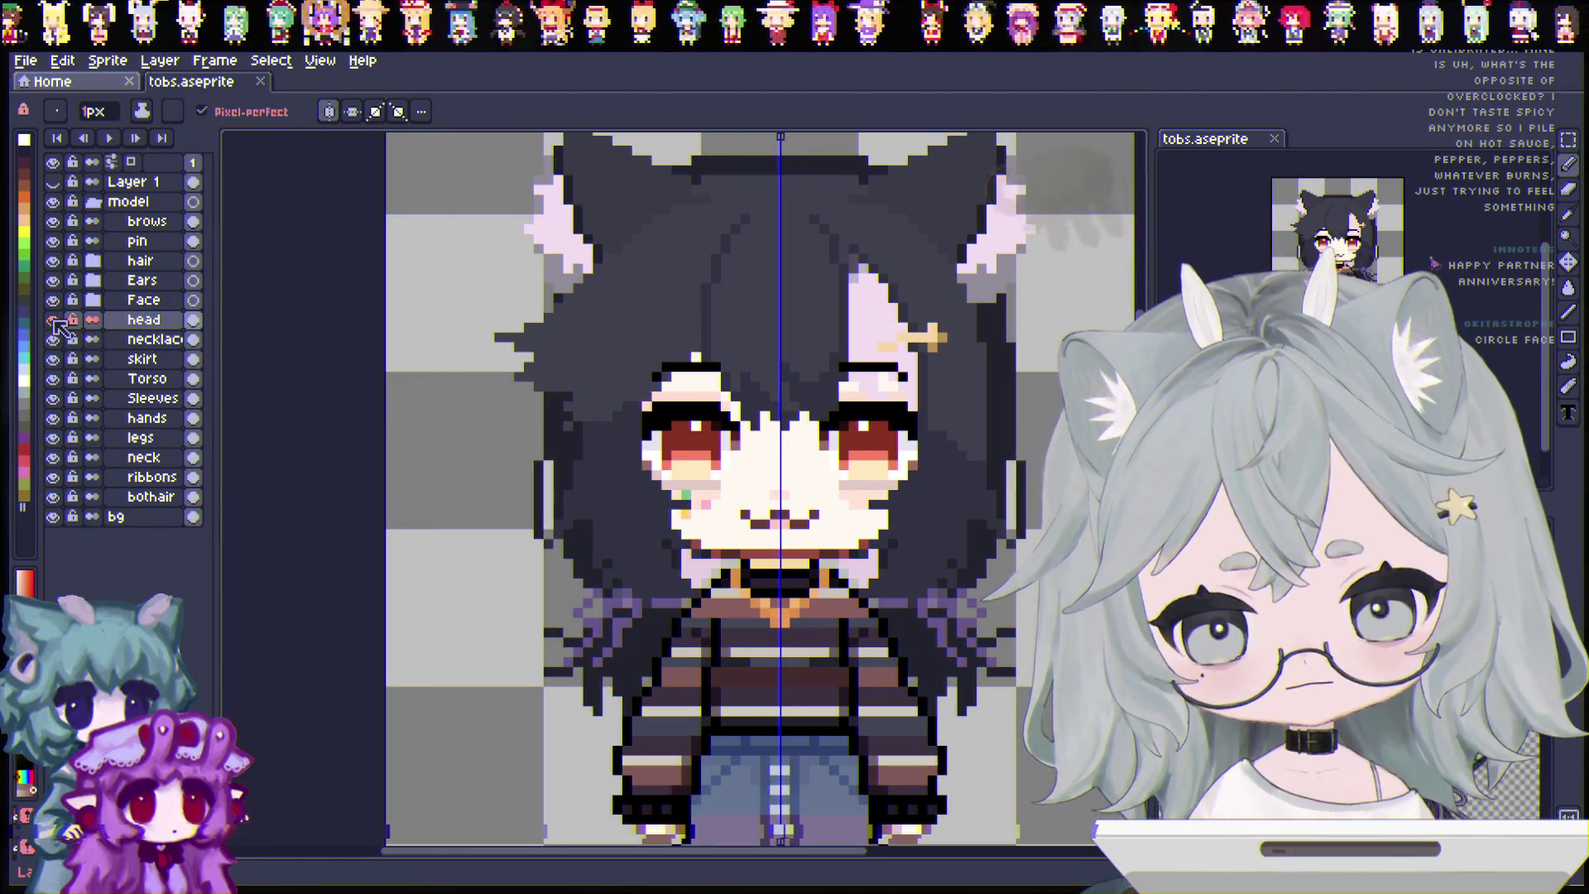
left_click(52, 260)
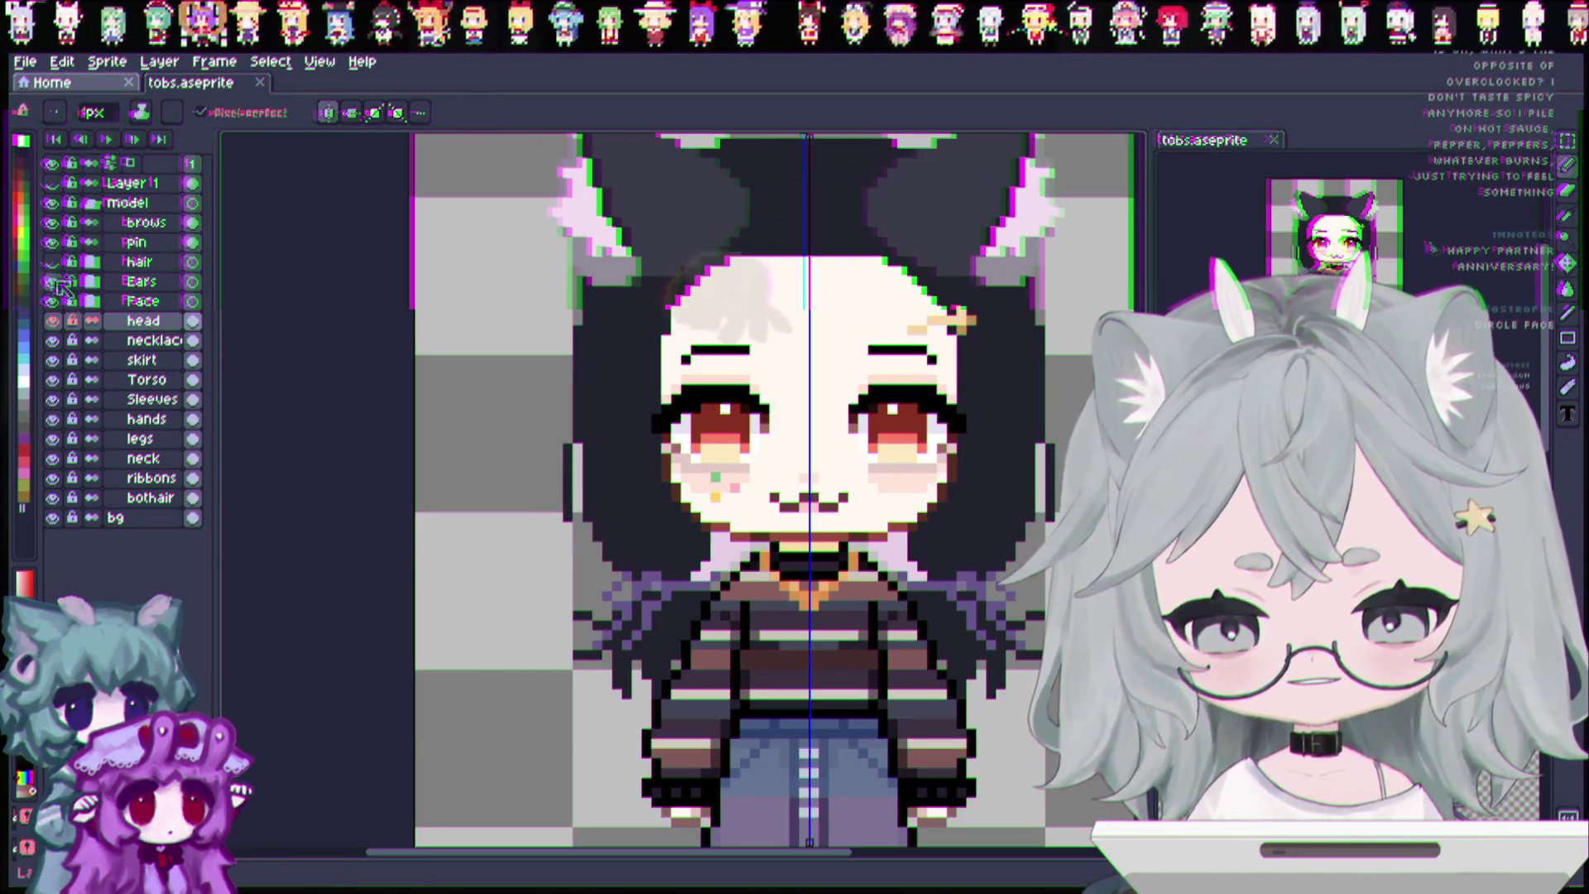
Flick the hair layer on and off several times to compare, ending with it hidden.
left_click(53, 261)
left_click(52, 261)
left_click(53, 261)
left_click(53, 262)
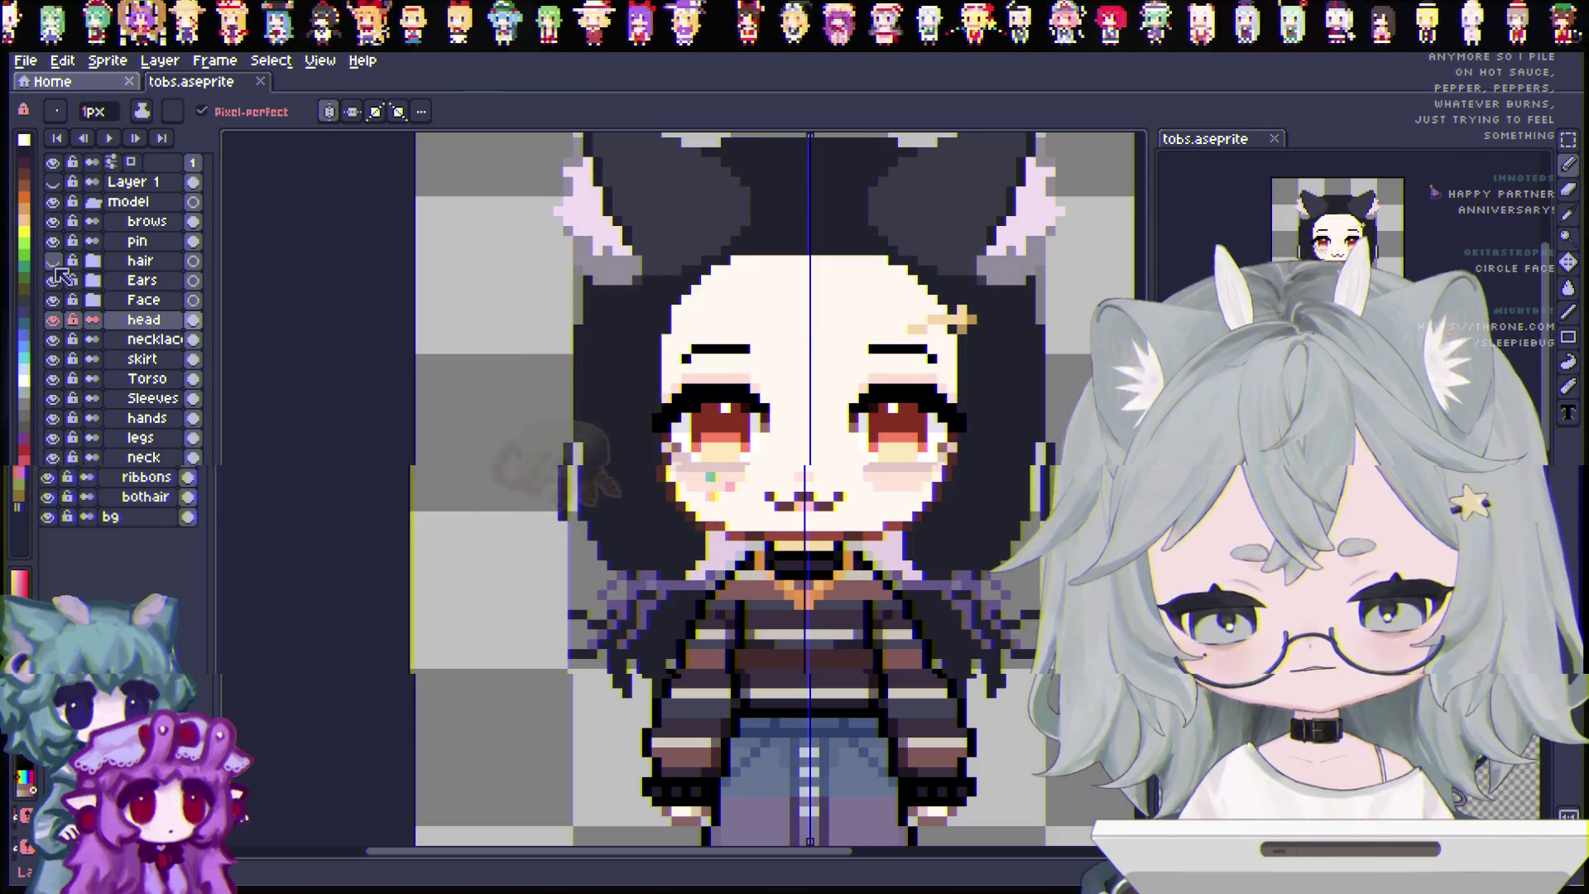
left_click(53, 262)
left_click(53, 261)
left_click(53, 261)
left_click(53, 262)
left_click(53, 263)
left_click(54, 263)
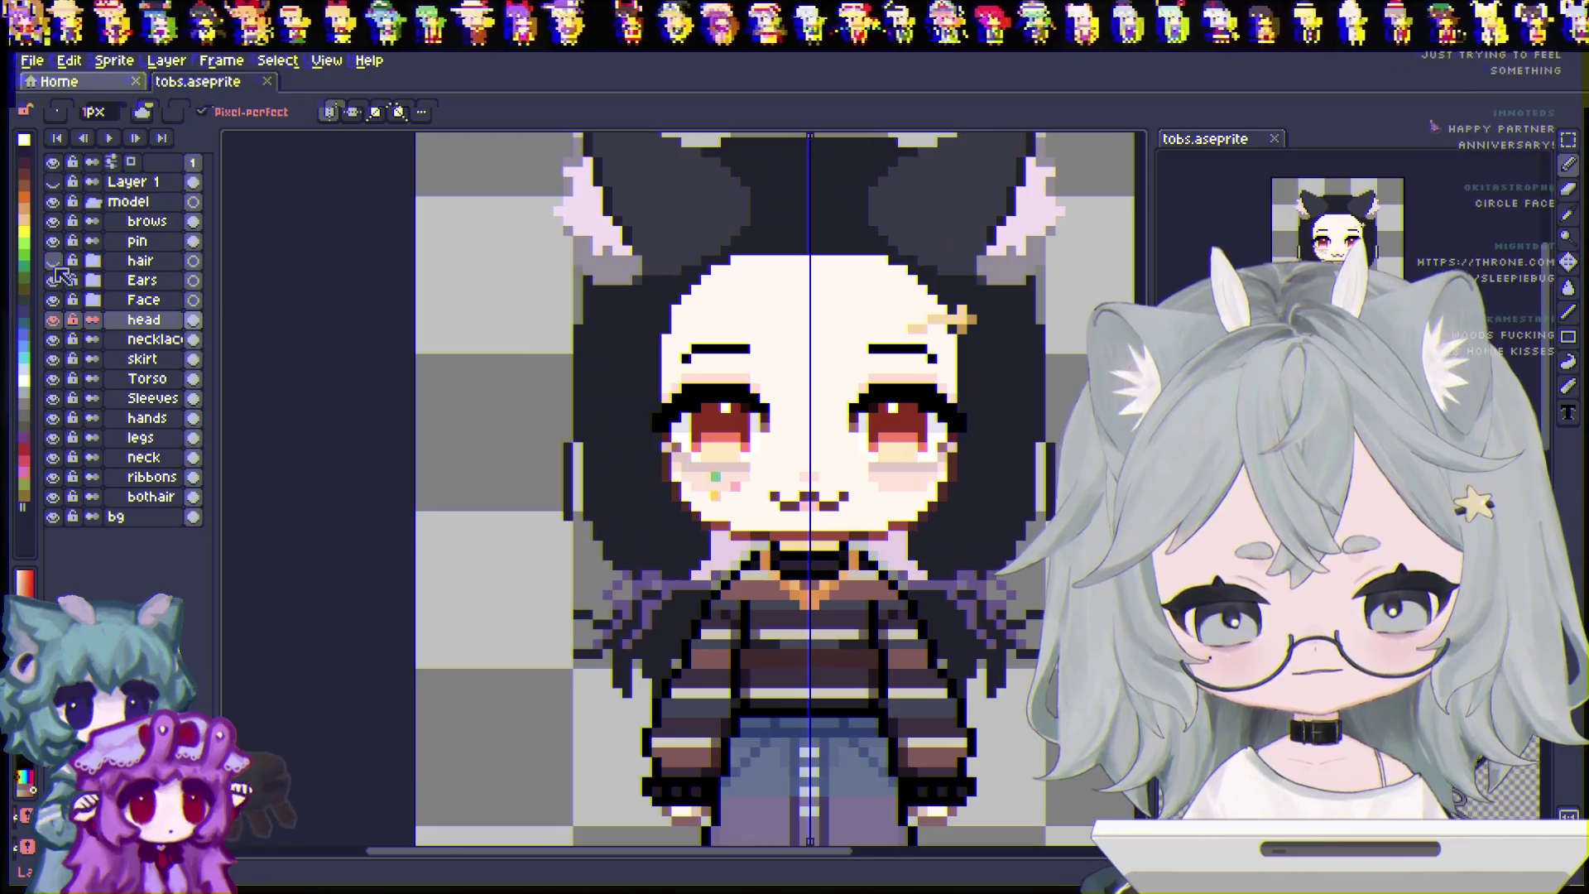
Add a new empty layer, Layer 2, above the head layer.
key("i")
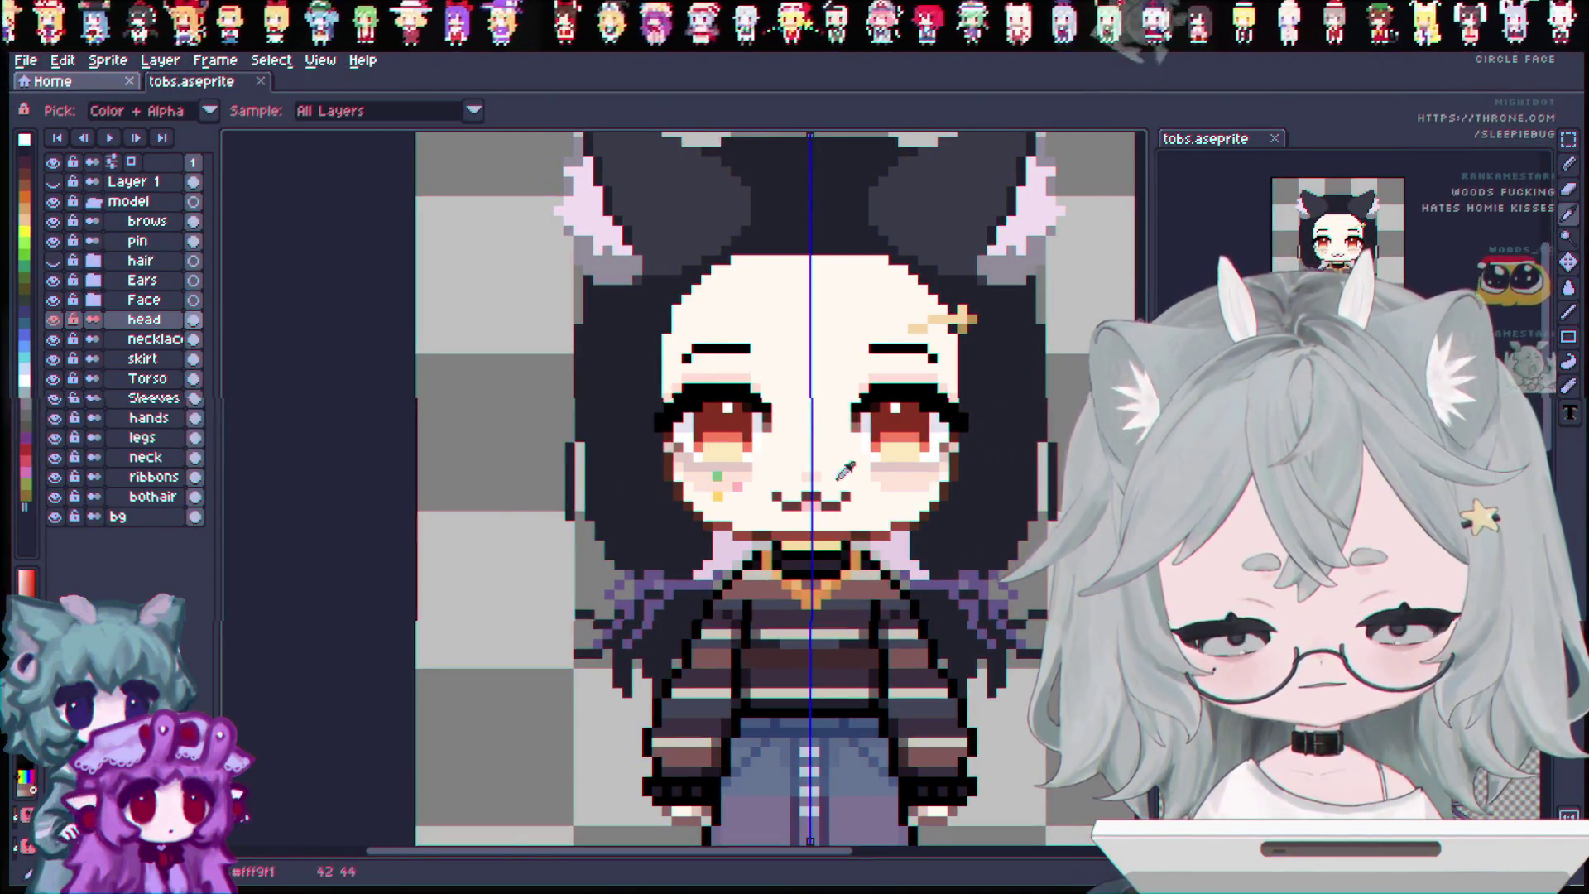
scroll(745, 486, "up", 2)
scroll(695, 487, "down", 1)
right_click(109, 321)
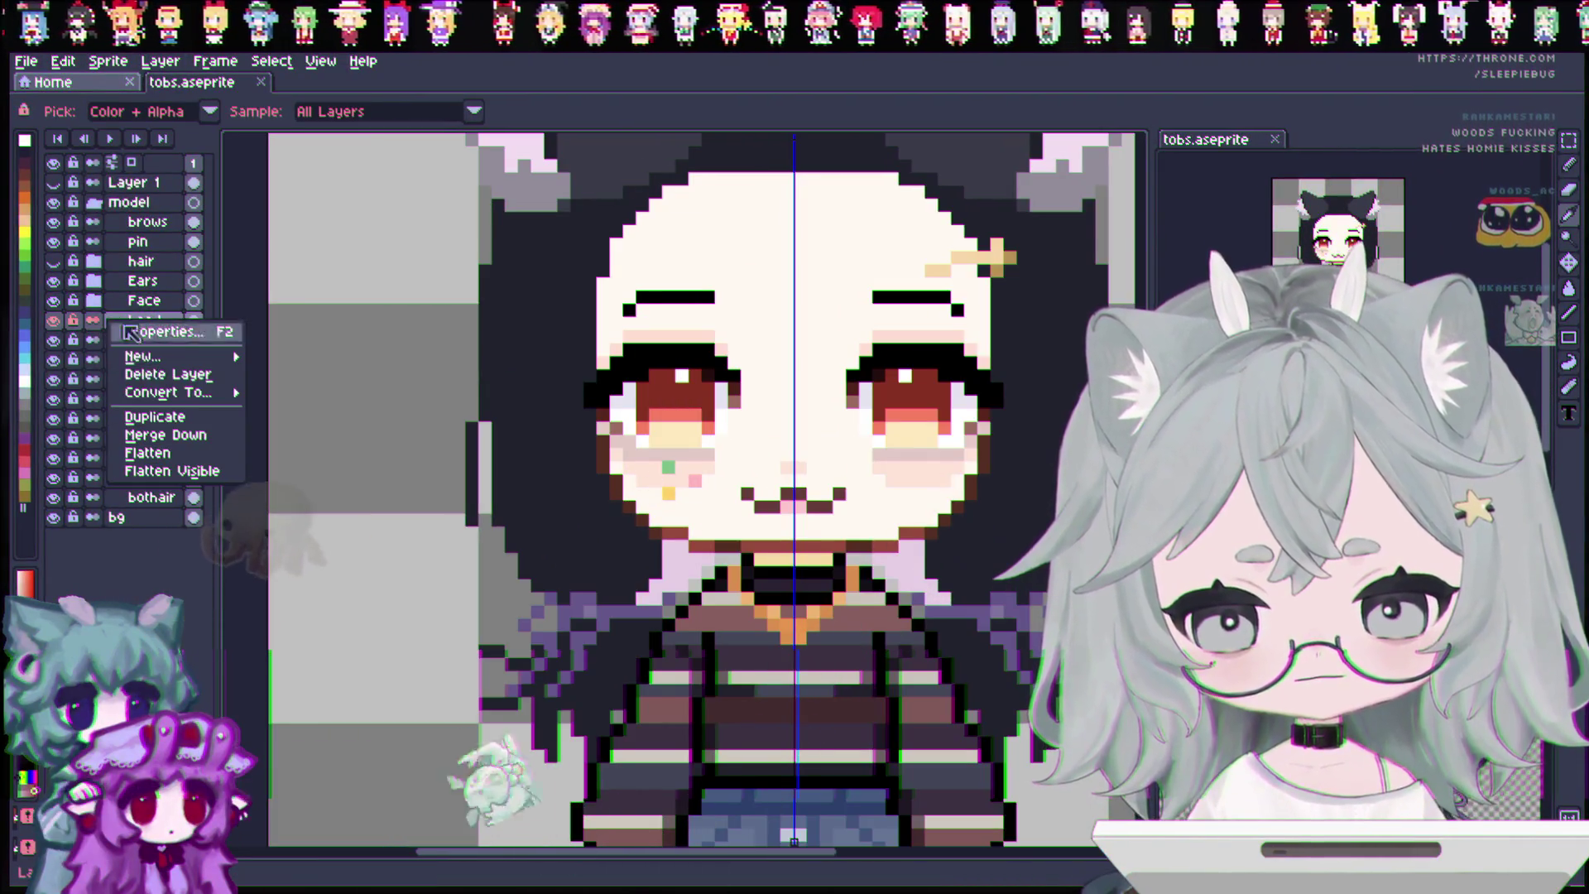
mouse_move(165, 356)
left_click(273, 357)
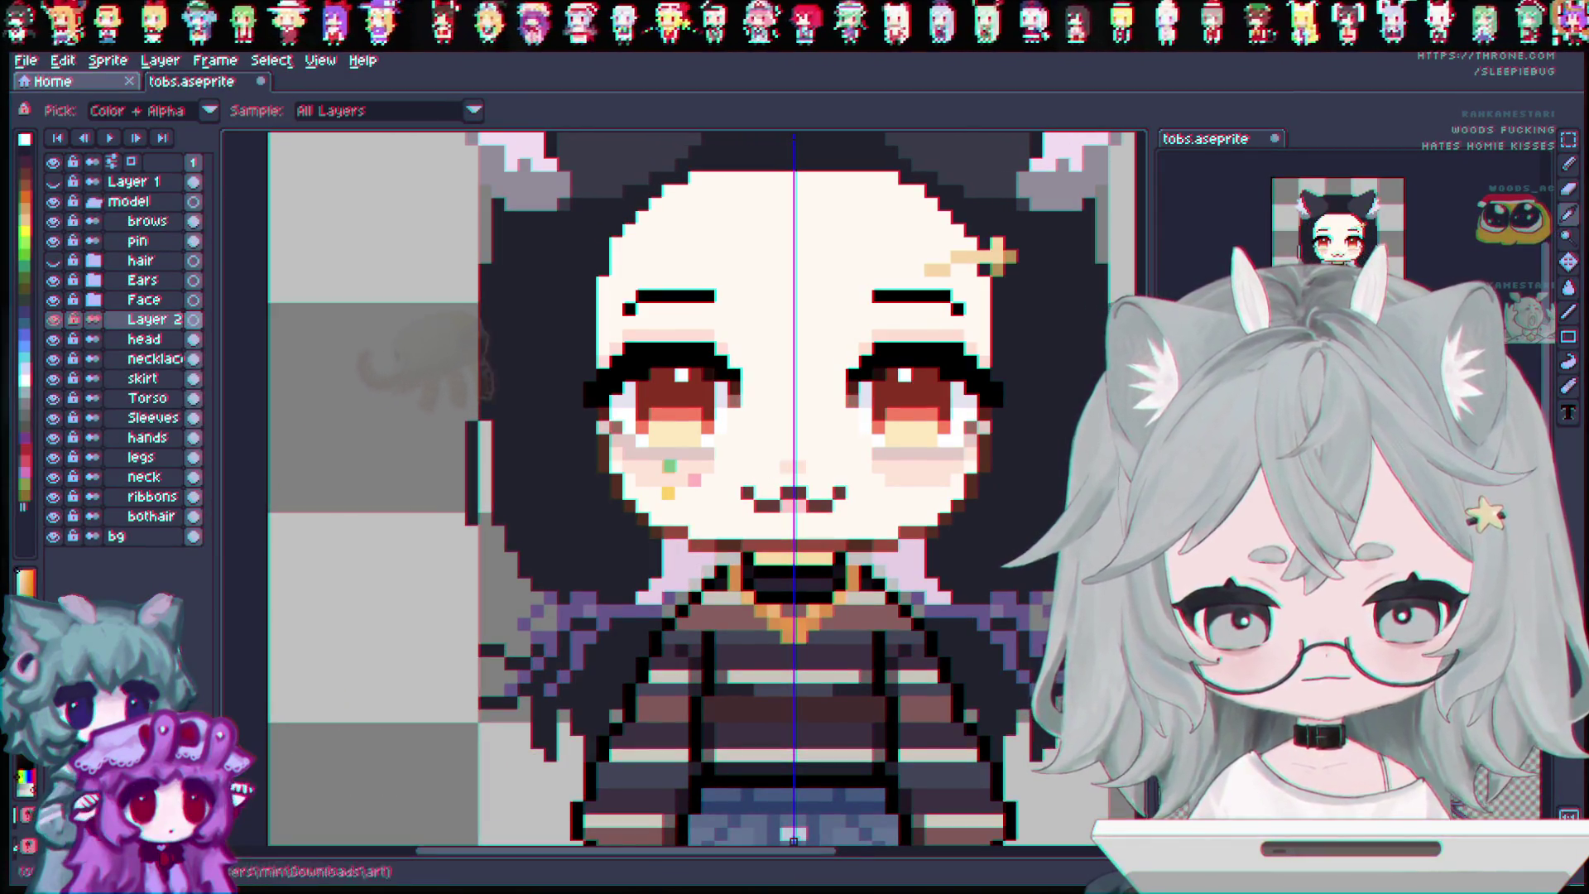
Undo the test line at the neck and show the hair layer again.
key("b")
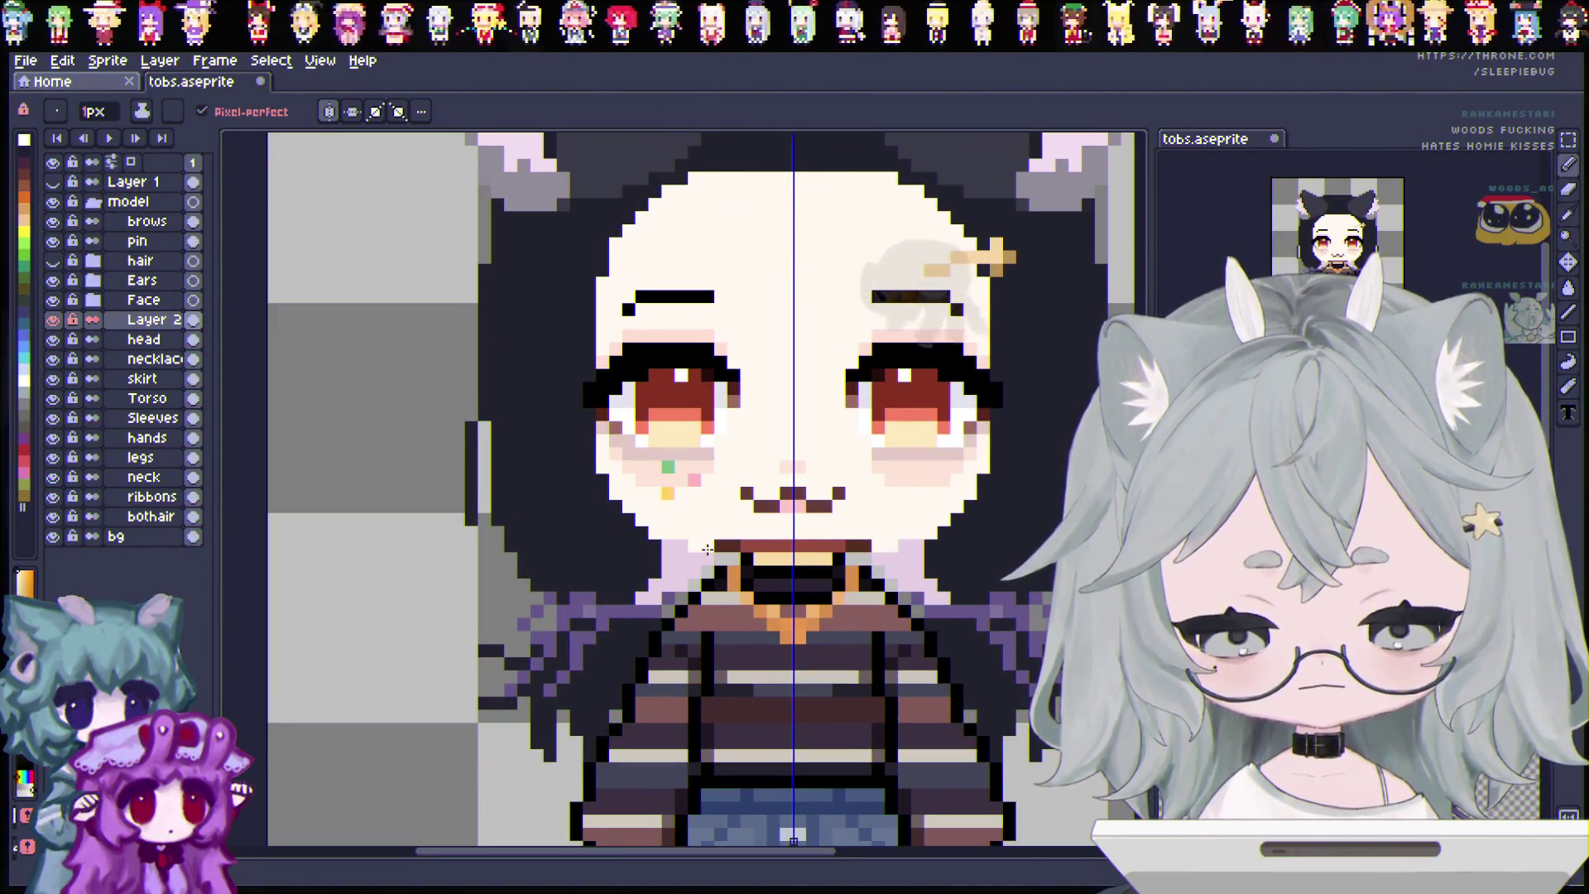
key("ctrl+z")
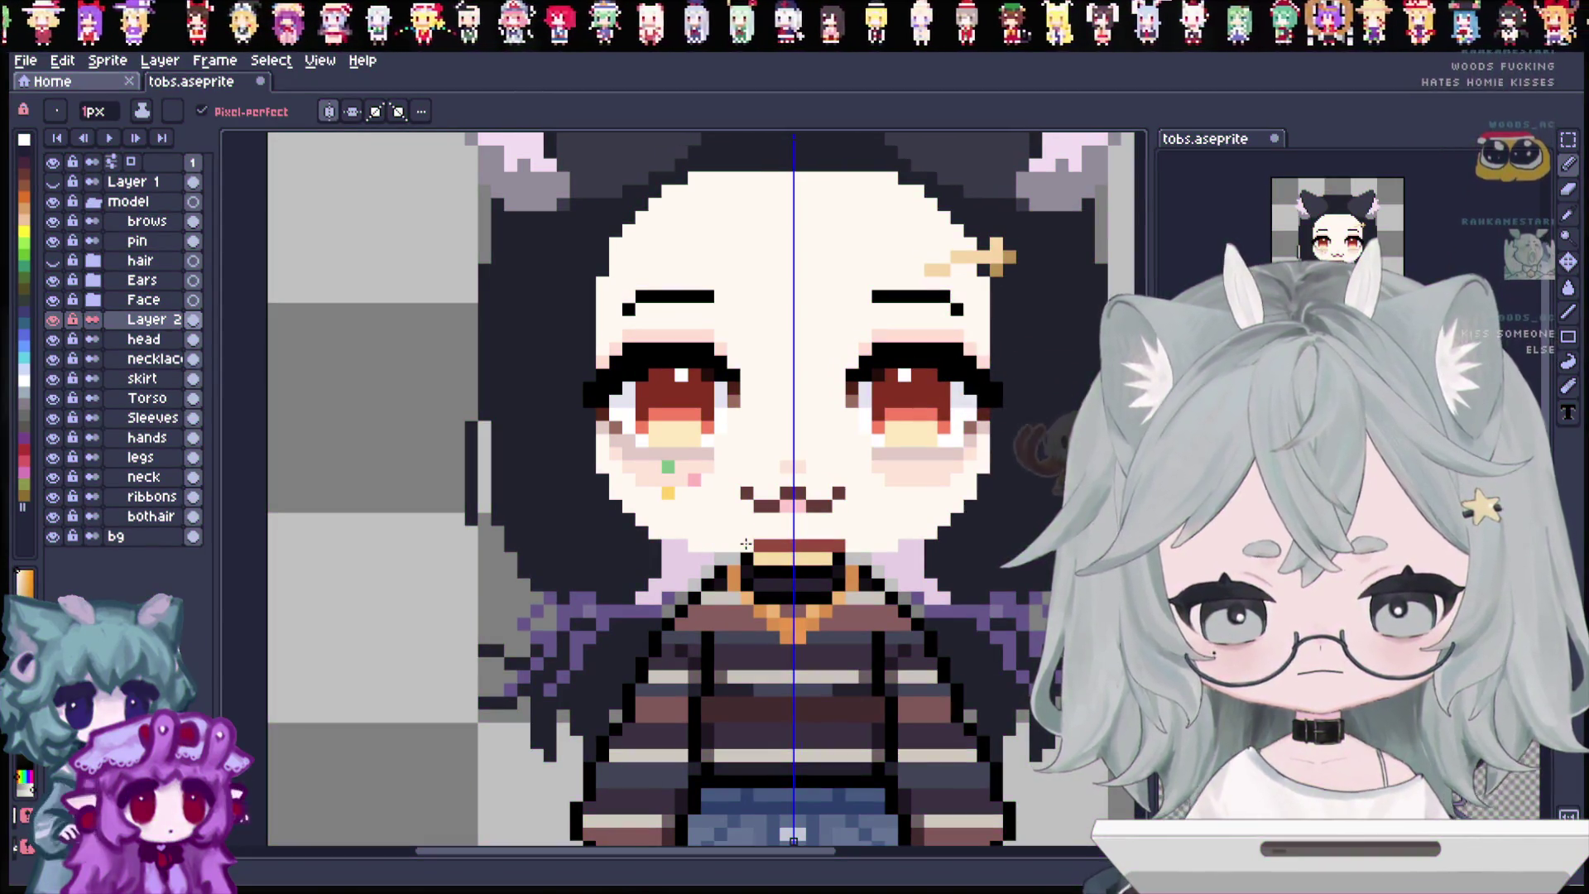
key("ctrl+z")
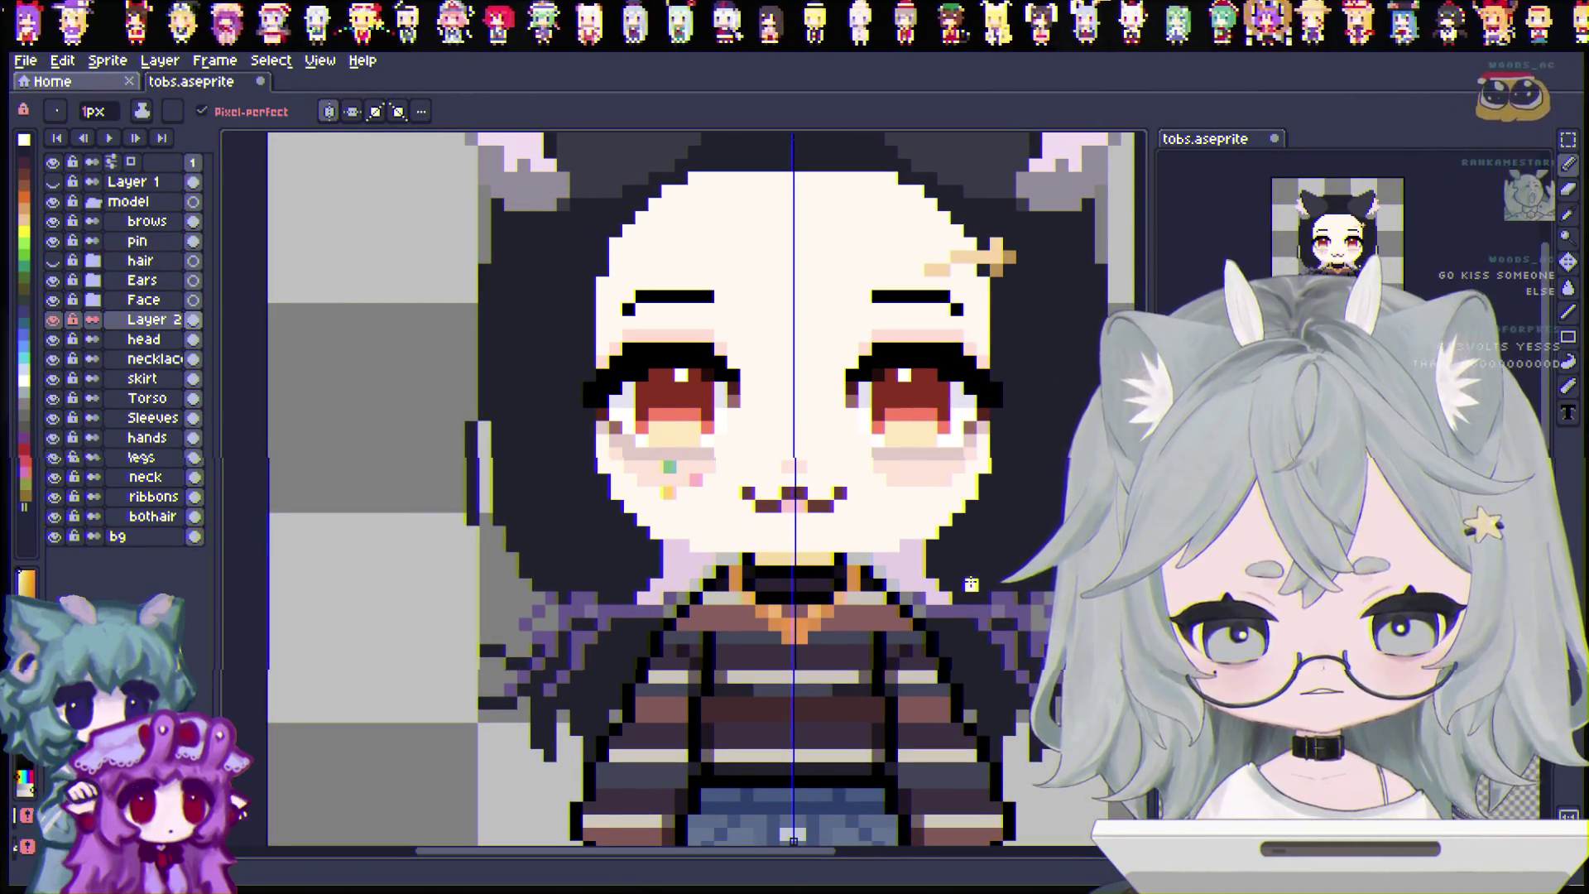
scroll(972, 584, "down", 1)
left_click(54, 262)
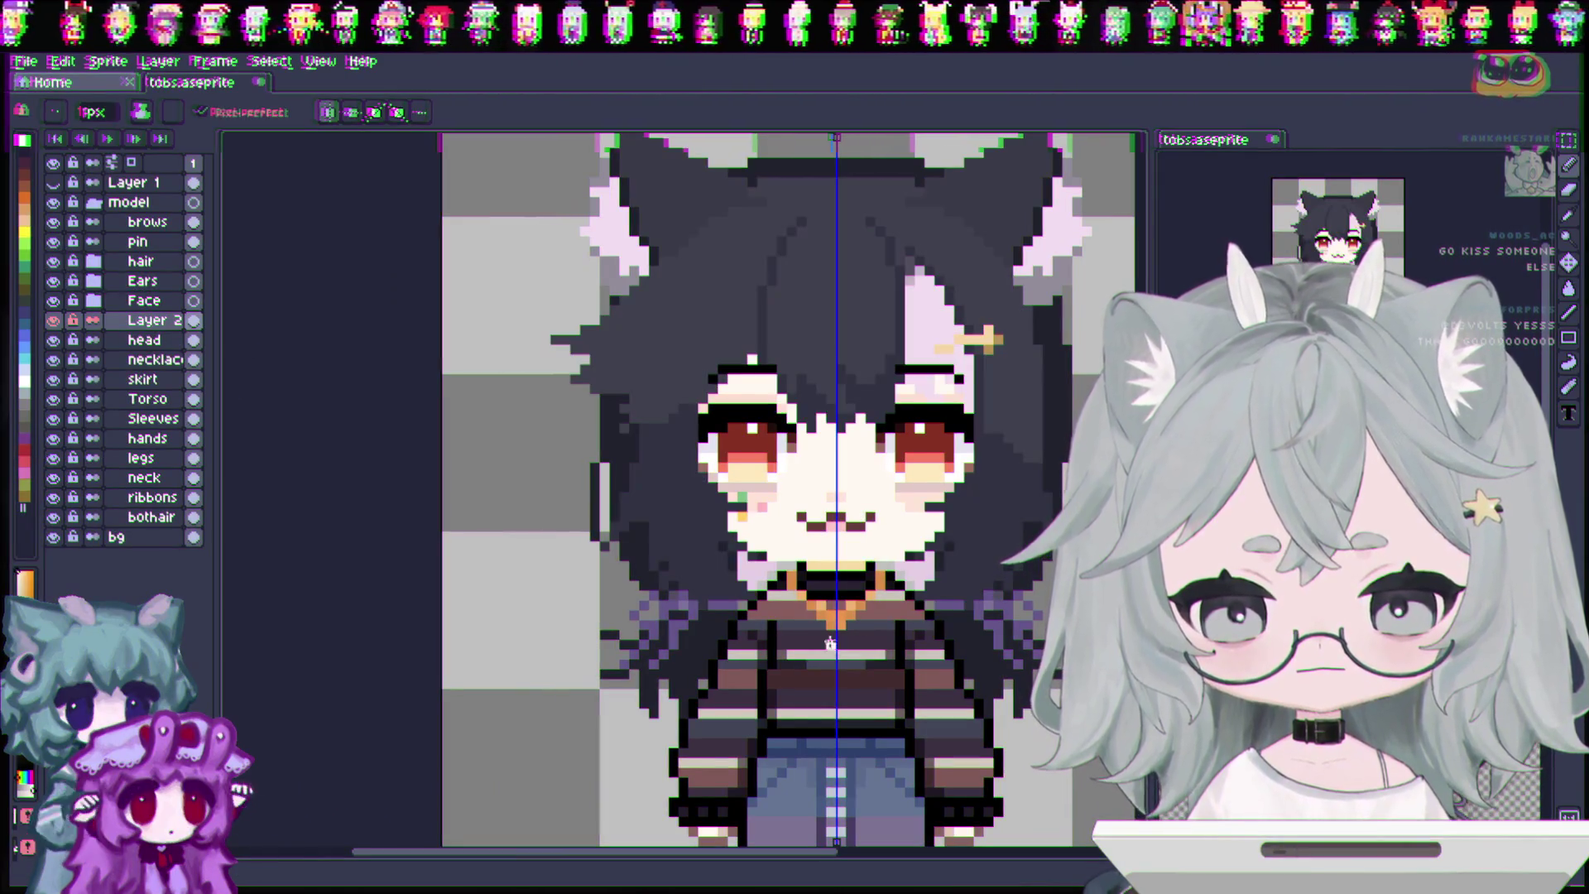
scroll(1032, 685, "down", 1)
scroll(1033, 685, "down", 1)
scroll(1033, 686, "up", 1)
scroll(1033, 685, "up", 1)
scroll(1010, 679, "up", 1)
scroll(989, 675, "down", 1)
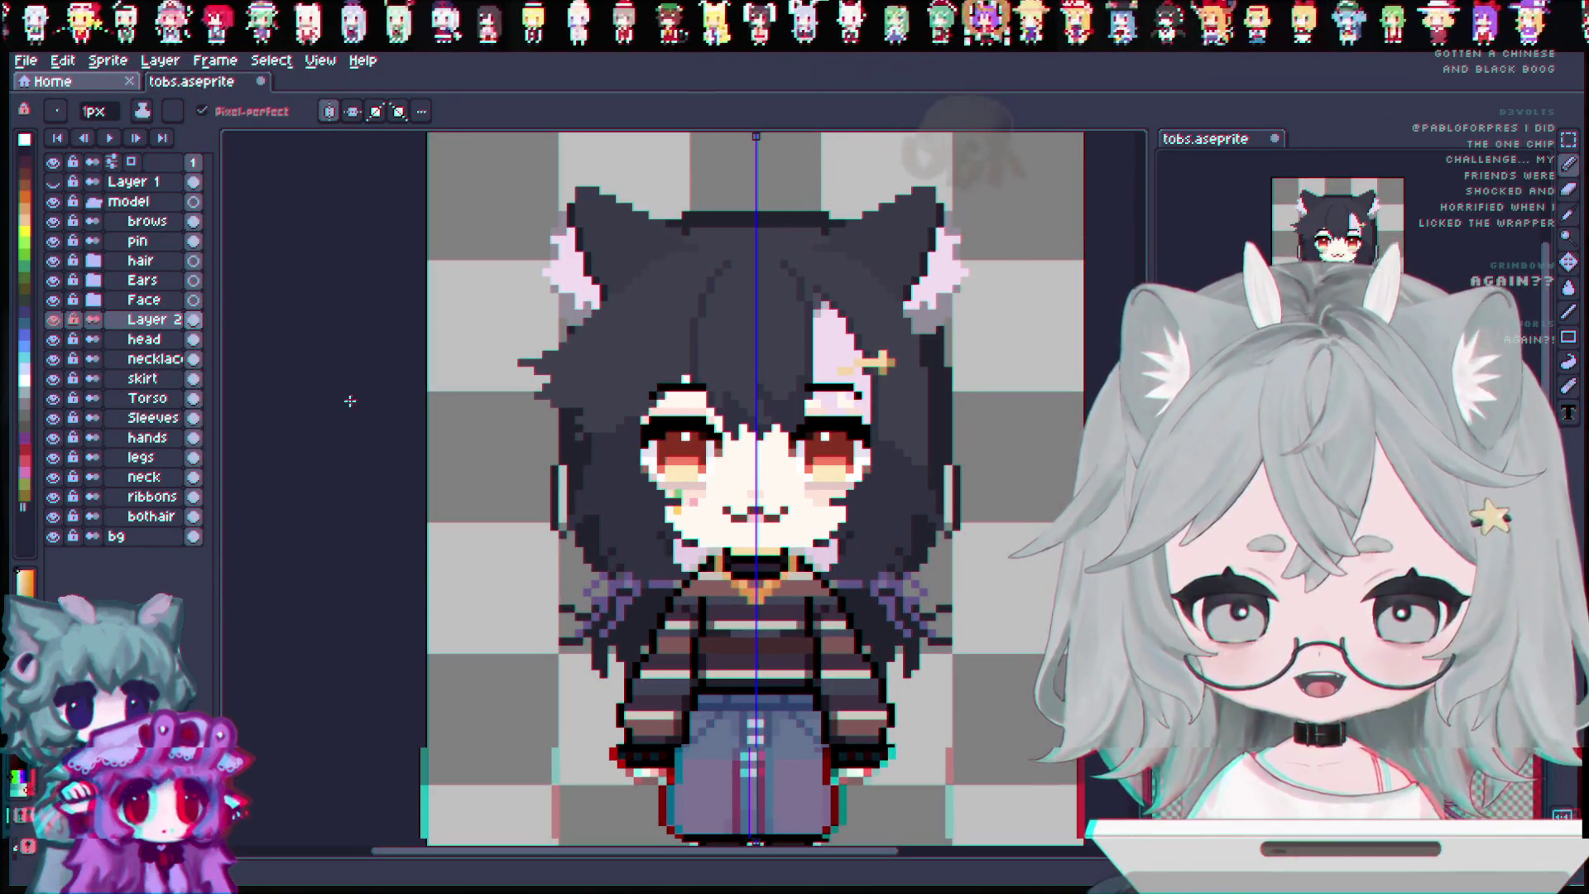
Save tobs.aseprite with Ctrl+S and readjust the canvas zoom.
key("ctrl+s")
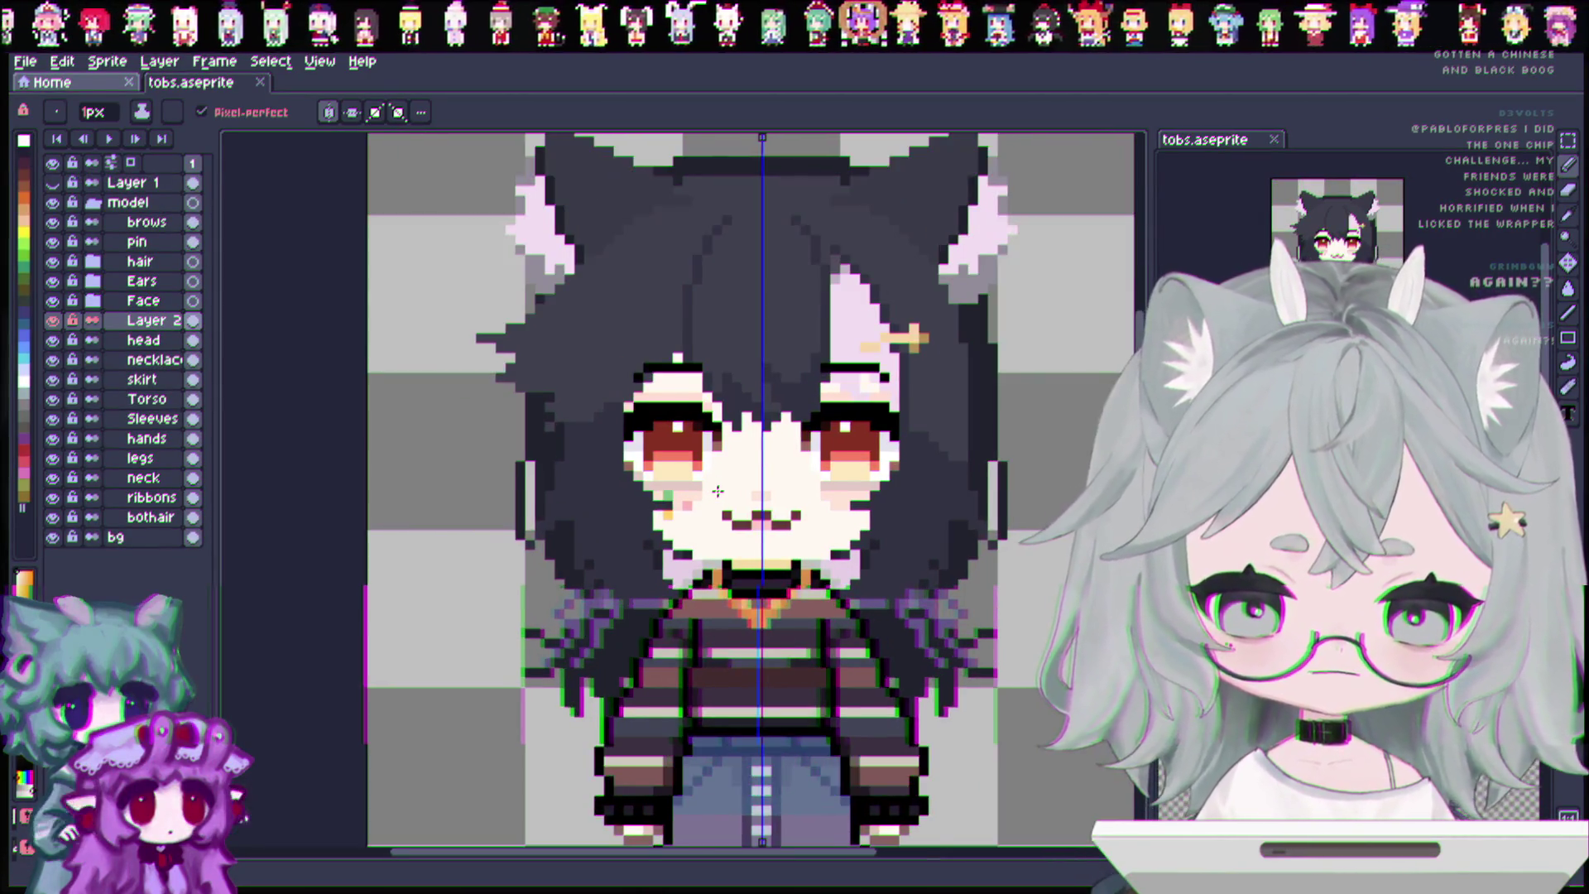
scroll(782, 502, "down", 2)
scroll(788, 582, "up", 1)
scroll(750, 377, "up", 1)
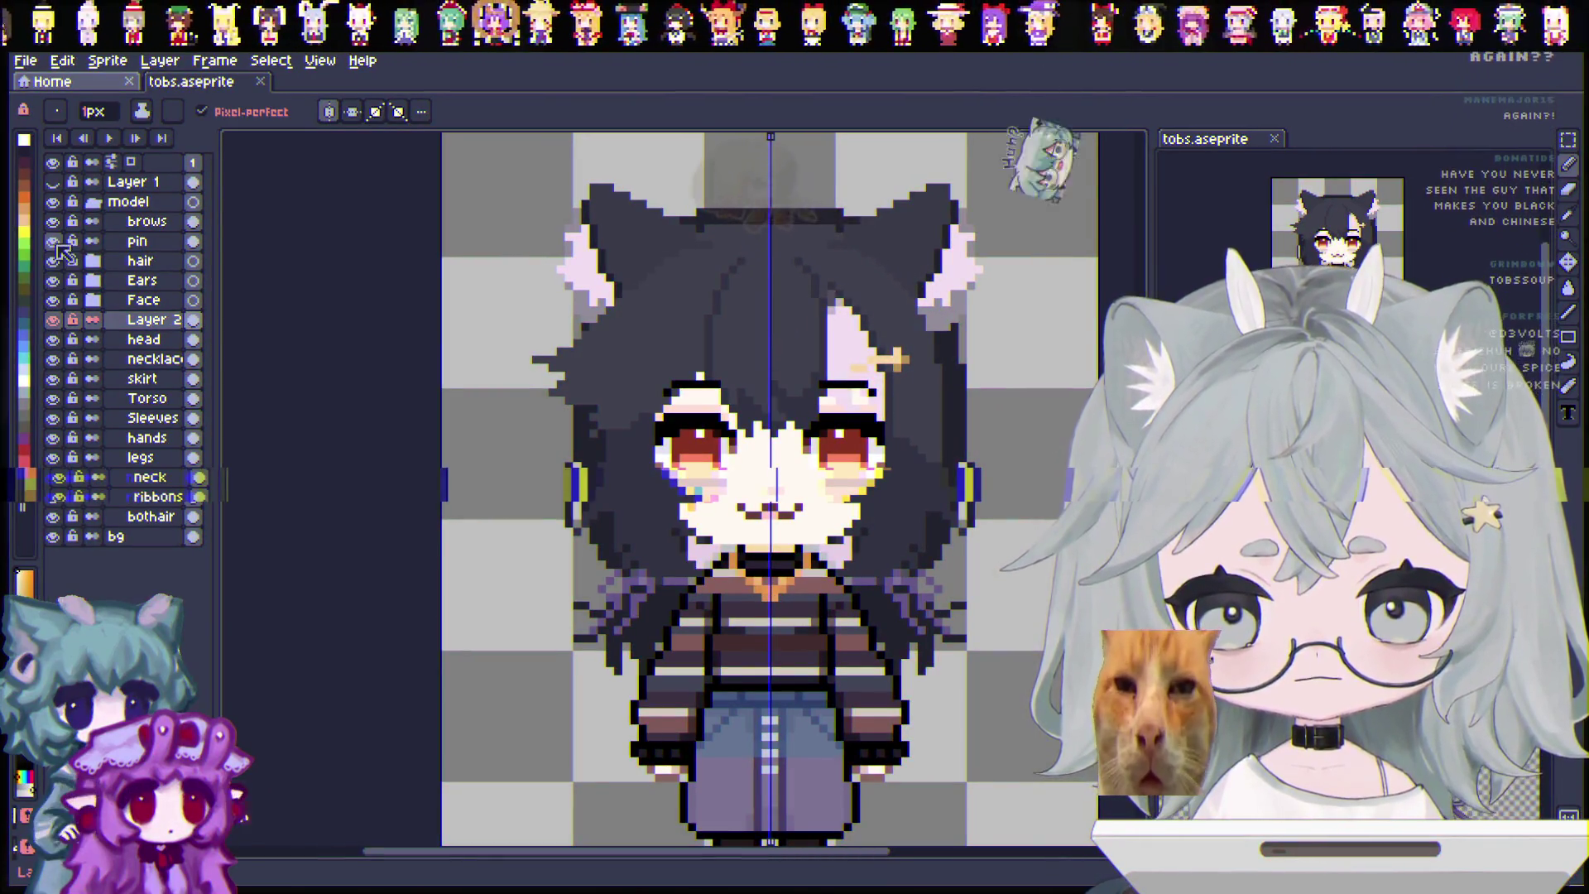
left_click(53, 261)
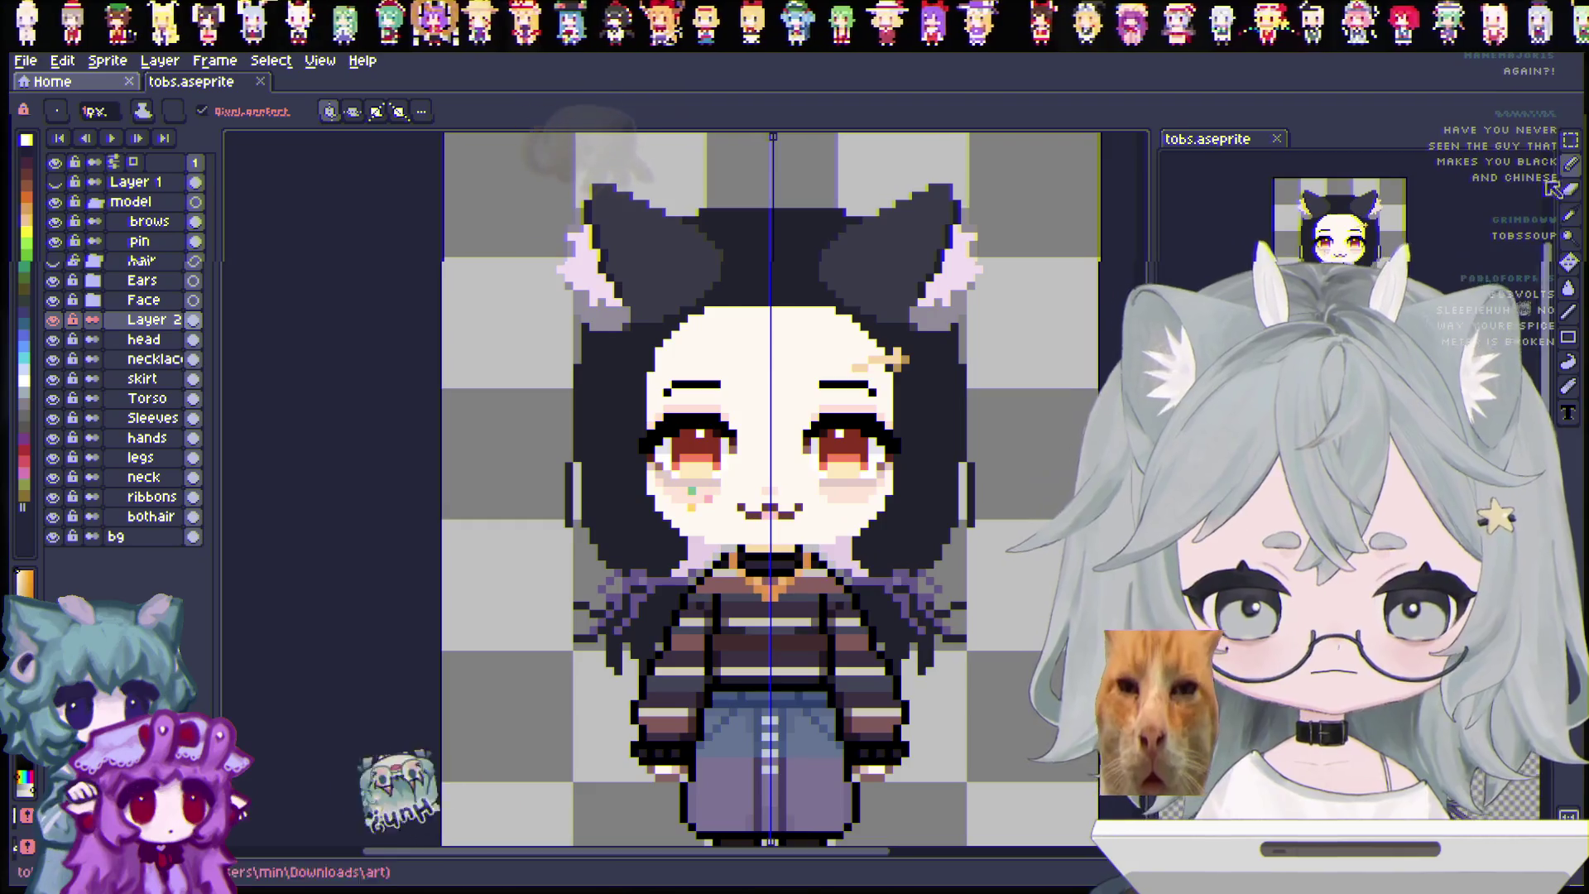
key("e")
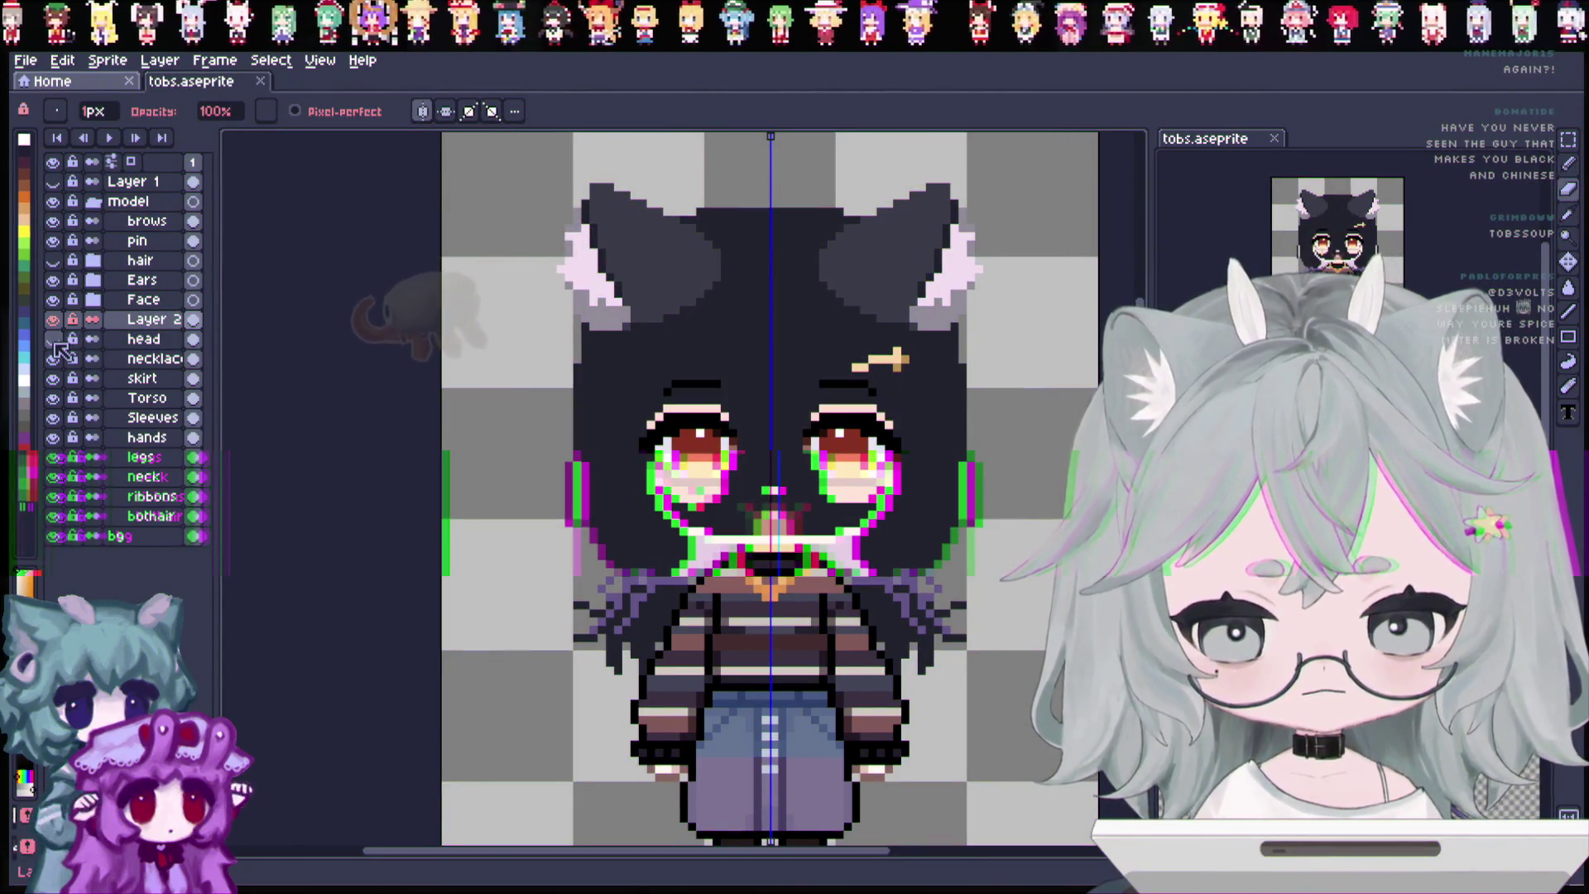
right_click(156, 330)
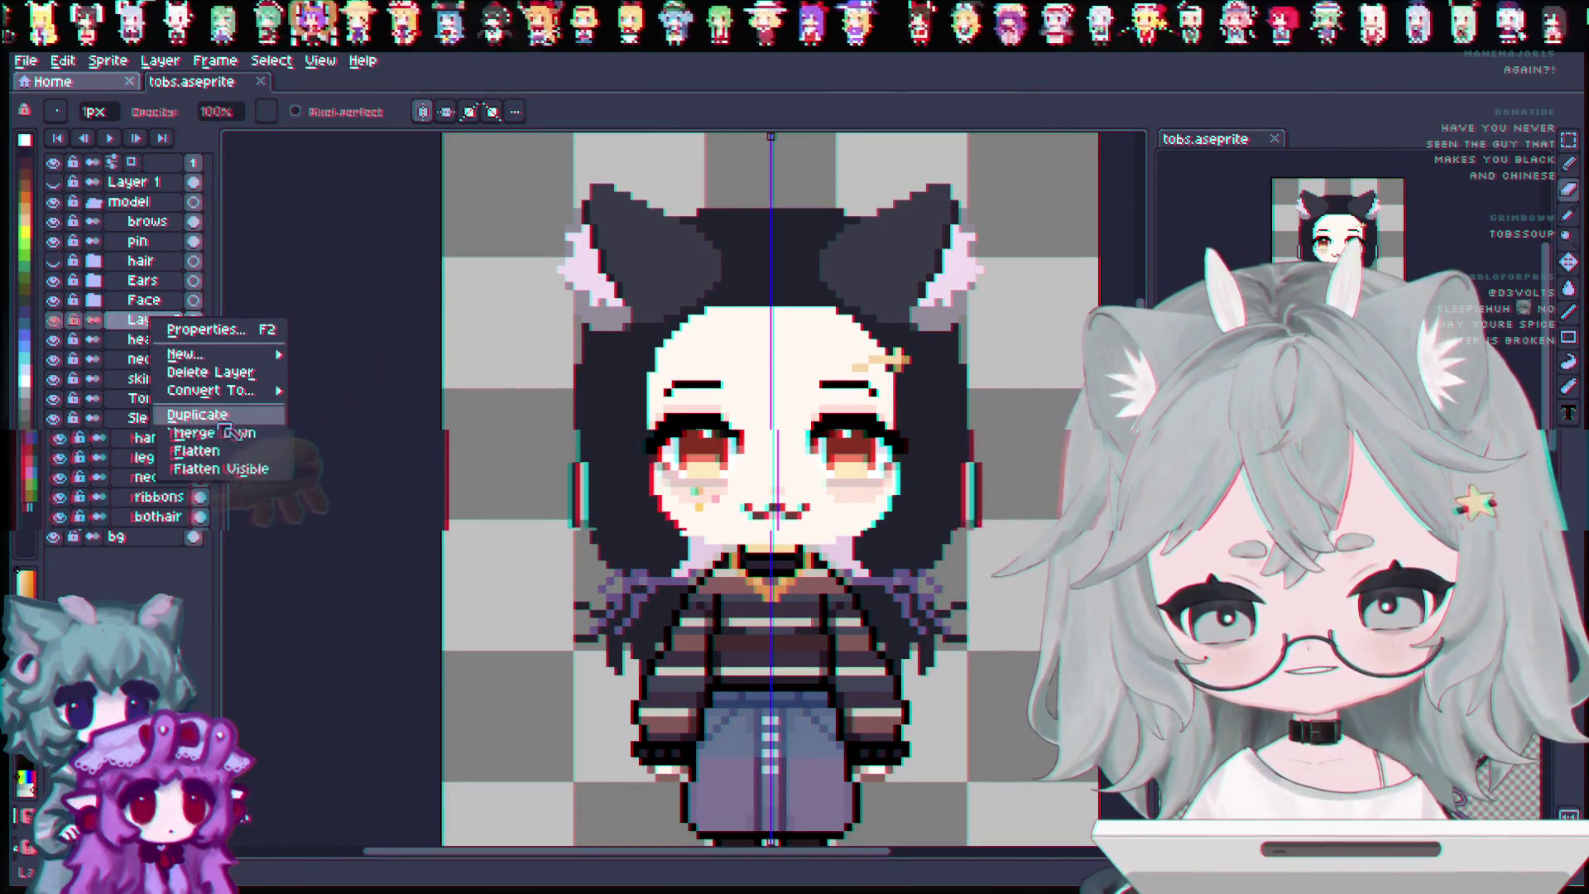
left_click(265, 430)
scroll(831, 488, "up", 1)
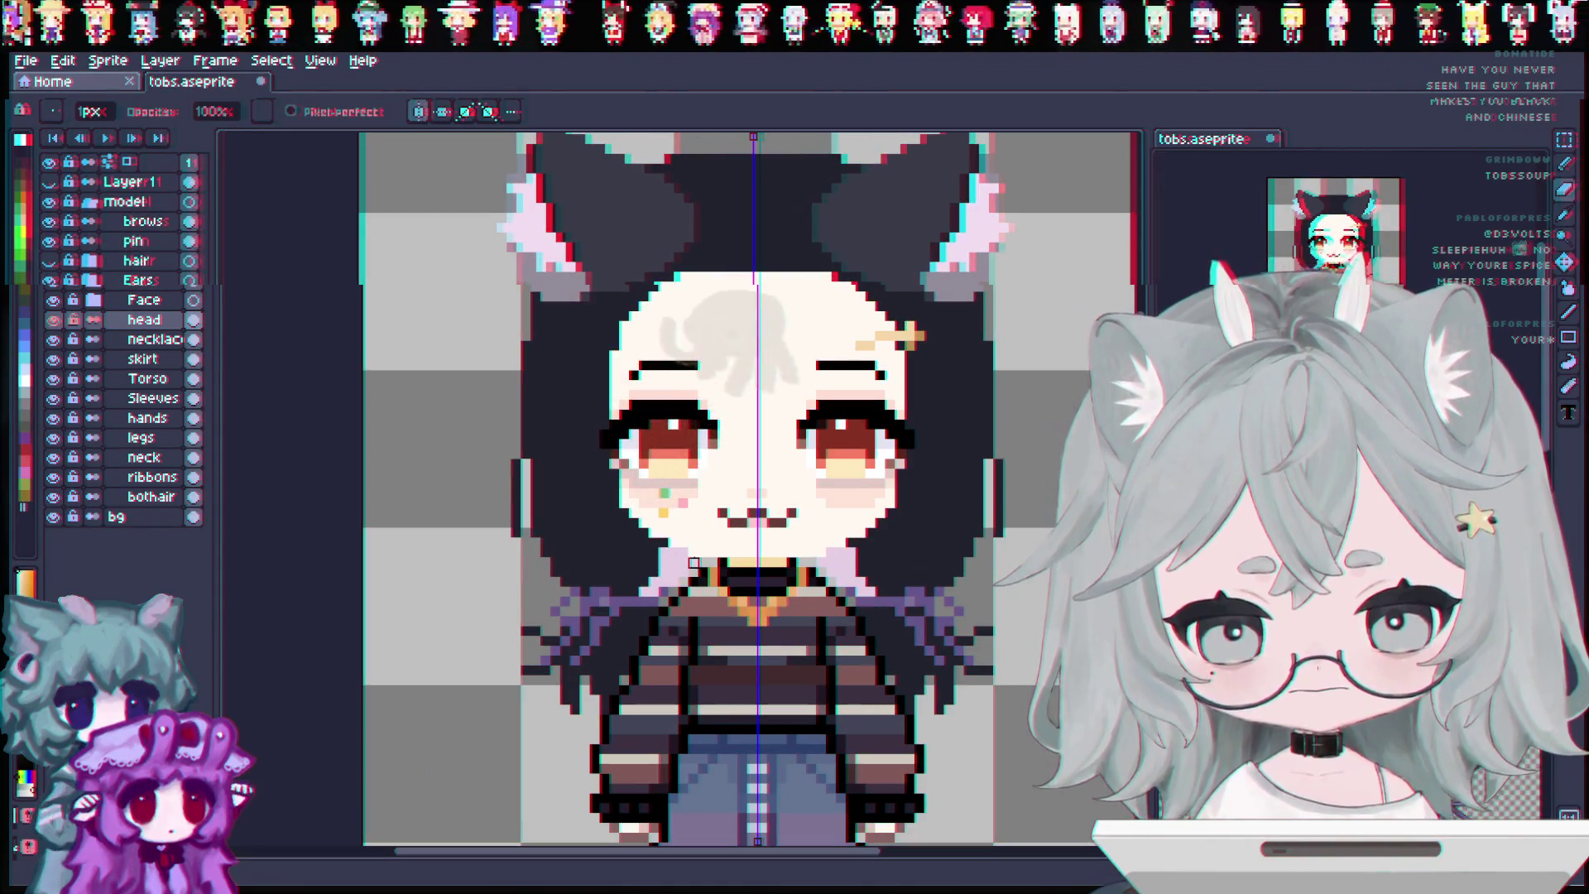
scroll(719, 617, "down", 1)
key("v")
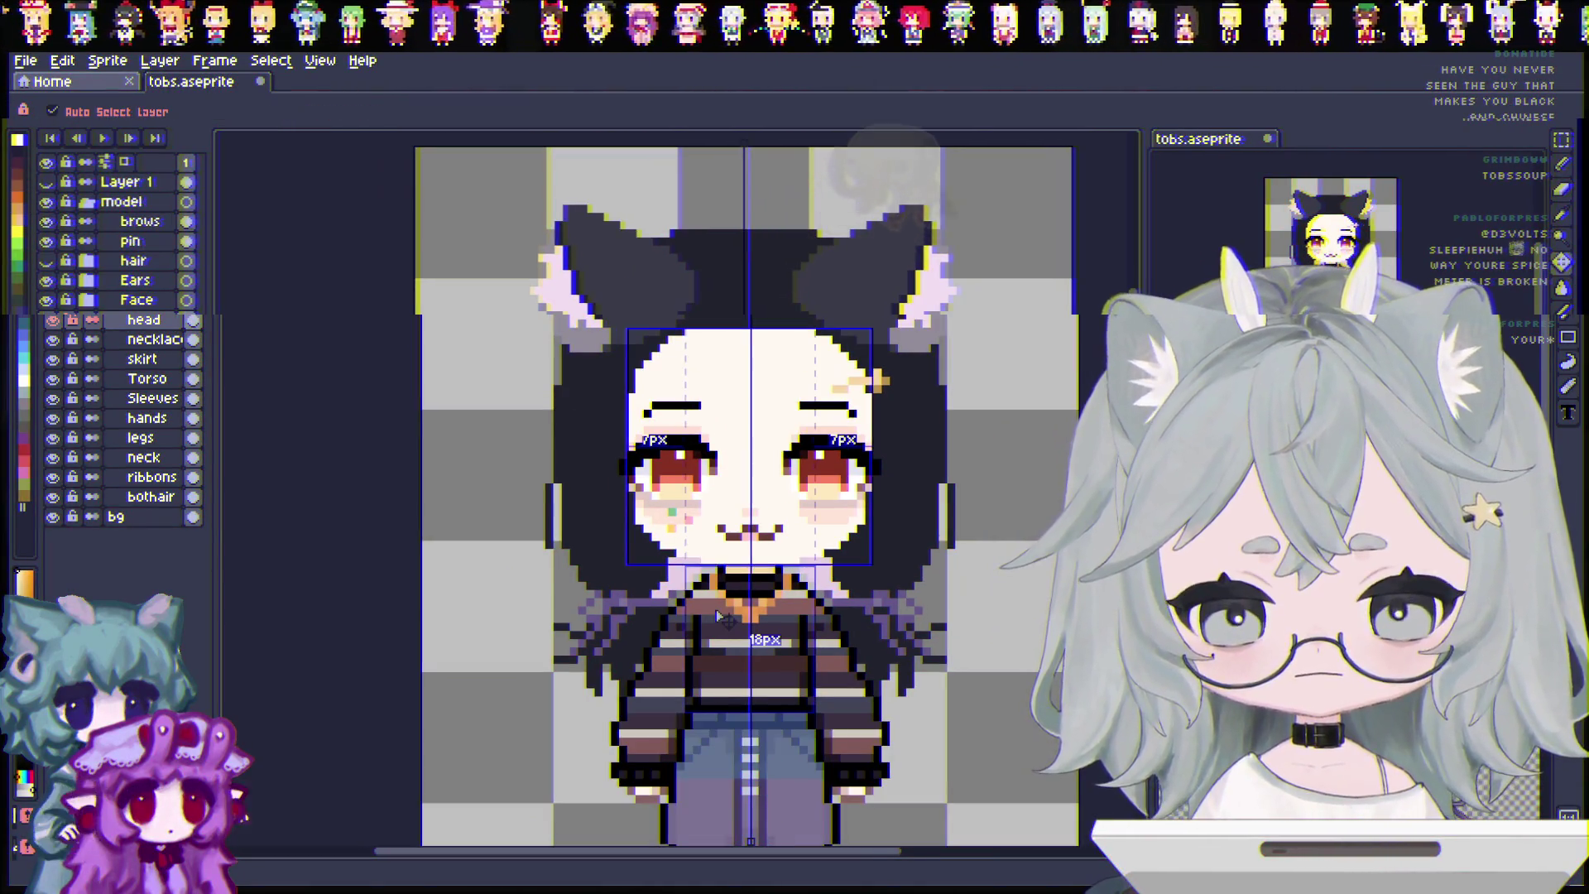
key("b")
scroll(706, 644, "down", 1)
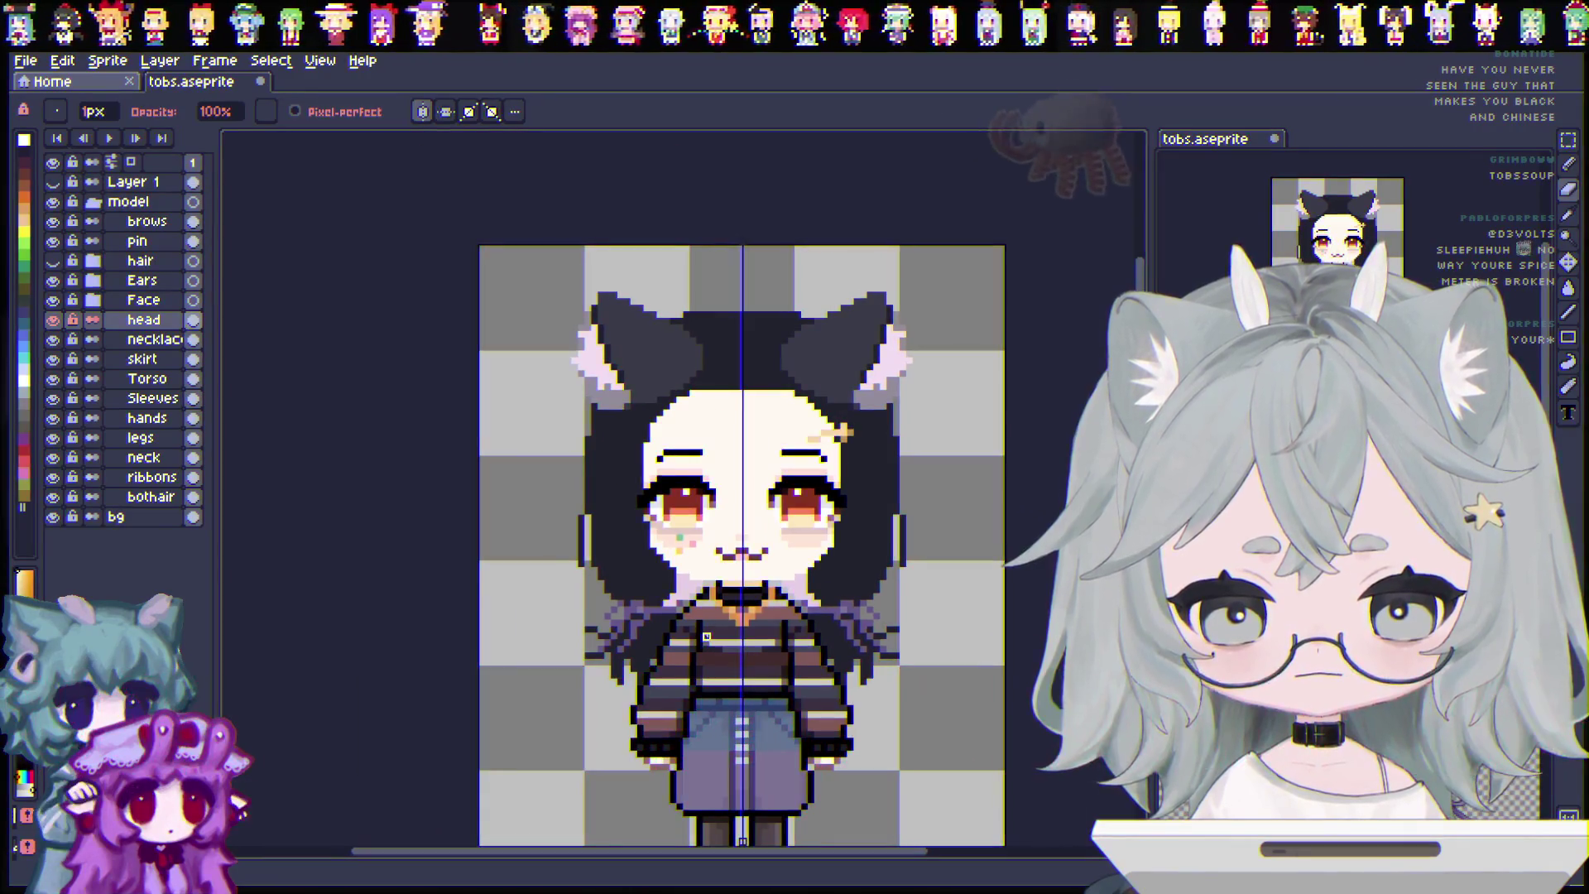
Toggle the hair layer to compare the face, leaving it hidden.
left_click(53, 262)
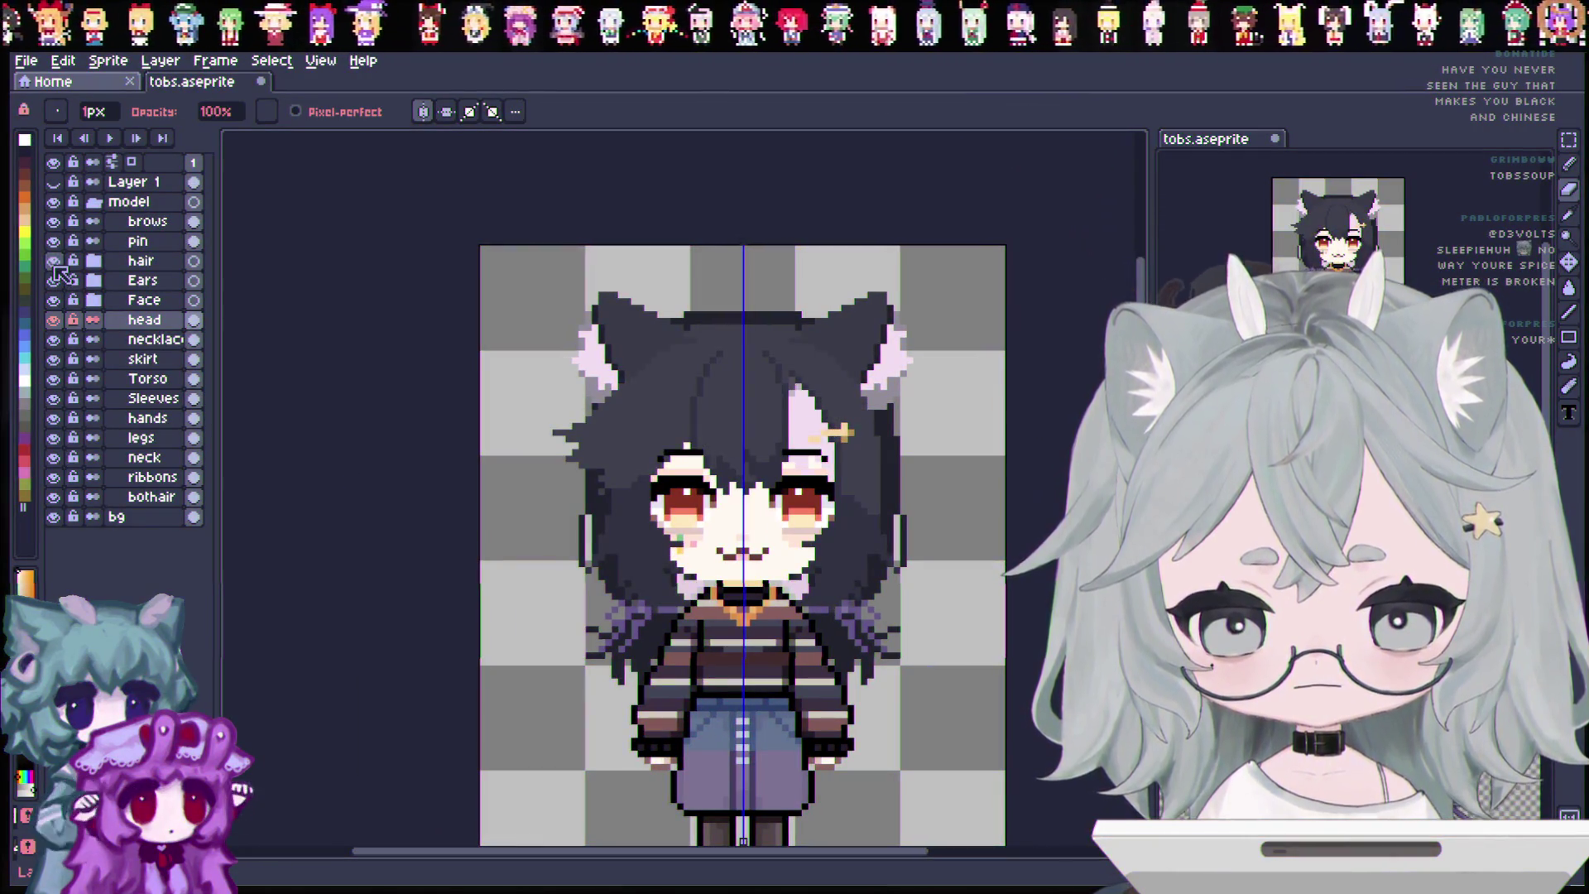
left_click(53, 261)
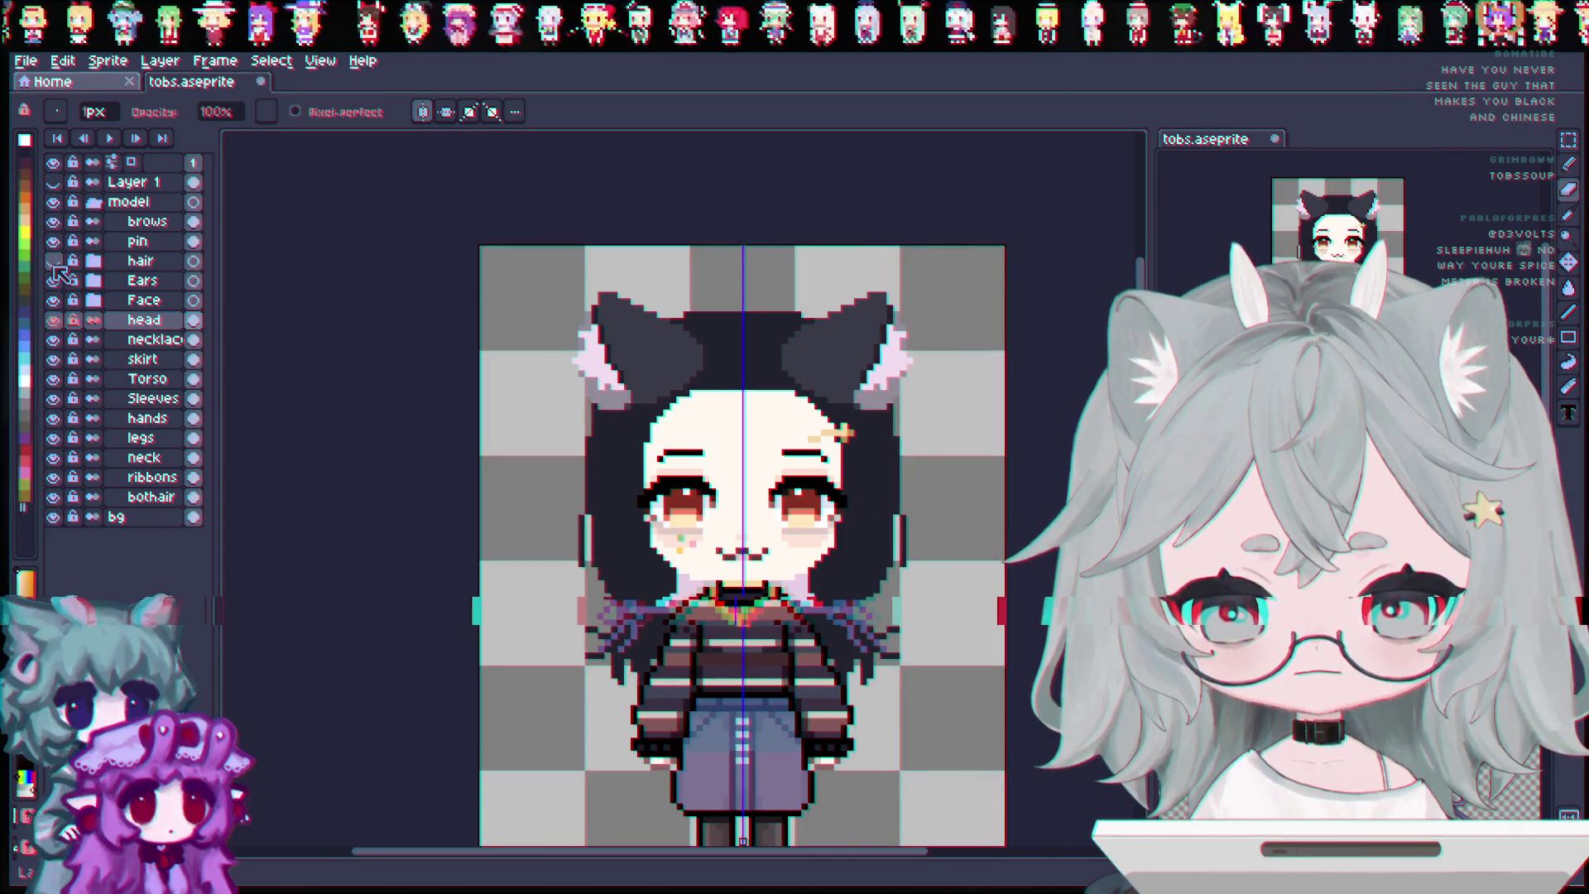
left_click(53, 263)
left_click(53, 263)
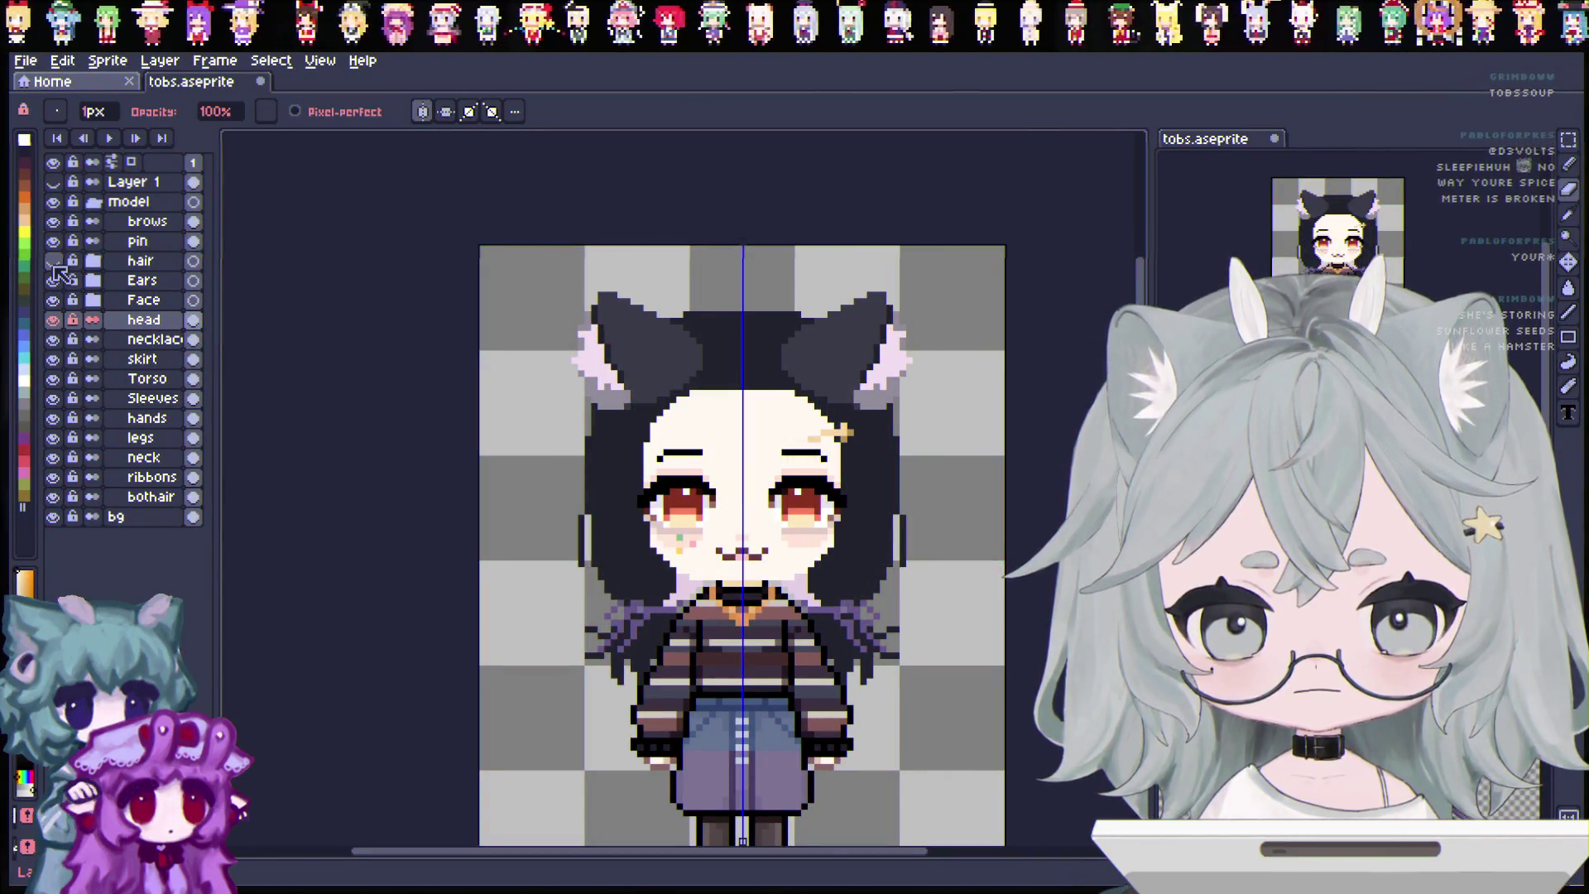
Sample the skin colour from the canvas and set the Pencil brush size to 3px.
left_click(1568, 215)
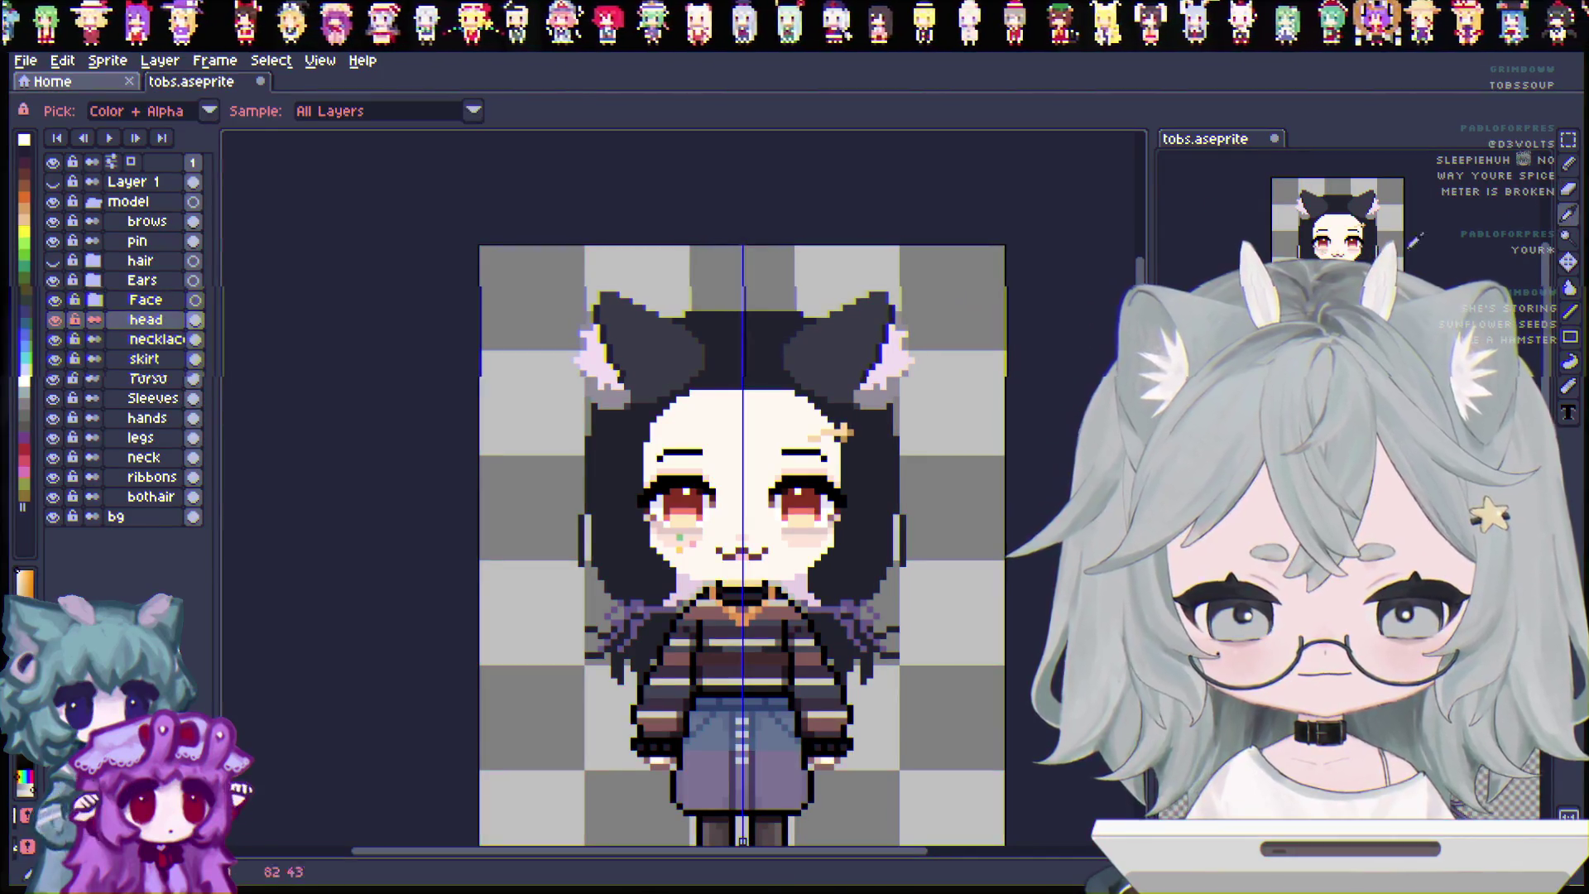
scroll(763, 397, "up", 1)
left_click(1568, 164)
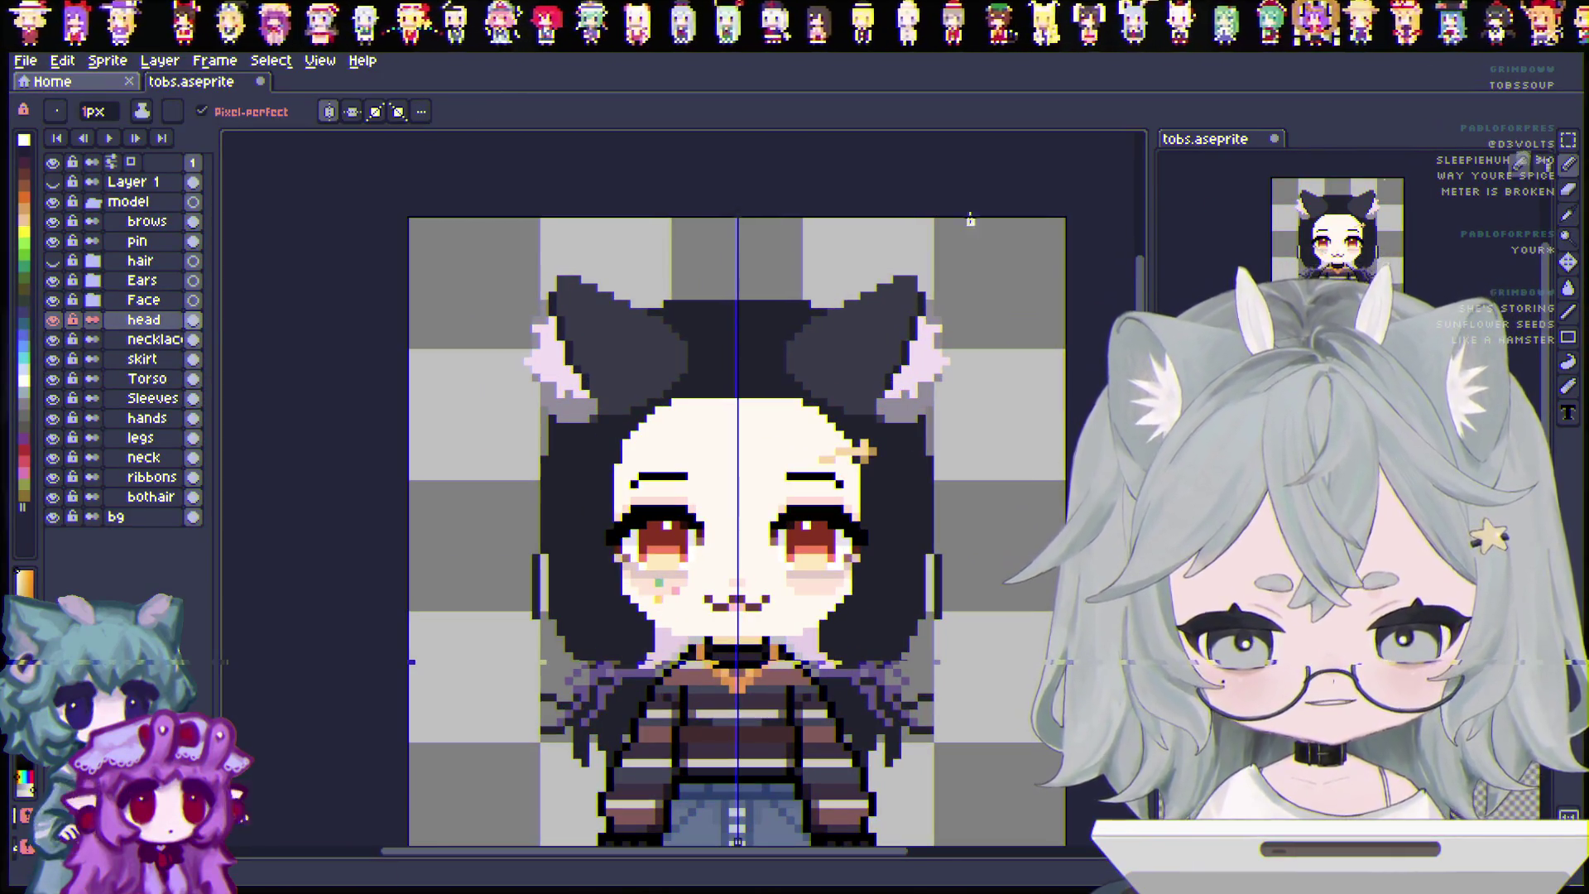
left_click(87, 114)
type("3")
key("Return")
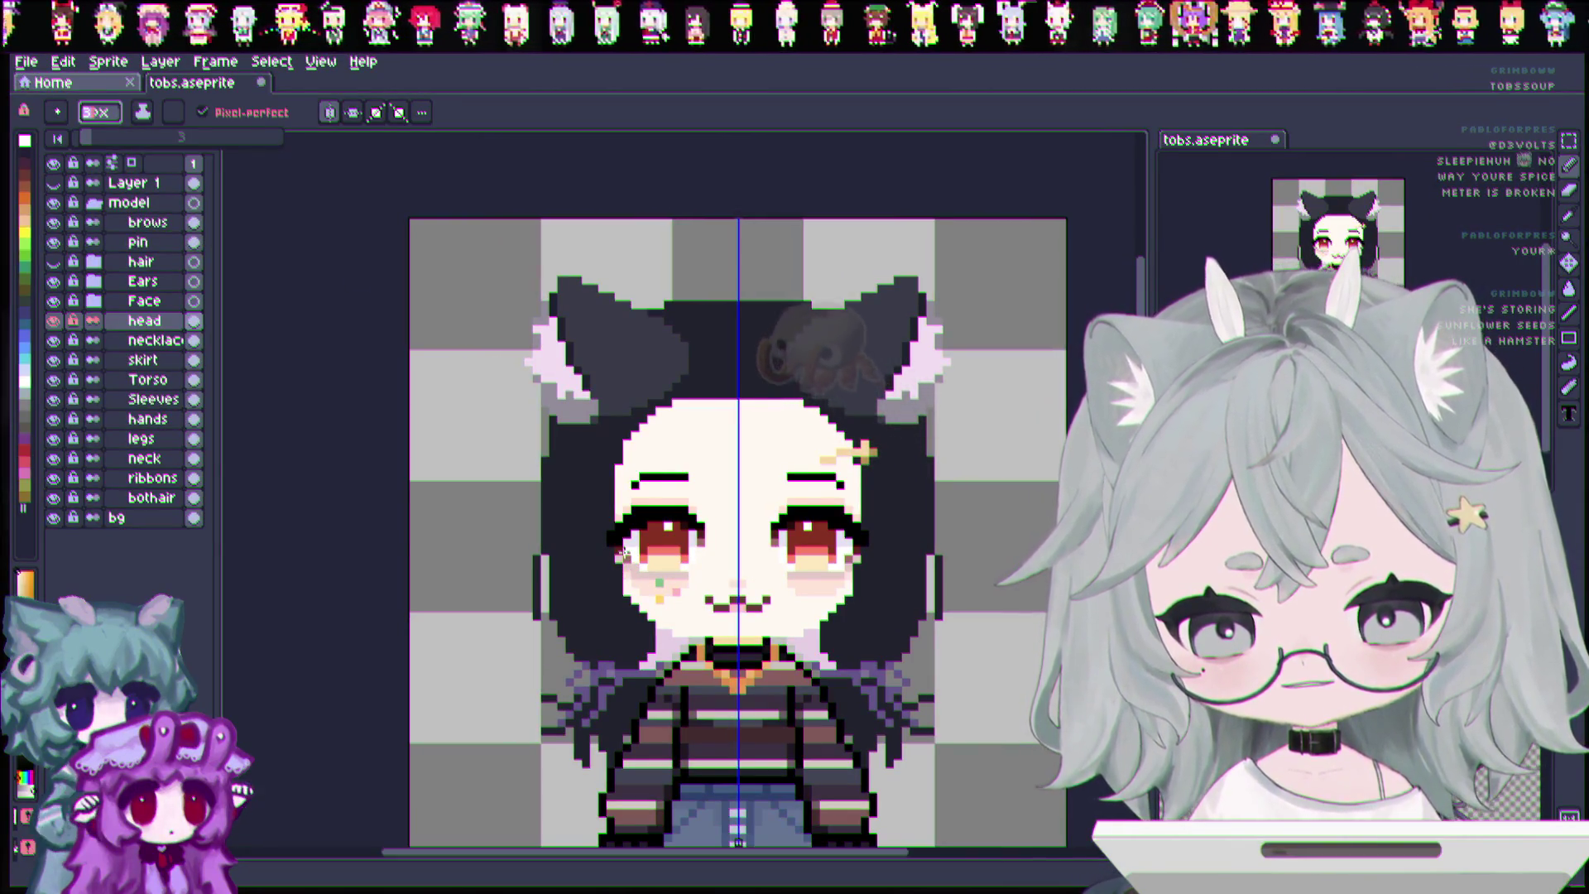
key("Return")
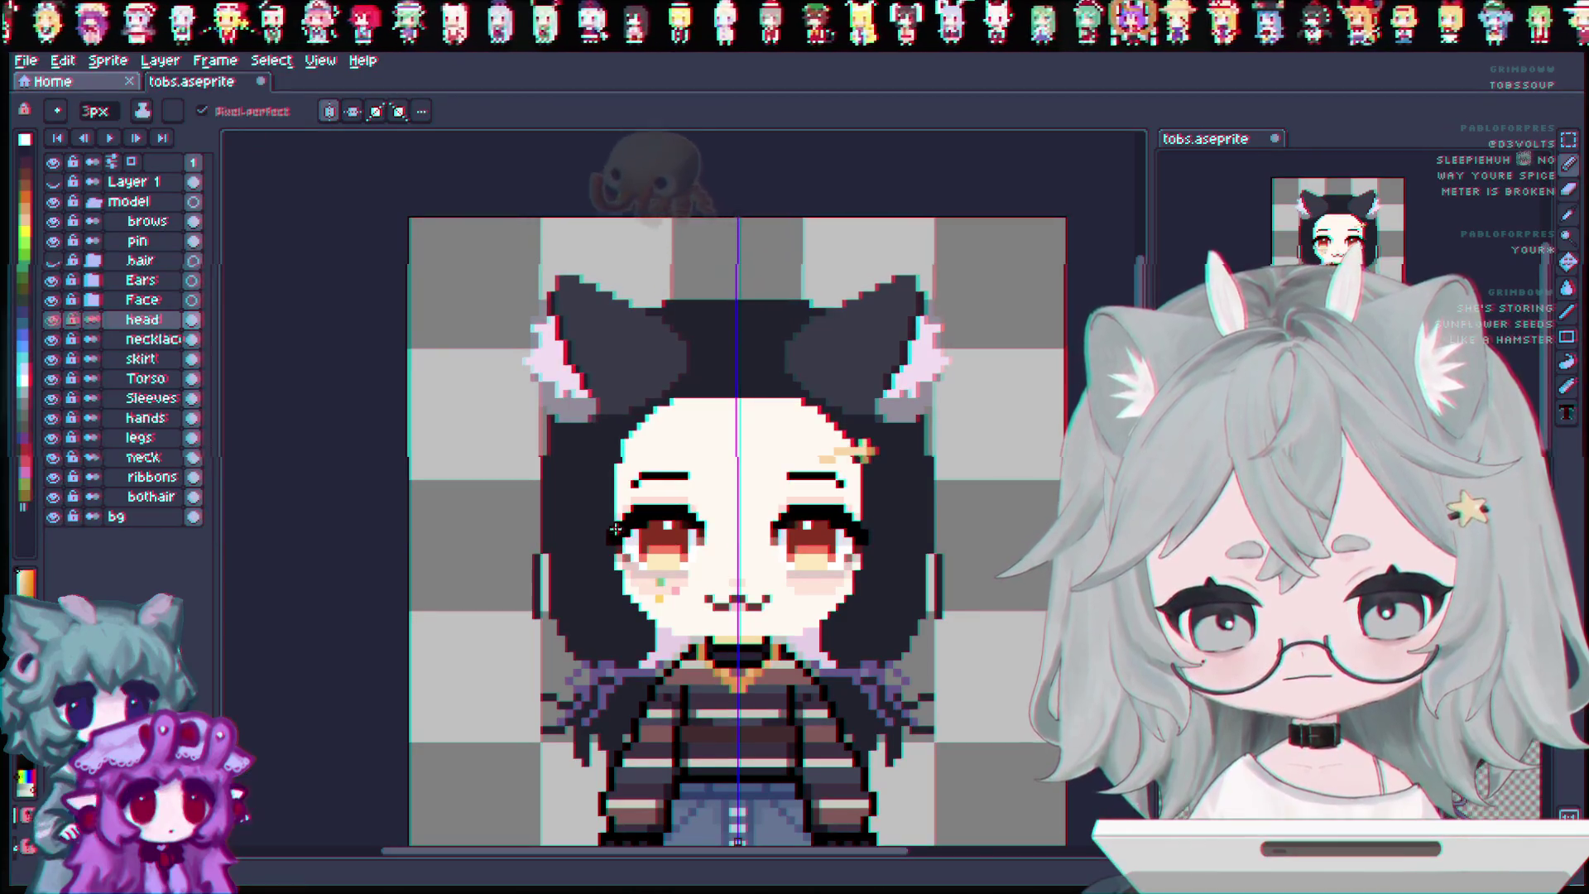
Widen the face with white skin, hide the Ears, erase the forehead symmetrically, and save.
key("ctrl+z")
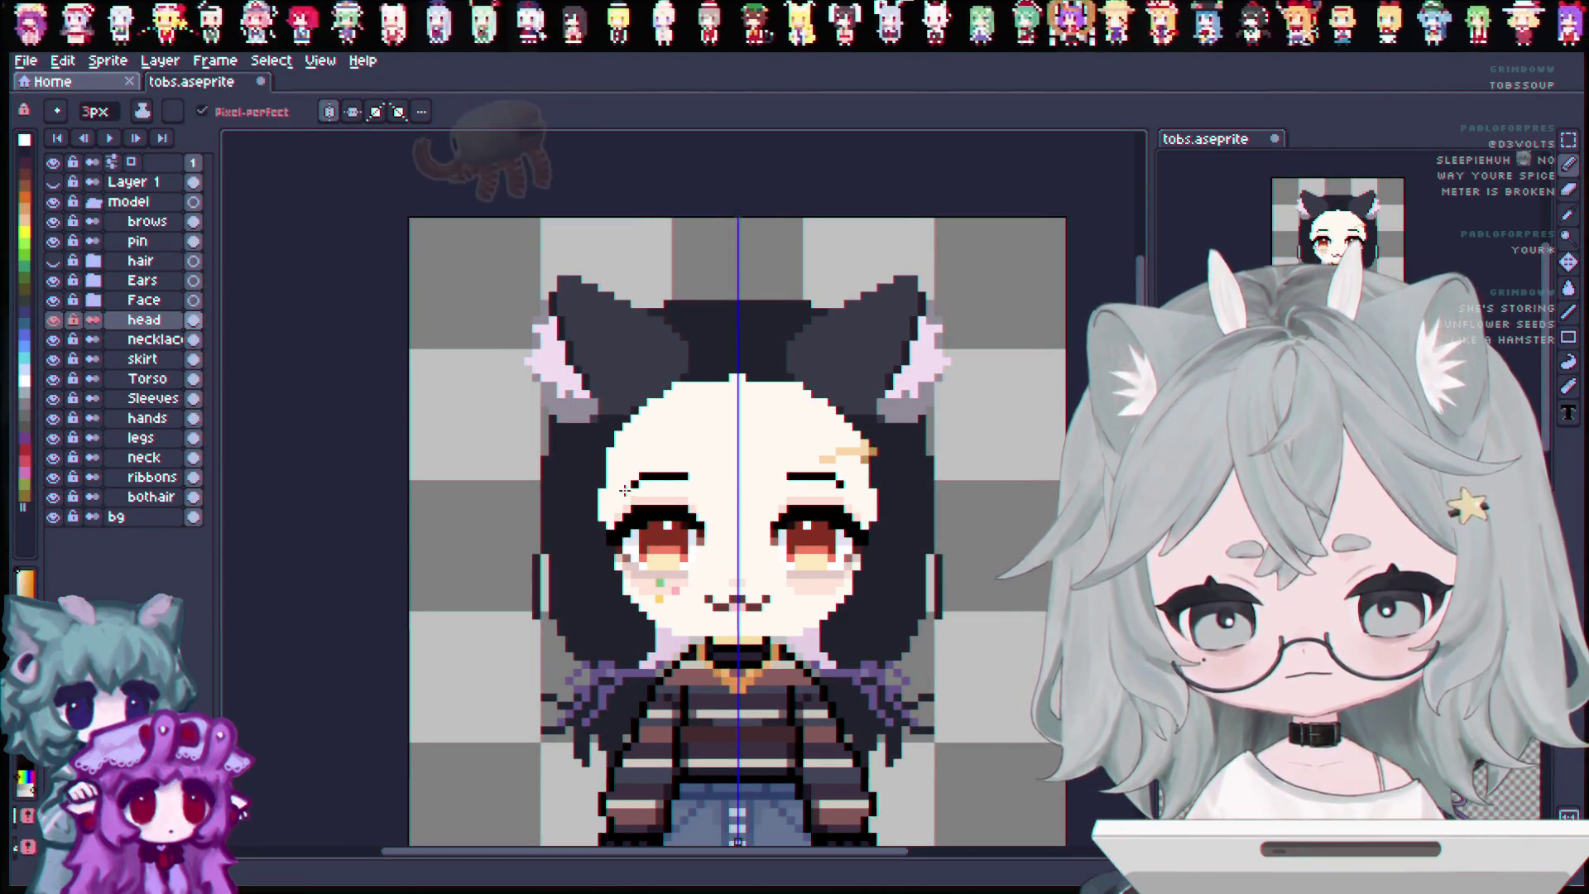
mouse_move(625, 490)
left_mouse_down()
mouse_move(729, 381)
mouse_move(627, 403)
left_mouse_up()
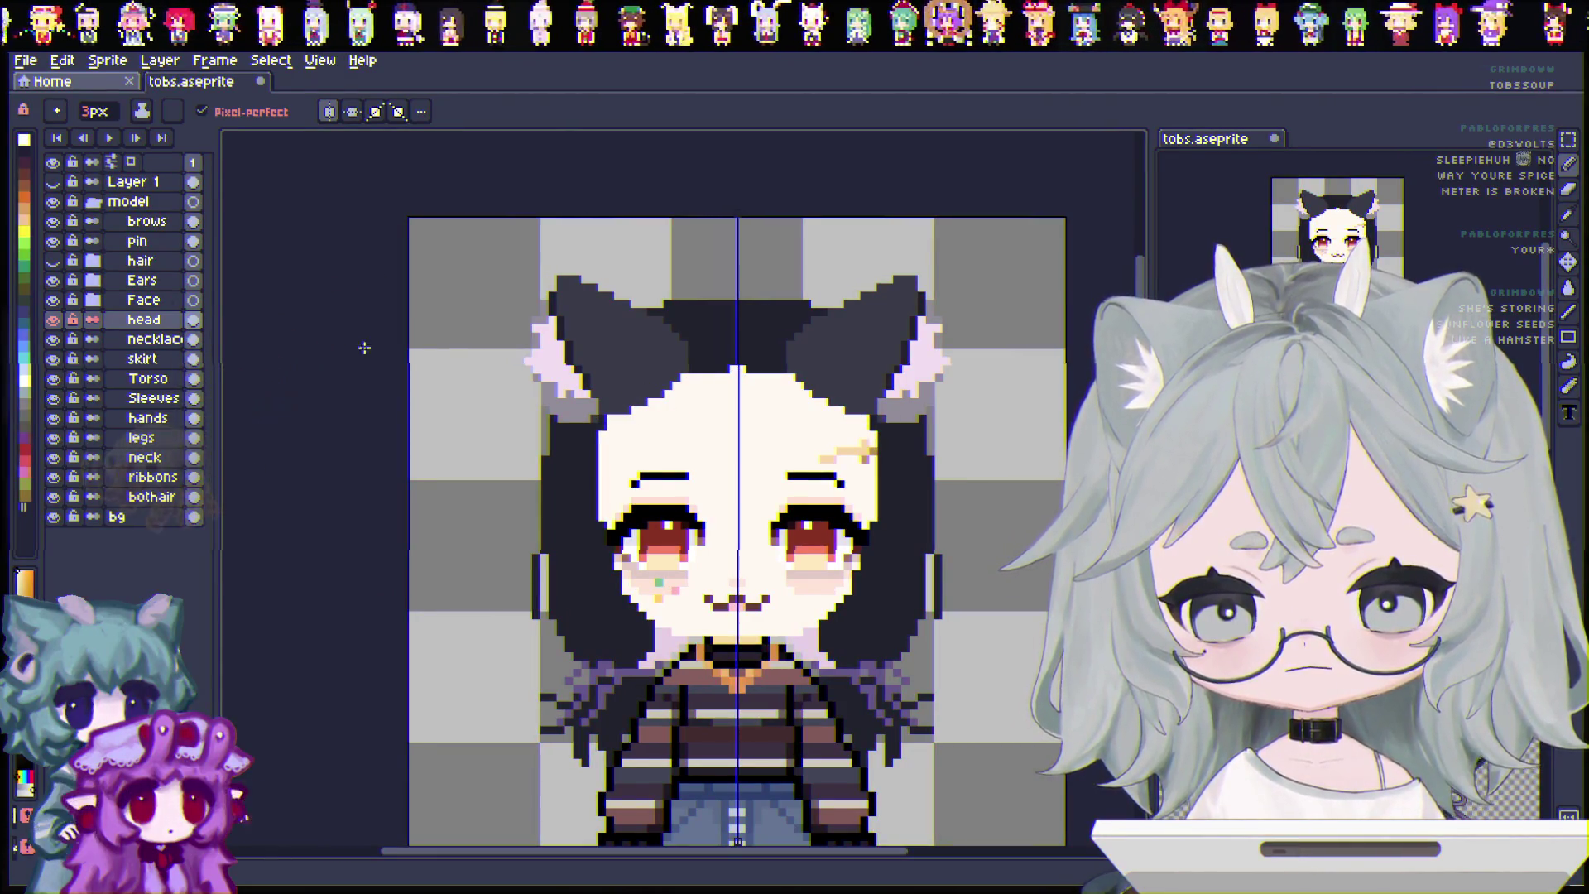
left_click(56, 281)
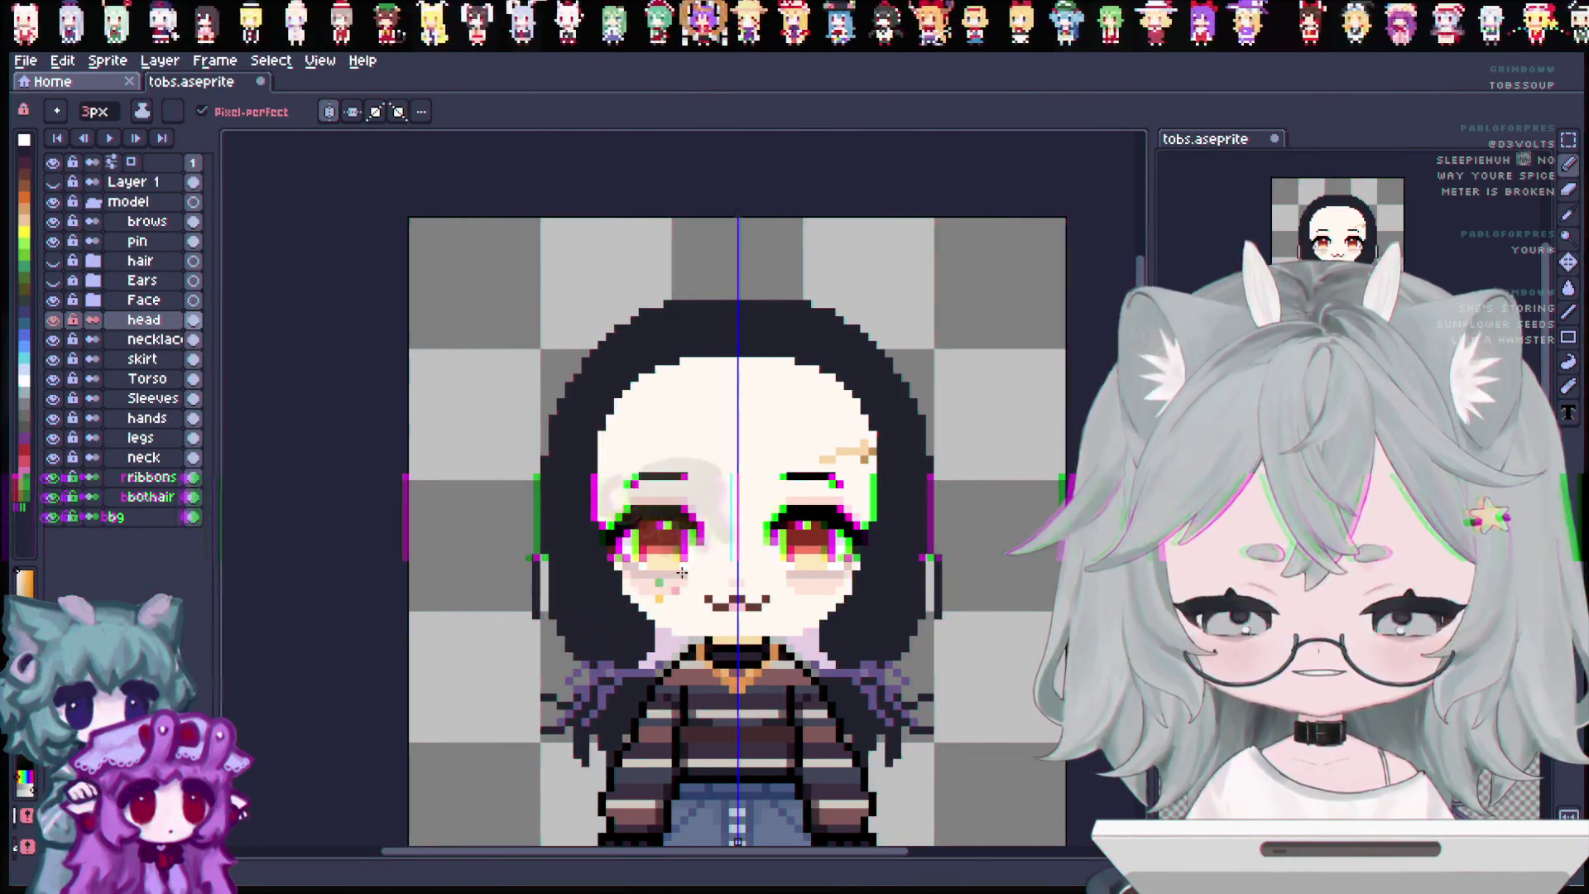
key("e")
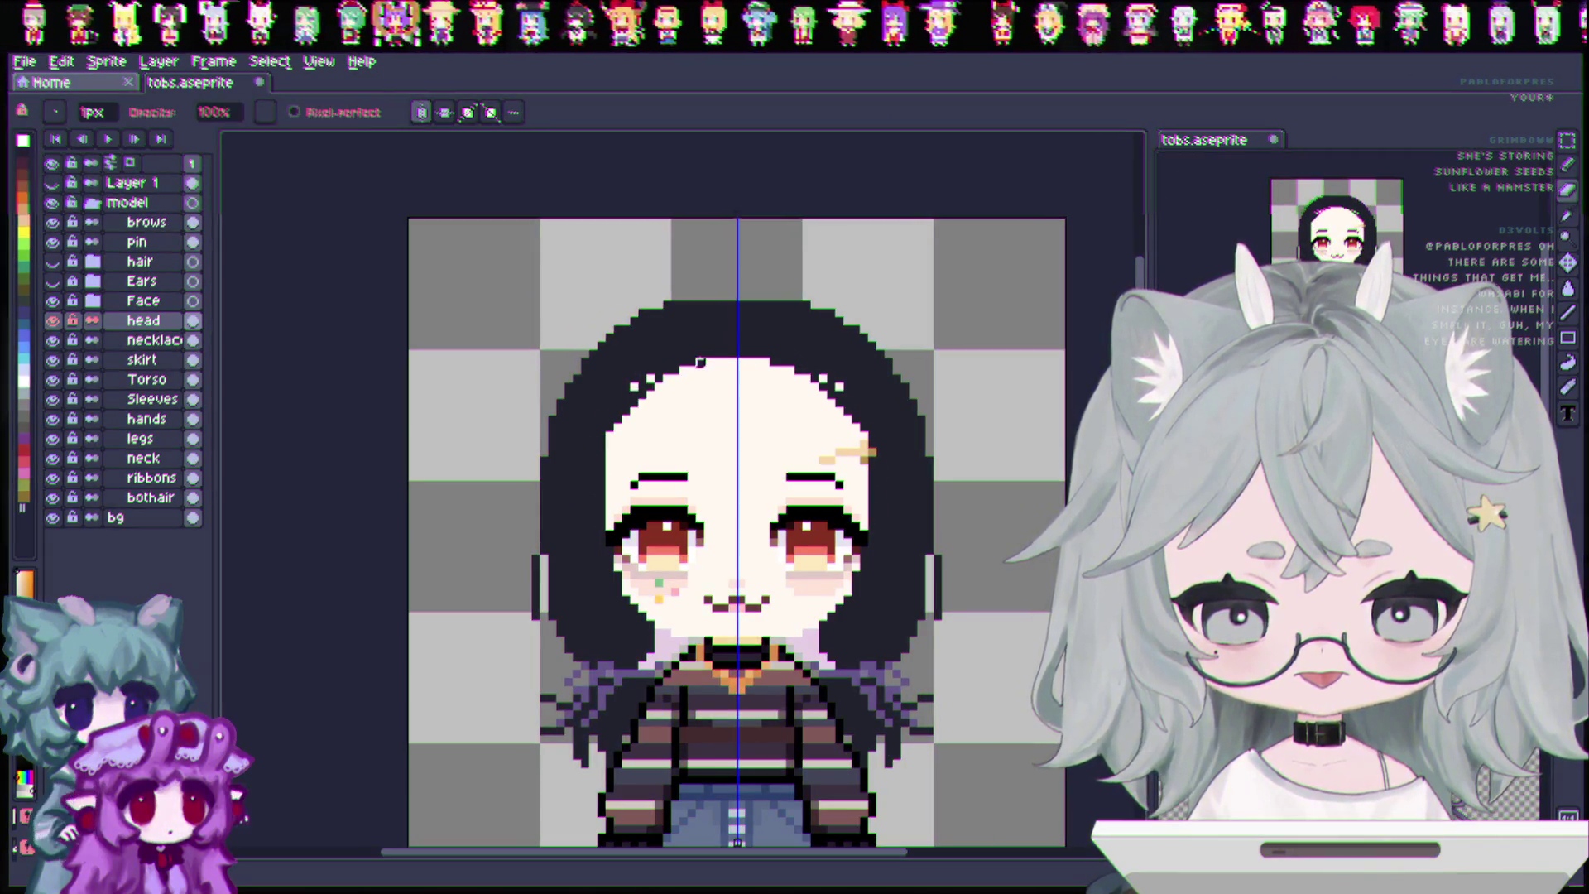
mouse_move(654, 378)
left_mouse_down()
mouse_move(687, 373)
mouse_move(643, 386)
left_mouse_up()
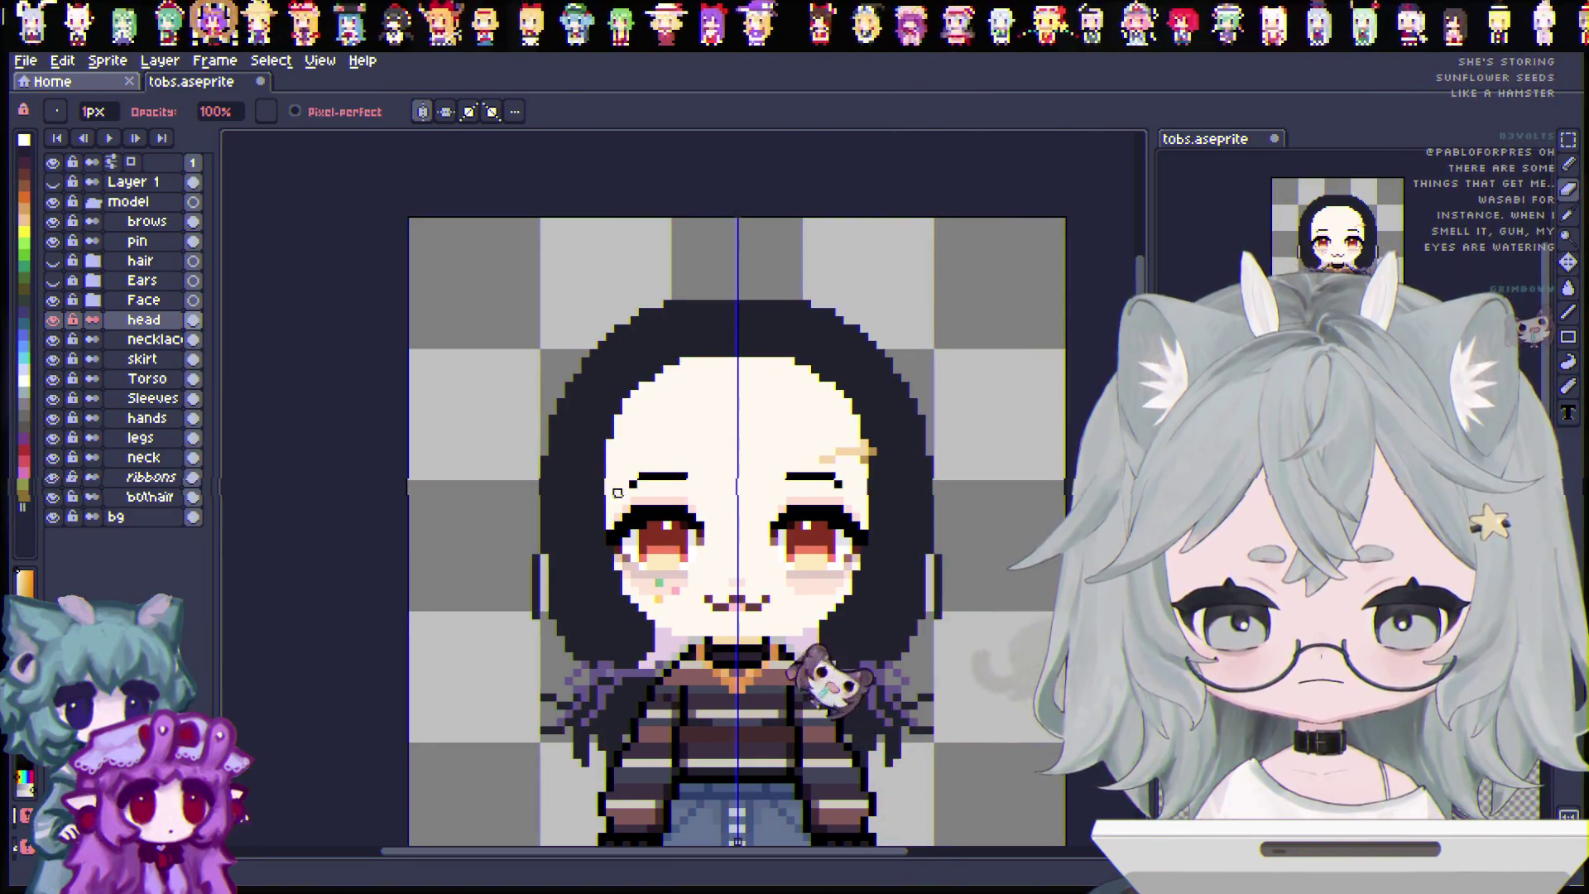
key("ctrl+s")
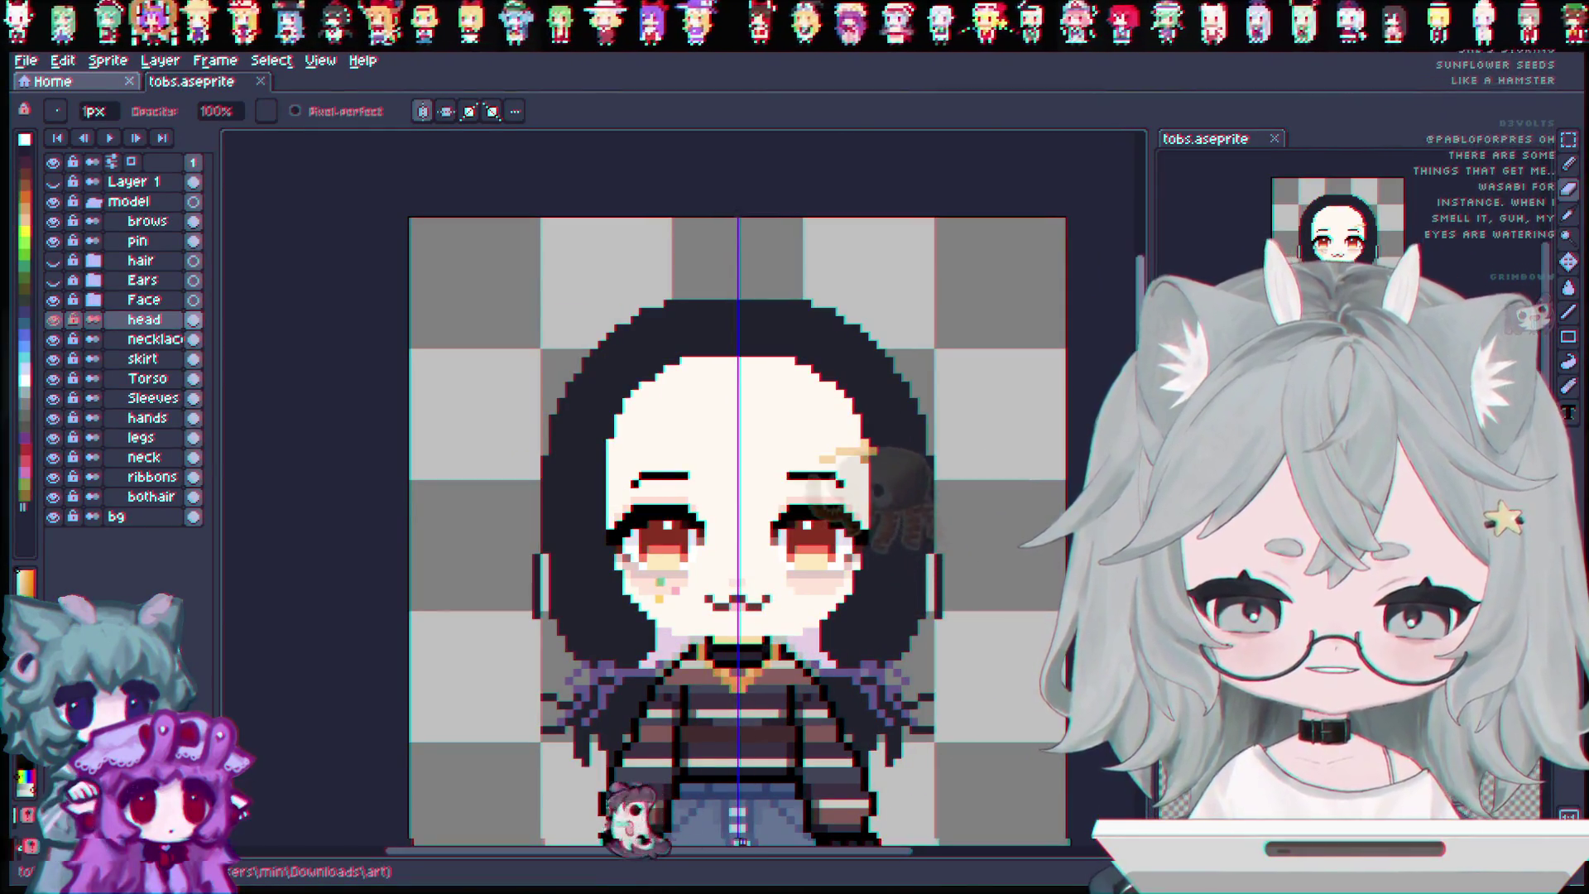
scroll(594, 516, "down", 3)
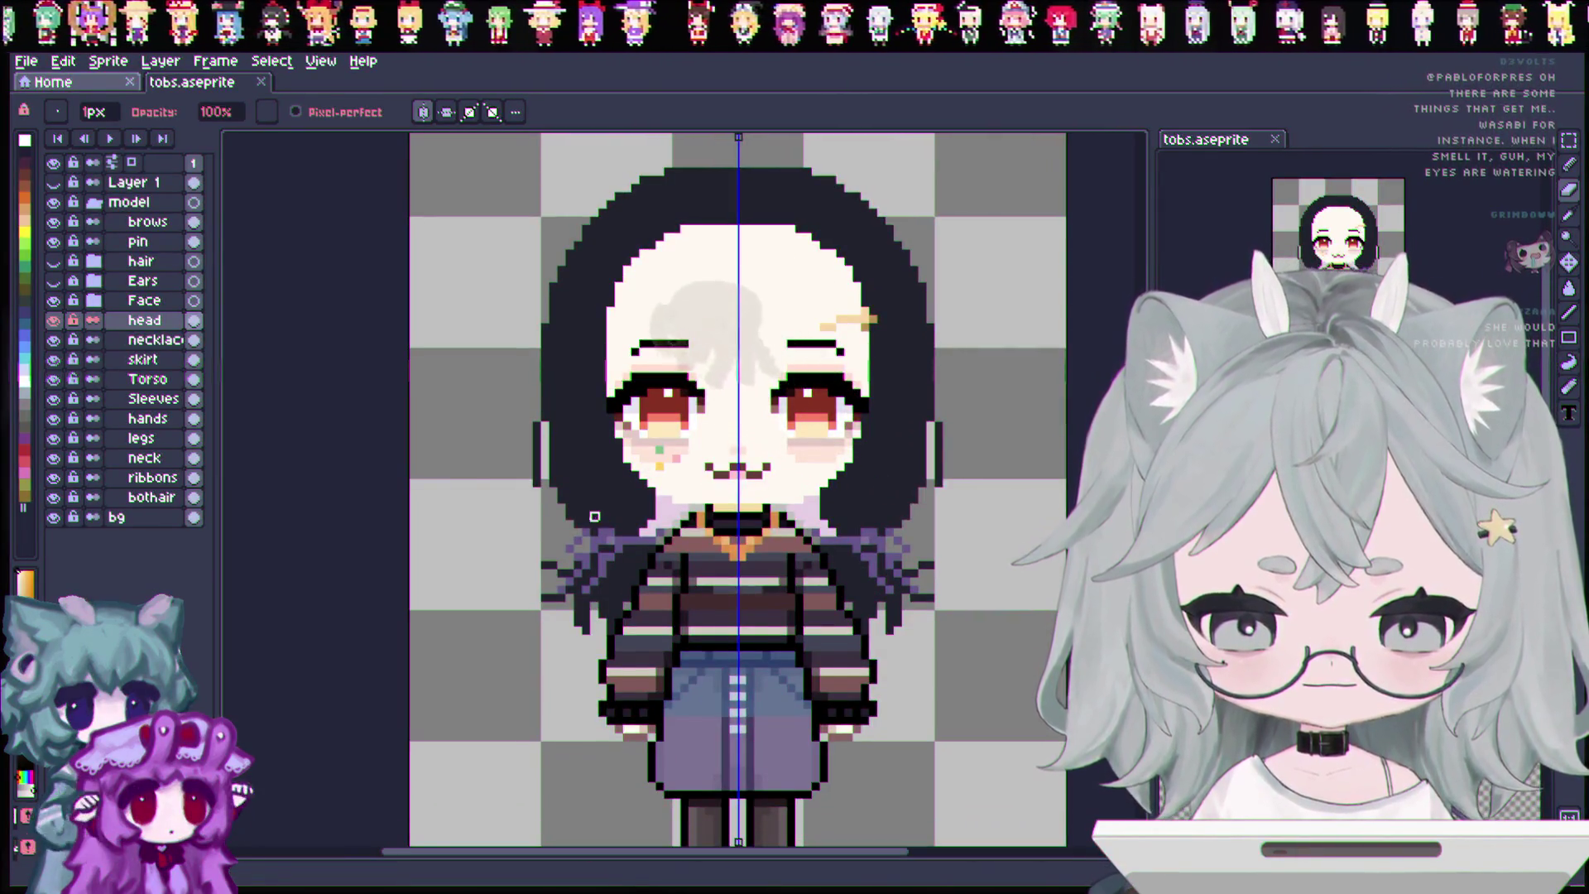
Show the hair and Ears layers again, flick the hair off and on, then zoom out.
left_click(53, 261)
left_click(53, 280)
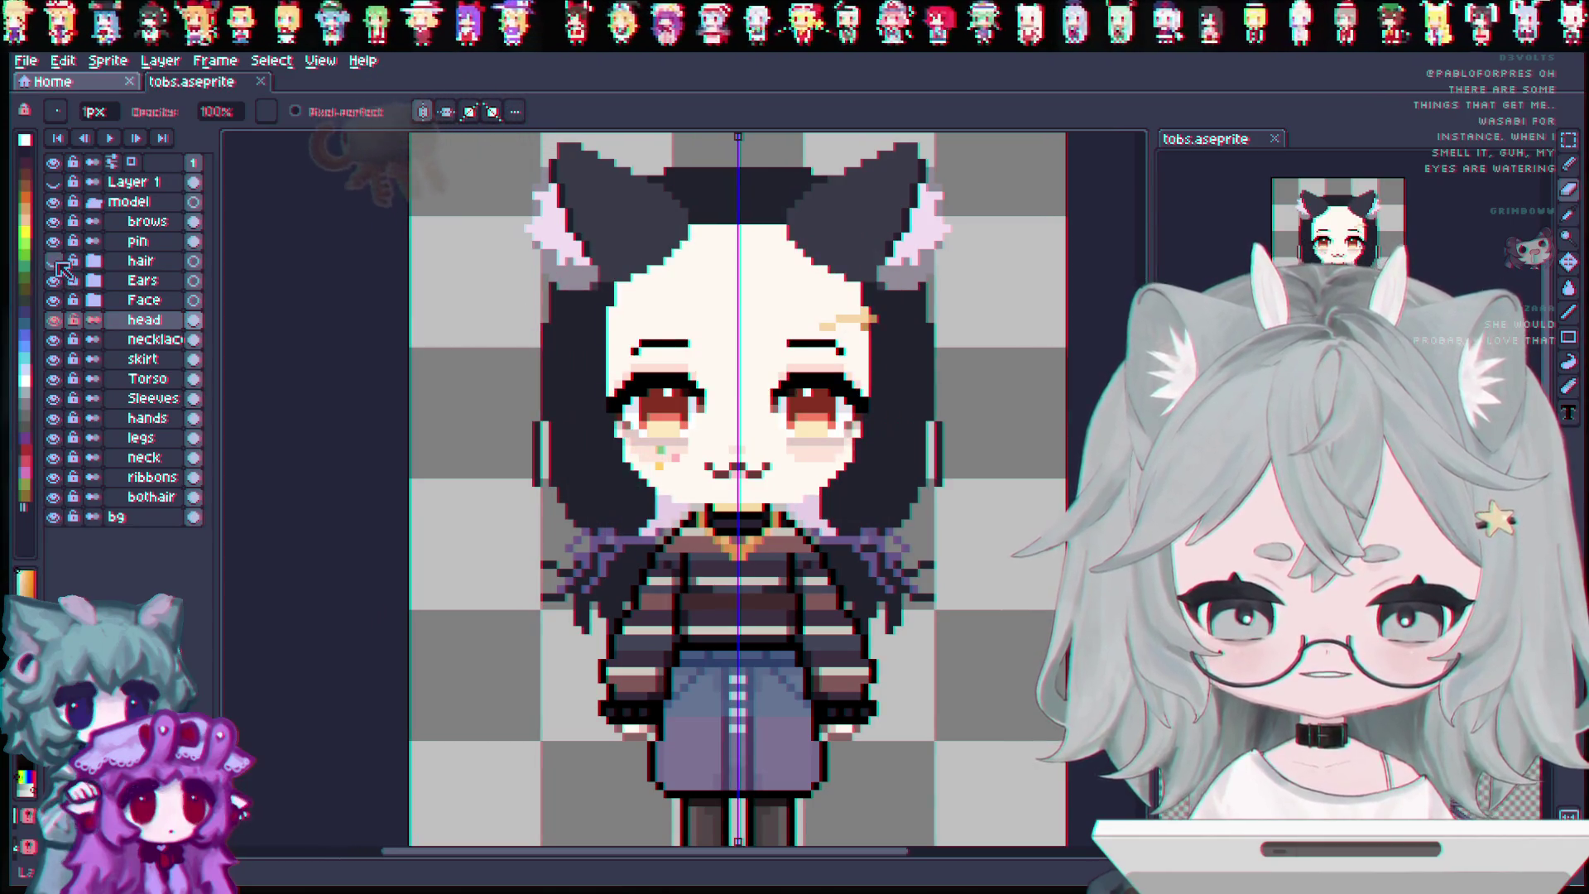
left_click(53, 261)
left_click(53, 261)
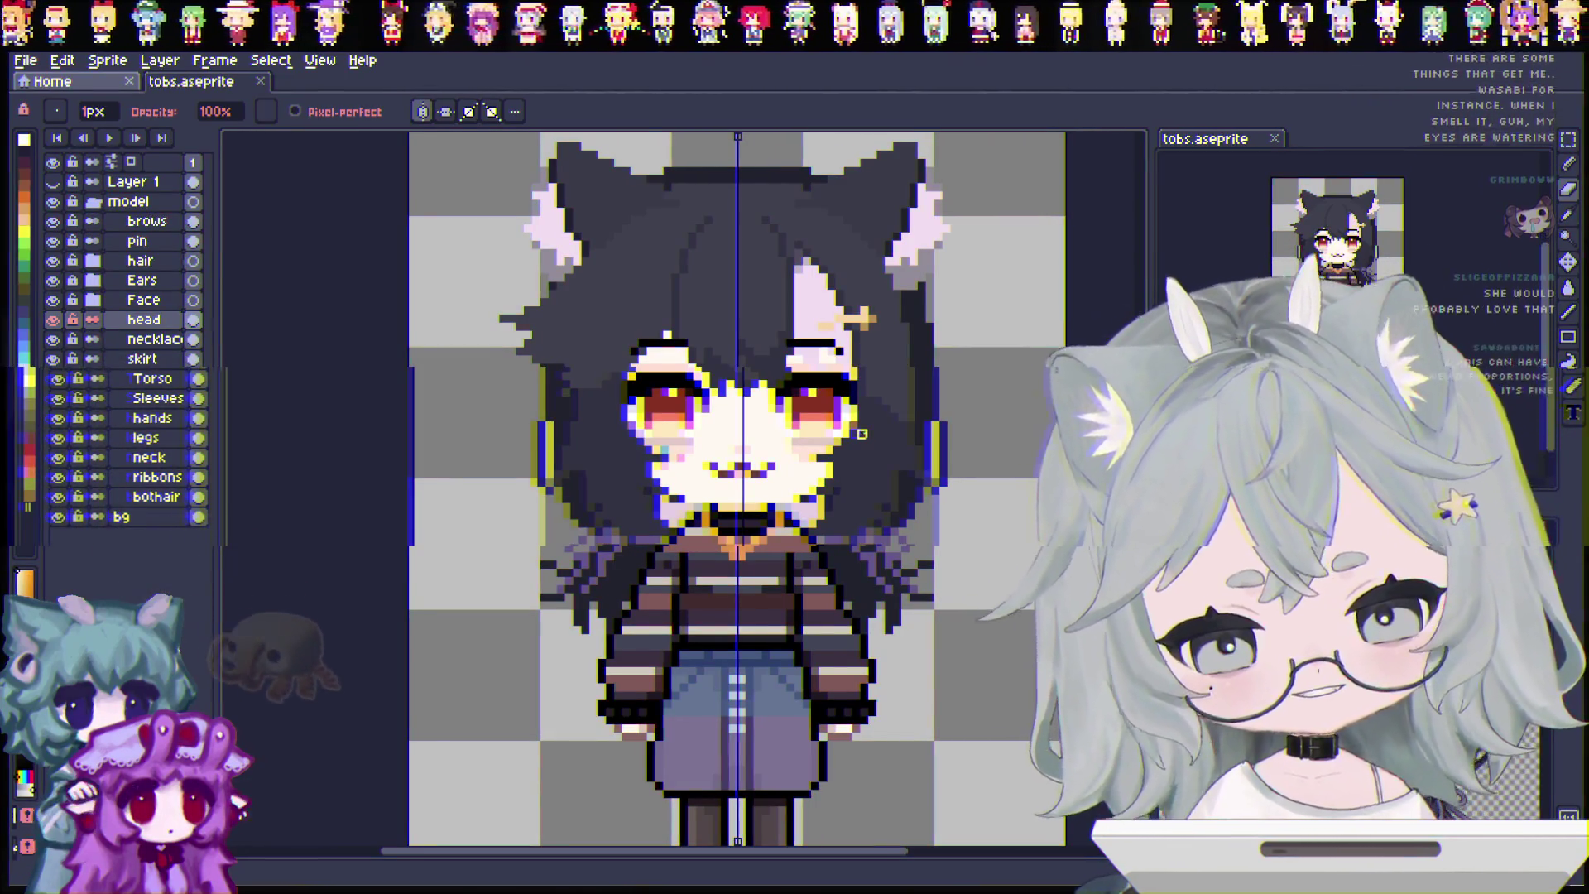
scroll(1005, 450, "down", 1)
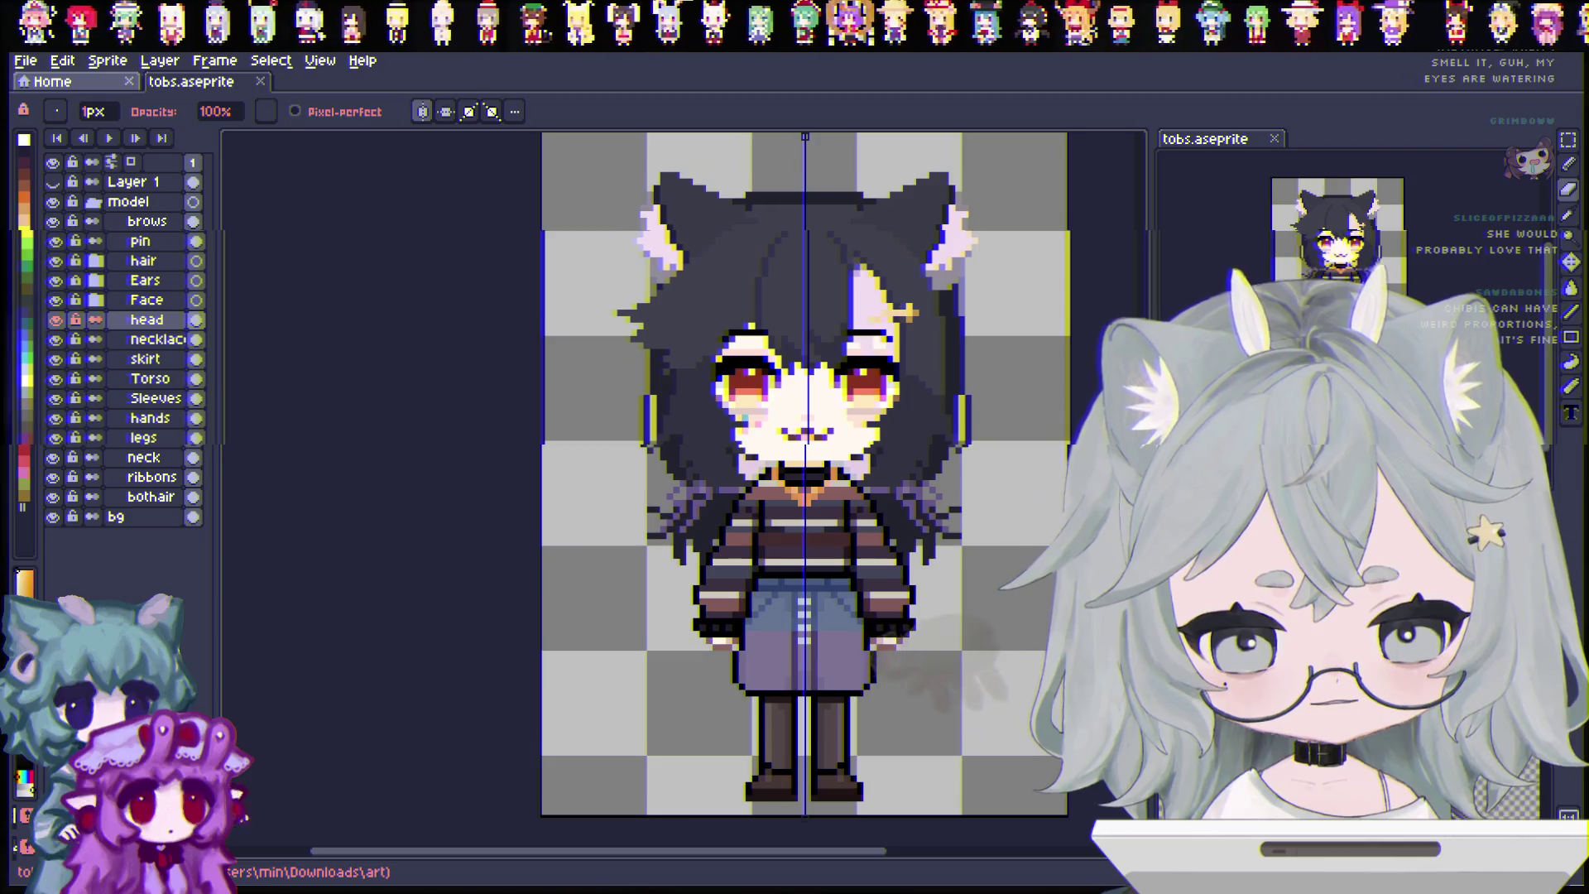
scroll(914, 822, "right", 2)
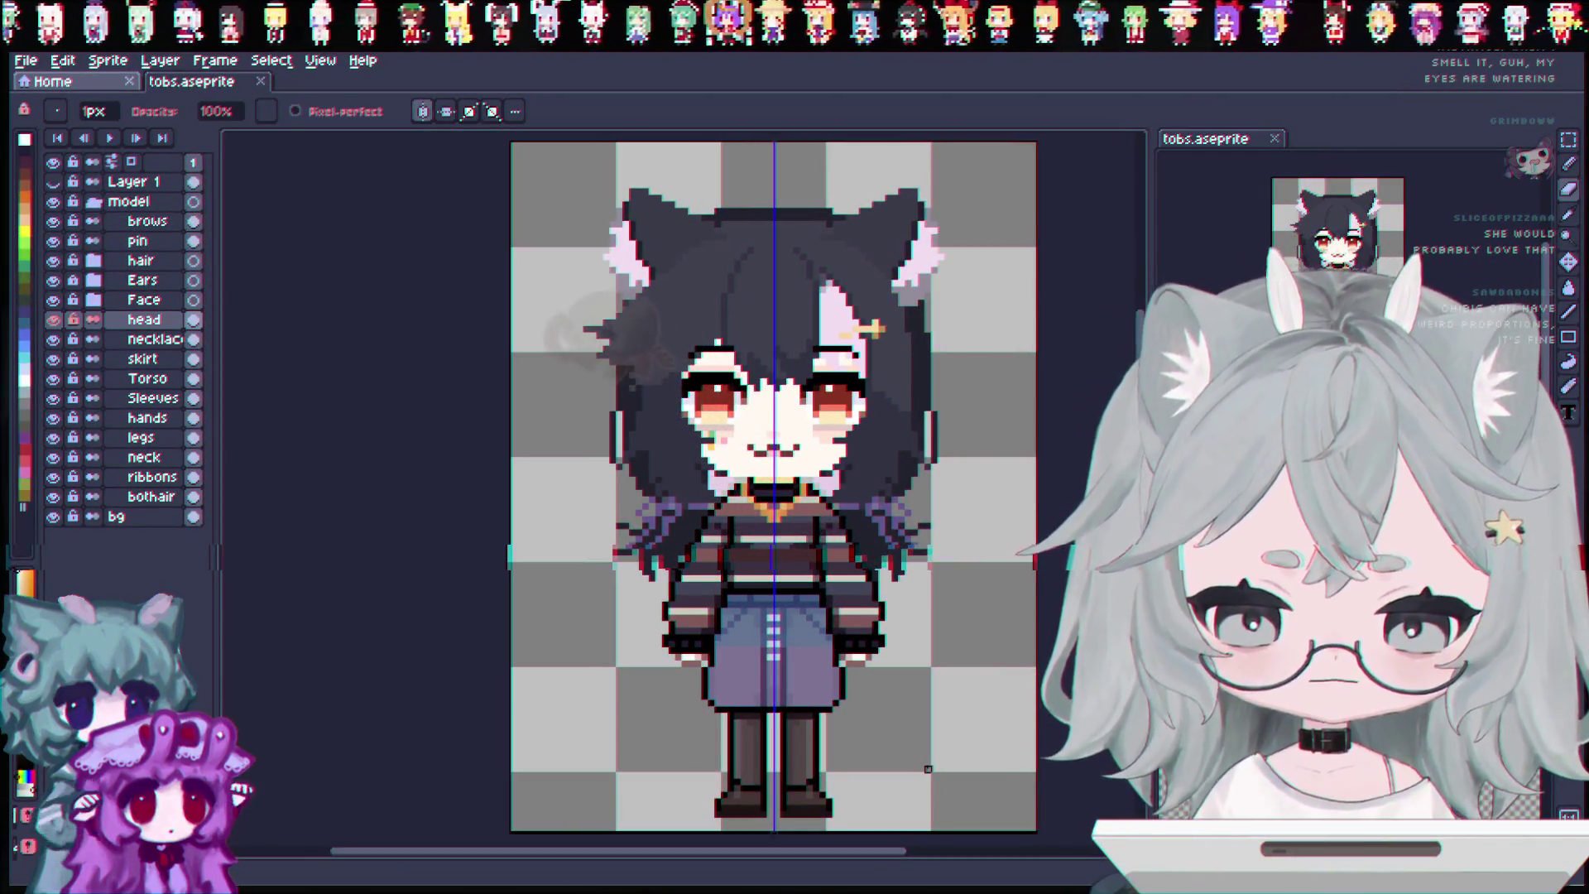
key("alt+Up")
Select the top half of the sprite with a rectangle and apply a transform to it.
key("m")
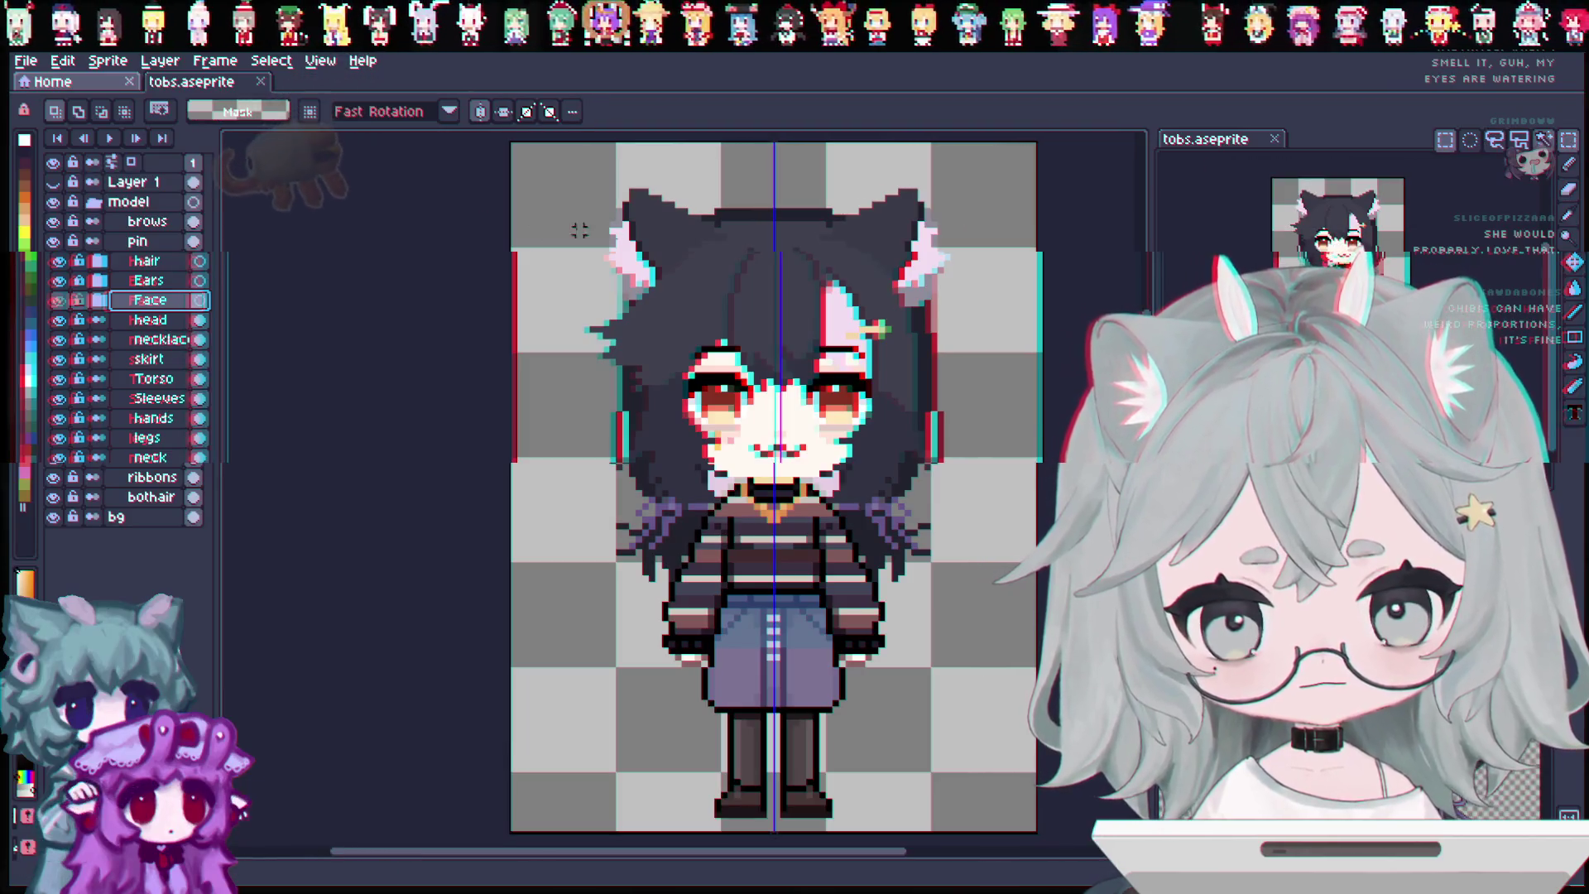
left_click_drag(511, 163, 1037, 464)
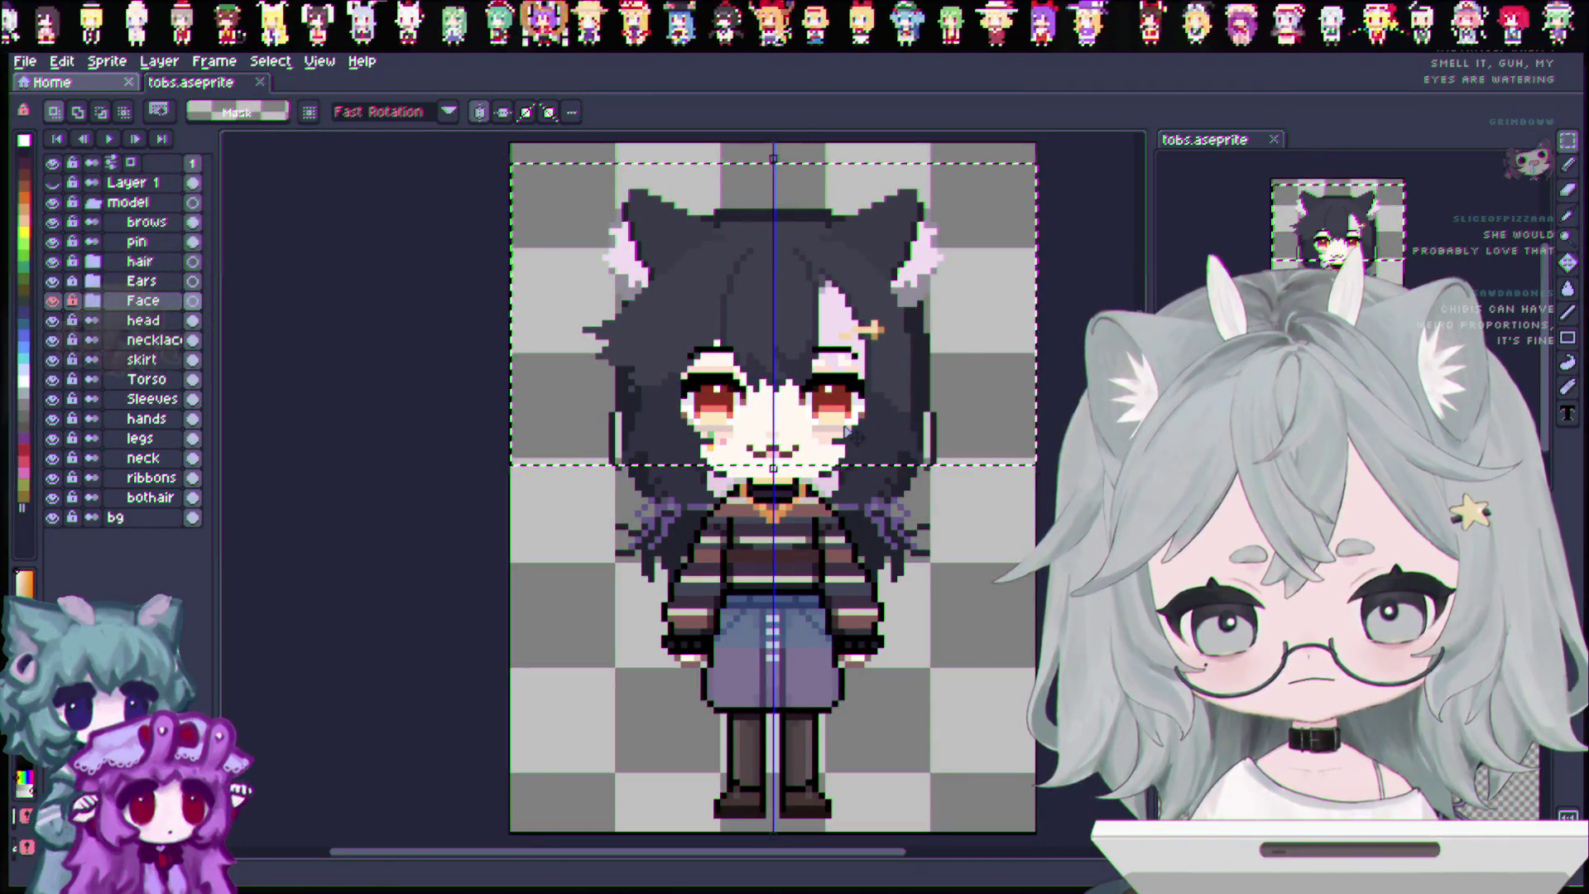
key("ctrl+t")
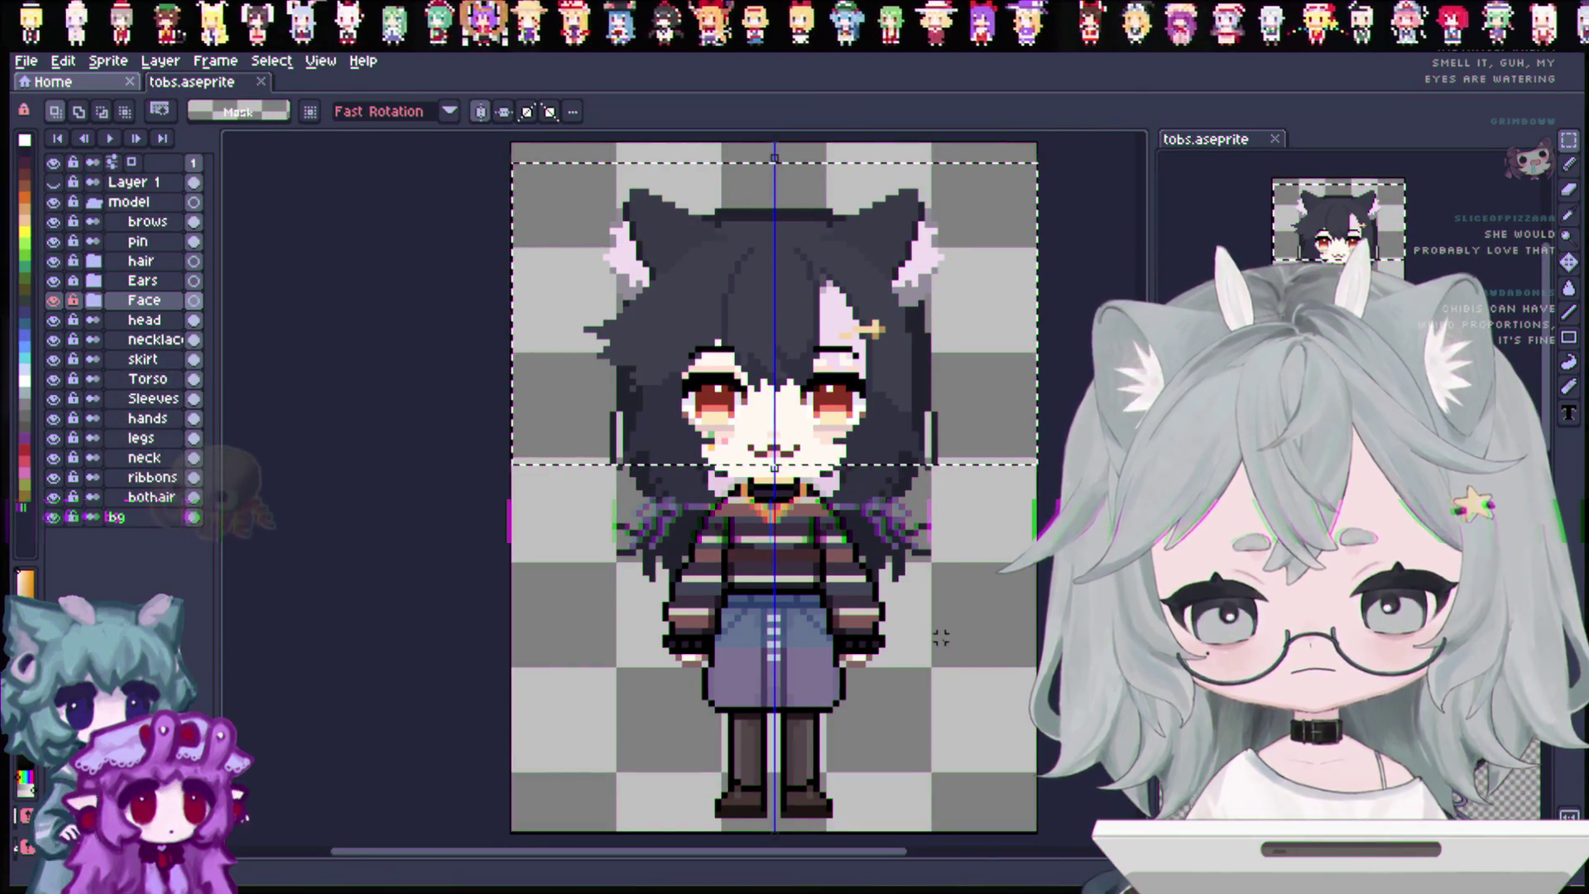
left_click(550, 518)
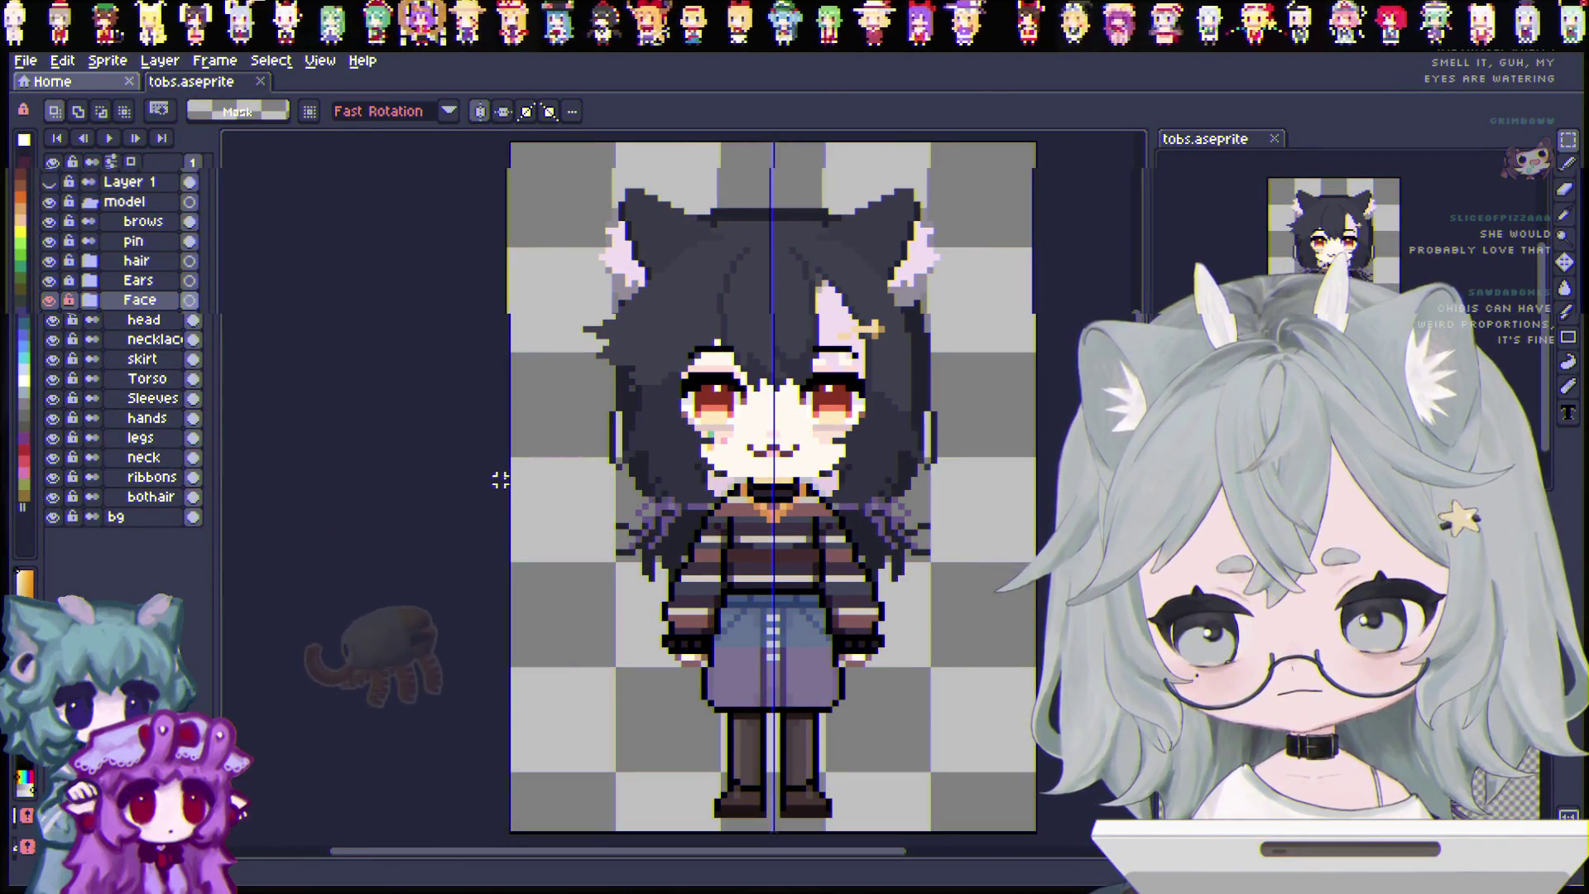
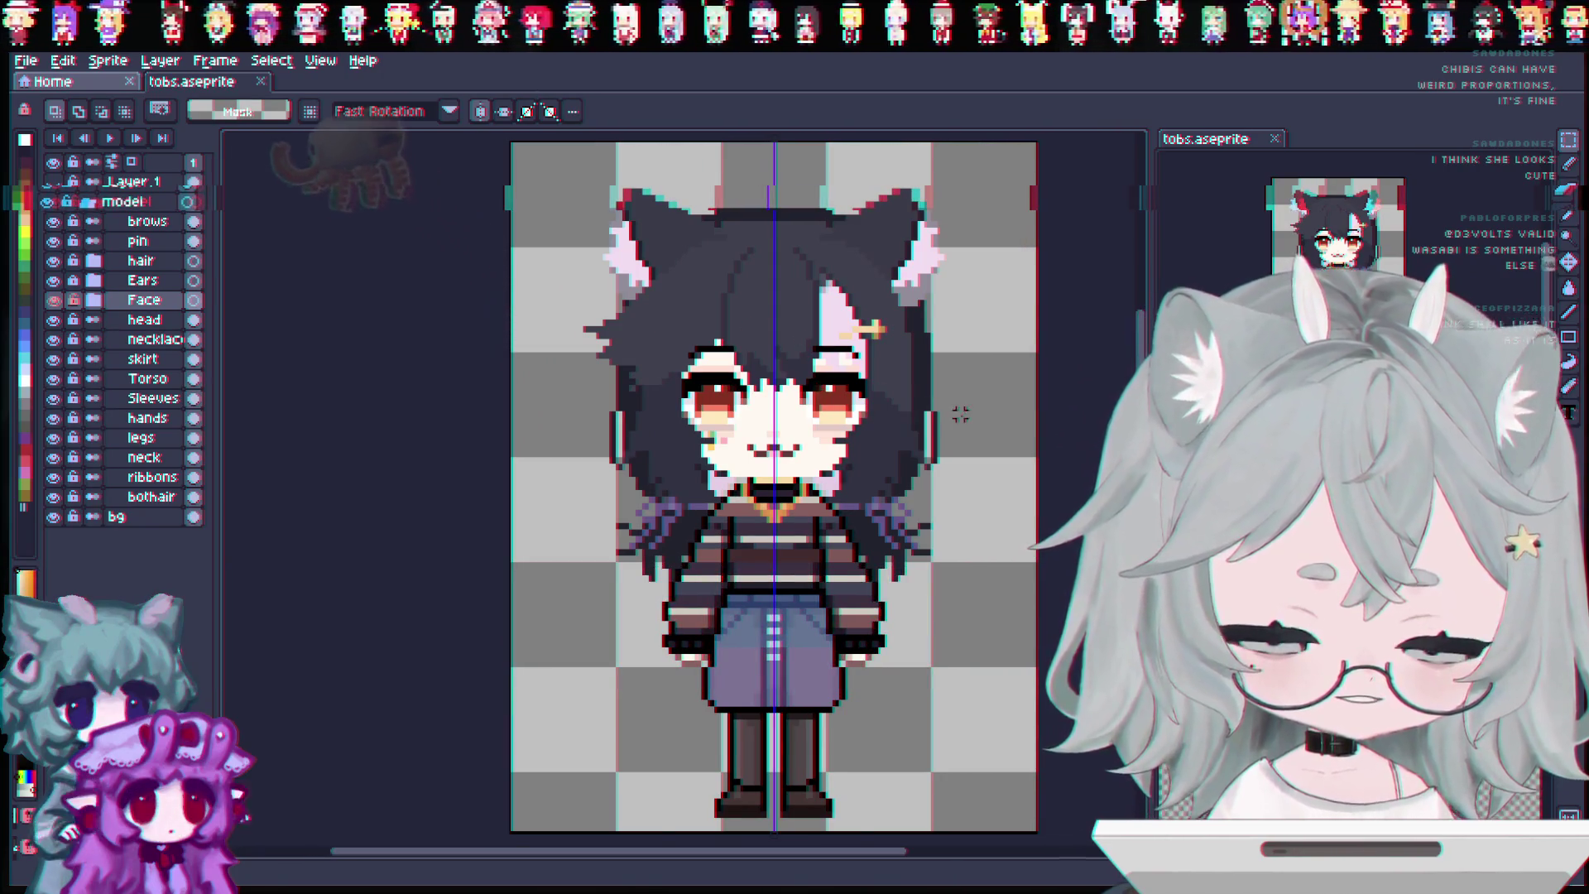
Switch to the 1px pencil and make the head layer the active layer.
scroll(809, 461, "up", 1)
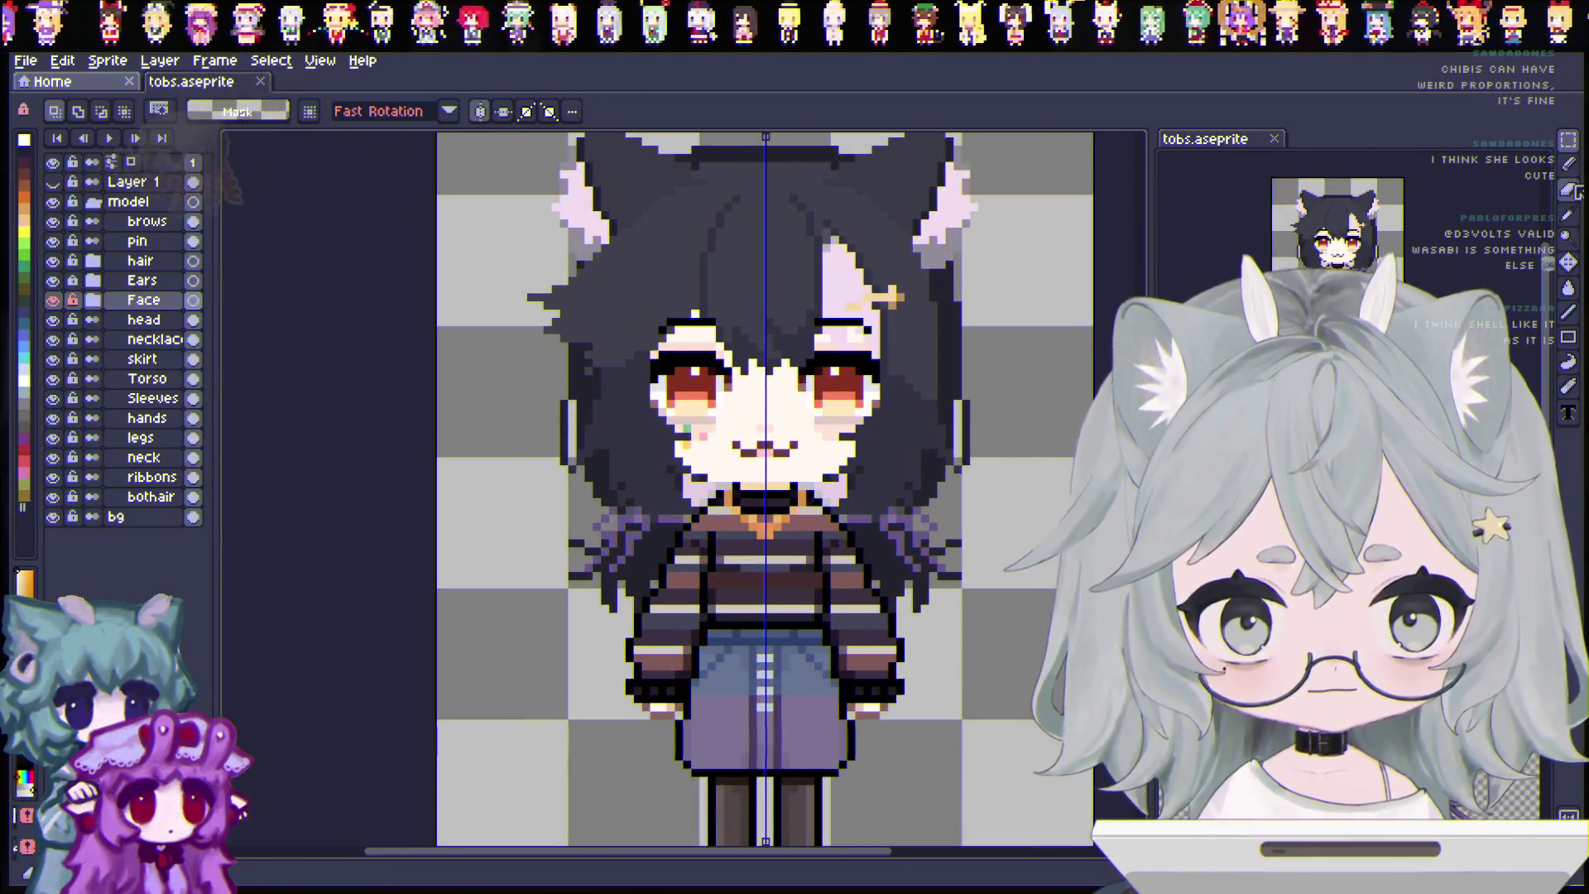
left_click(1575, 192)
key("plus")
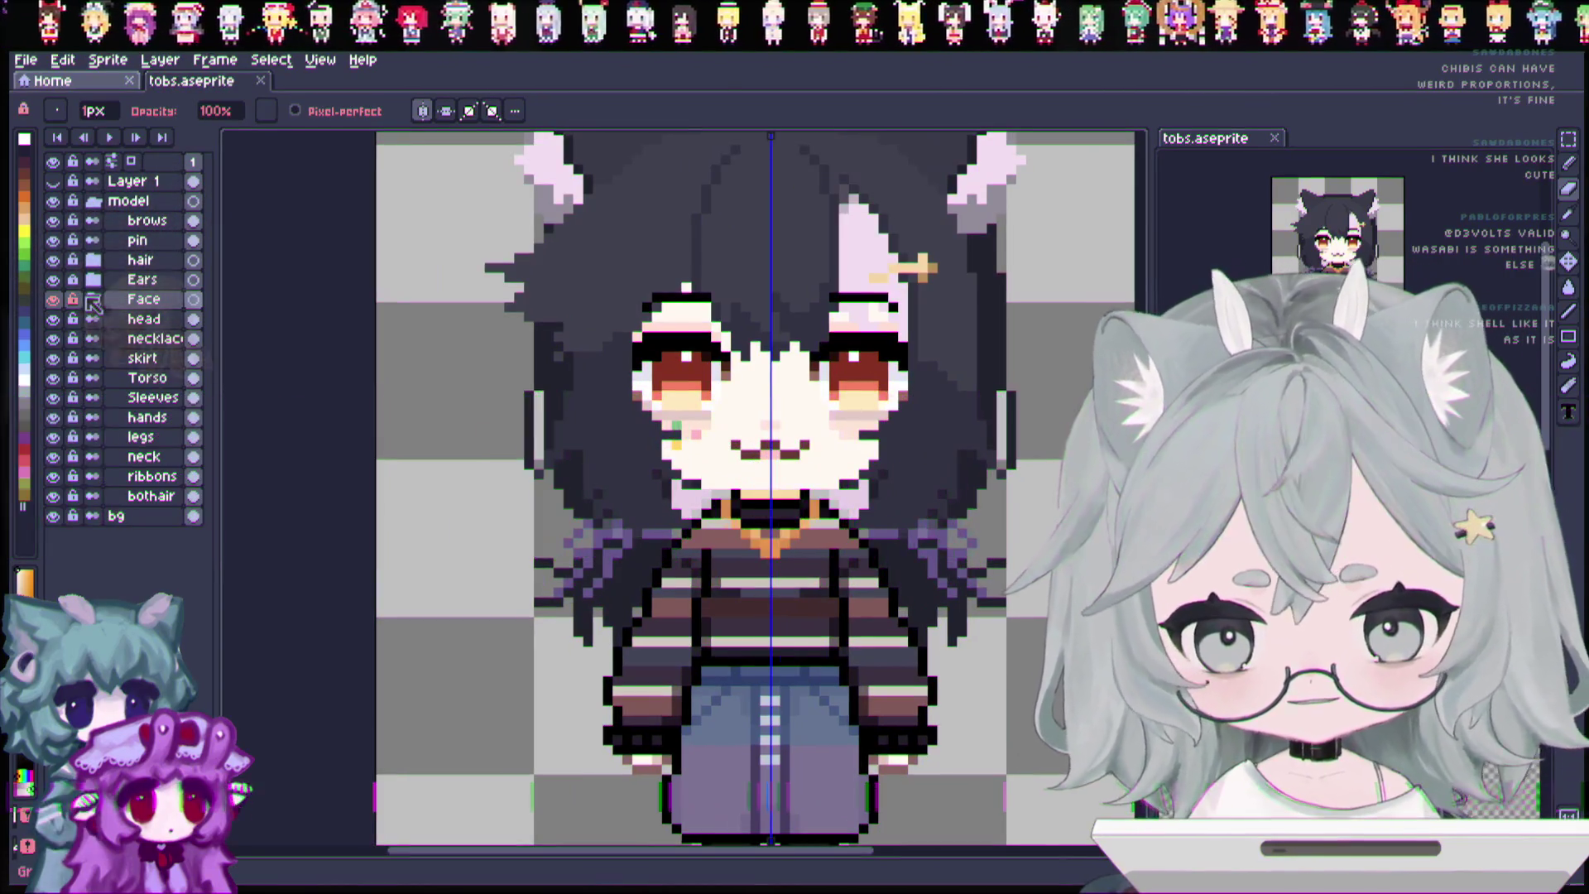
left_click(144, 319)
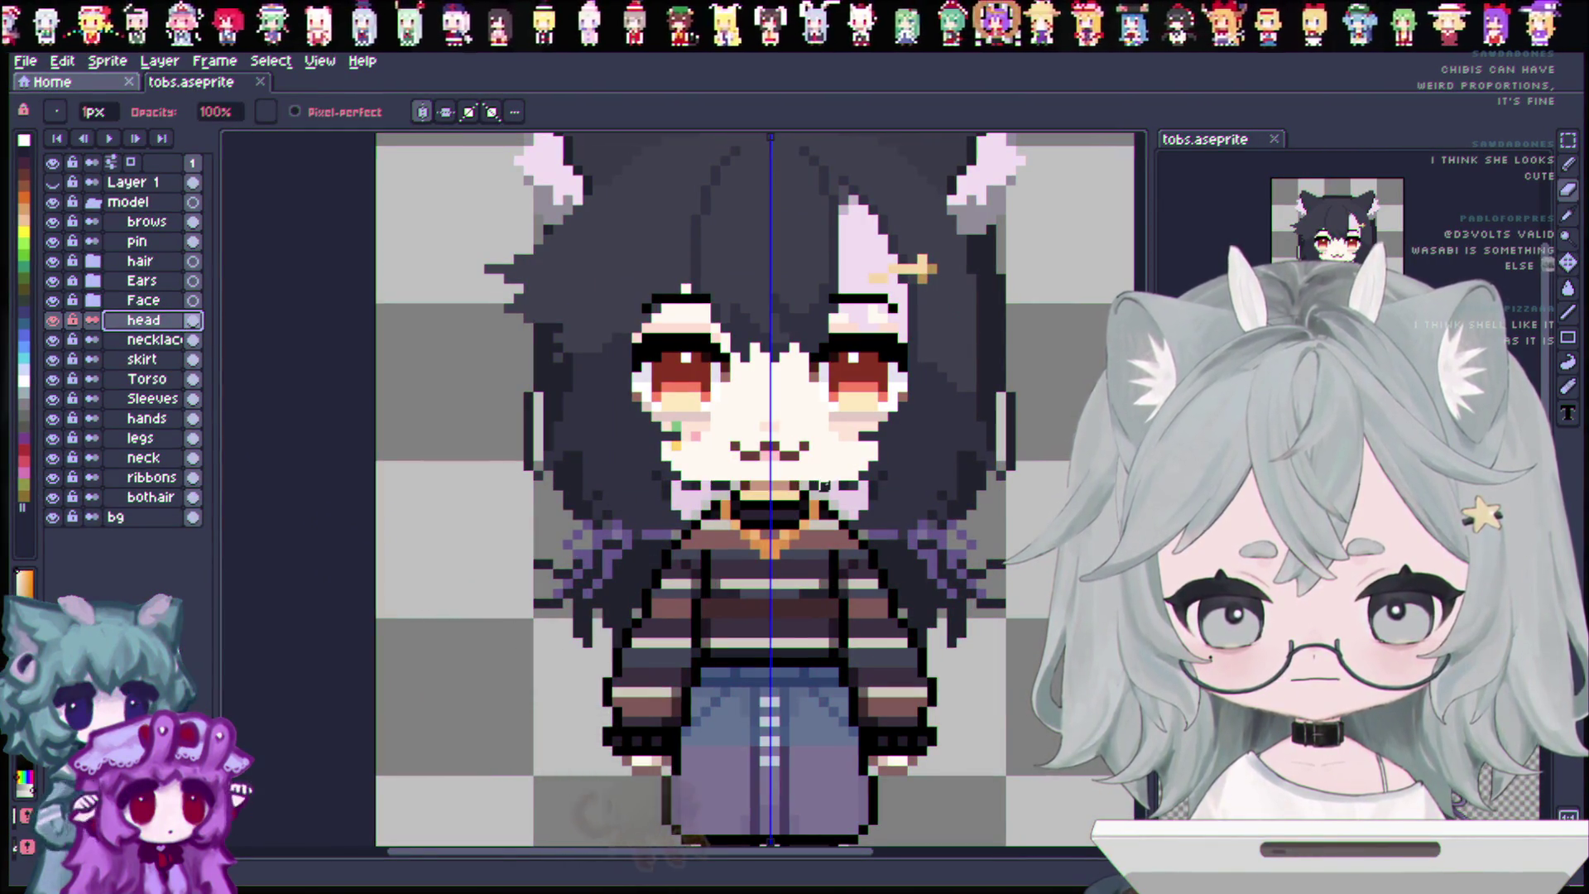
Zoom in on the head, switch to the eraser, and hide the hair layer to see the bare head.
scroll(854, 485, "up", 1)
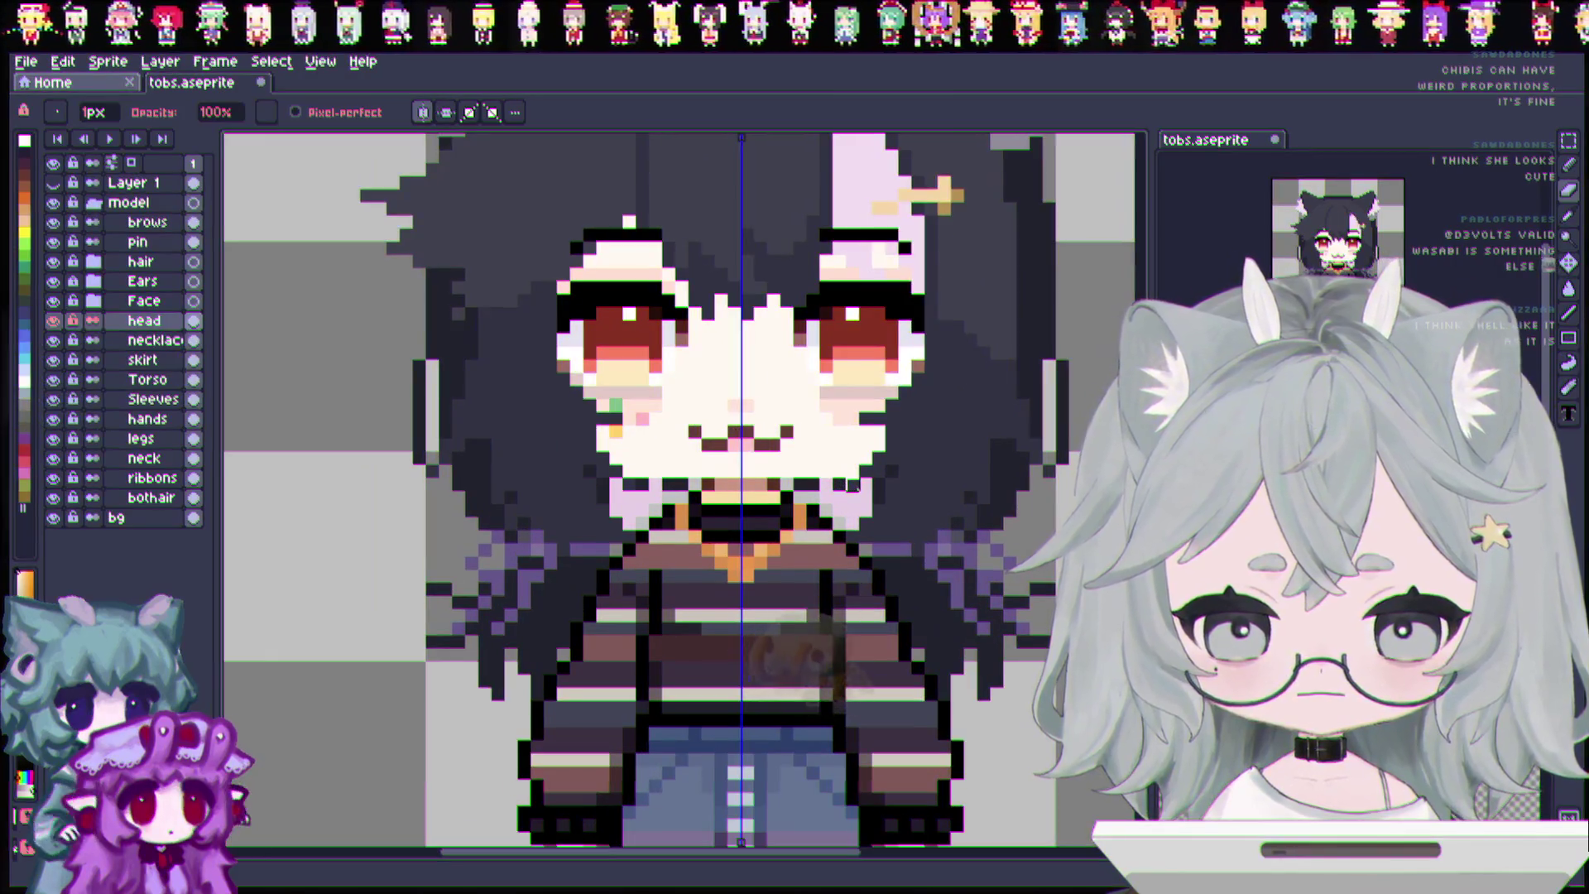
scroll(864, 484, "up", 1)
scroll(869, 482, "down", 2)
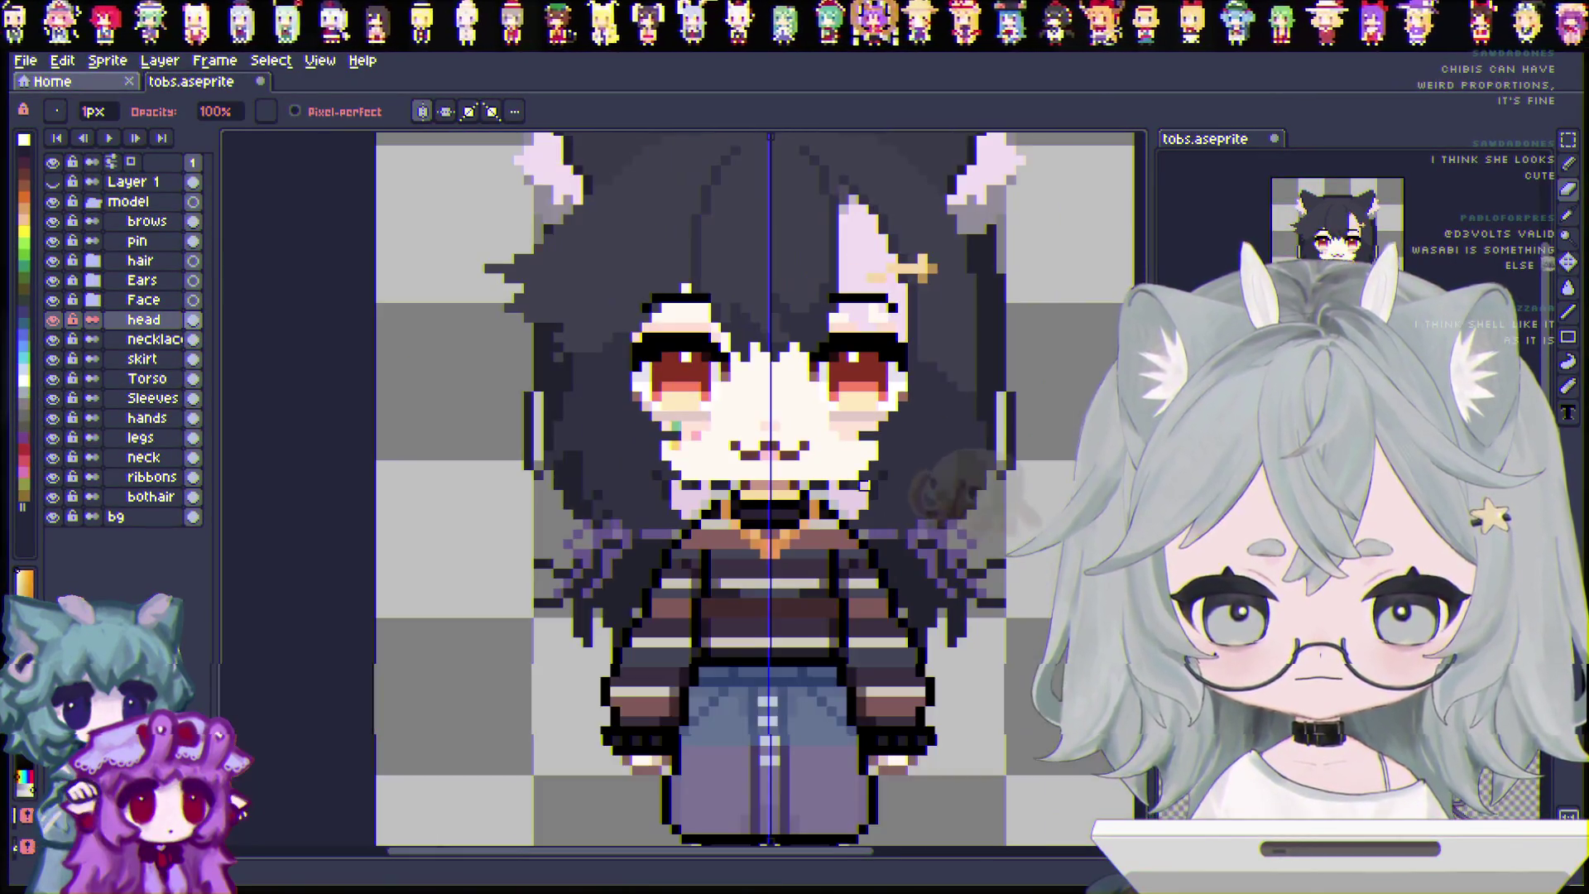
scroll(865, 484, "down", 1)
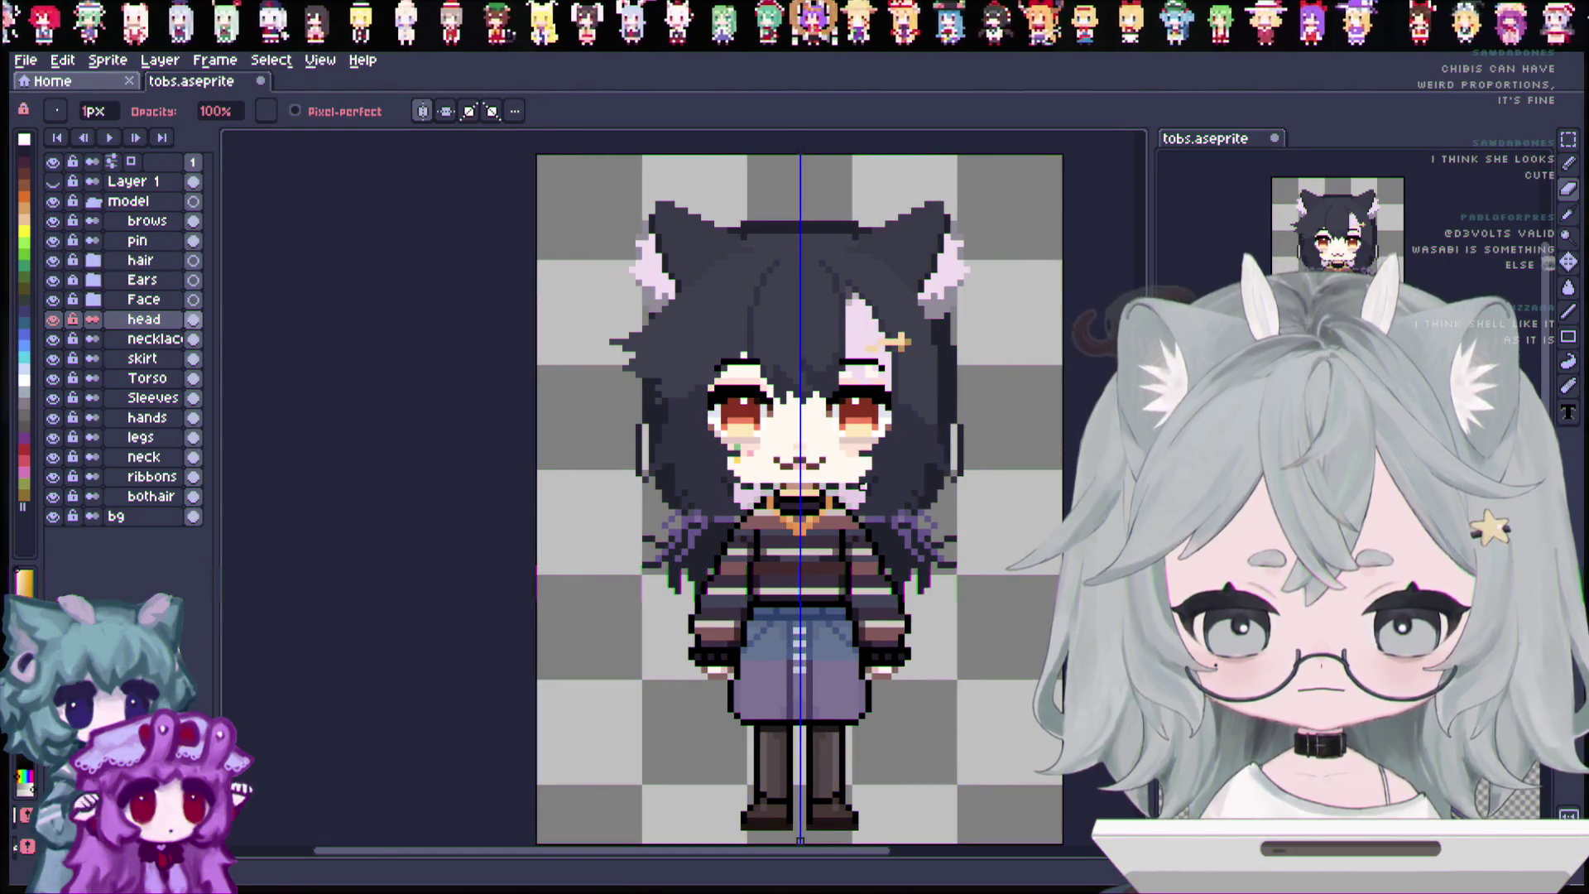
scroll(861, 488, "down", 1)
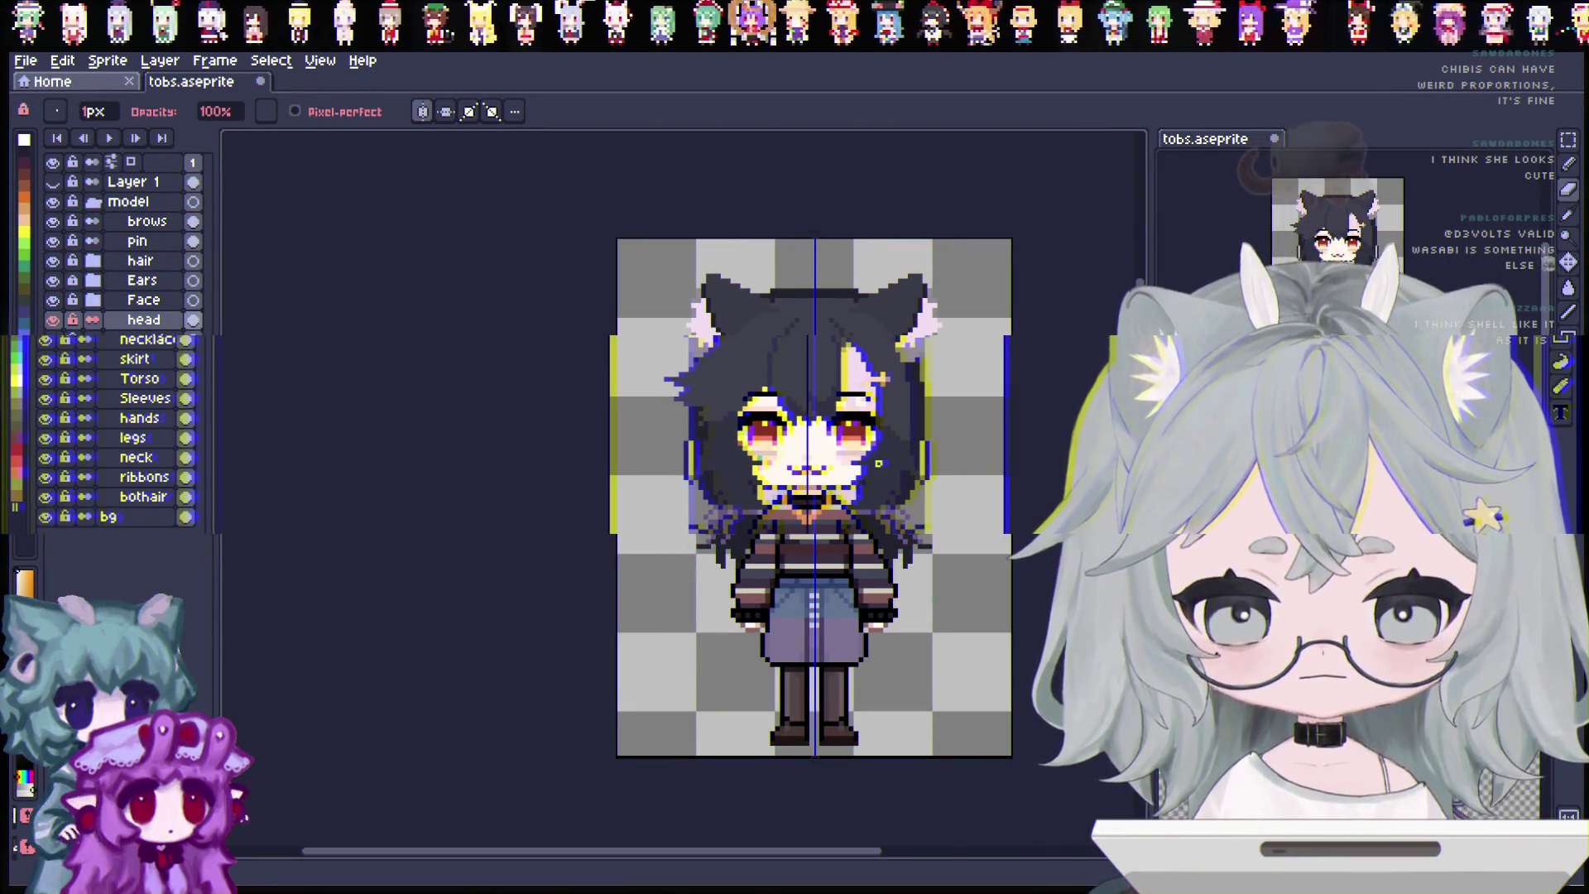
scroll(879, 462, "up", 2)
key("ctrl")
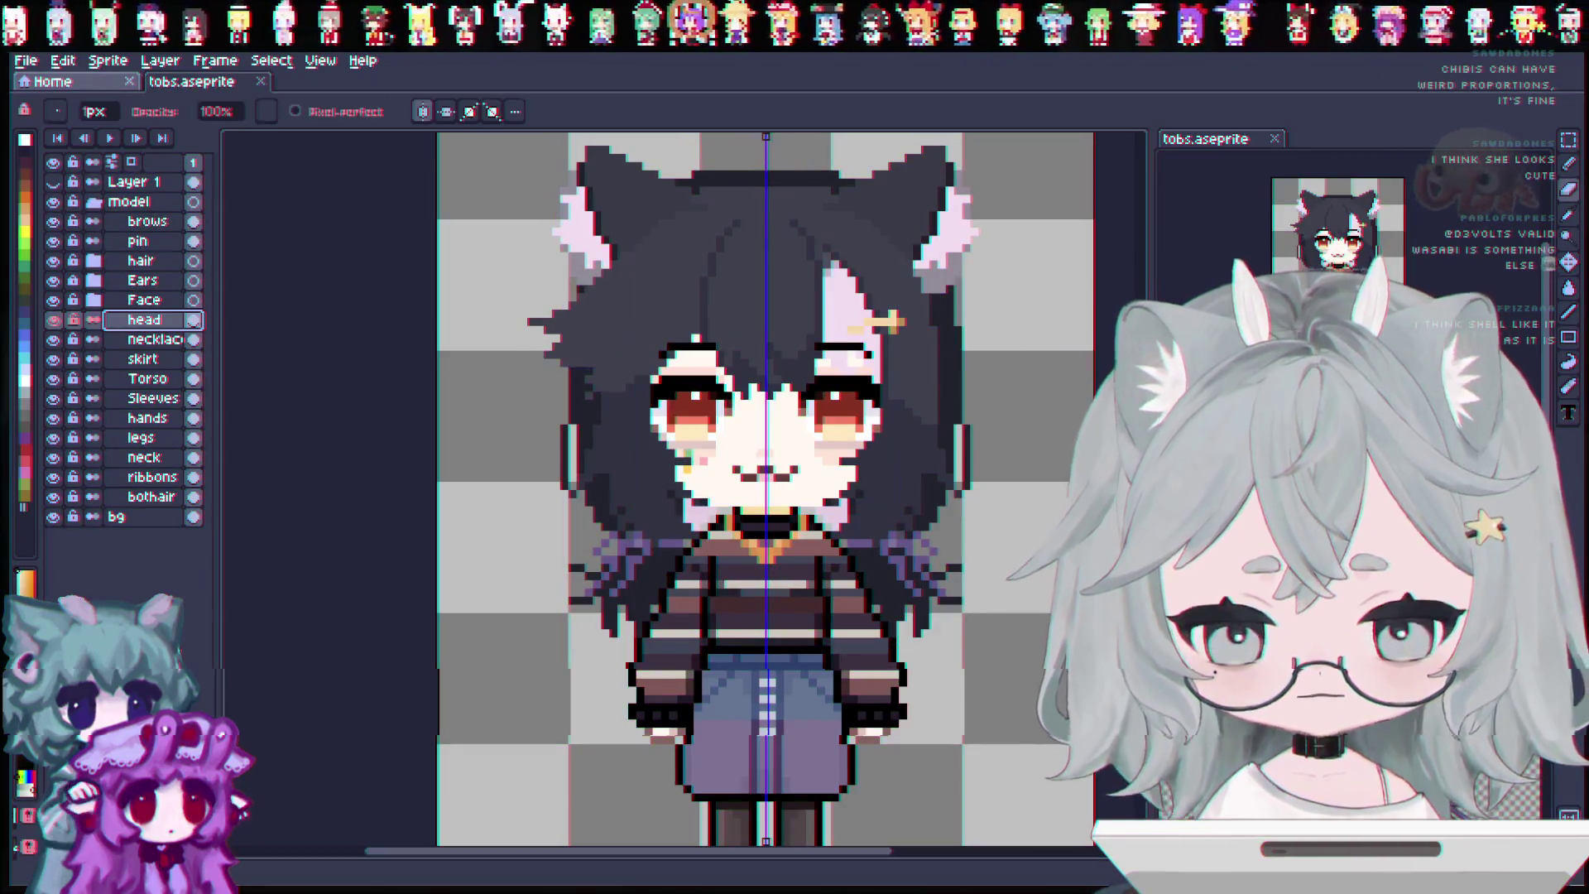
key("e")
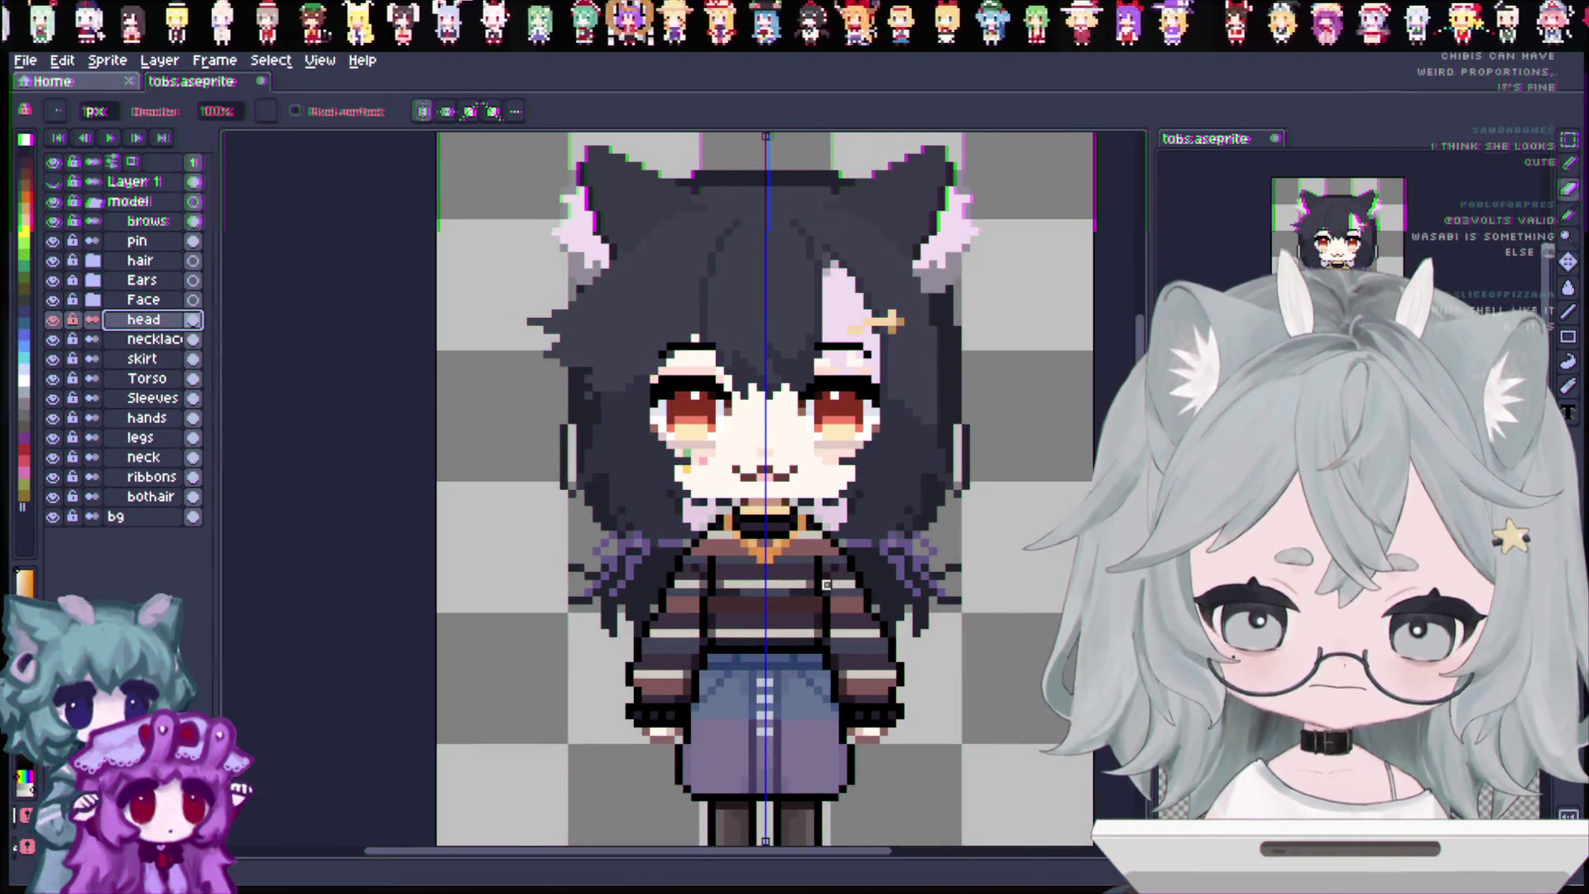
left_click(54, 262)
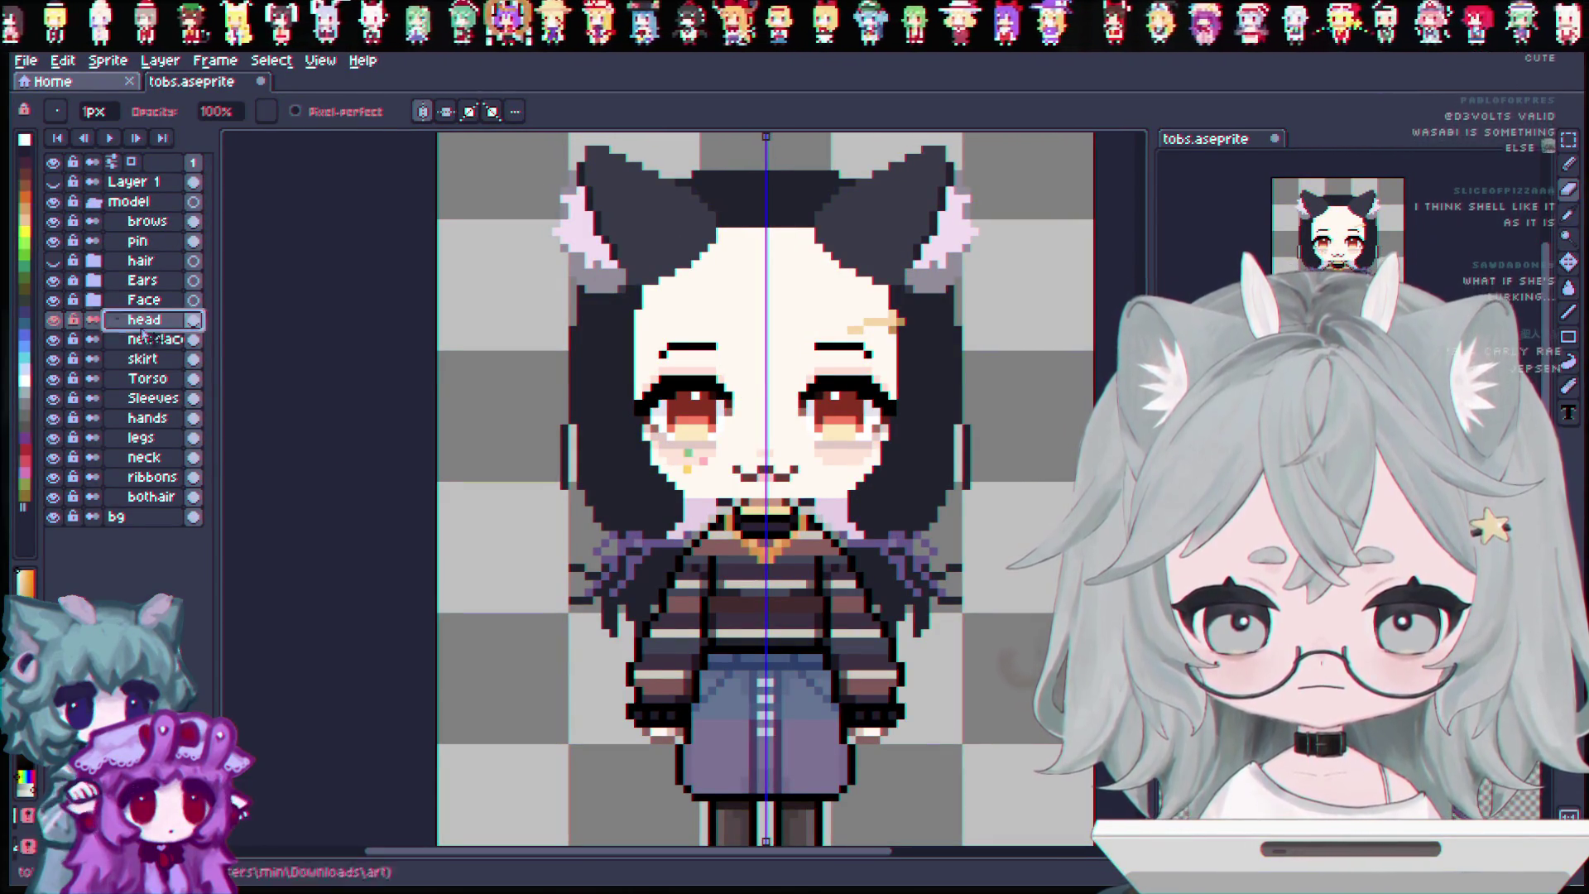
Save tobs.aseprite and make the hair layer visible again.
key("ctrl+s")
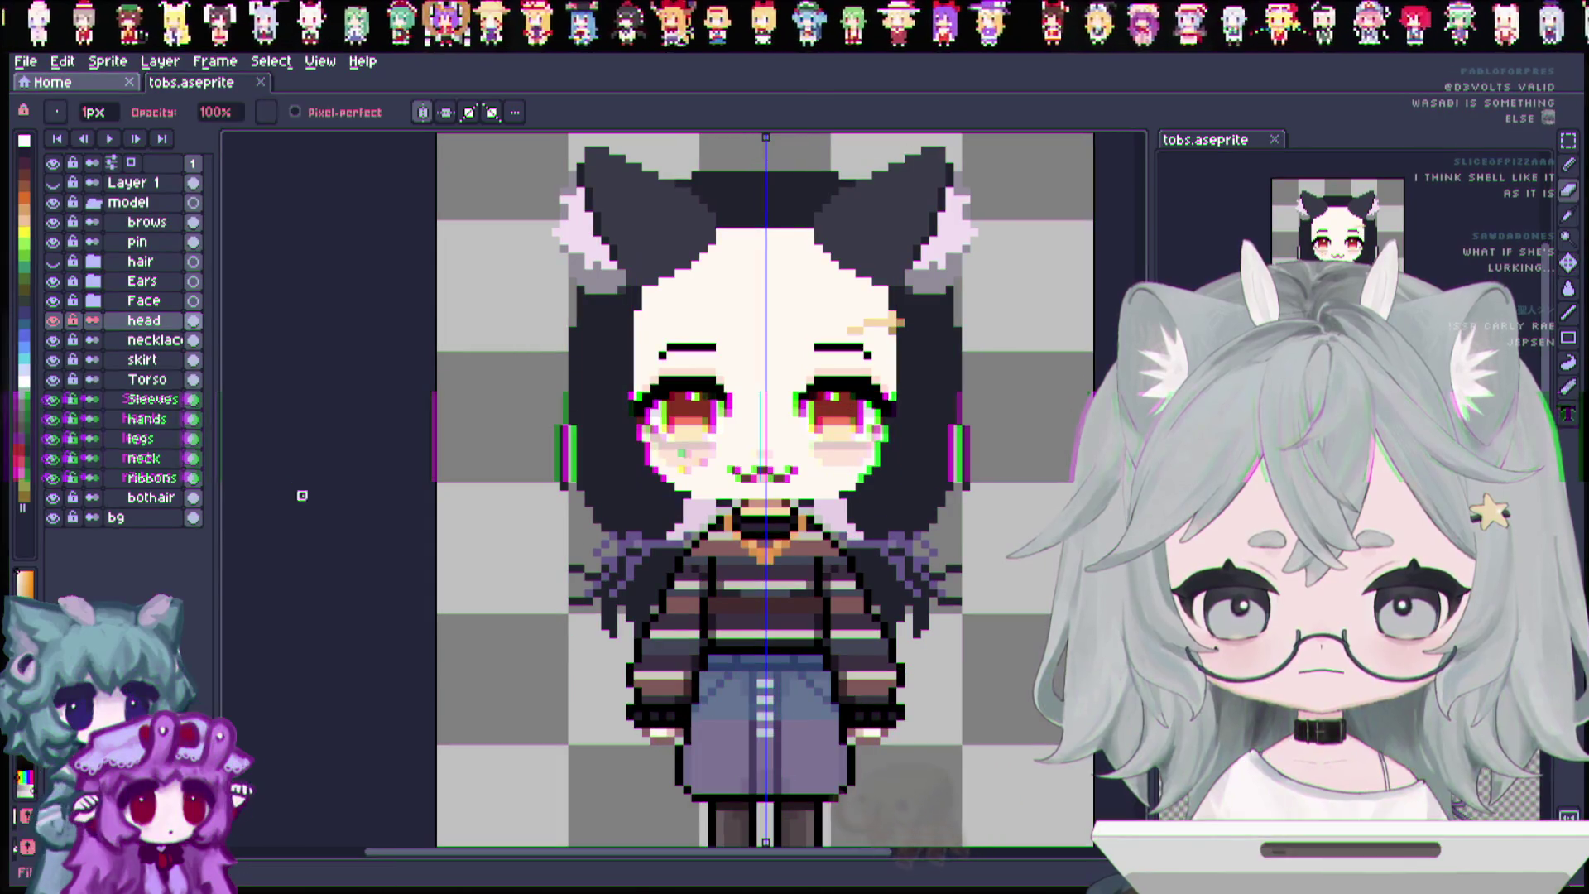
left_click(55, 262)
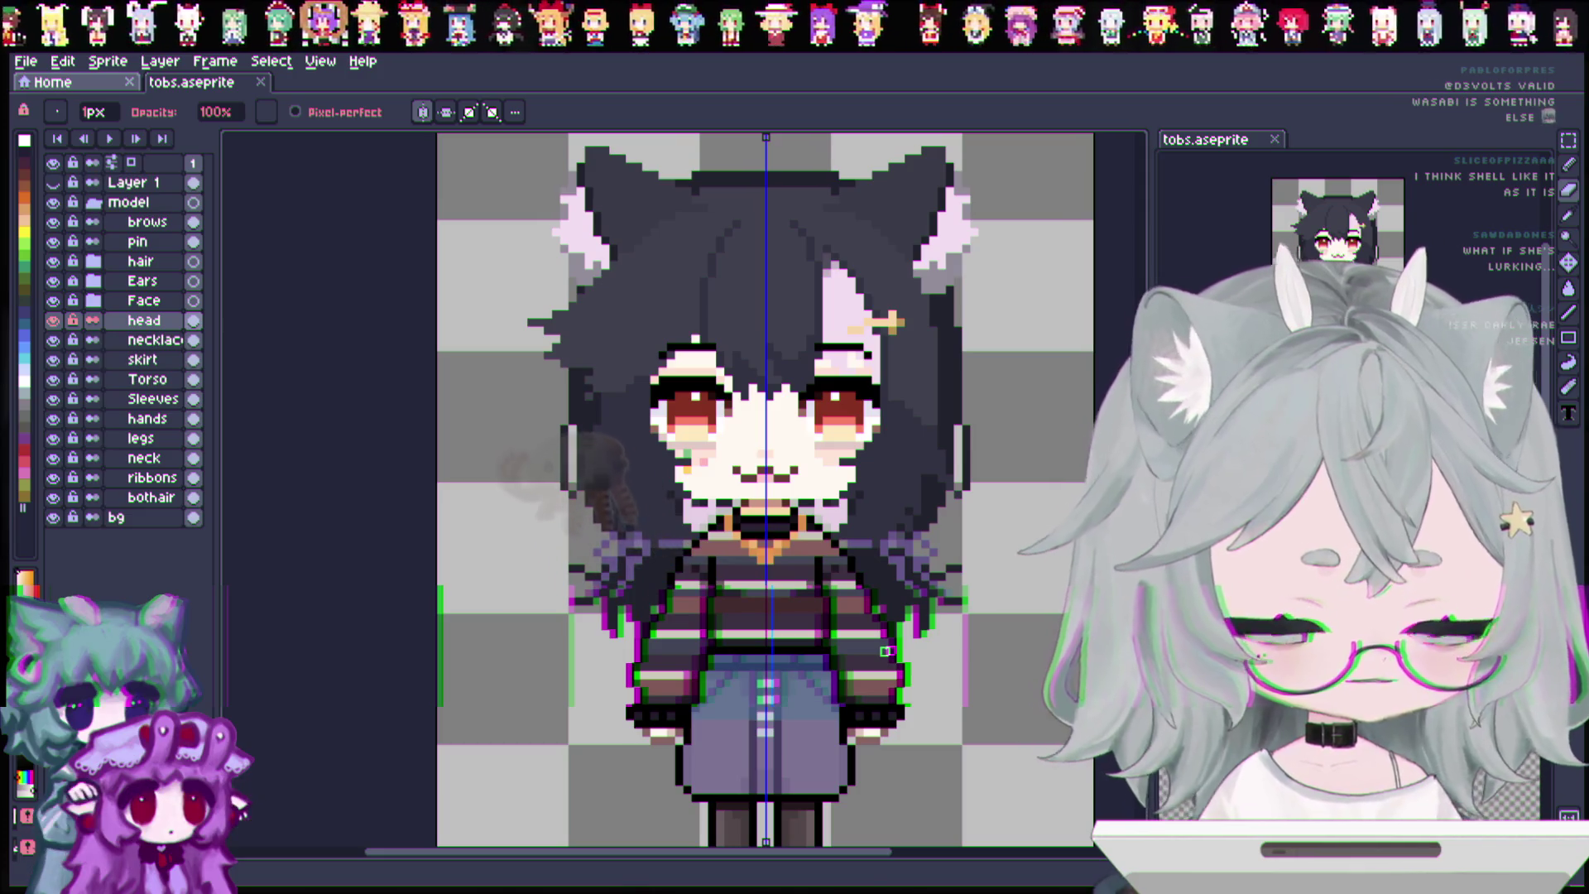
scroll(860, 634, "up", 1)
scroll(713, 467, "up", 1)
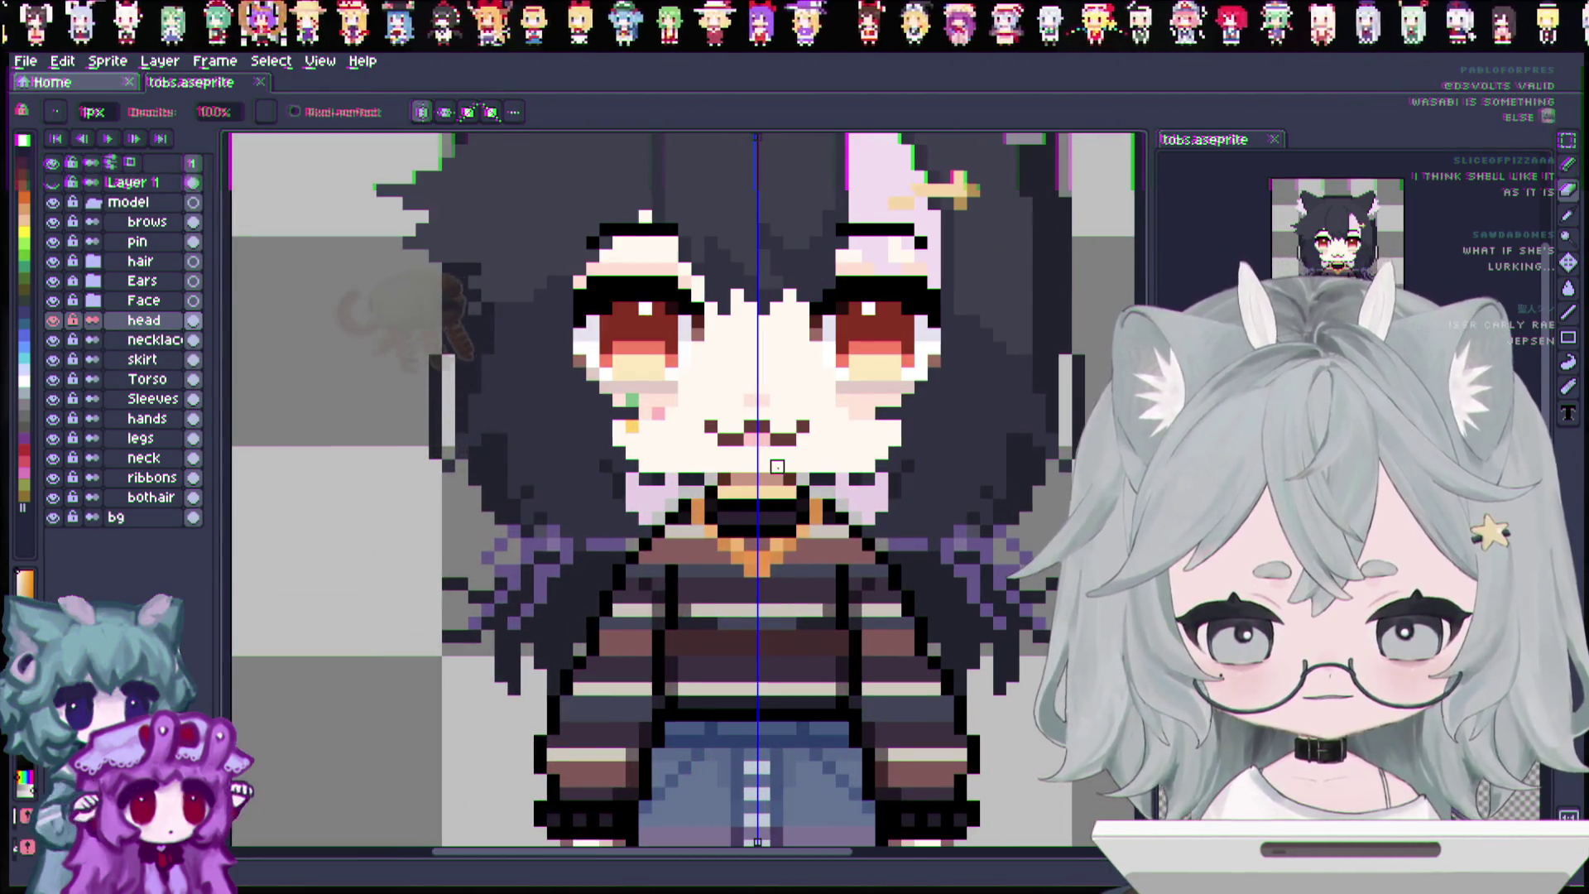
scroll(712, 467, "up", 1)
scroll(758, 484, "down", 1)
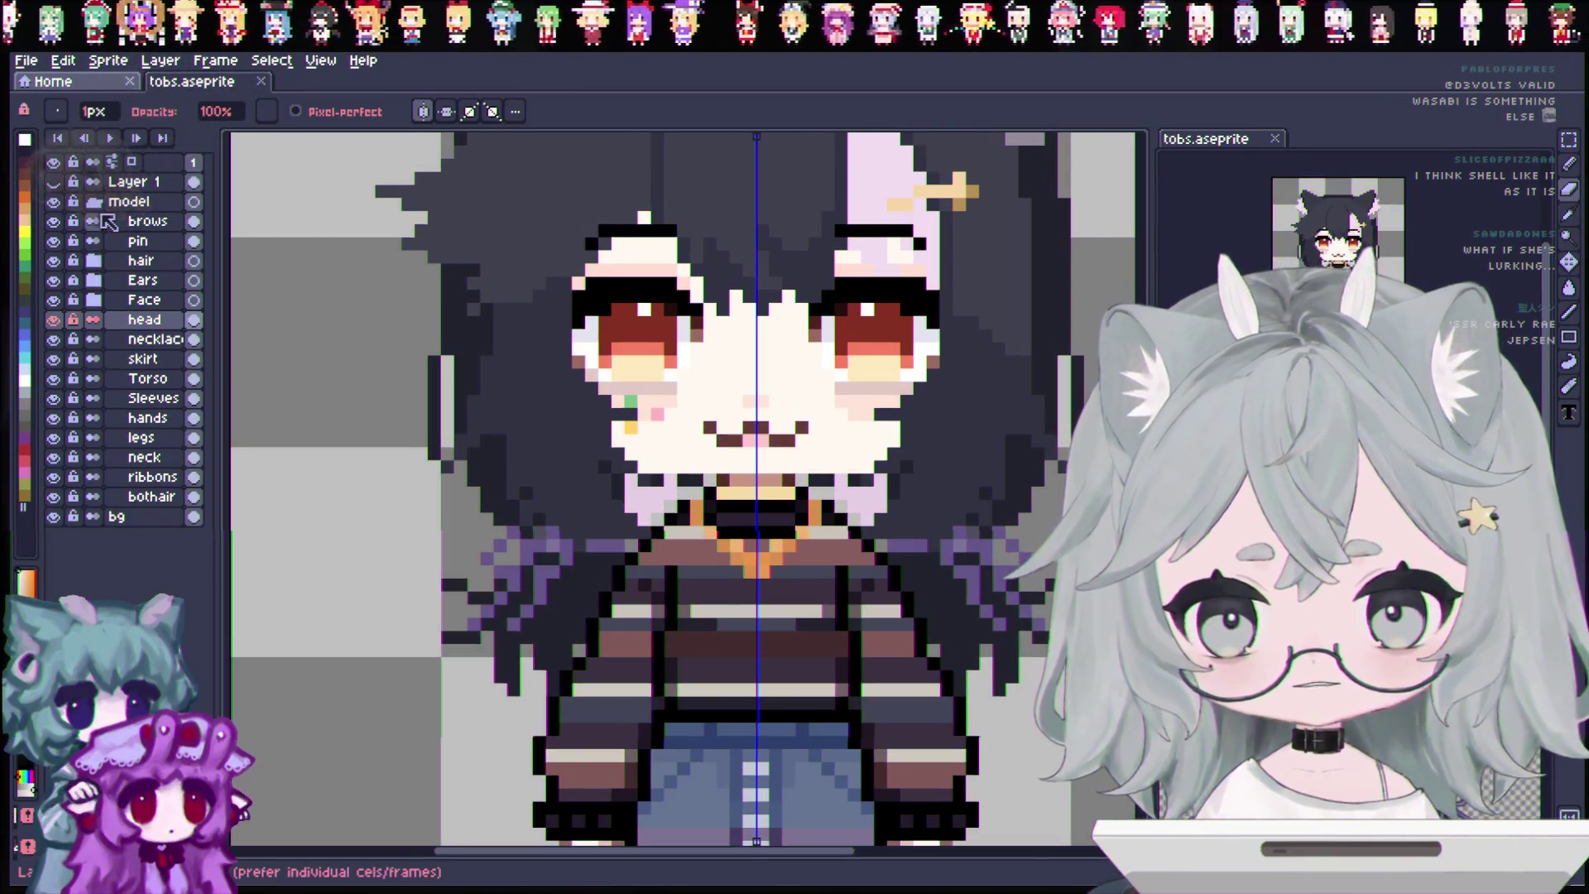
Check the brows layer's visibility, then hide the orange hairpin and the top hair.
left_click(53, 221)
left_click(54, 221)
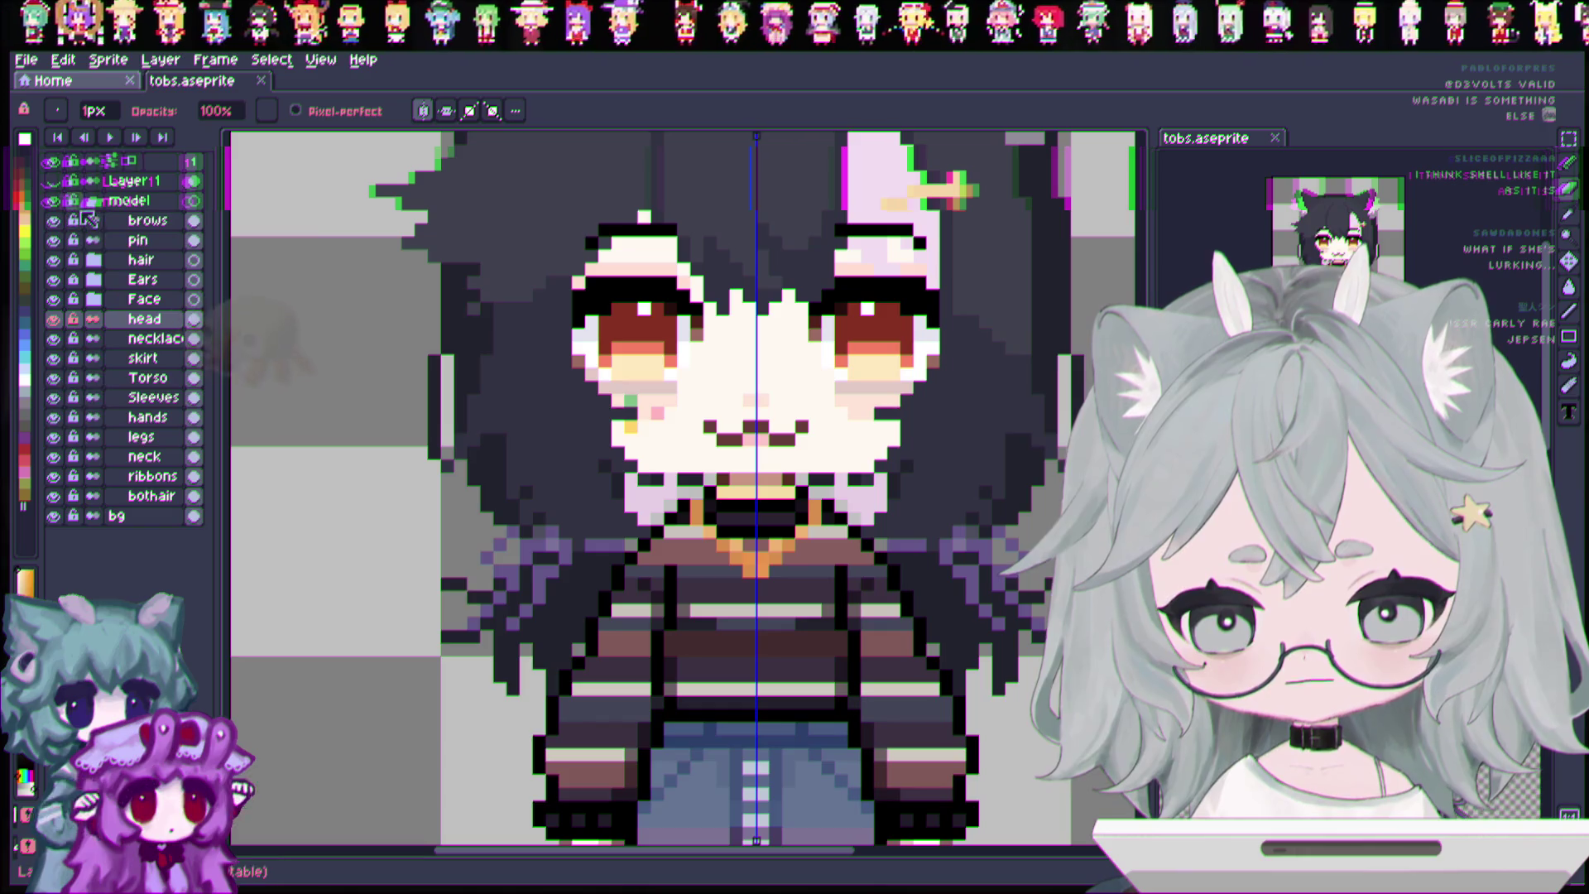
left_click(53, 241)
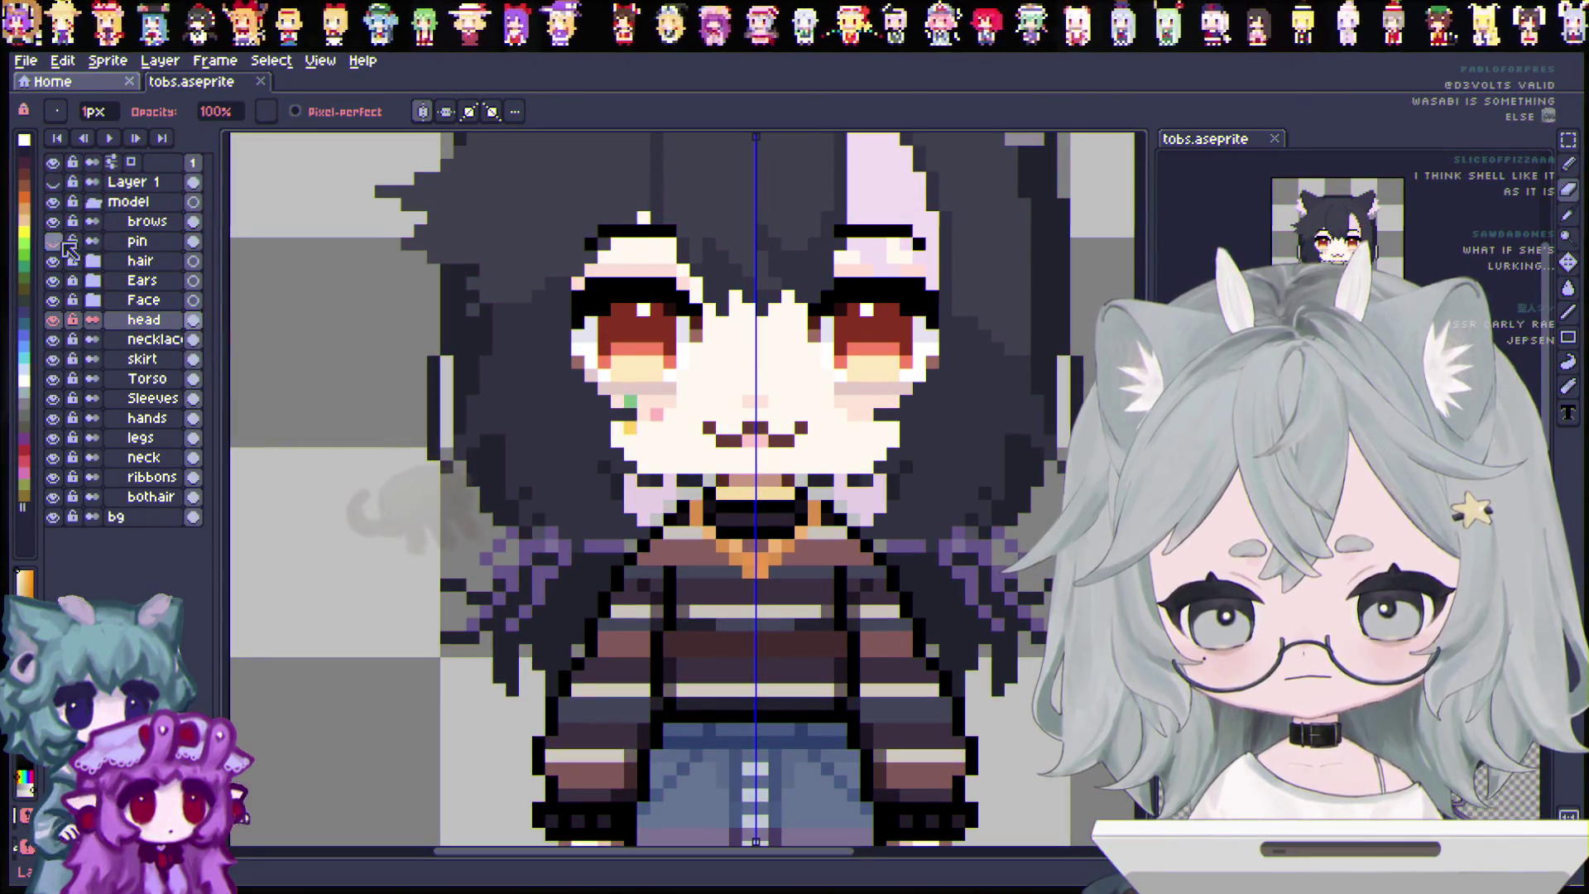
left_click(53, 261)
left_click(53, 261)
left_click(53, 261)
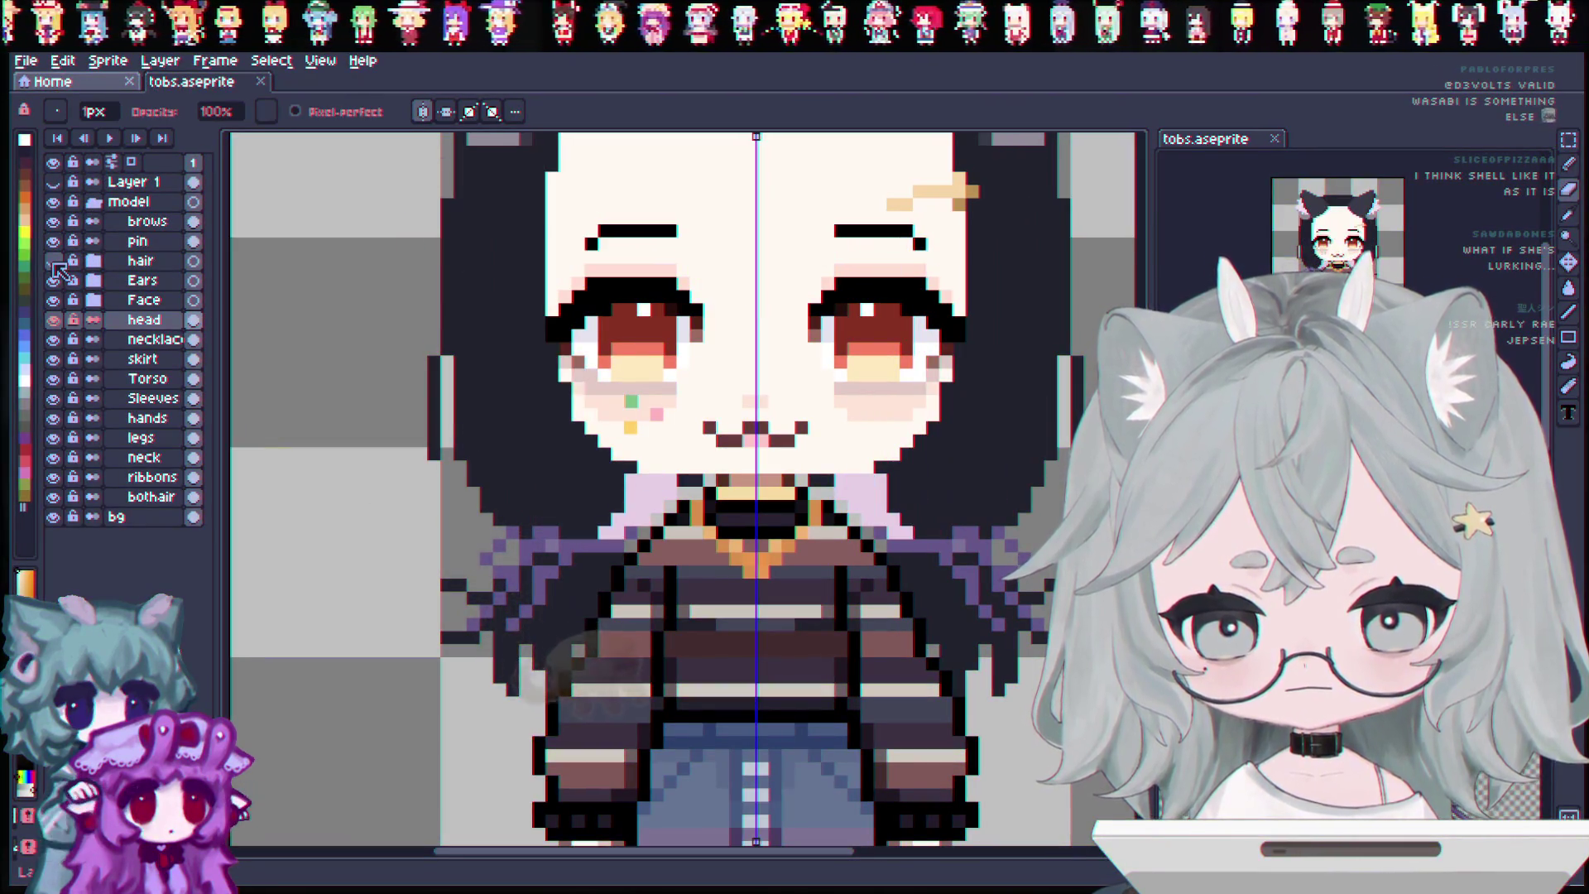
Hide the cat ears, head skin and face details layers.
left_click(53, 281)
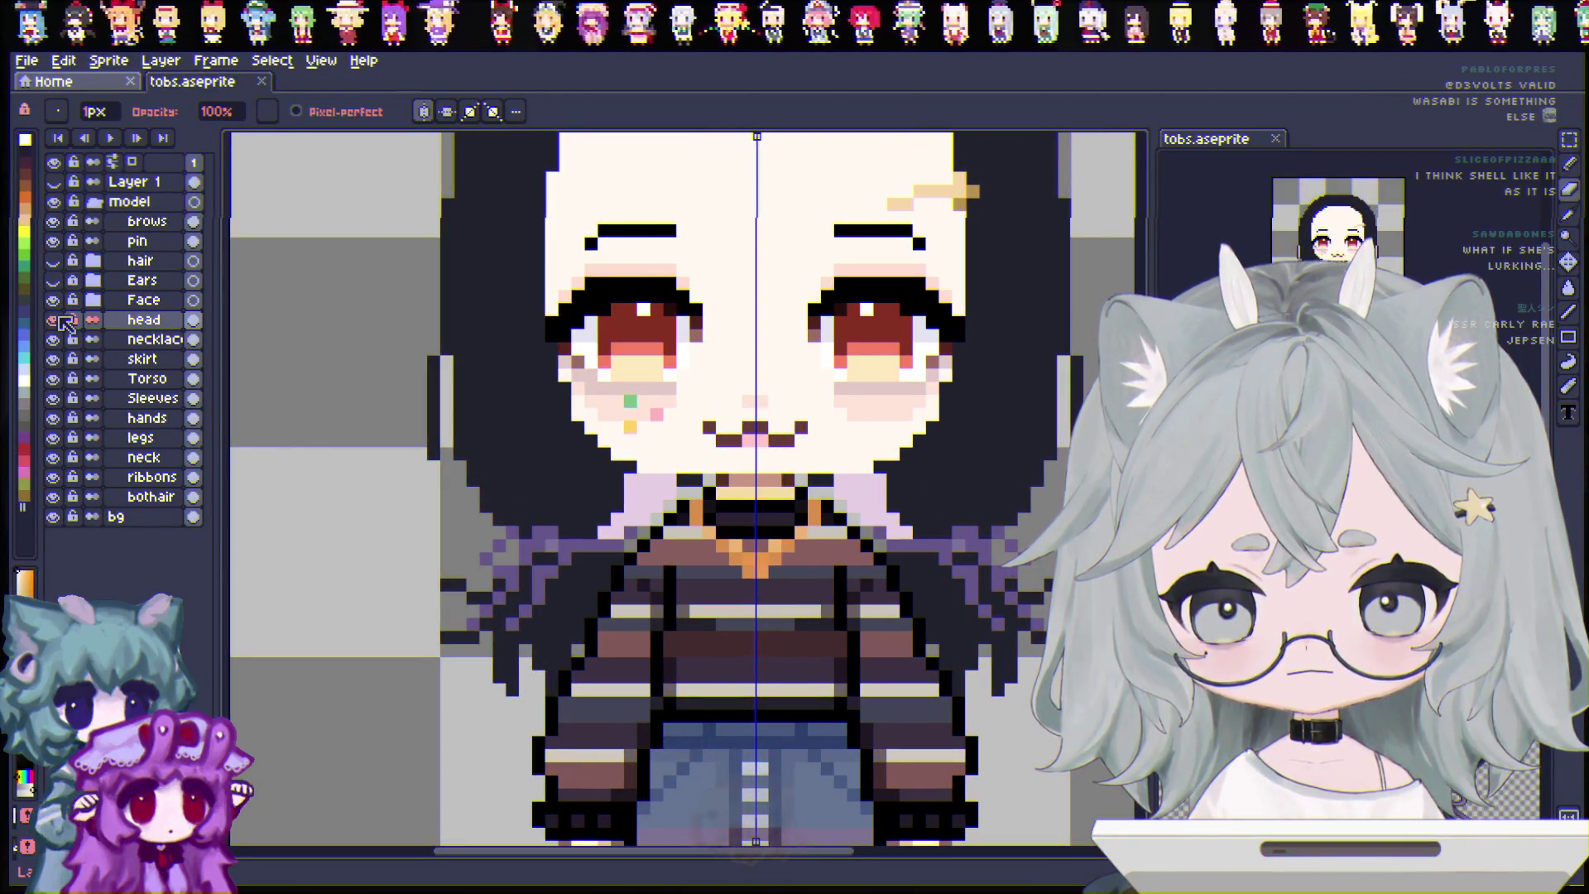
left_click(53, 299)
left_click(52, 300)
left_click(53, 319)
left_click(53, 320)
left_click(53, 320)
left_click(53, 300)
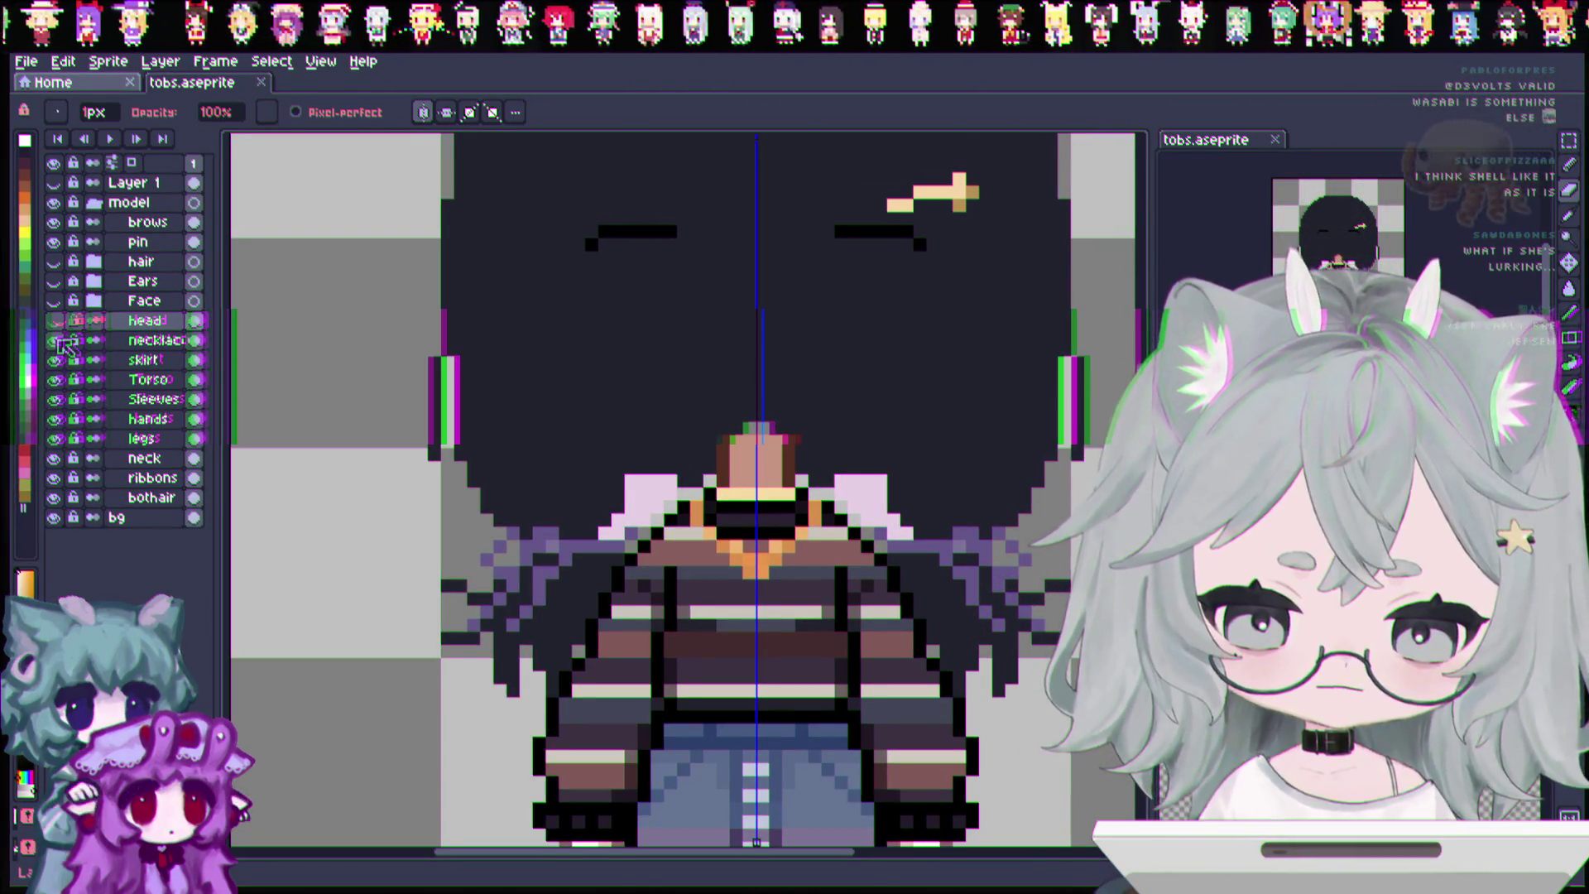
Reshow head, Face, Ears and hair, then leave the top hair and Face layers hidden.
left_click_drag(53, 320, 52, 261)
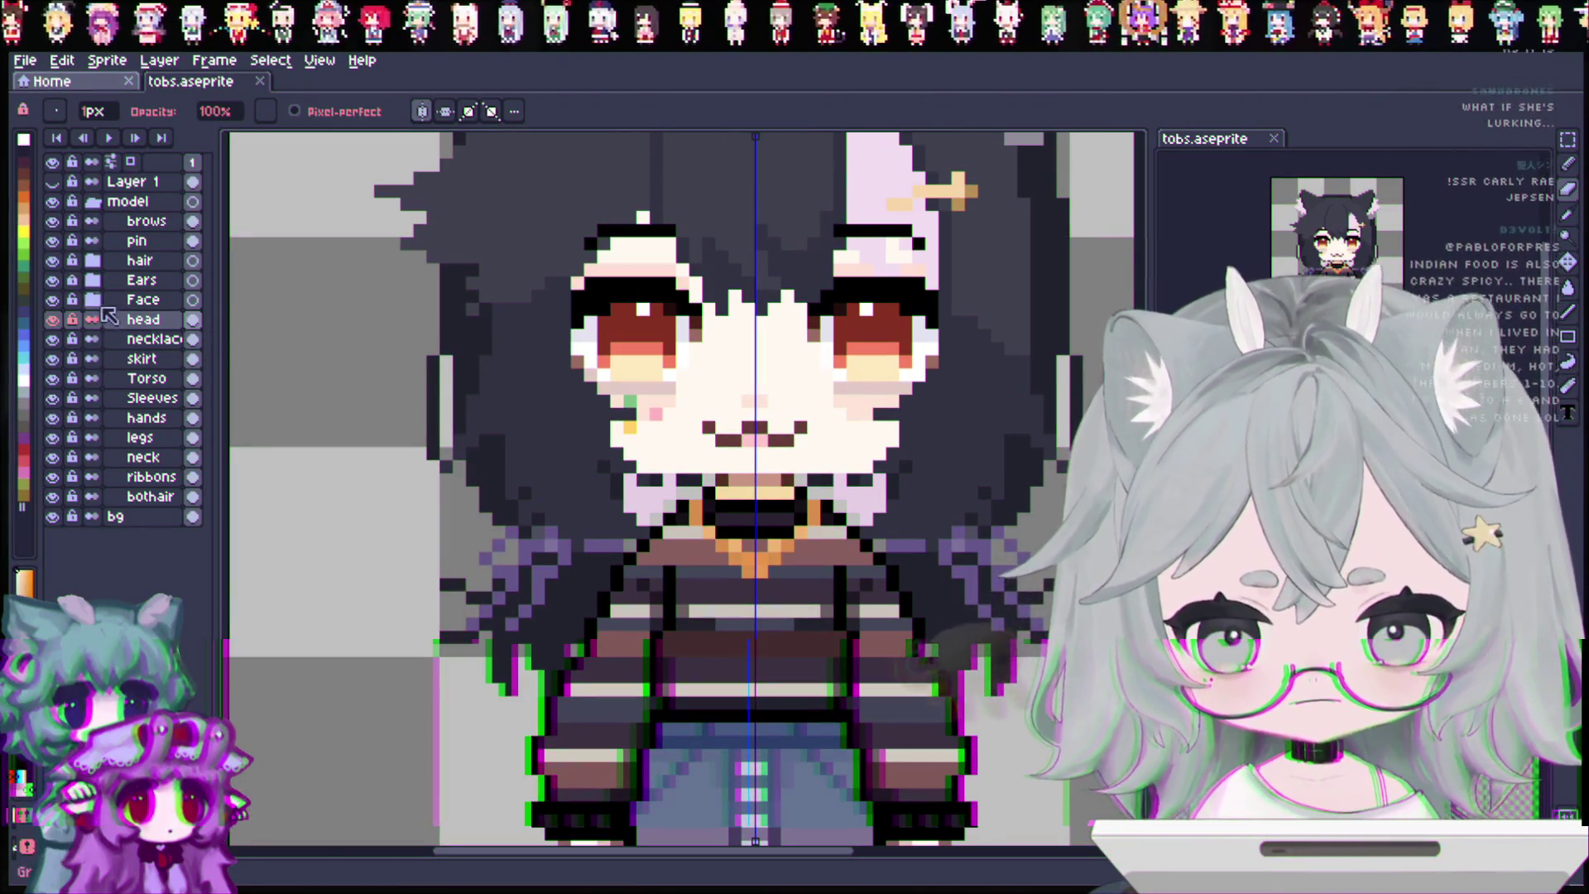
left_click(54, 262)
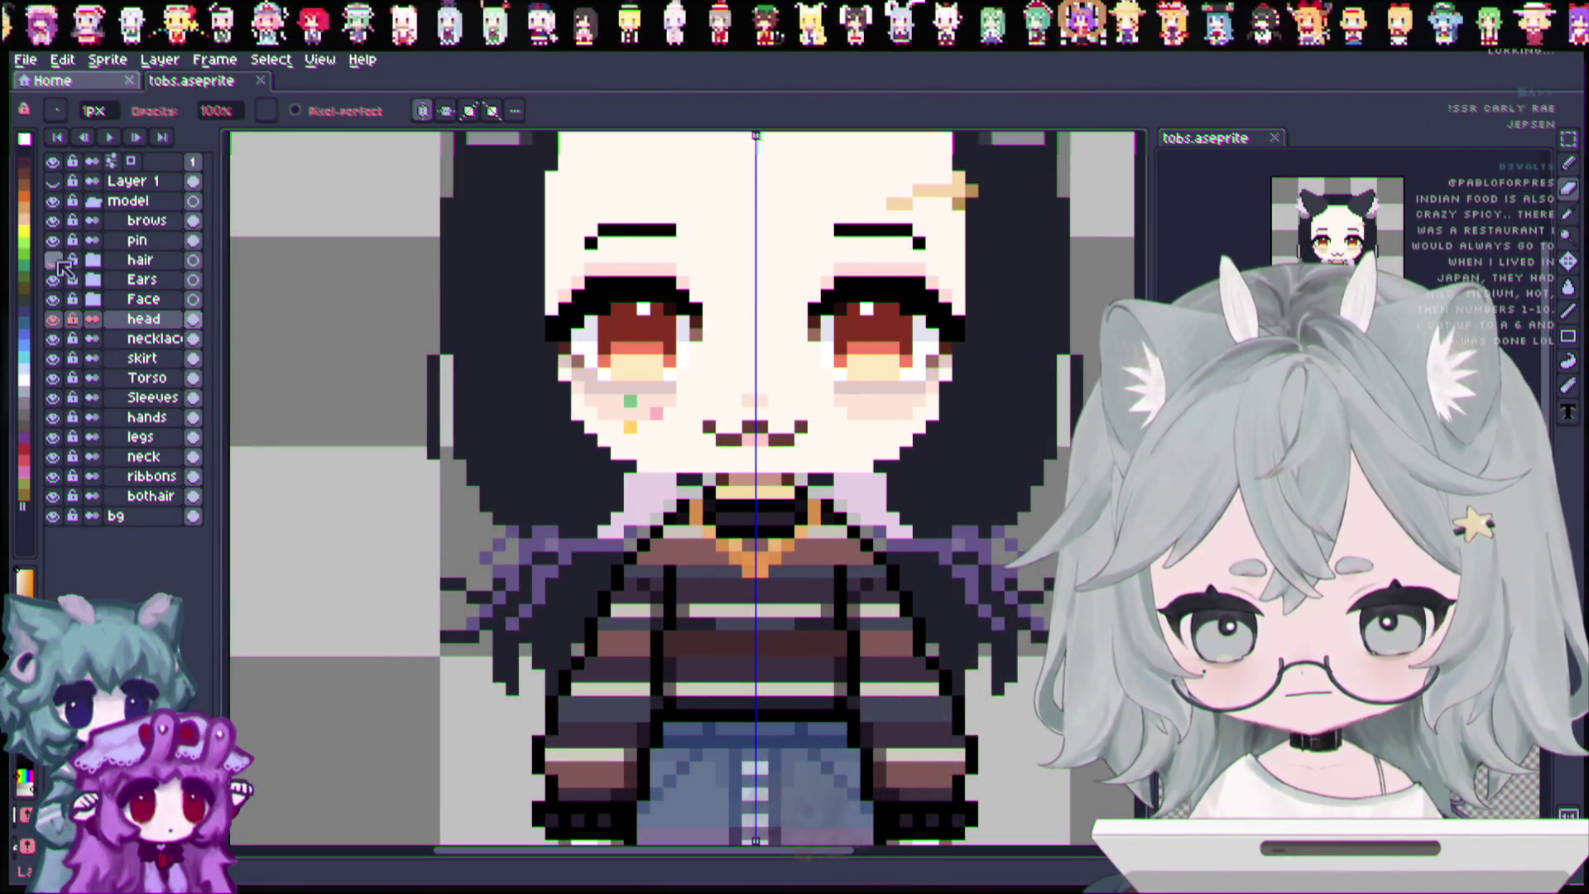
left_click(55, 261)
left_click(55, 261)
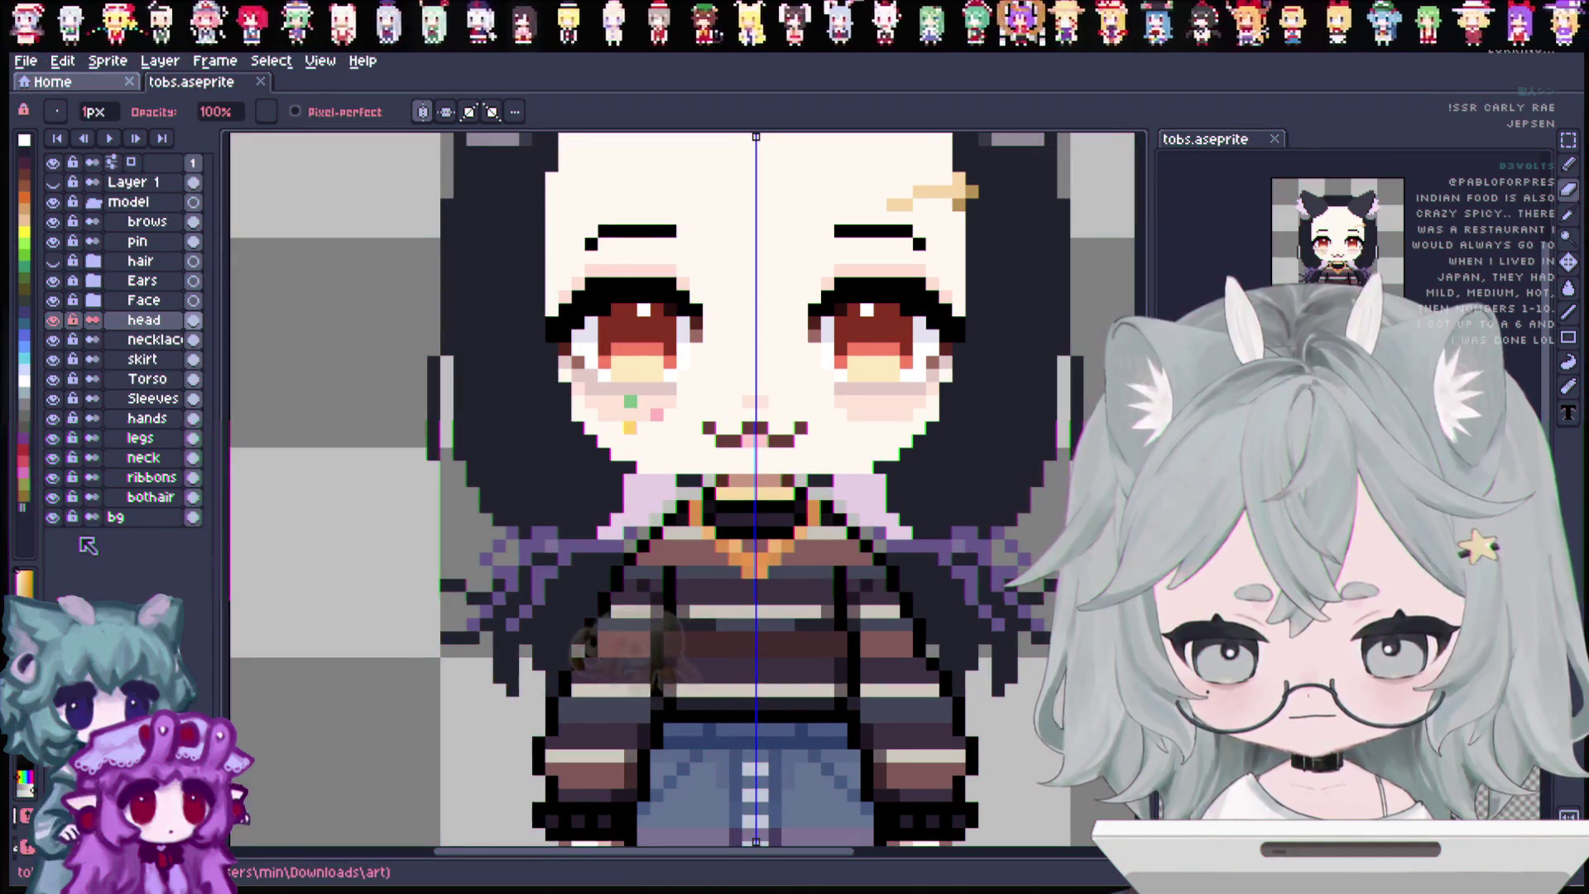
left_click(53, 496)
left_click(55, 498)
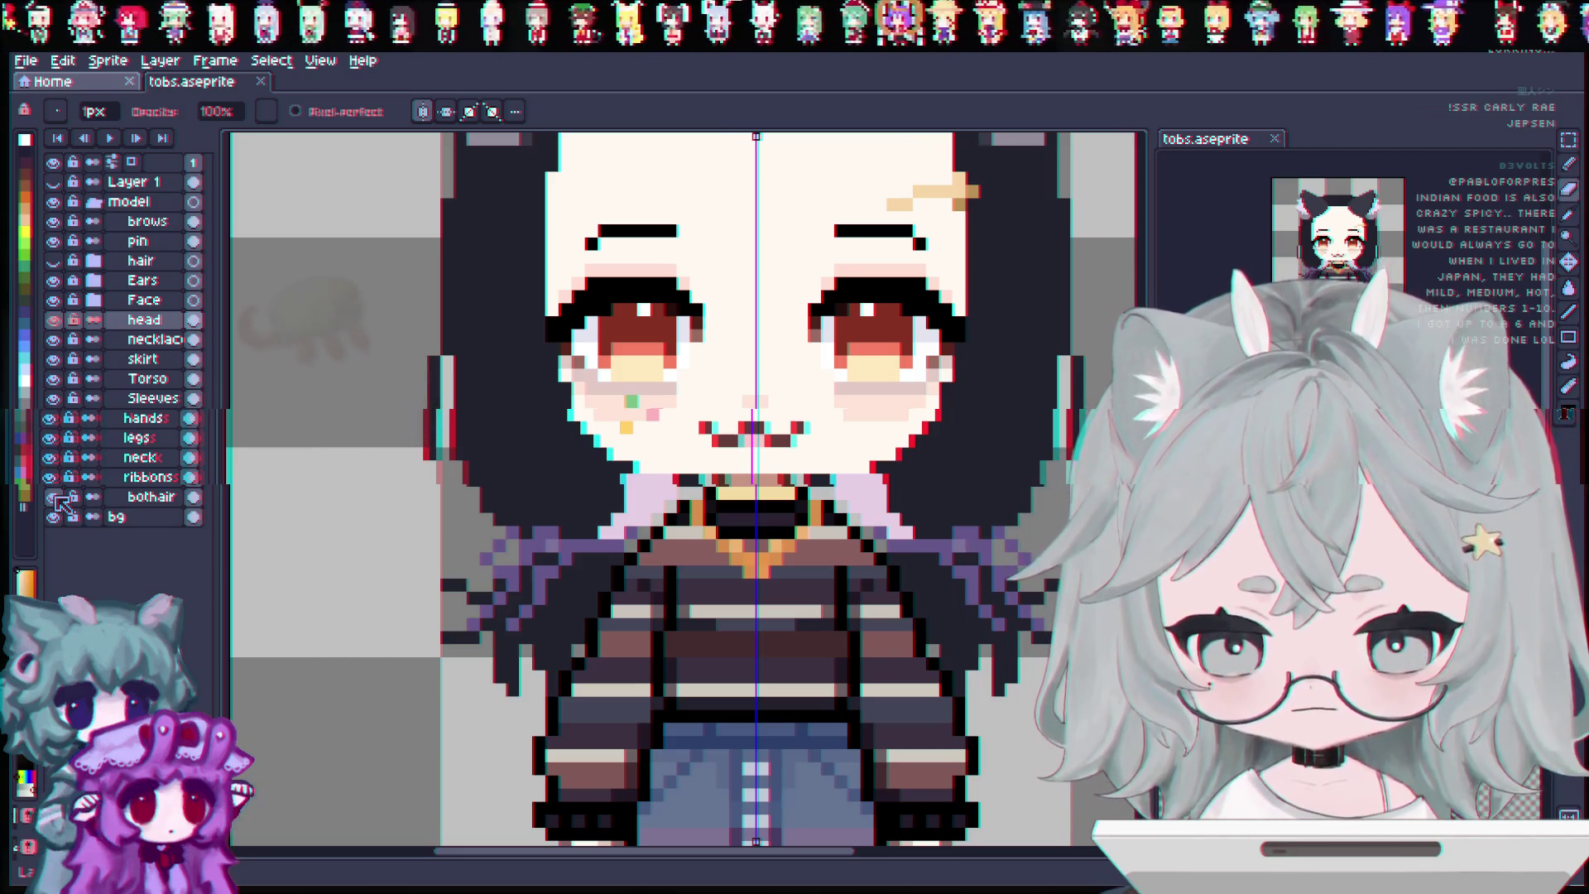
left_click(54, 300)
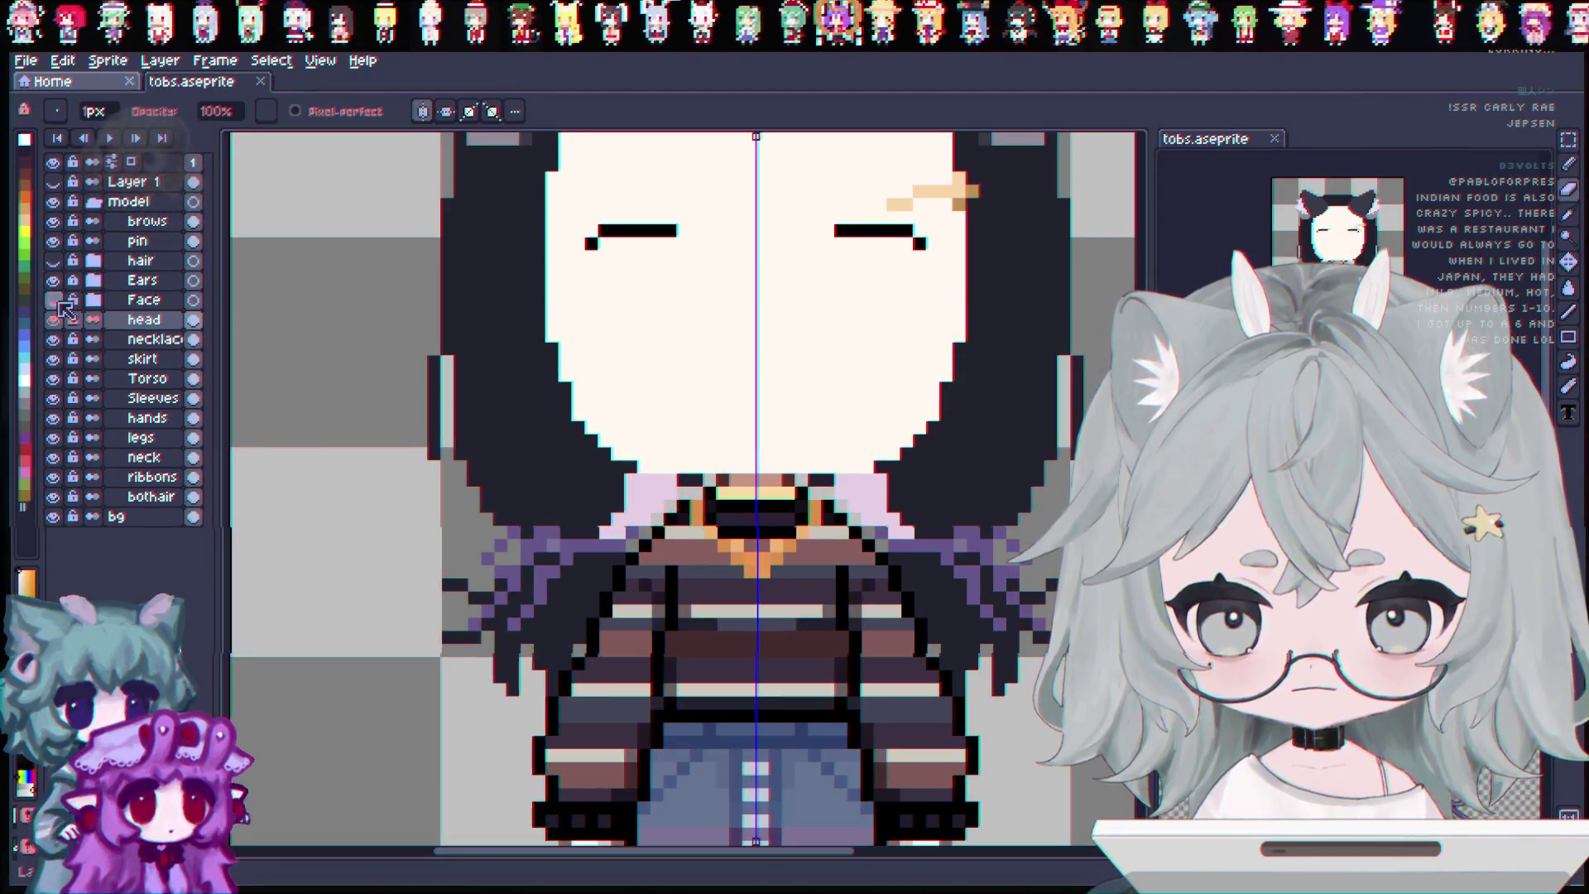
Hide the head, necklace, sleeves, torso, skirt, hands, neck and ribbons, keeping the back hair visible.
left_click(55, 319)
left_click(54, 339)
left_click(55, 398)
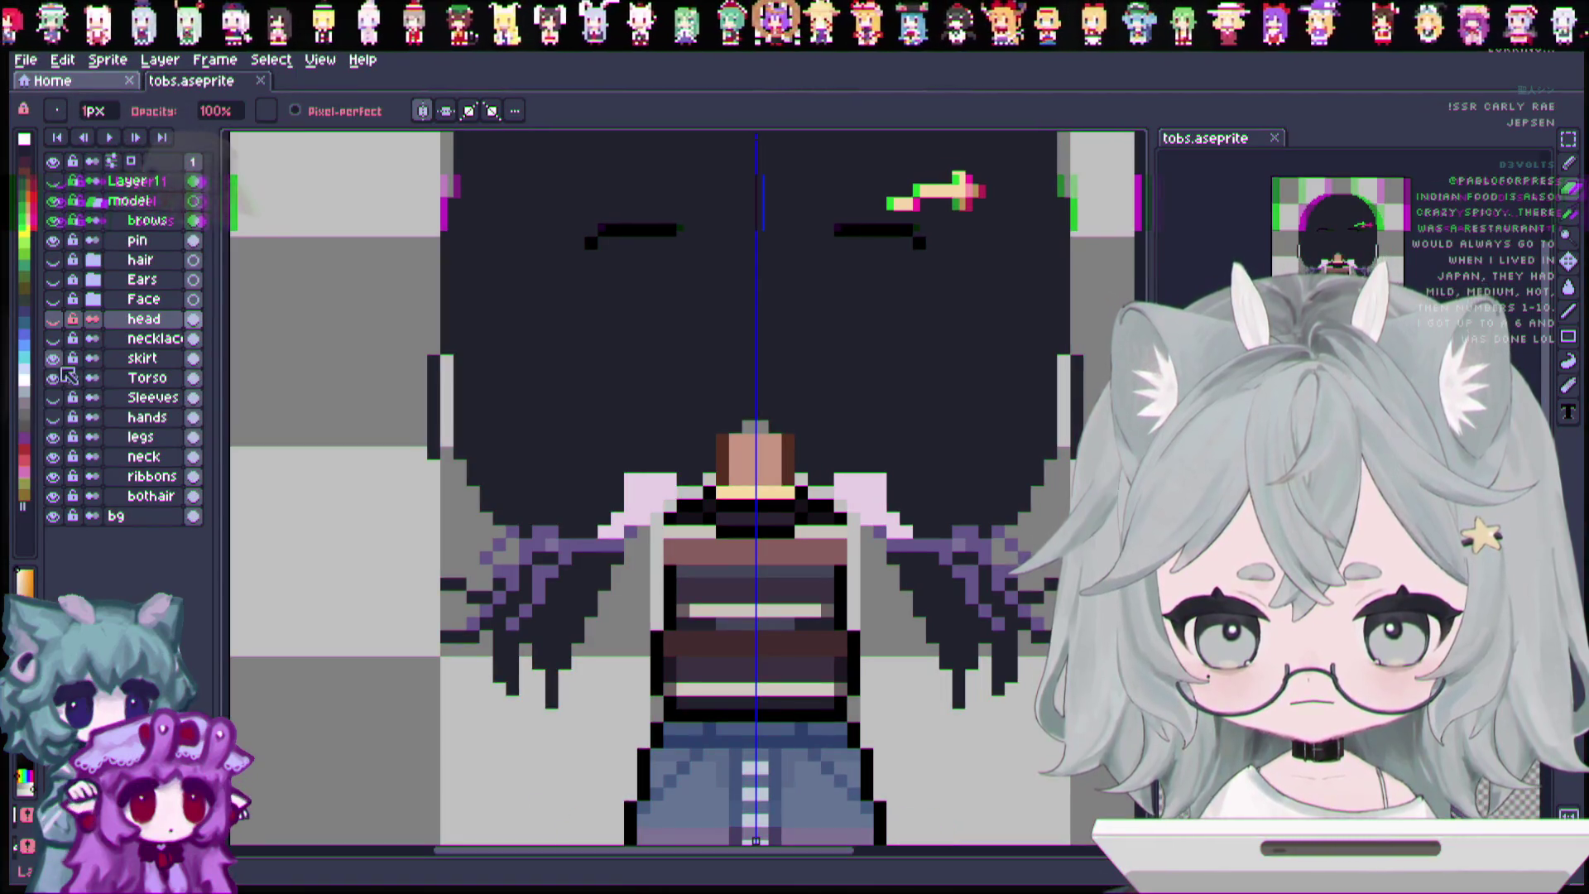
left_click(54, 379)
left_click(54, 359)
left_click(54, 418)
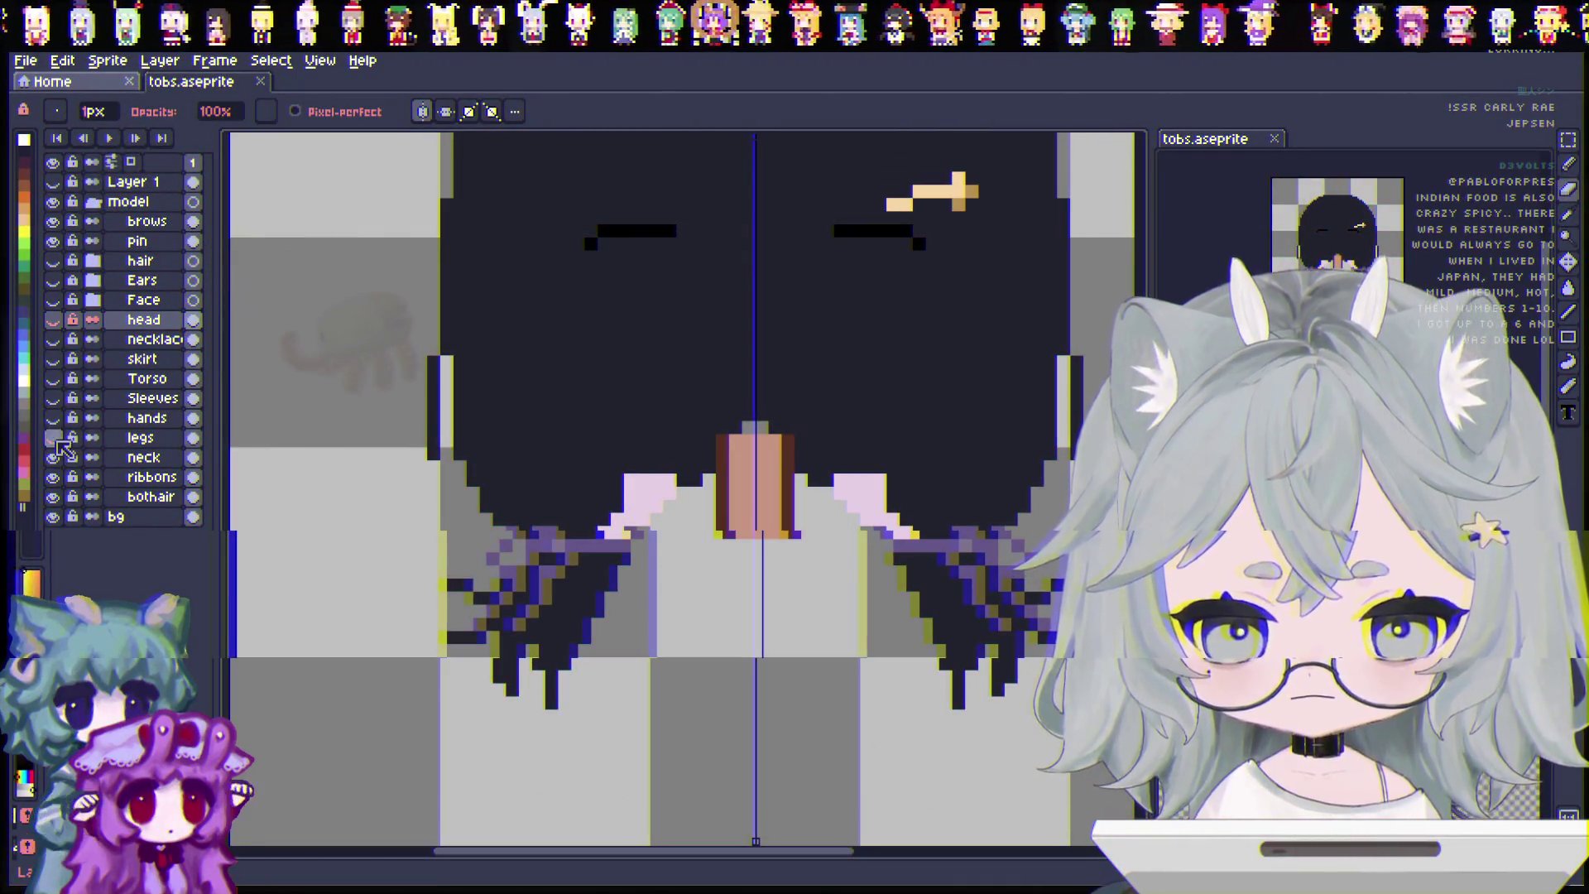
left_click(52, 457)
left_click(52, 477)
left_click(52, 496)
left_click(52, 497)
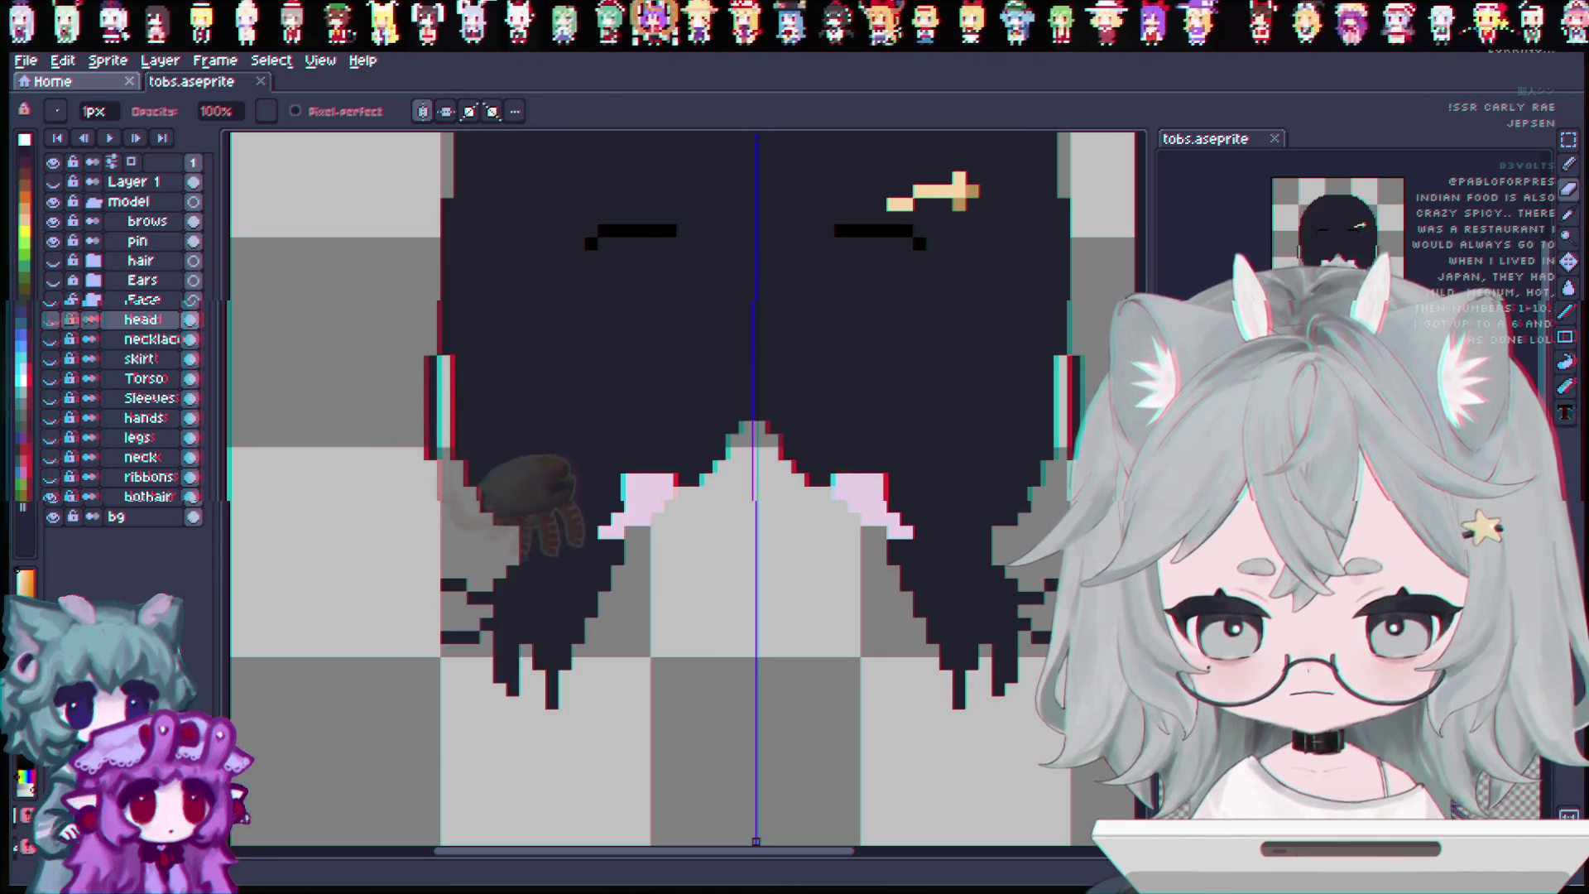
On the bothair layer, paint mirrored pink pixels and a pink row onto the shape.
key("i")
left_click(149, 497)
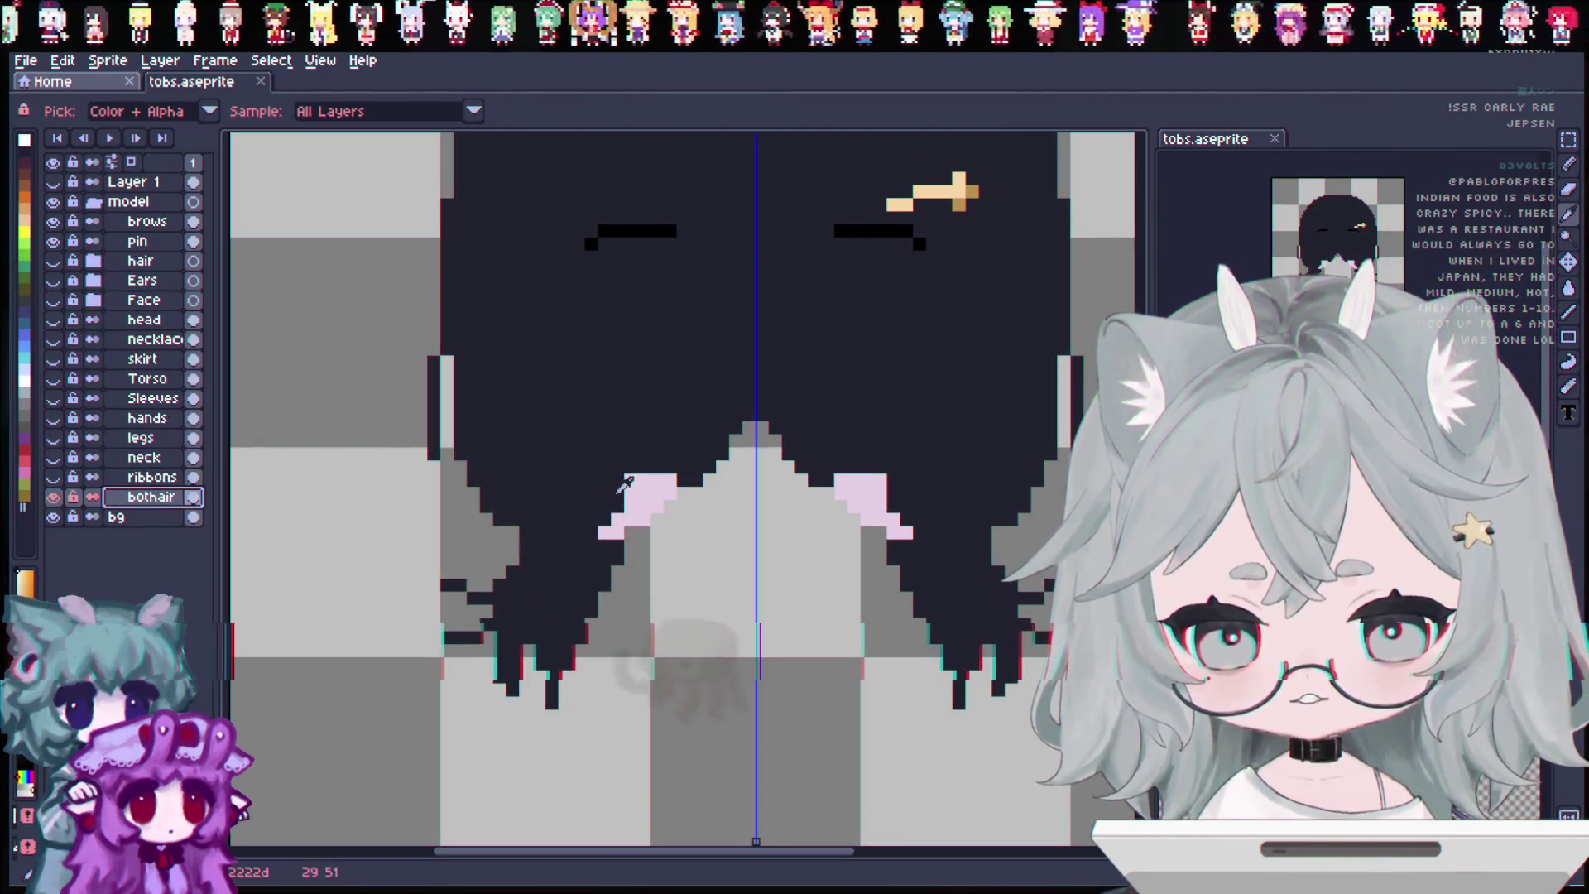
key("b")
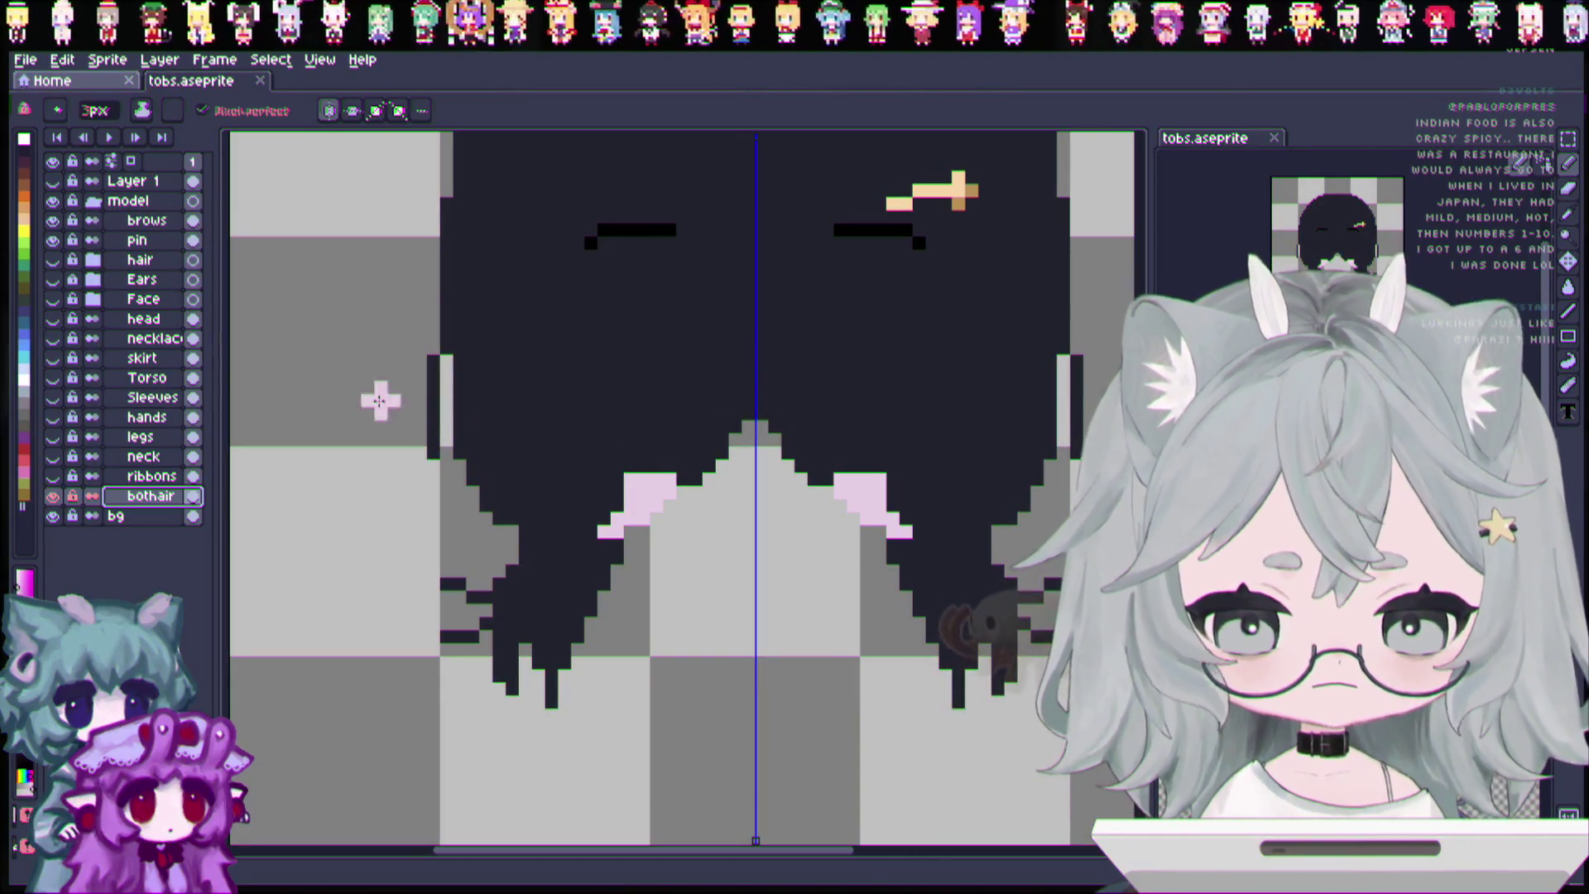
left_click(97, 113)
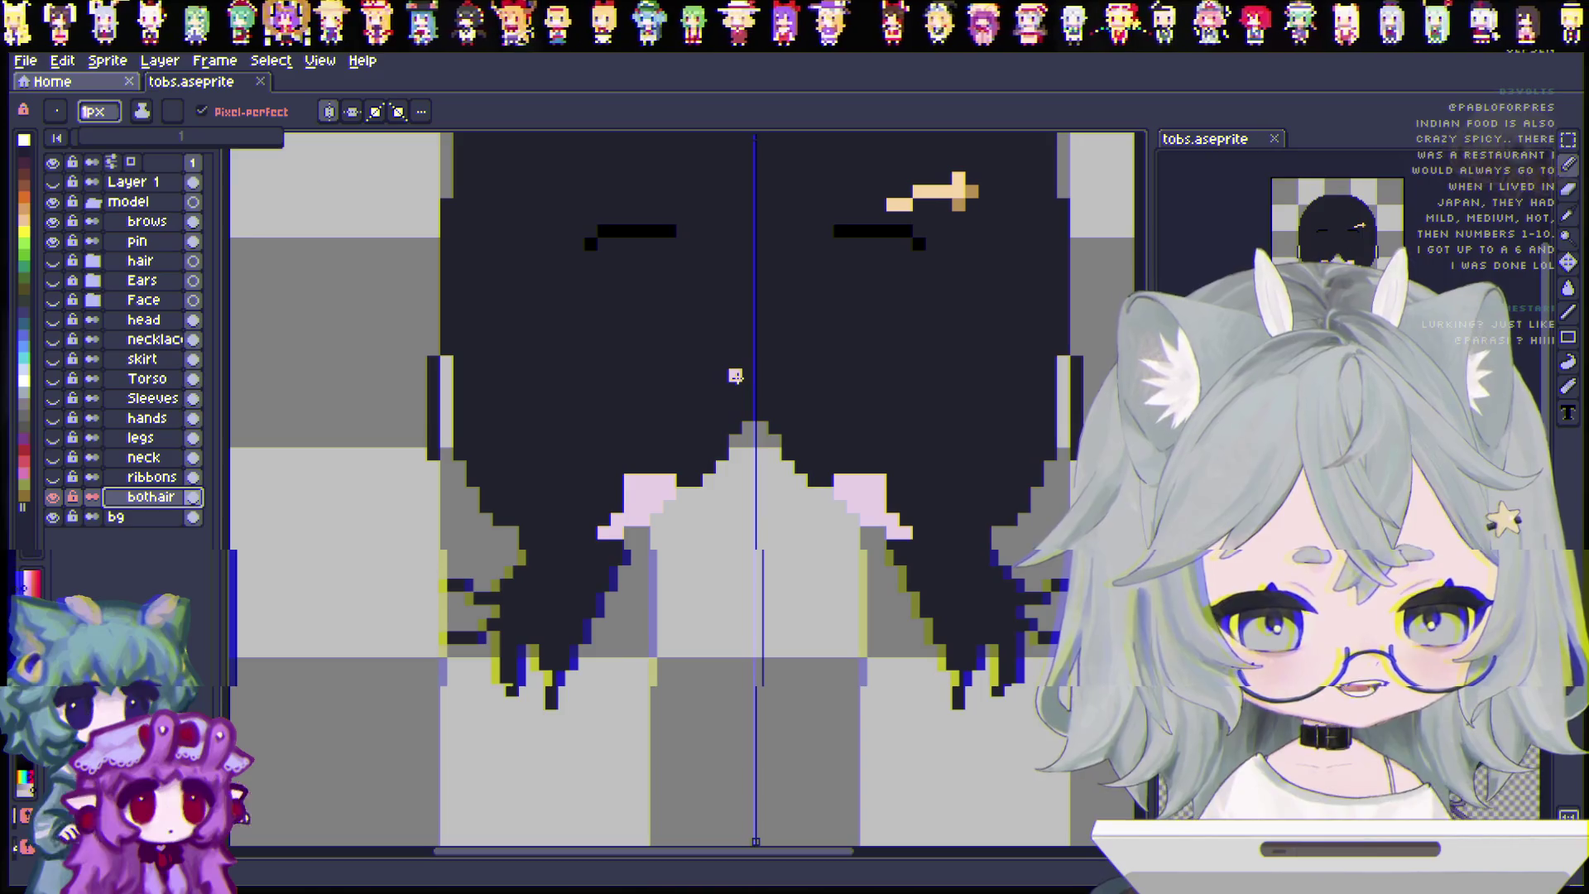
left_click(694, 469)
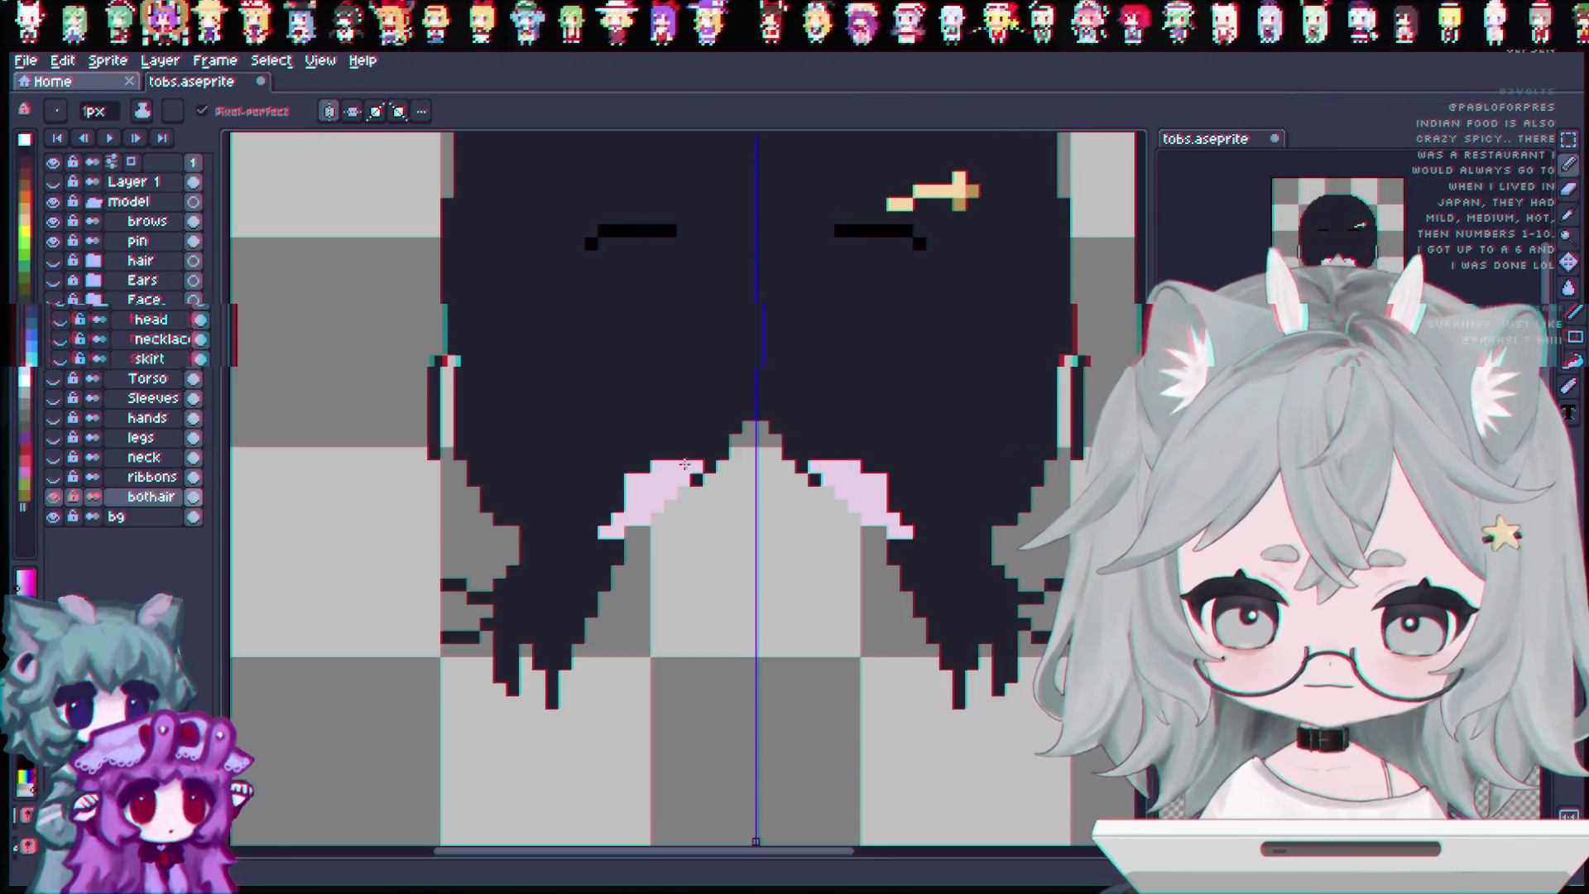
left_click(696, 476)
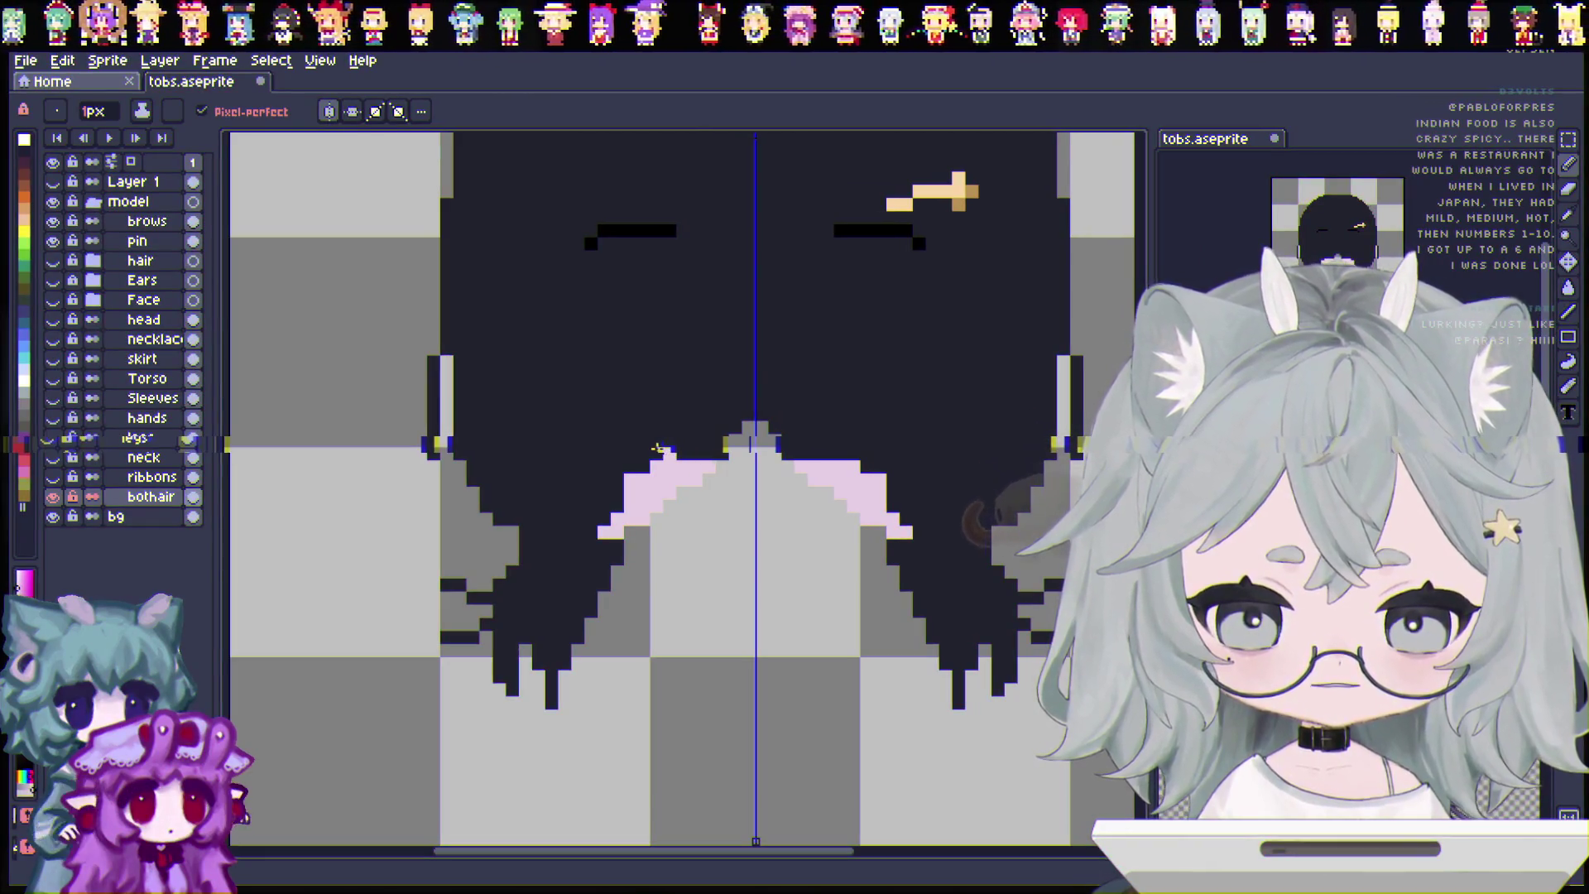
left_click(644, 455)
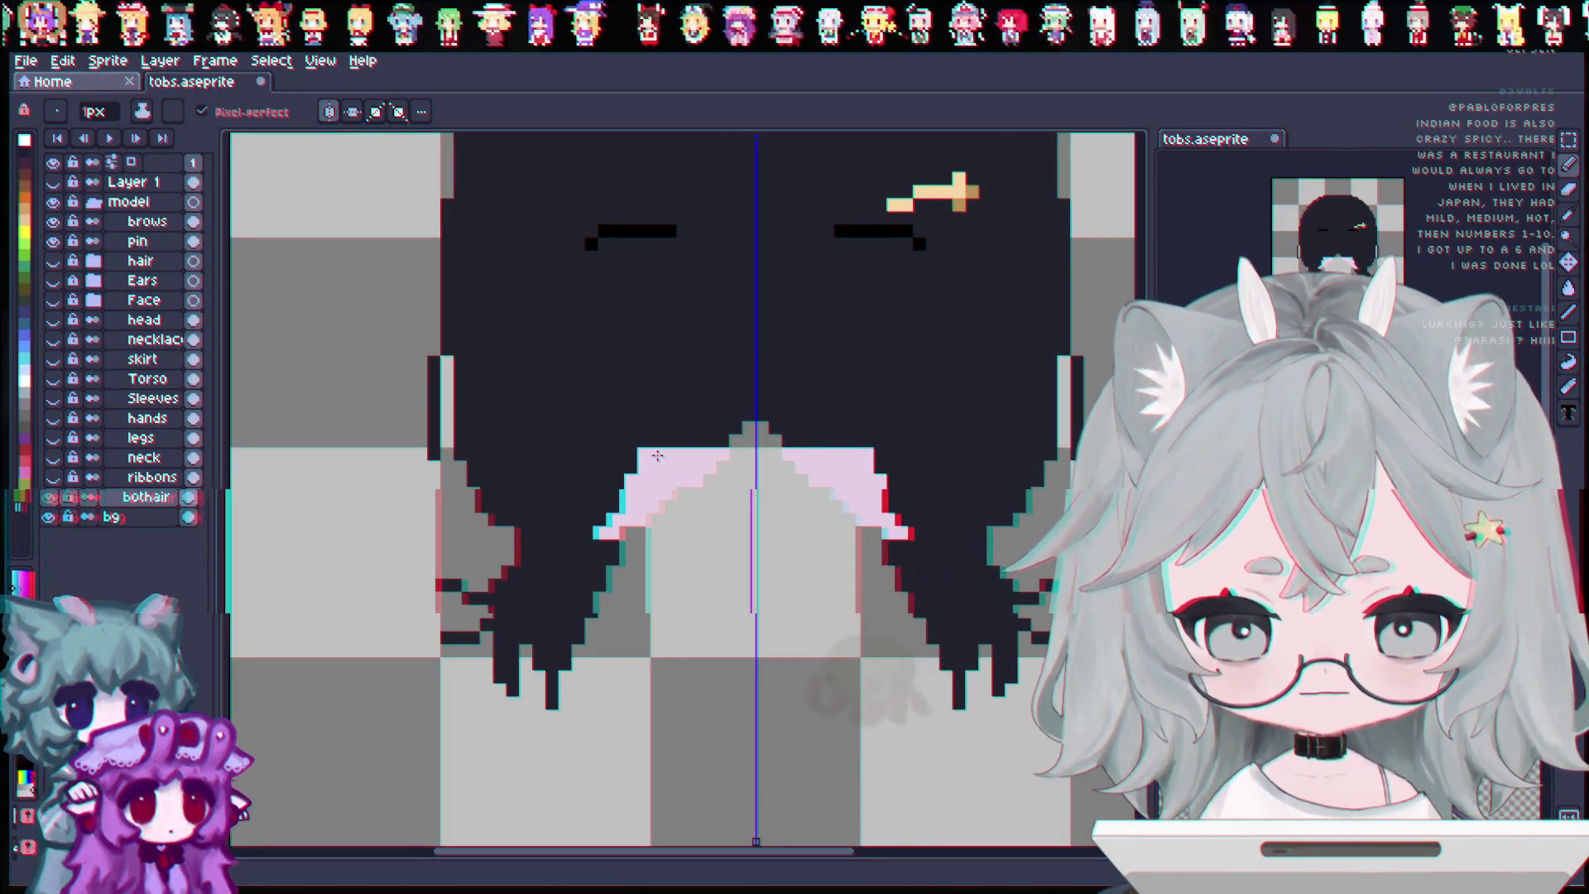
left_click_drag(665, 436, 713, 440)
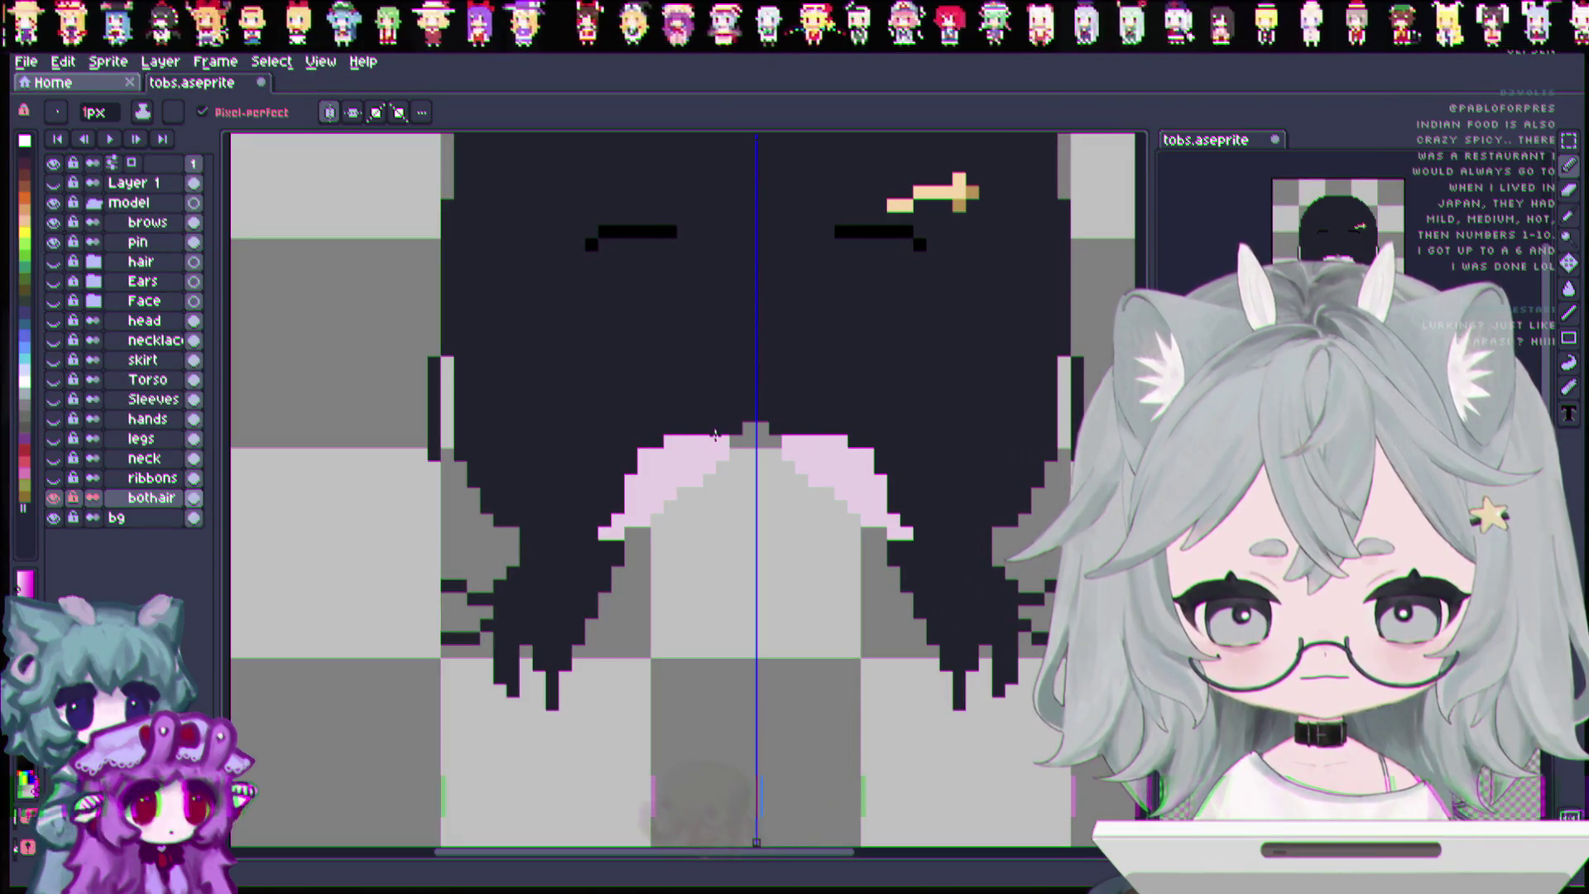
Extend the pink rows upward into a peak, then show the hair through necklace layers.
left_click_drag(686, 424, 726, 424)
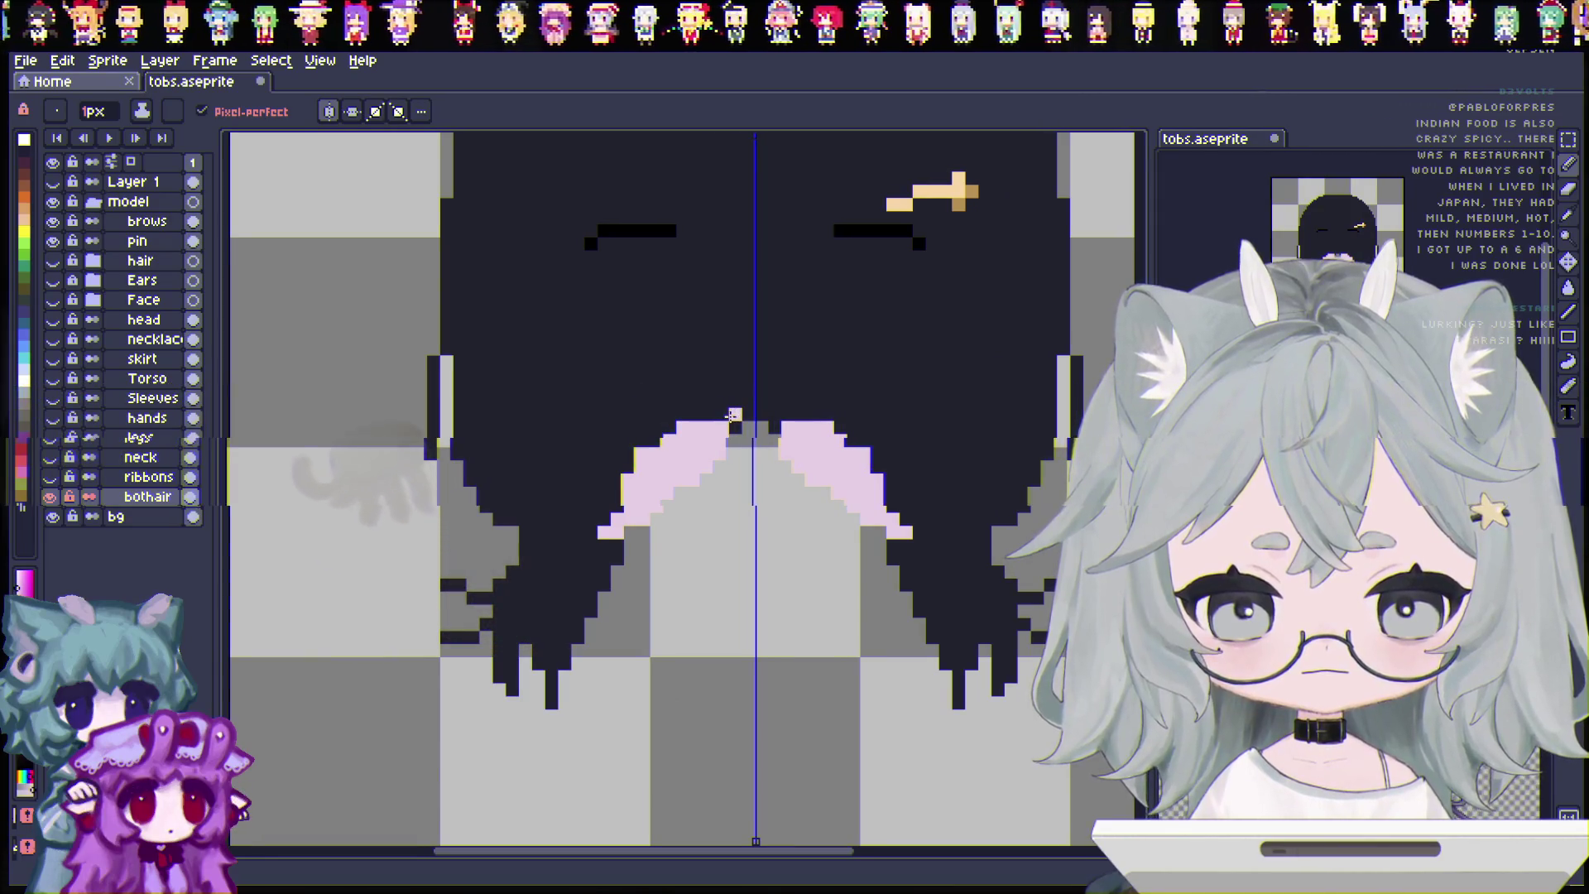
left_click(732, 427)
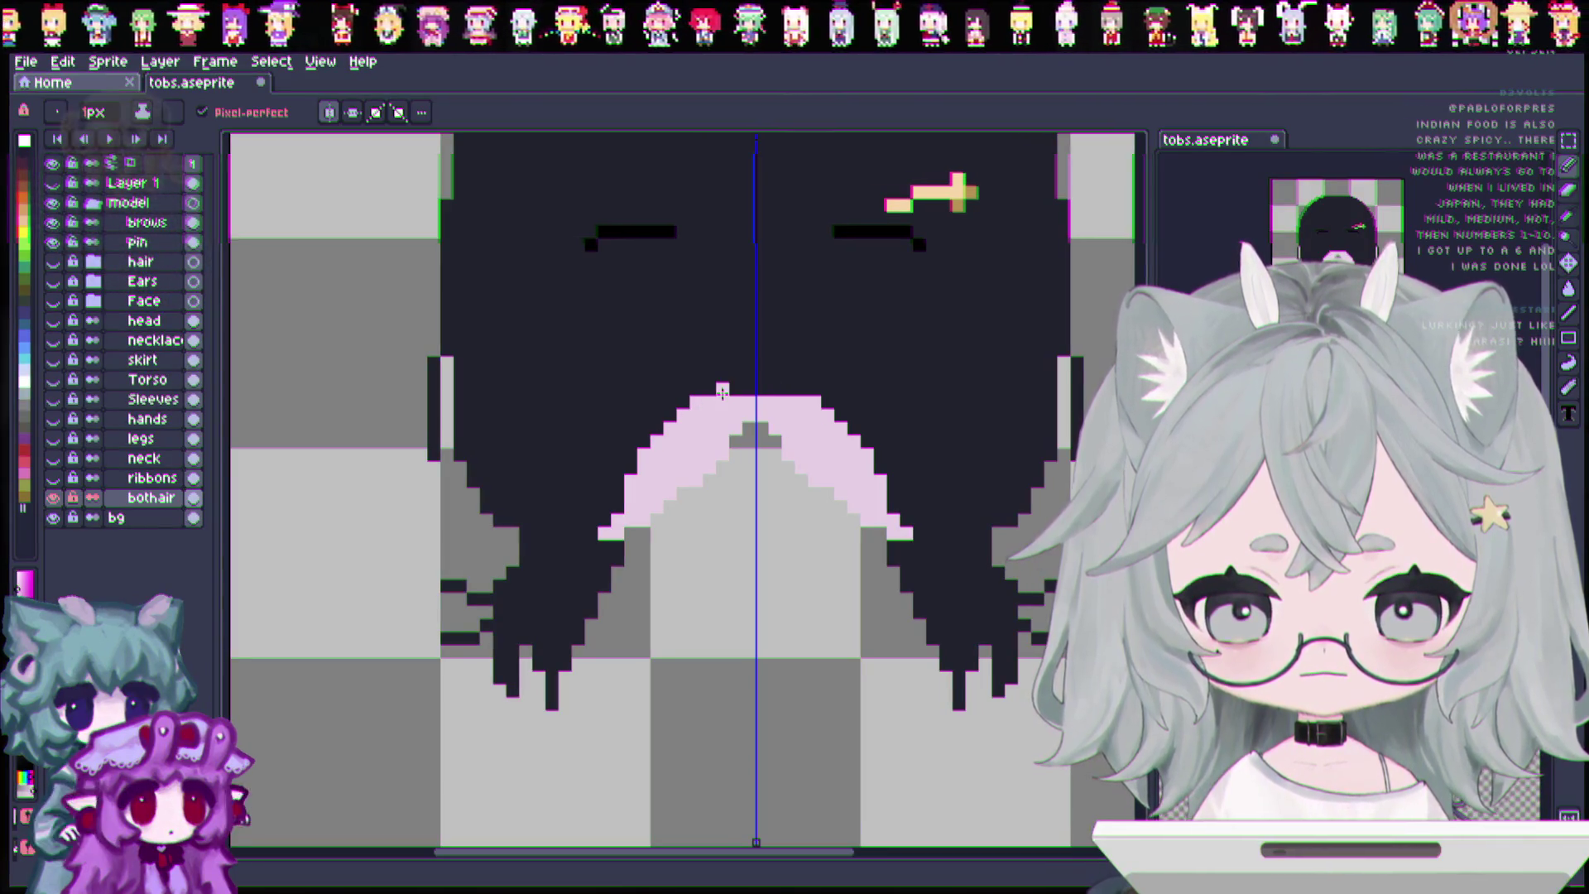
left_click_drag(722, 389, 749, 386)
left_click(763, 371)
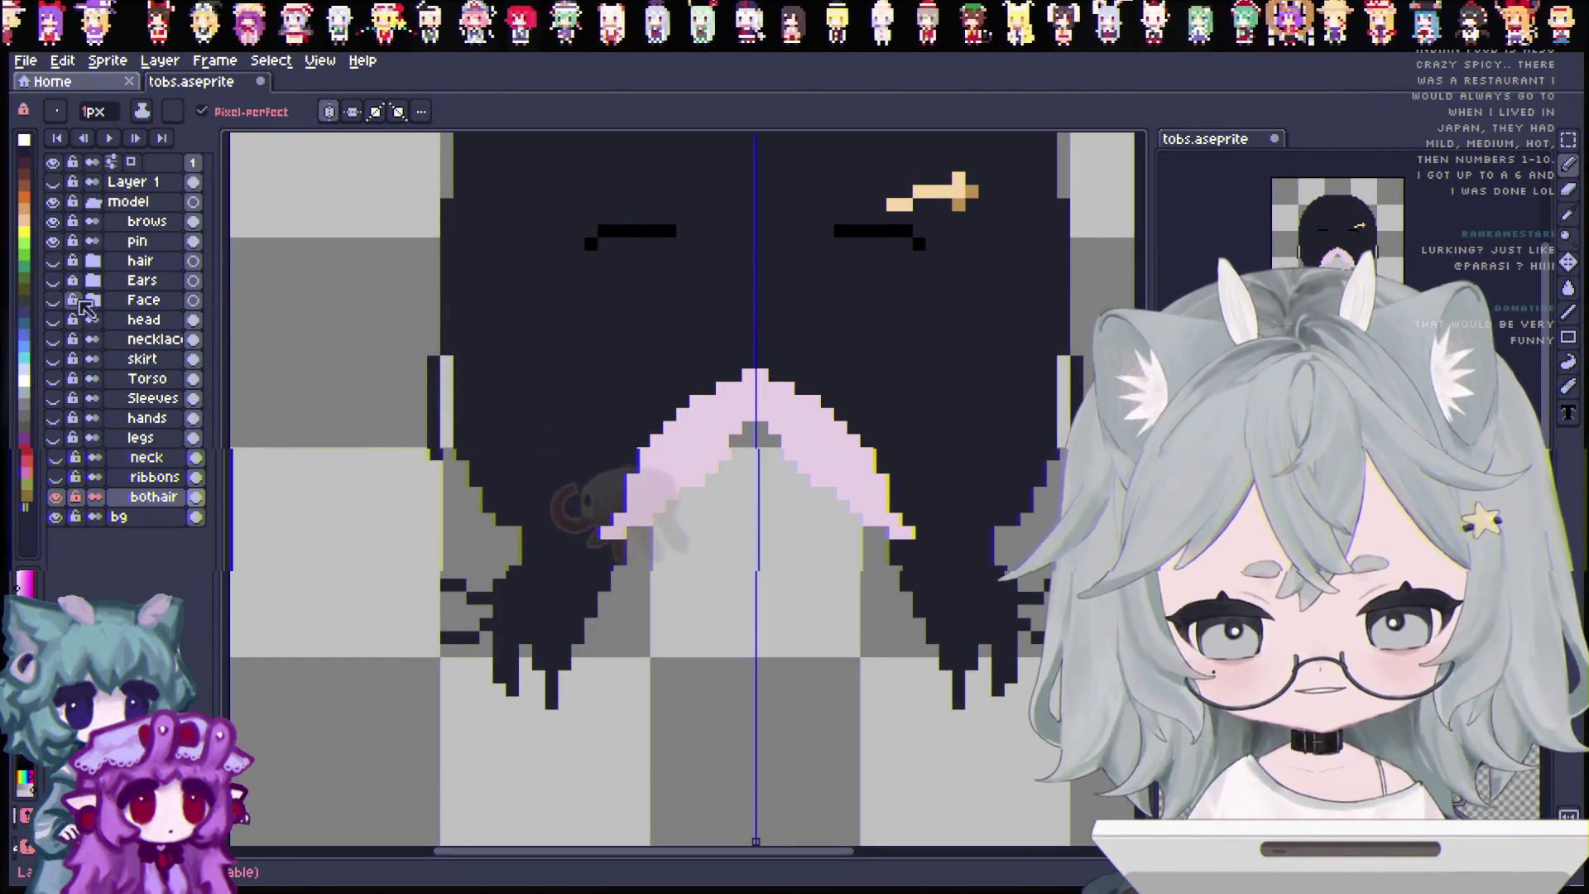
left_click_drag(53, 260, 62, 451)
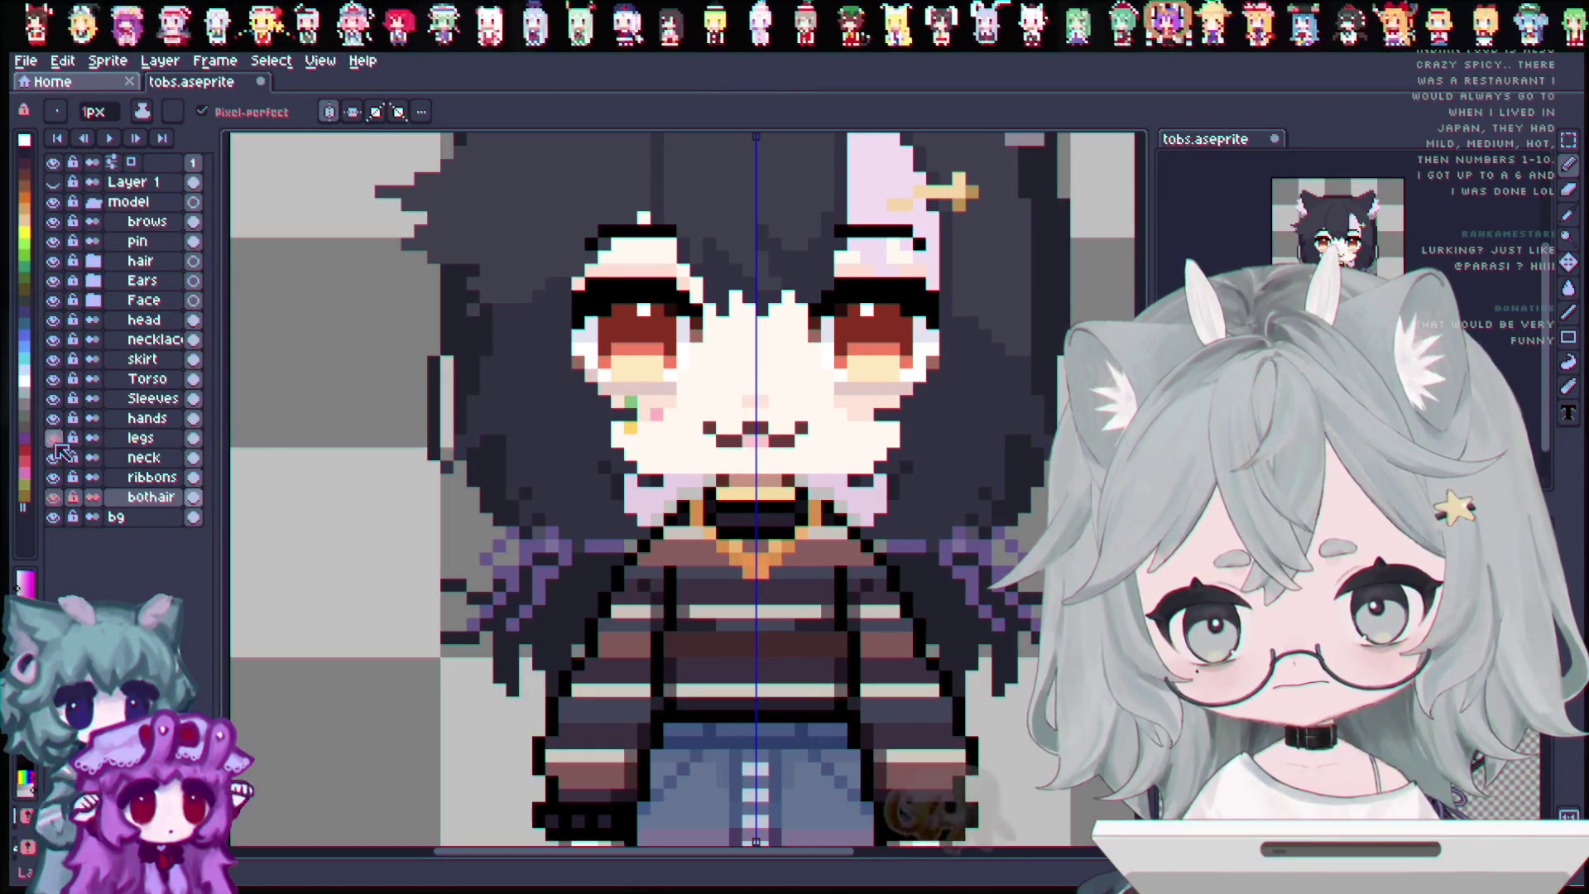
Save tobs.aseprite and check beneath the head layer by hiding and reshowing it.
key("ctrl+s")
scroll(929, 433, "down", 3)
scroll(929, 433, "up", 2)
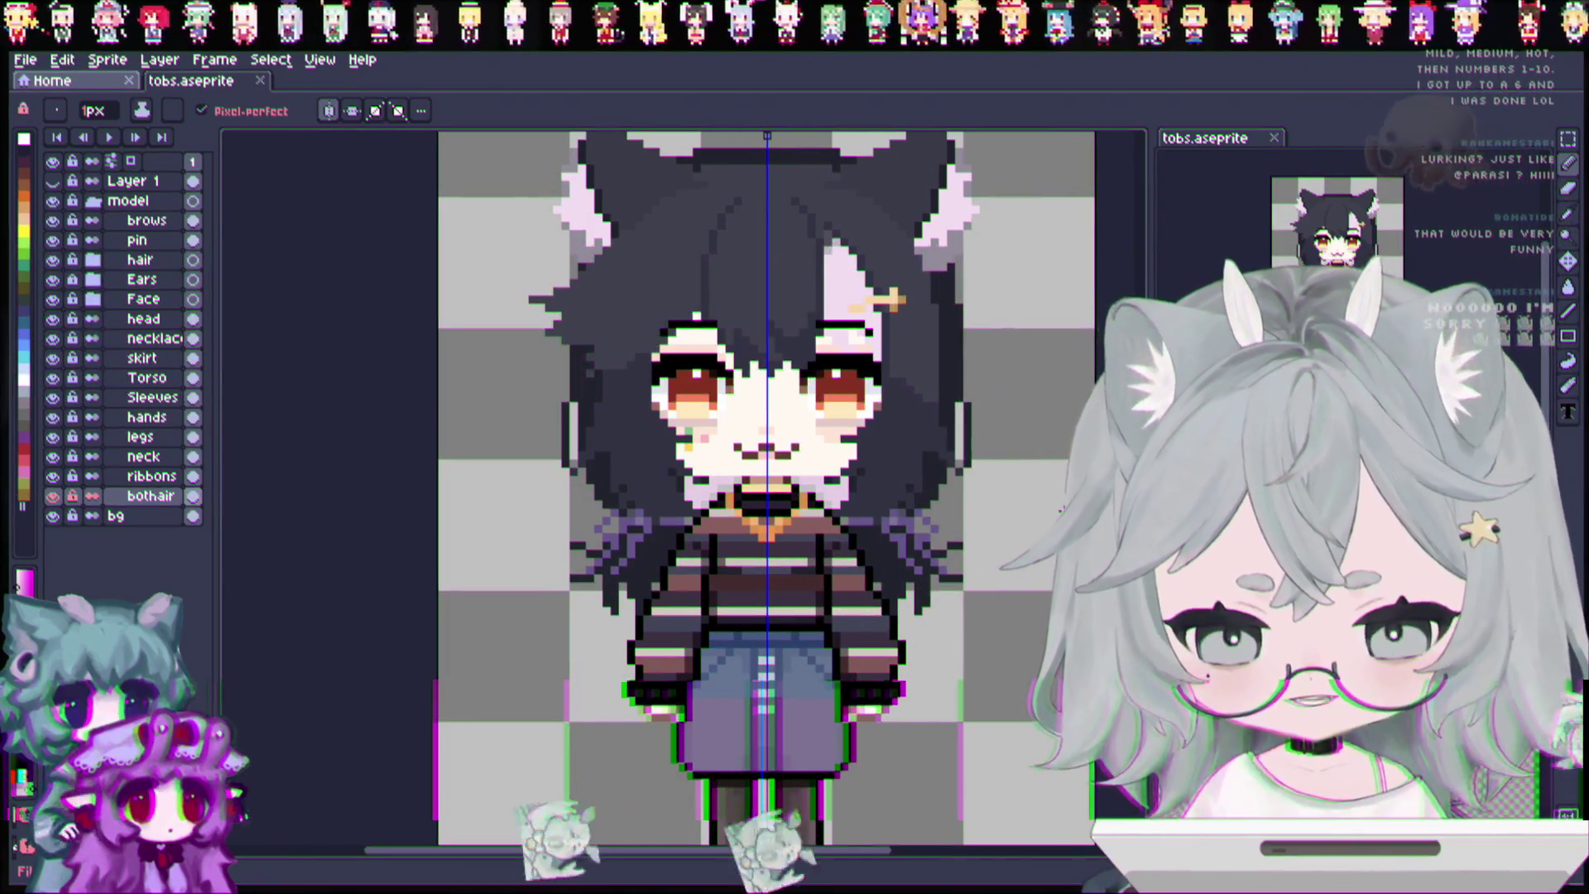
key("e")
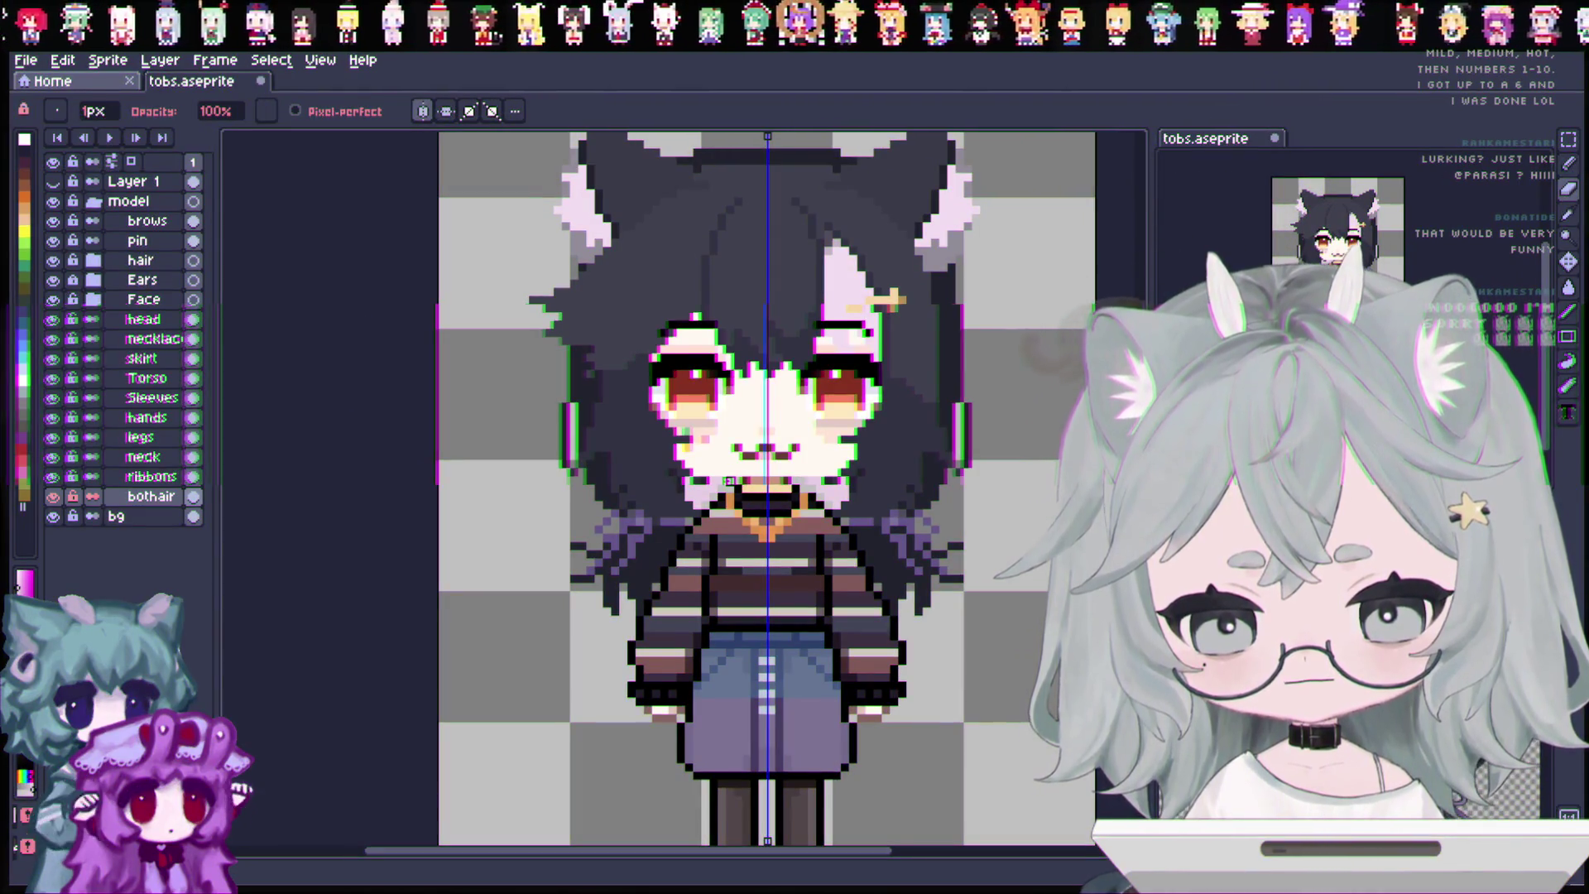
left_click(53, 320)
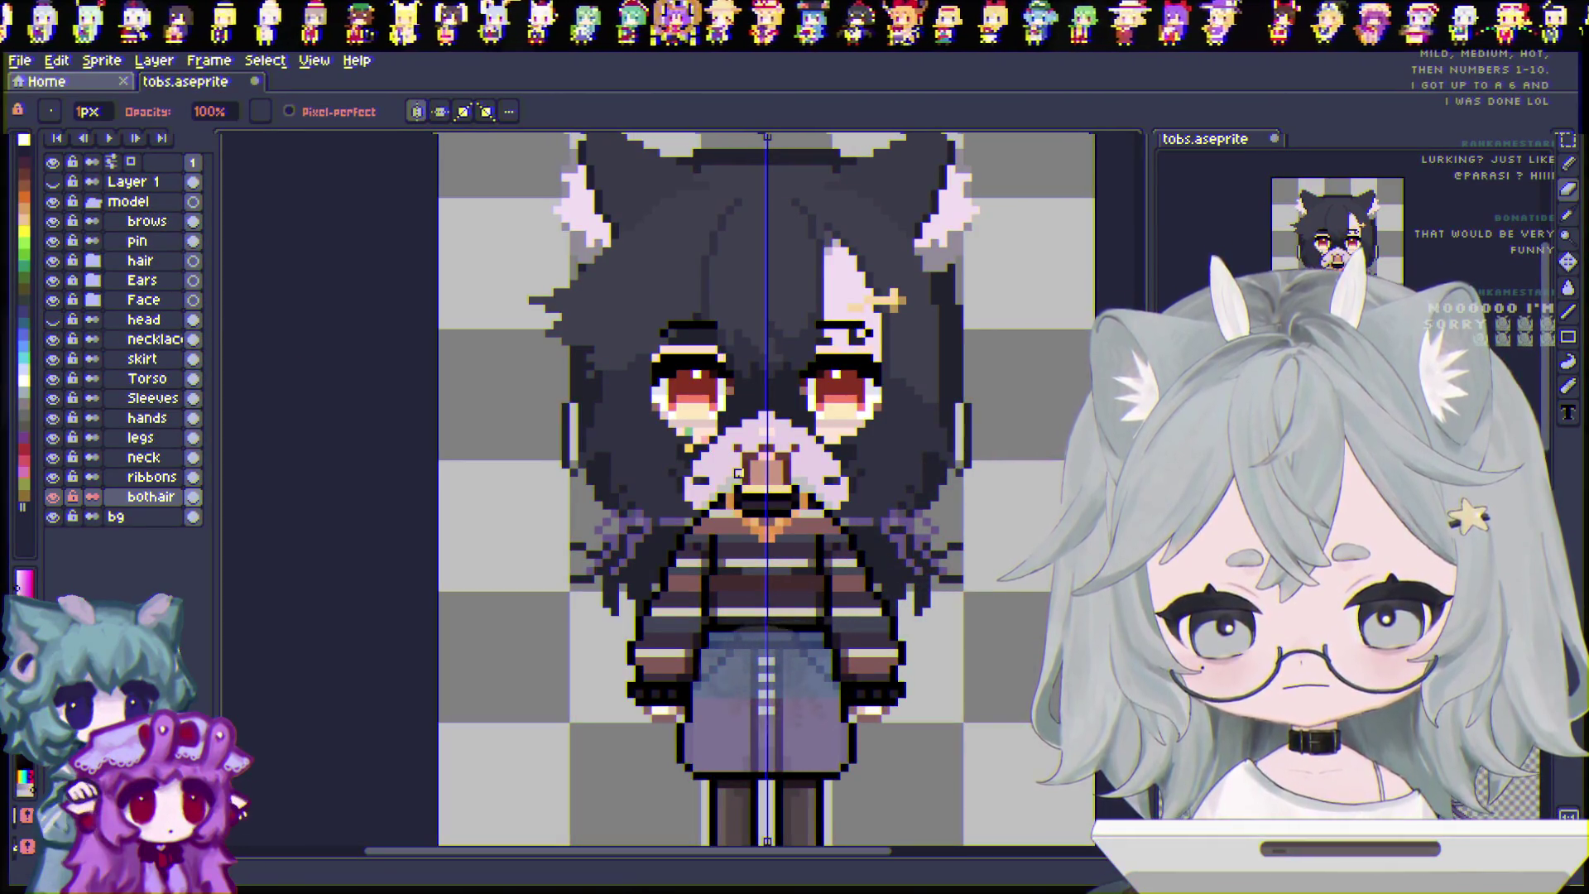
left_click(52, 319)
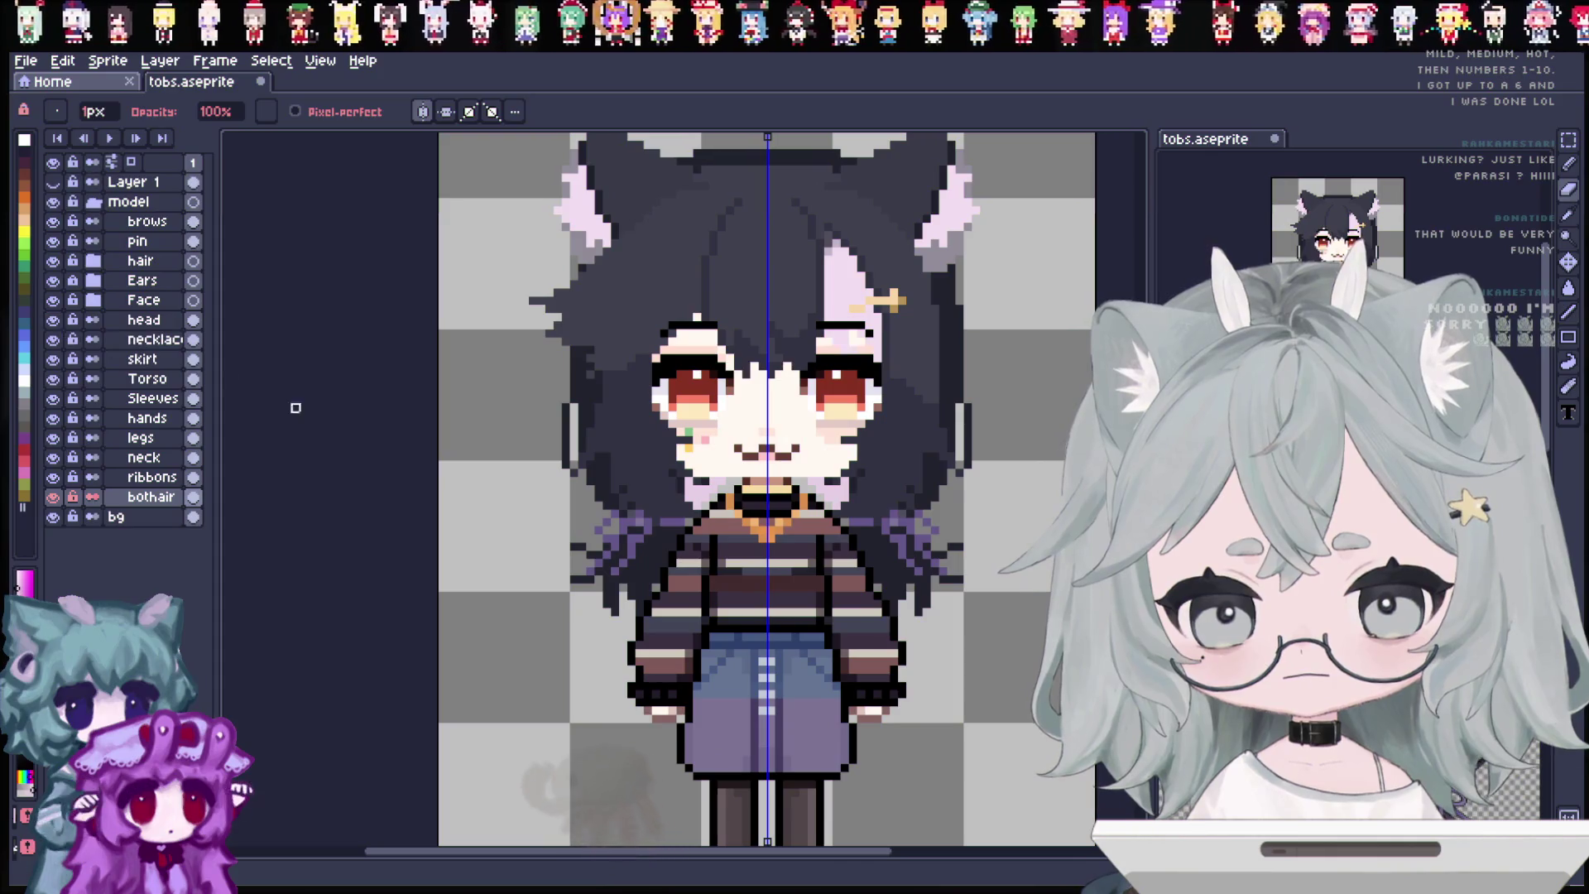
Switch off mirror symmetry, compare with the hair layer hidden, and open up the hair group's layers.
scroll(910, 431, "up", 1)
scroll(909, 431, "down", 3)
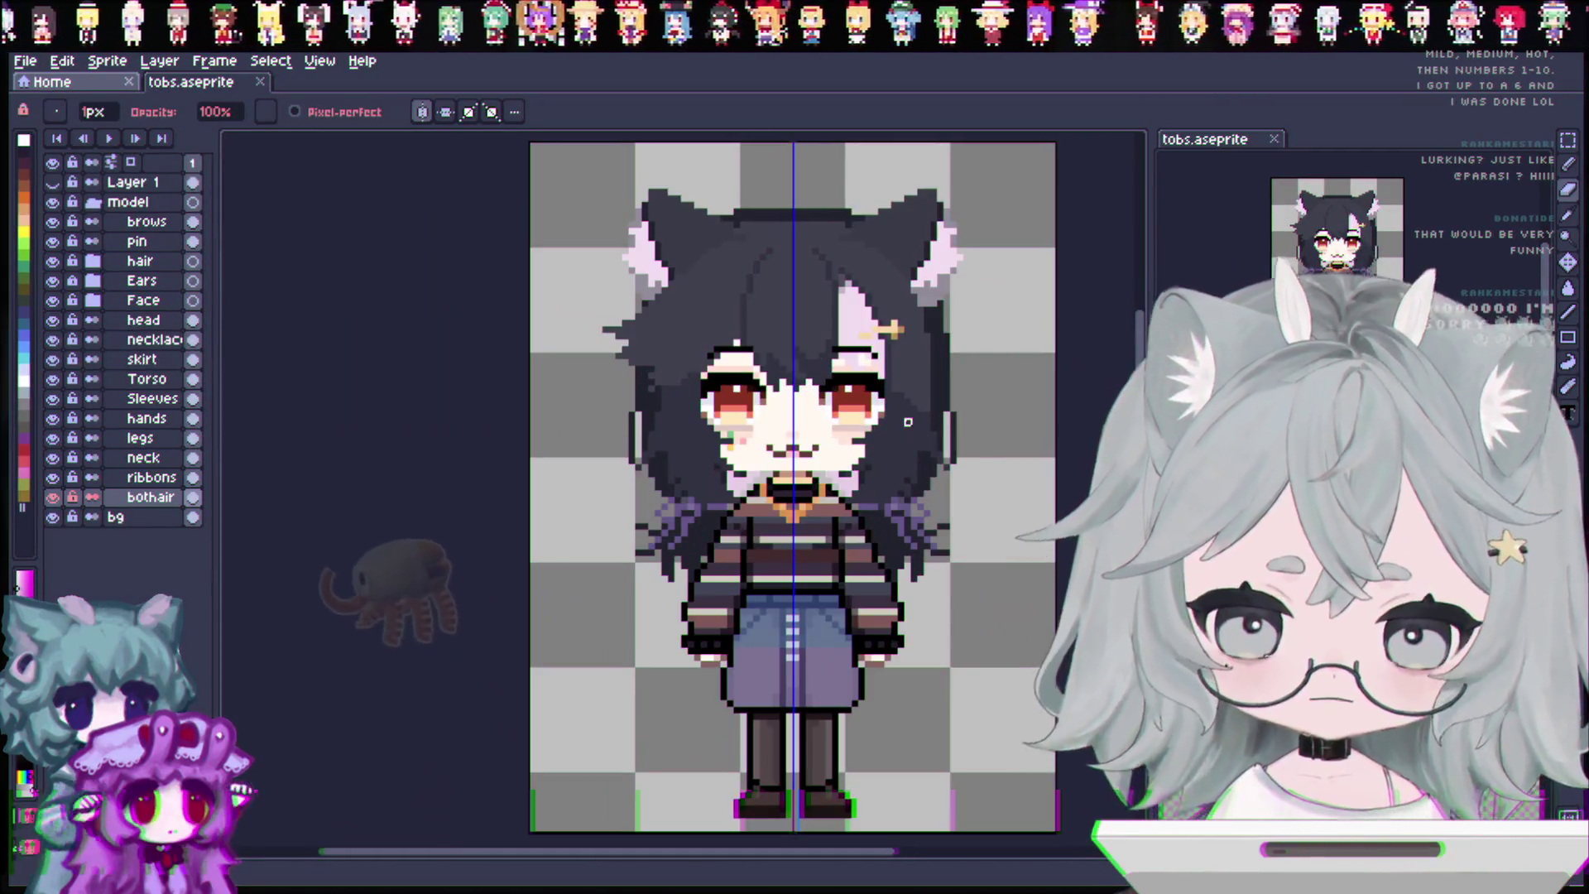
scroll(907, 422, "up", 1)
left_click(422, 112)
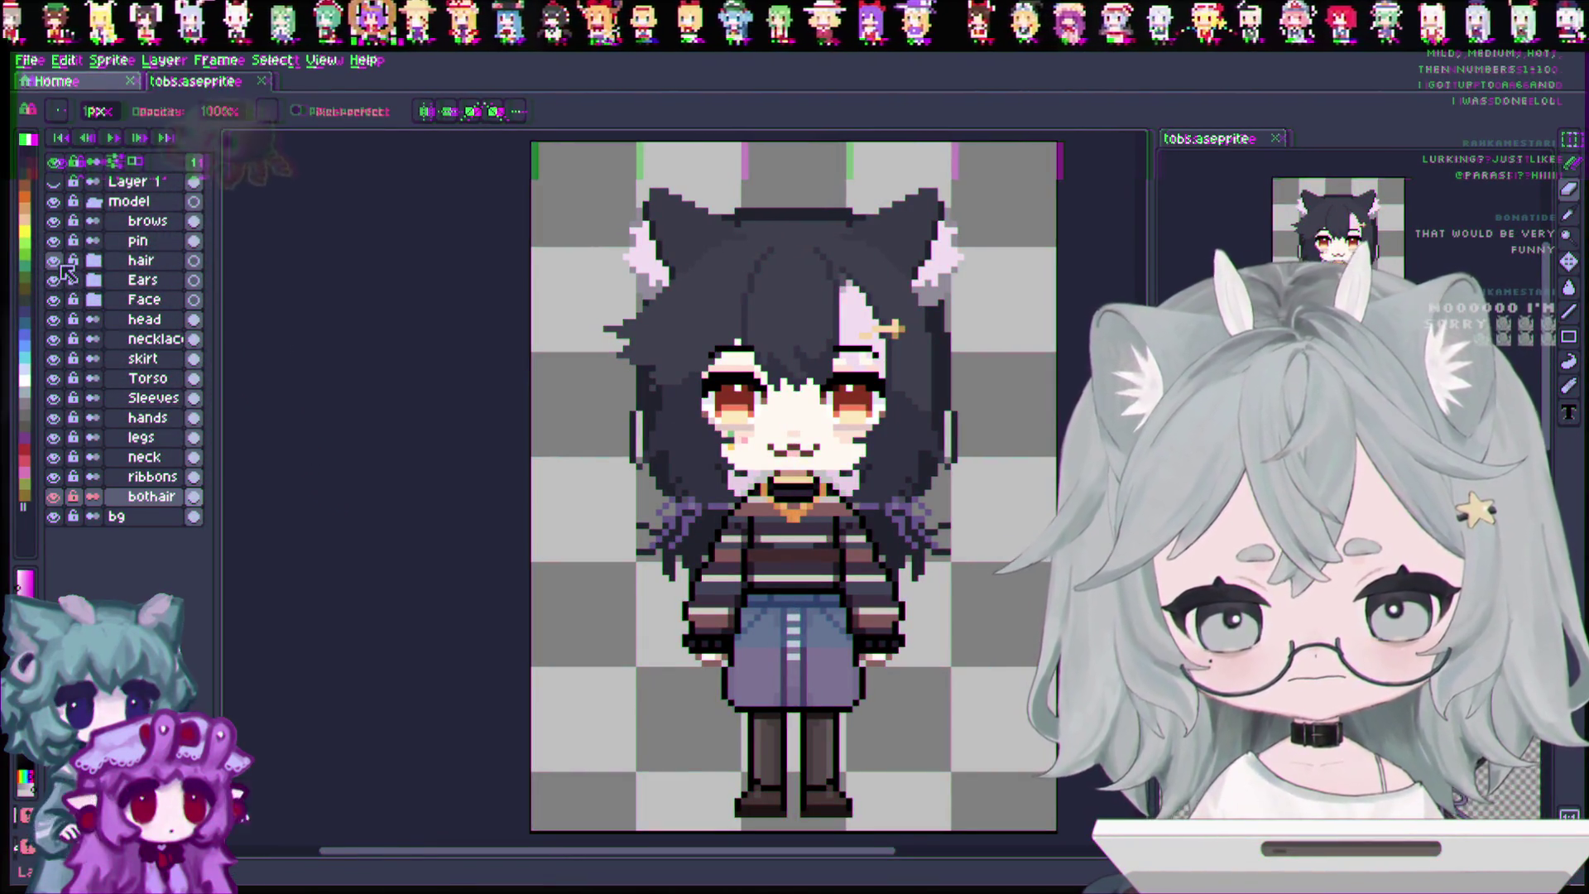
left_click(55, 262)
left_click(55, 261)
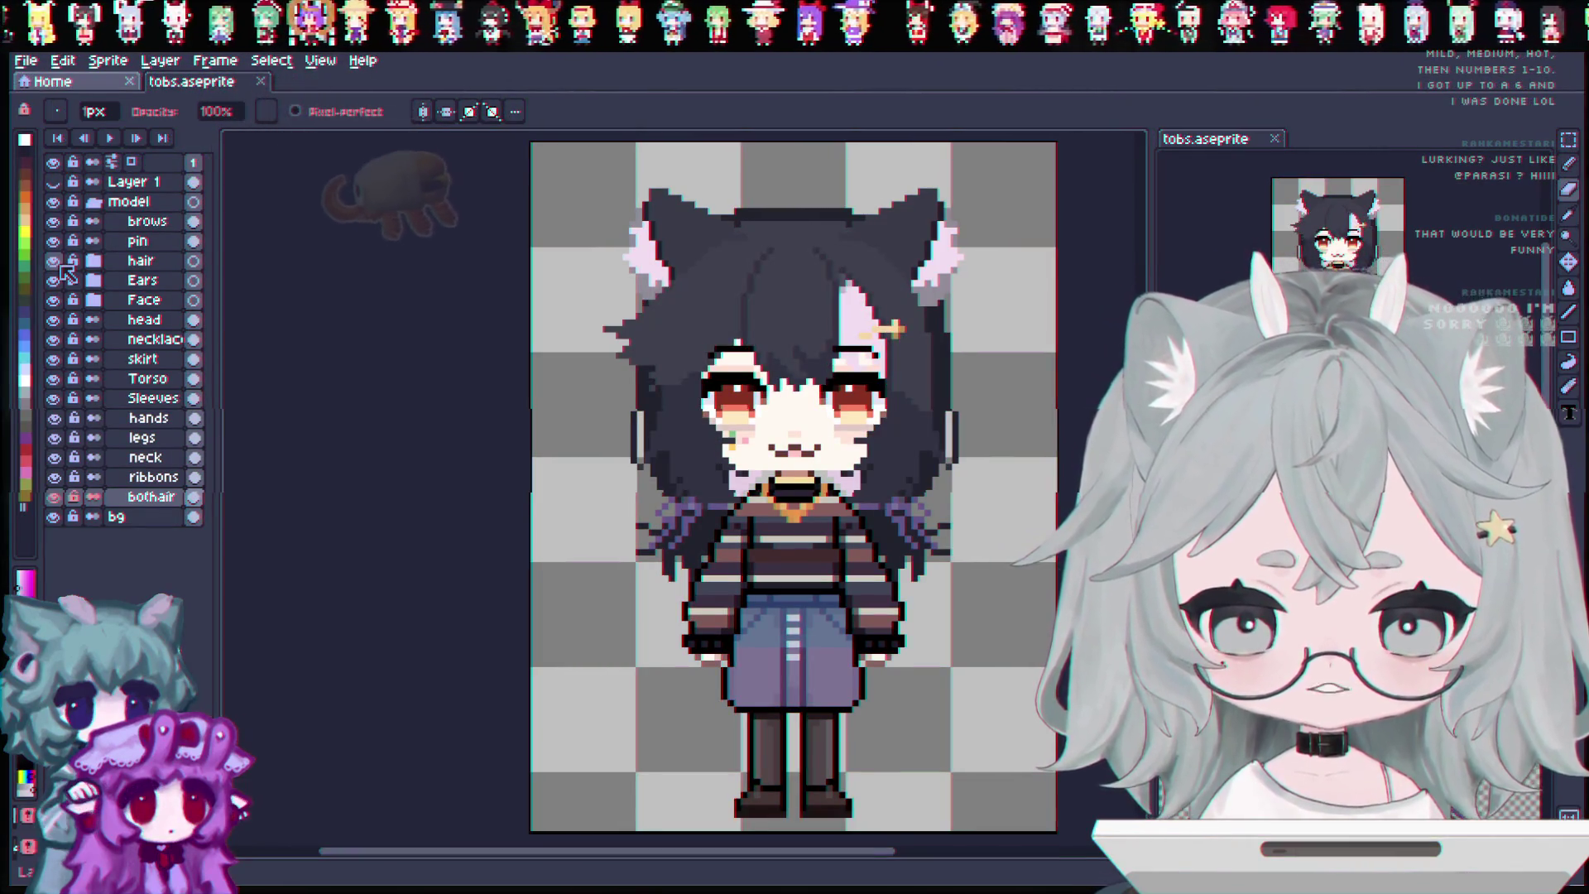
scroll(672, 428, "up", 1)
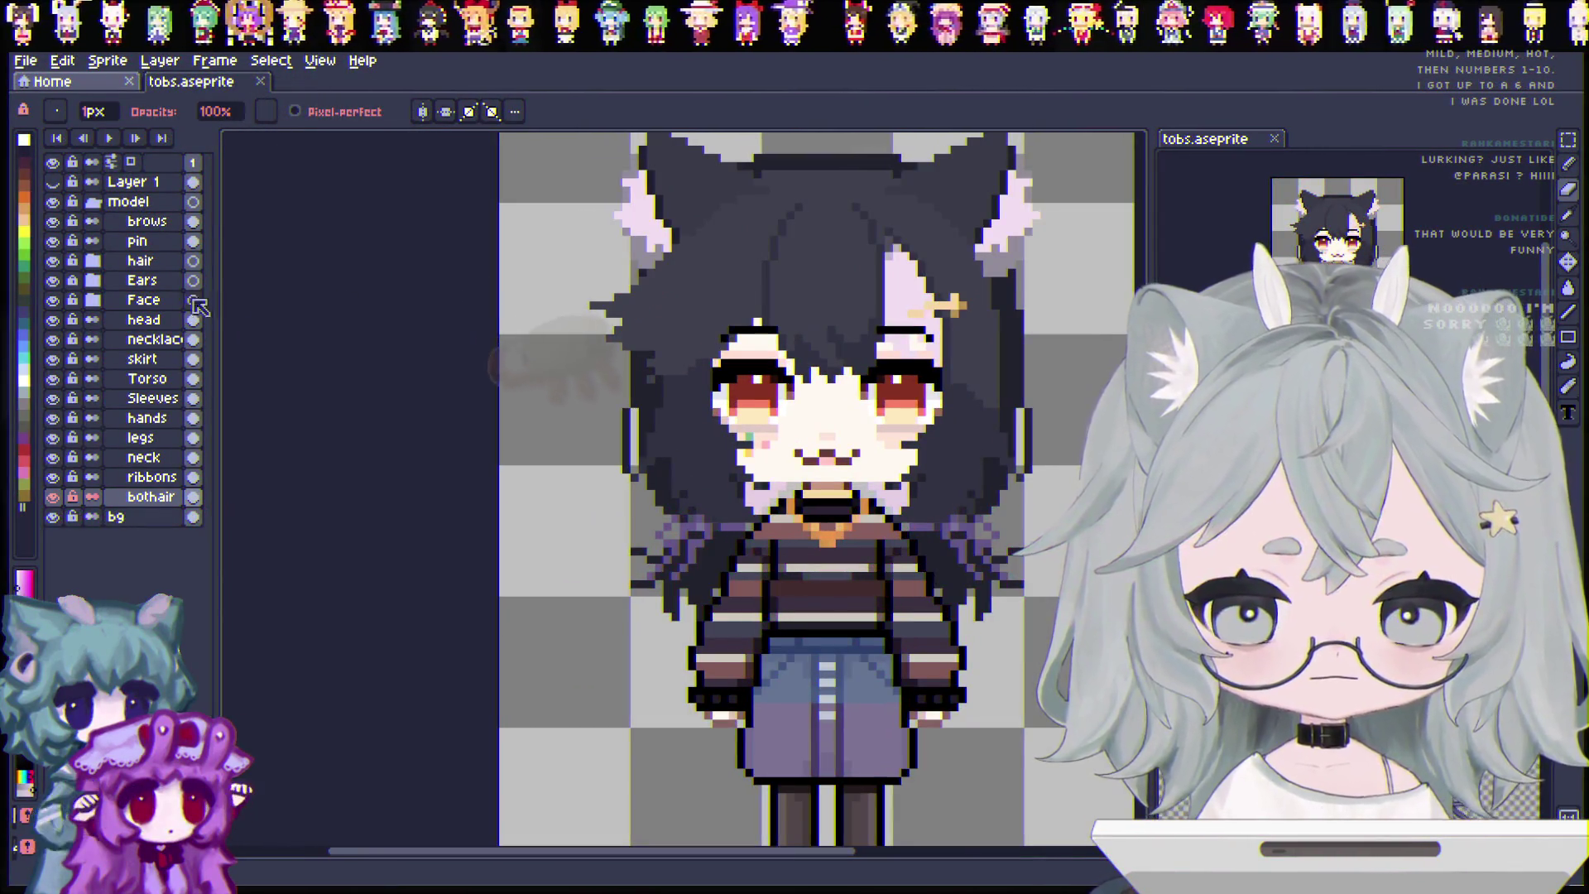
left_click(92, 260)
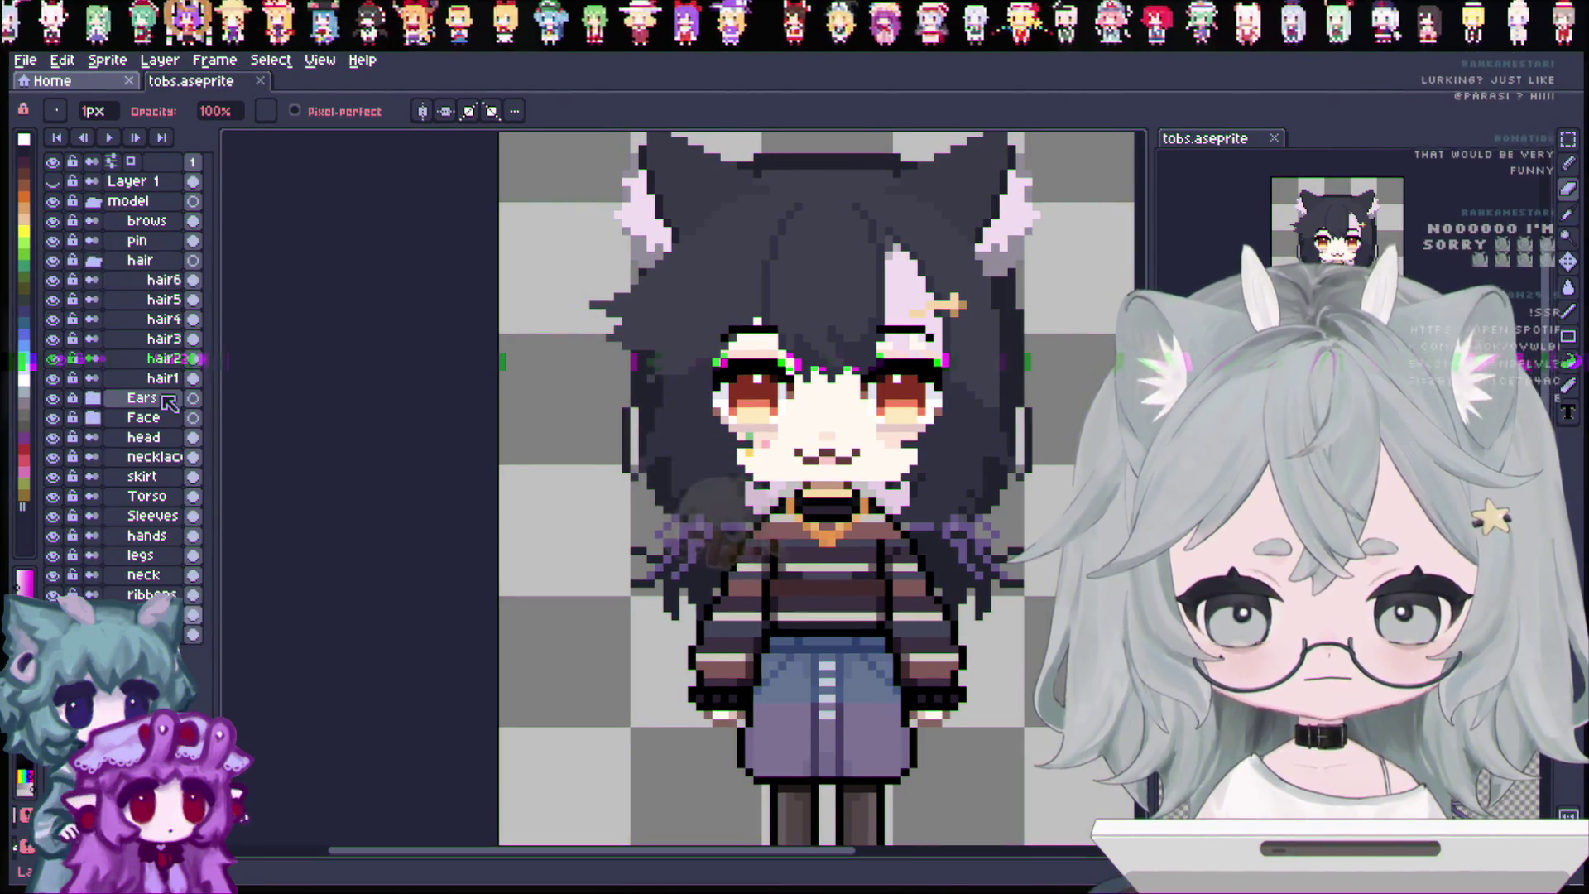
Make a small pixel edit on the hair2 layer, check its layer bounds, and save.
left_click(162, 358)
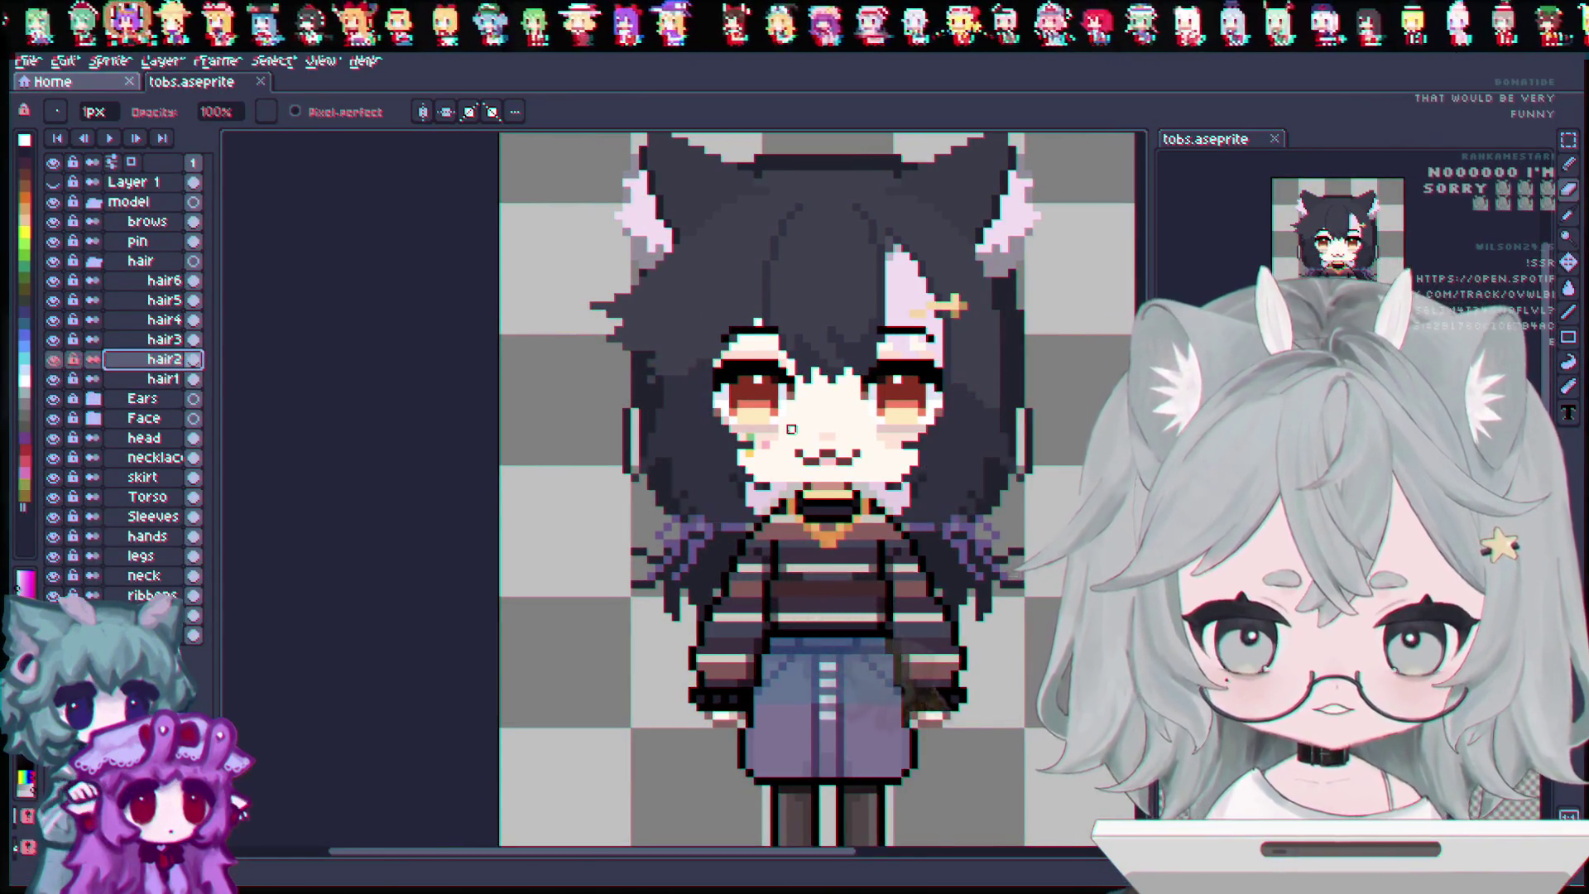
scroll(770, 414, "up", 1)
left_click(702, 418)
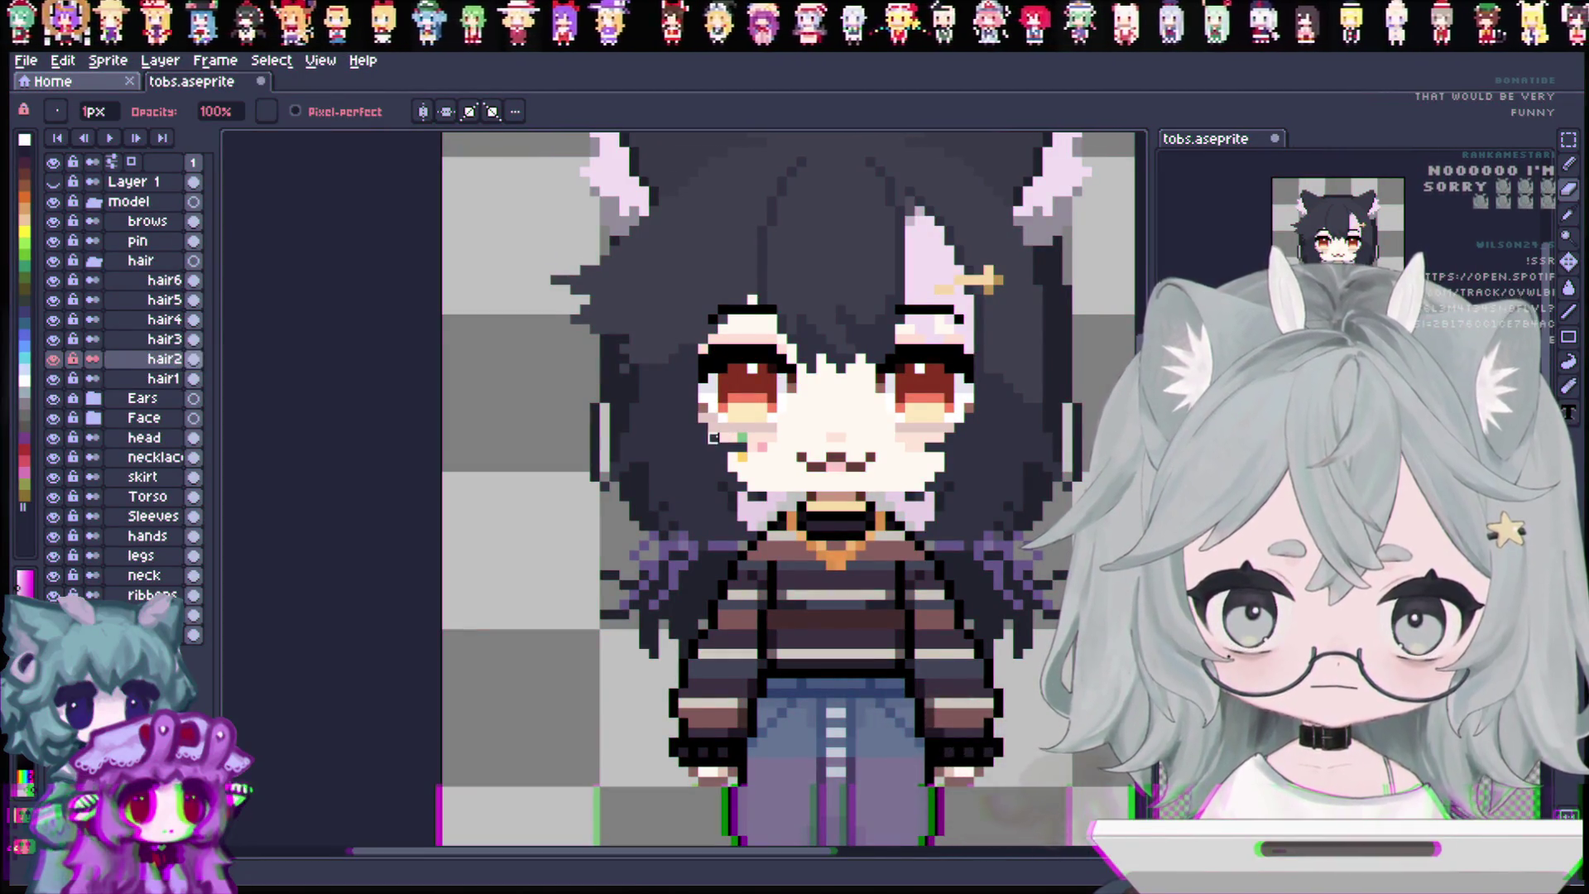
key("ctrl")
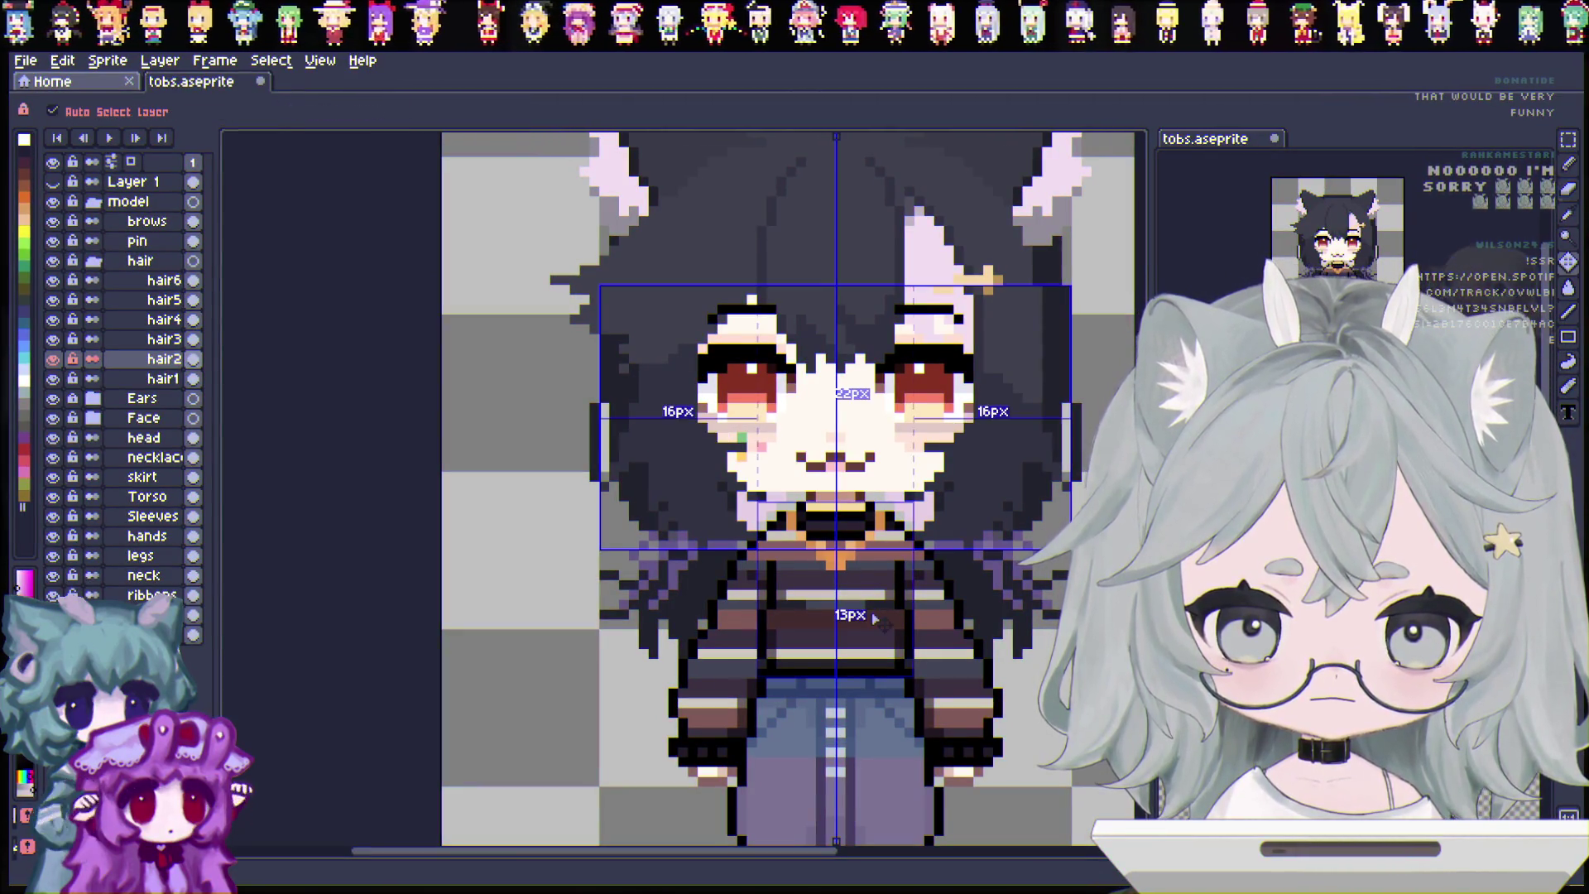
scroll(871, 617, "down", 1)
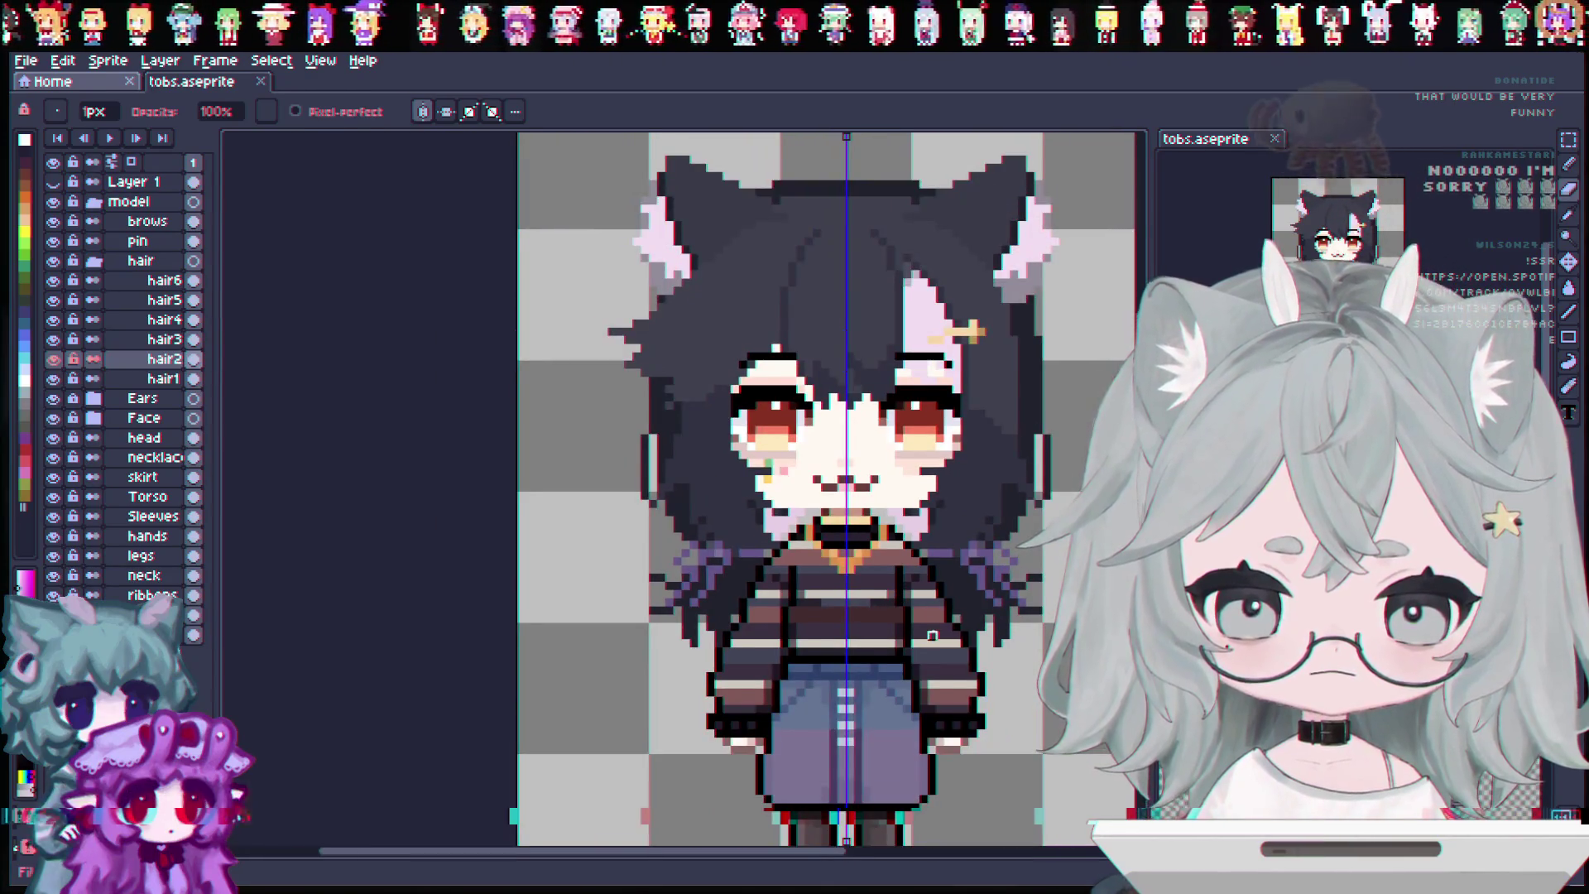
scroll(939, 642, "down", 1)
key("ctrl")
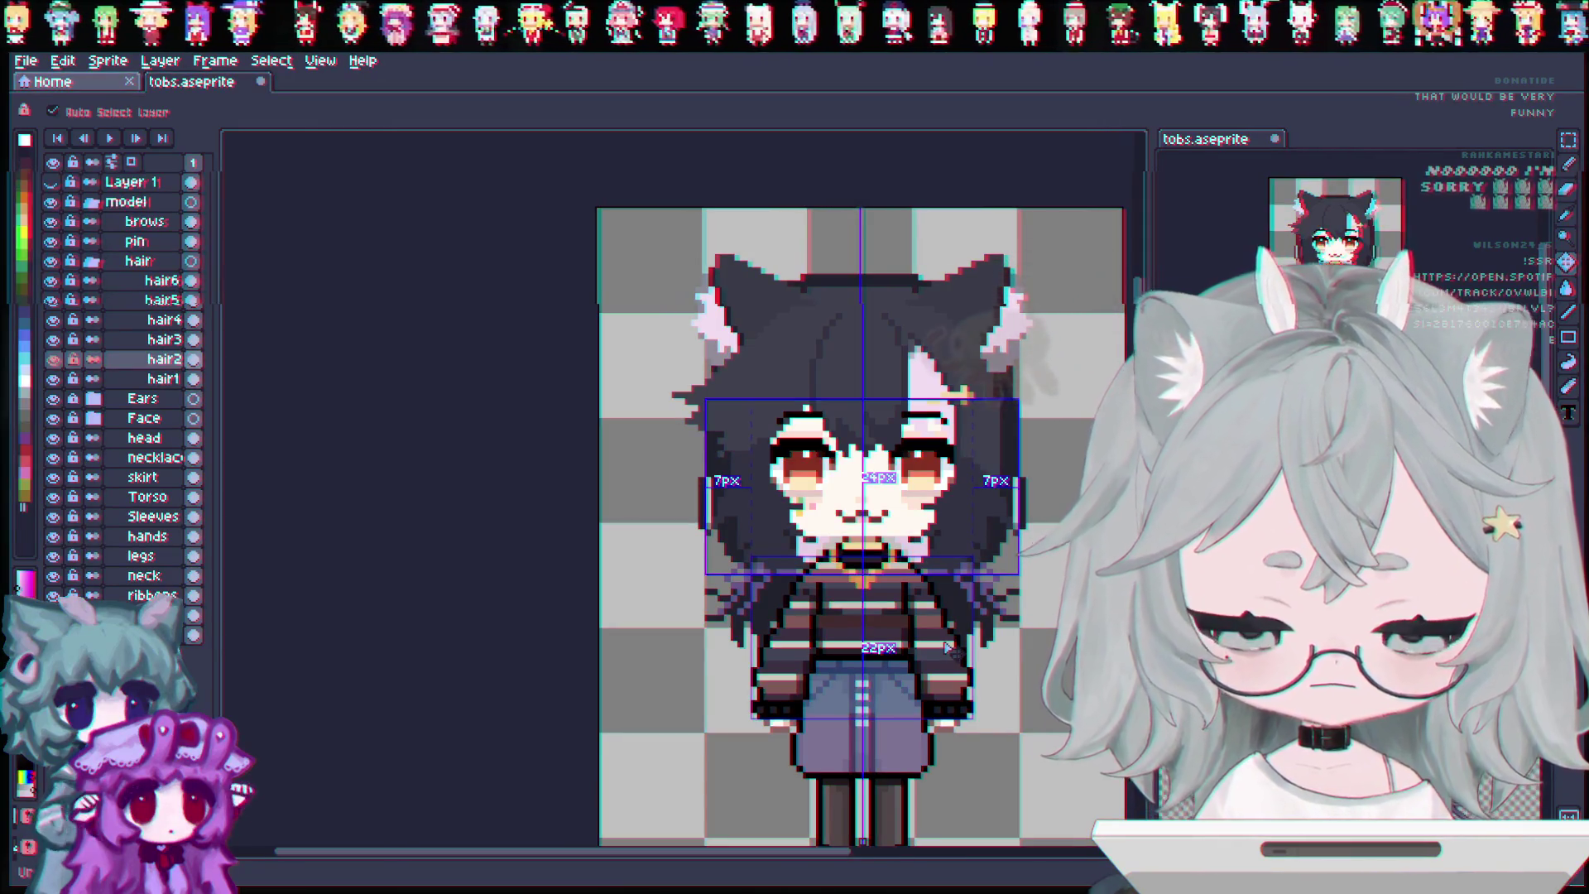
key("ctrl+s")
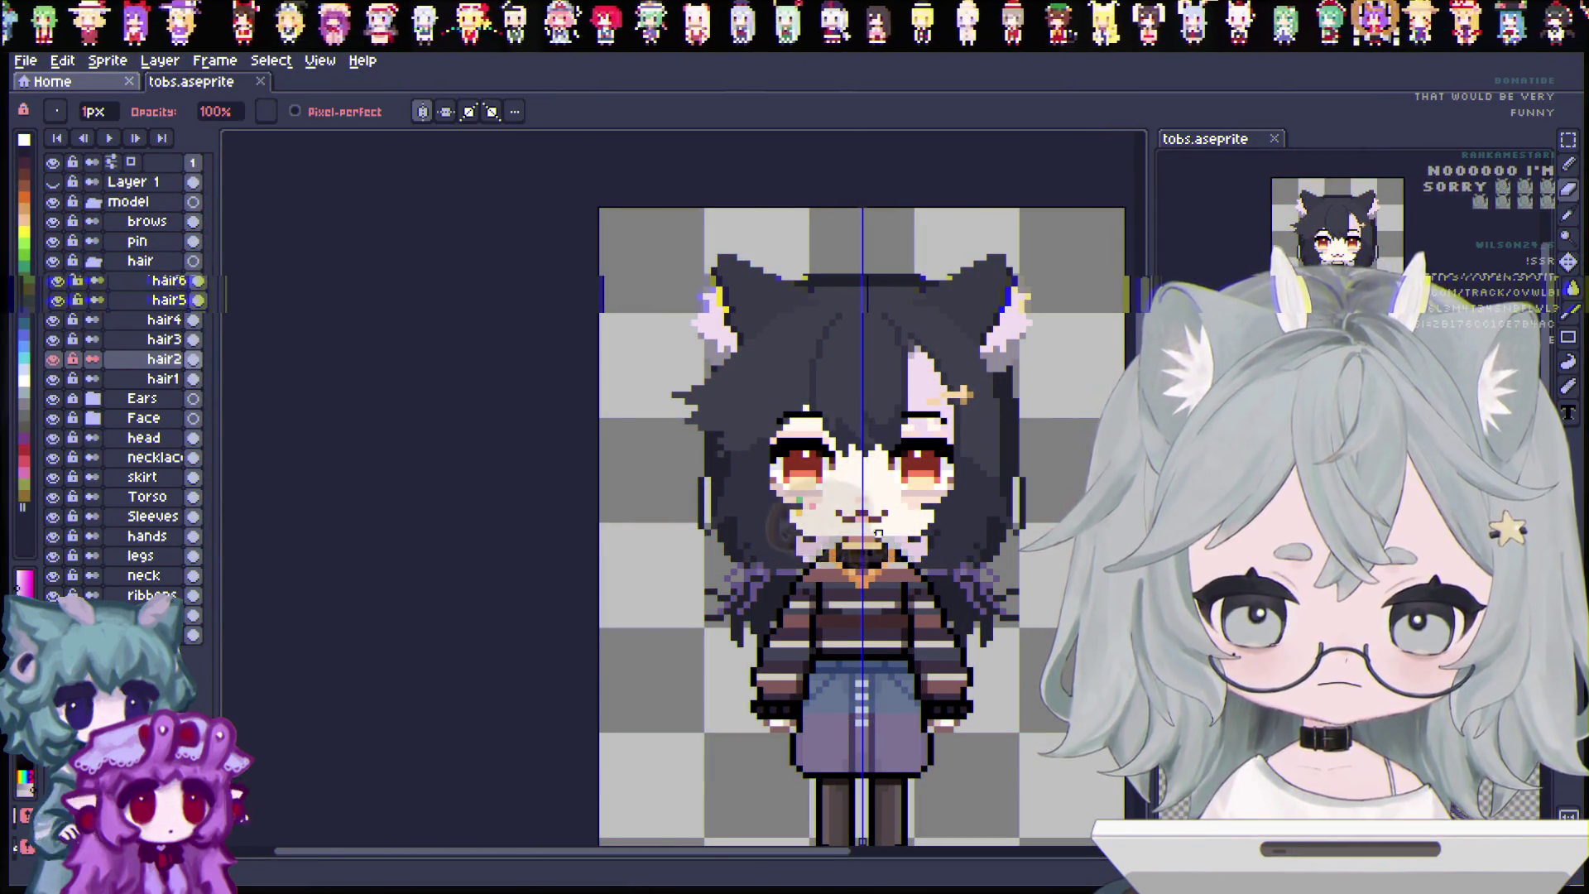
Save again, then hide hair2, comparing the face with and without it.
scroll(879, 533, "up", 1)
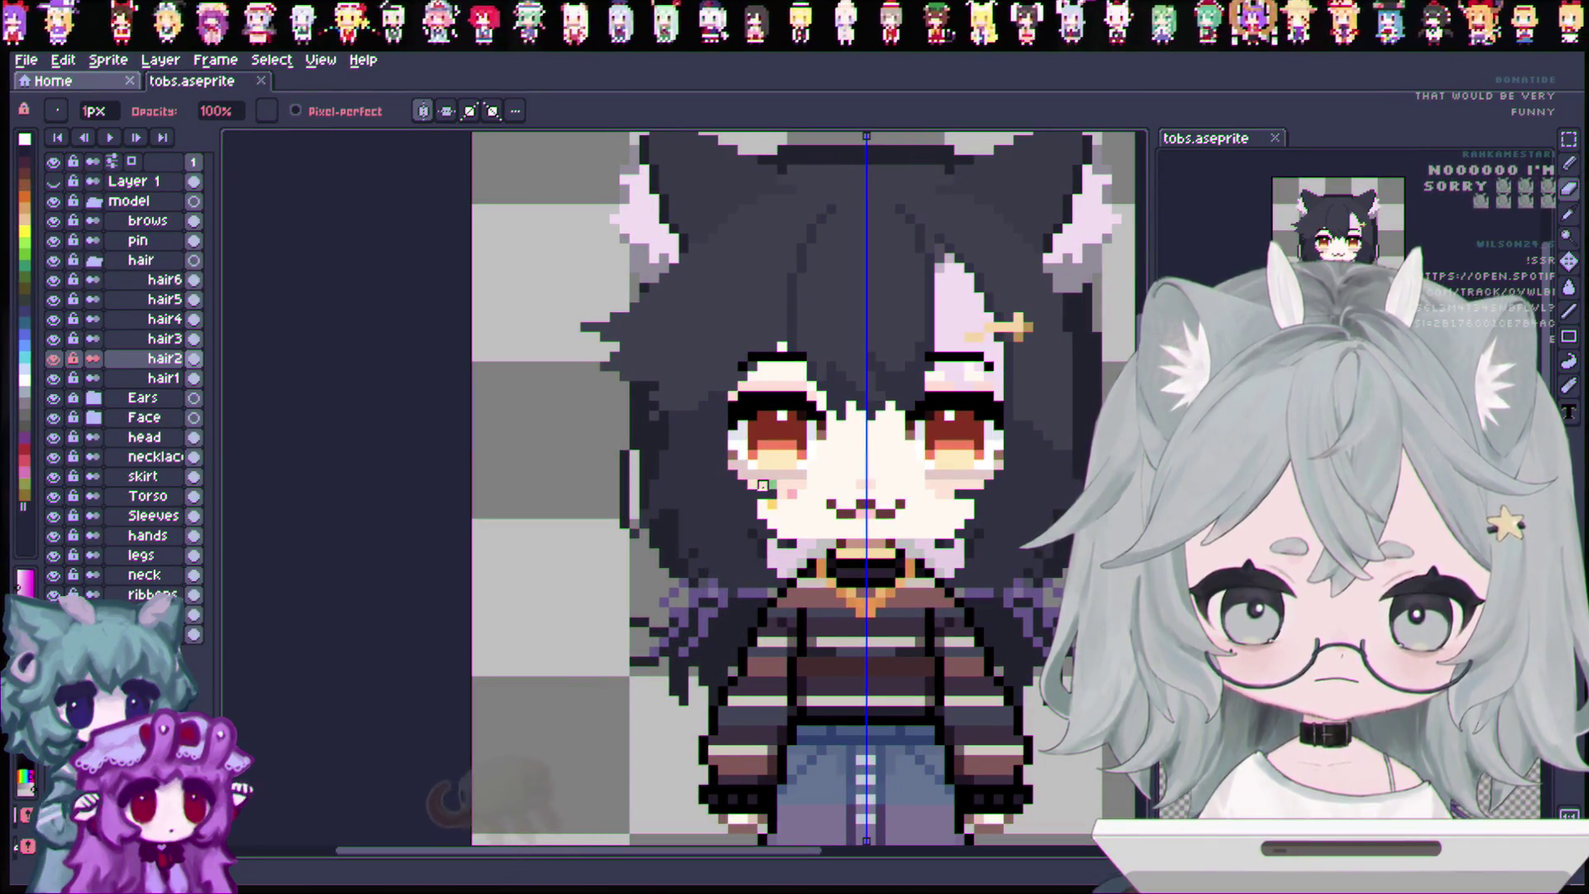
scroll(863, 552, "down", 1)
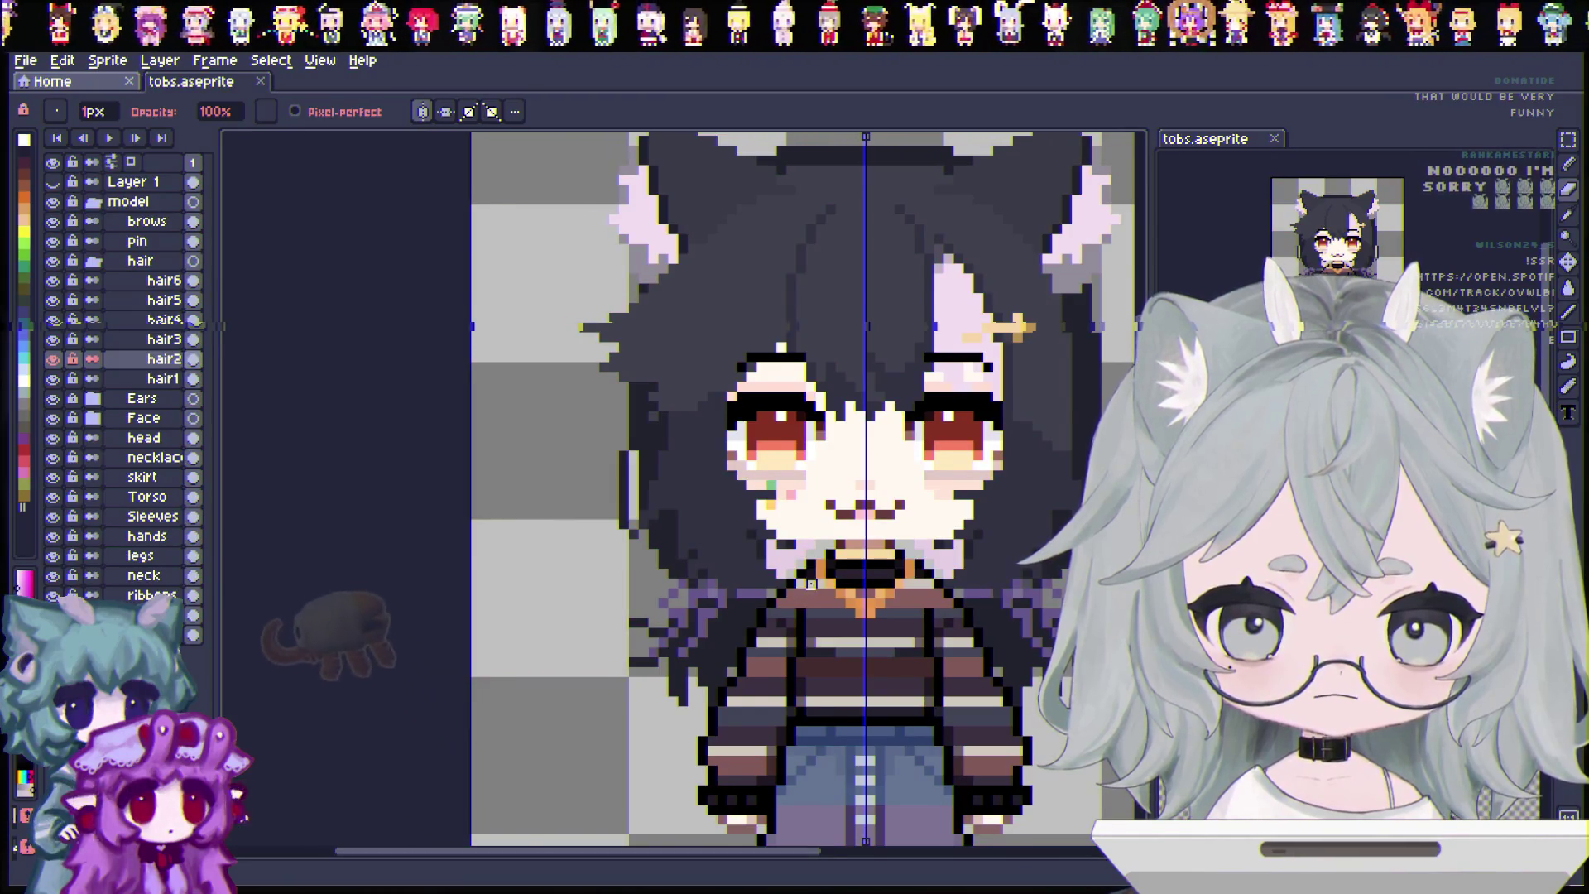
scroll(818, 582, "down", 1)
scroll(819, 582, "down", 1)
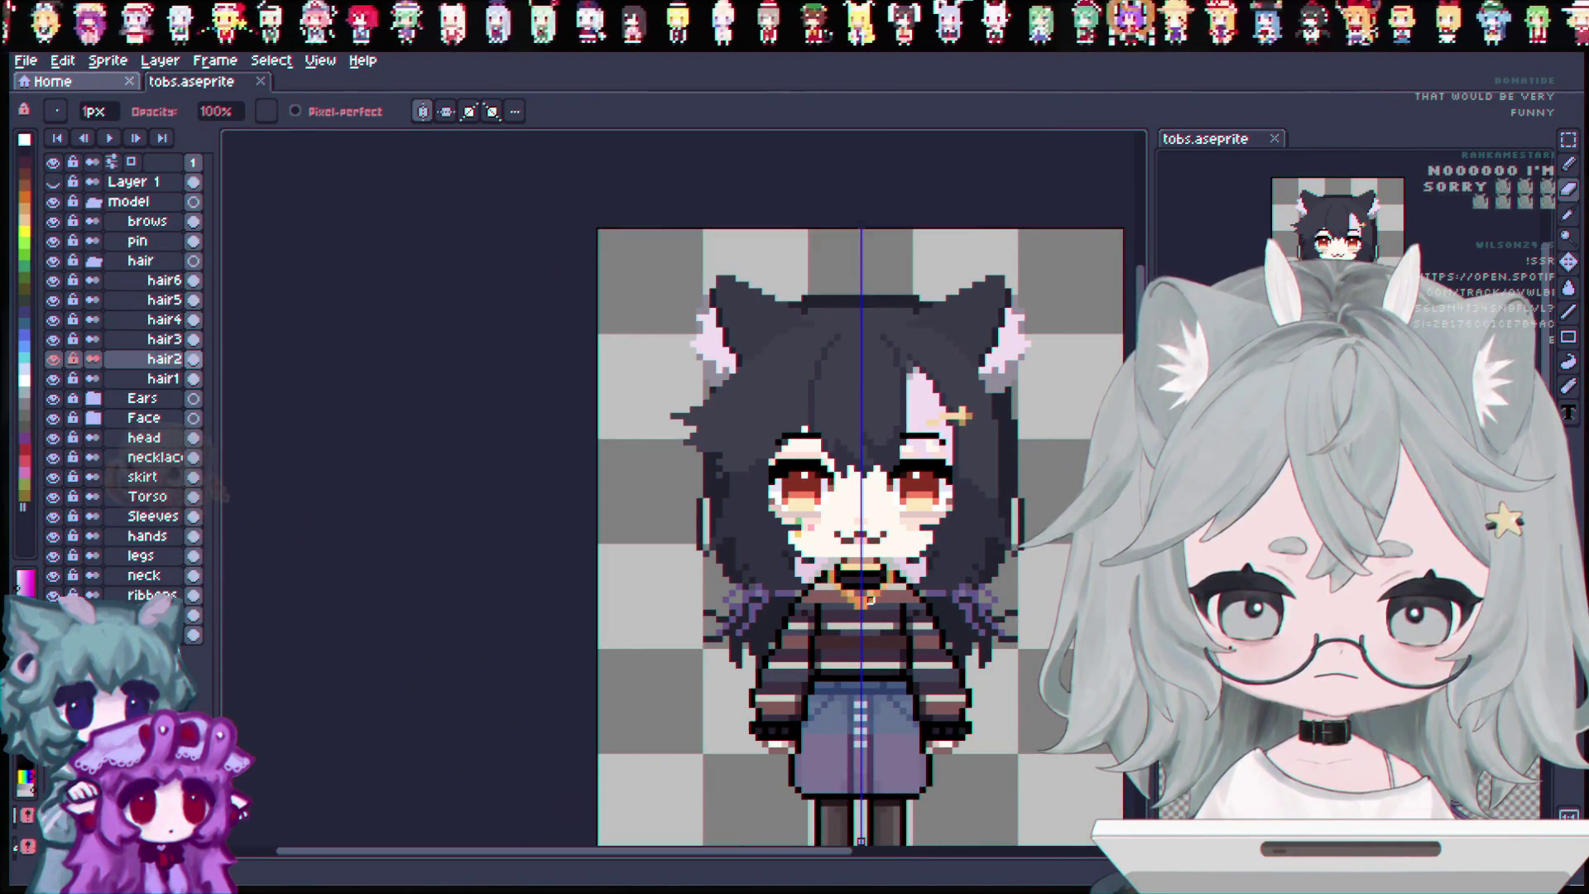
scroll(863, 554, "up", 1)
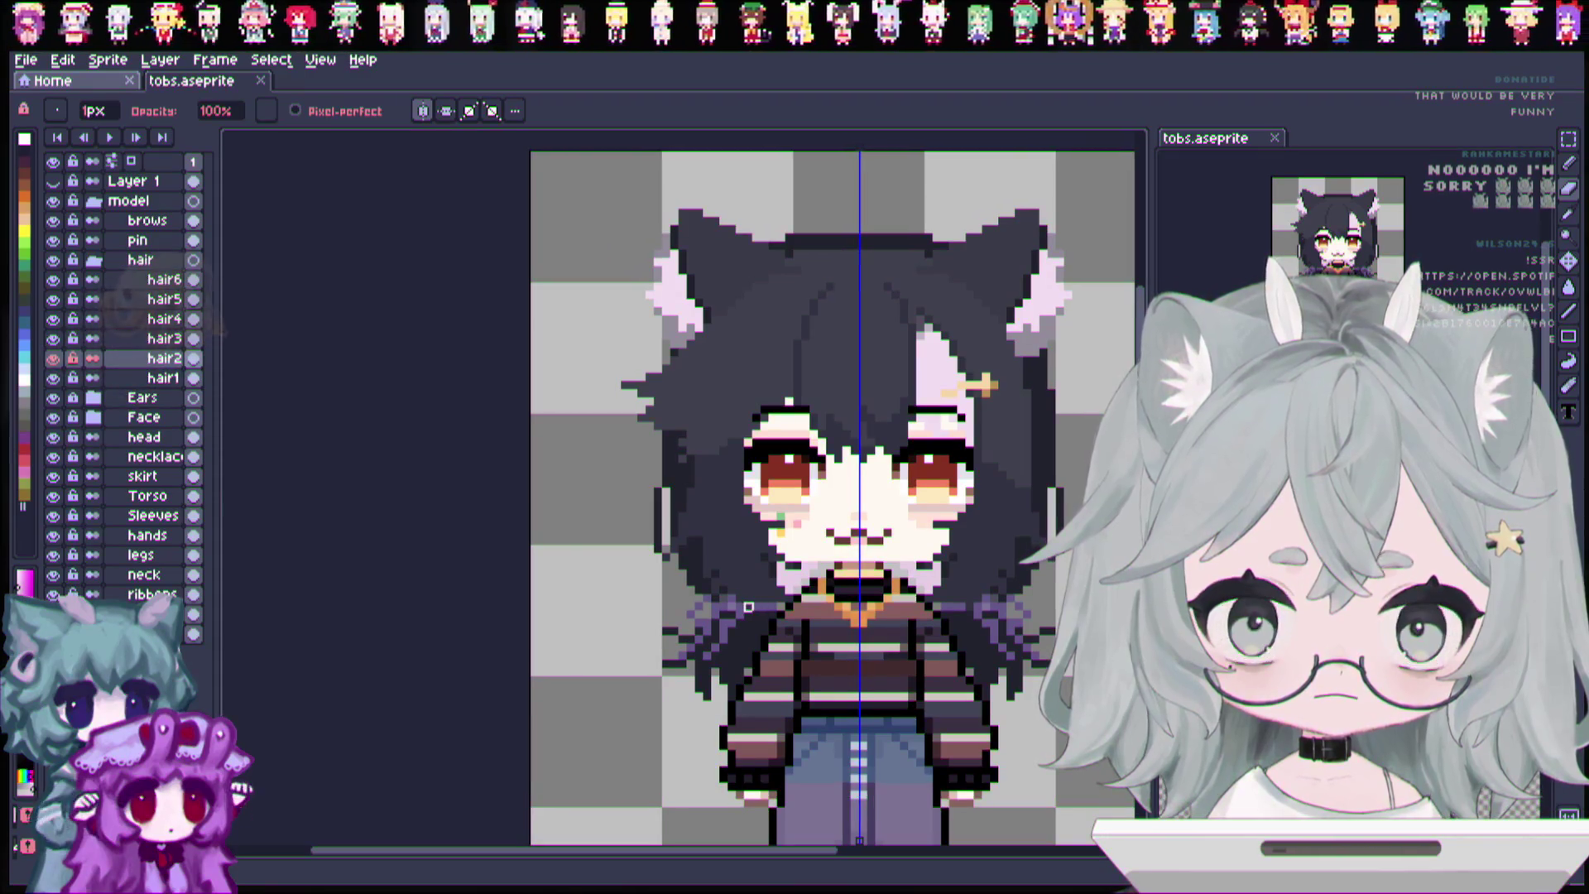
key("ctrl")
key("ctrl+s")
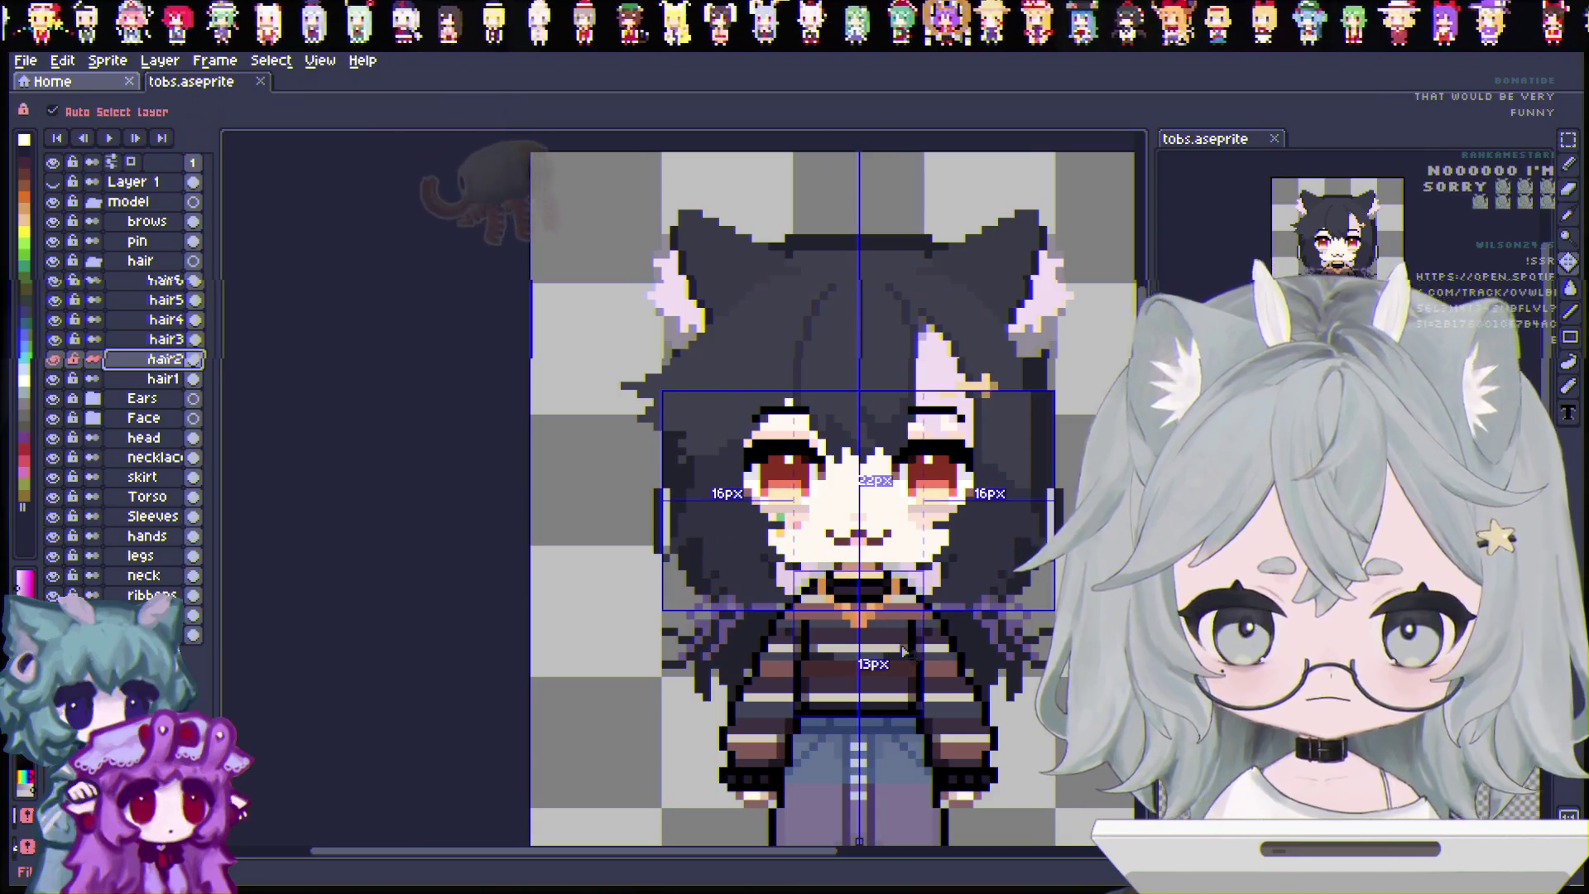
left_click(53, 359)
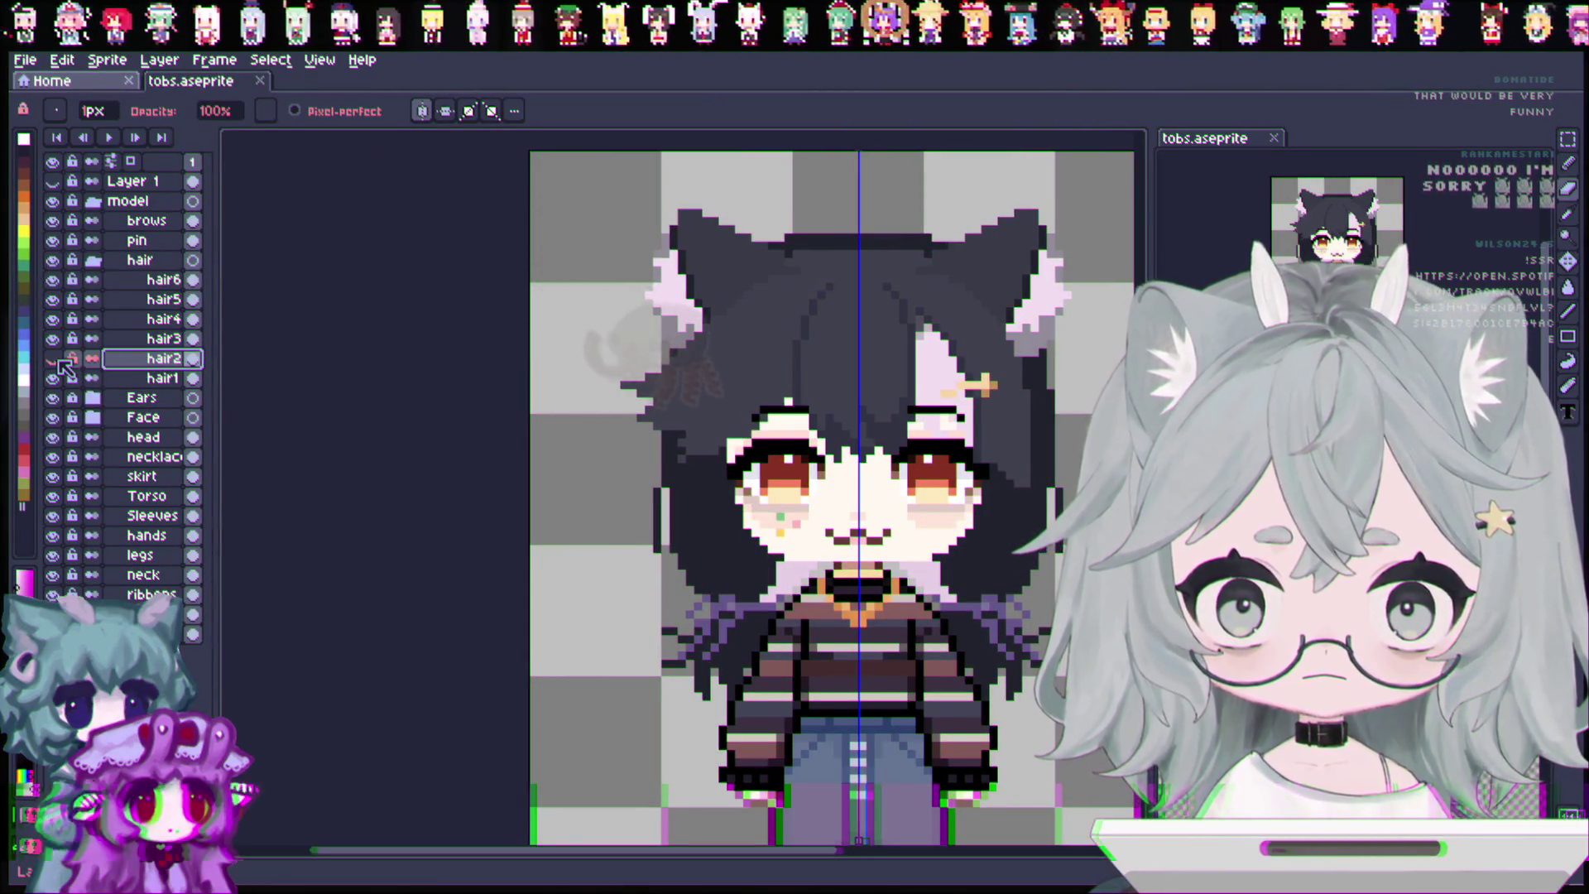
left_click(58, 362)
left_click(58, 362)
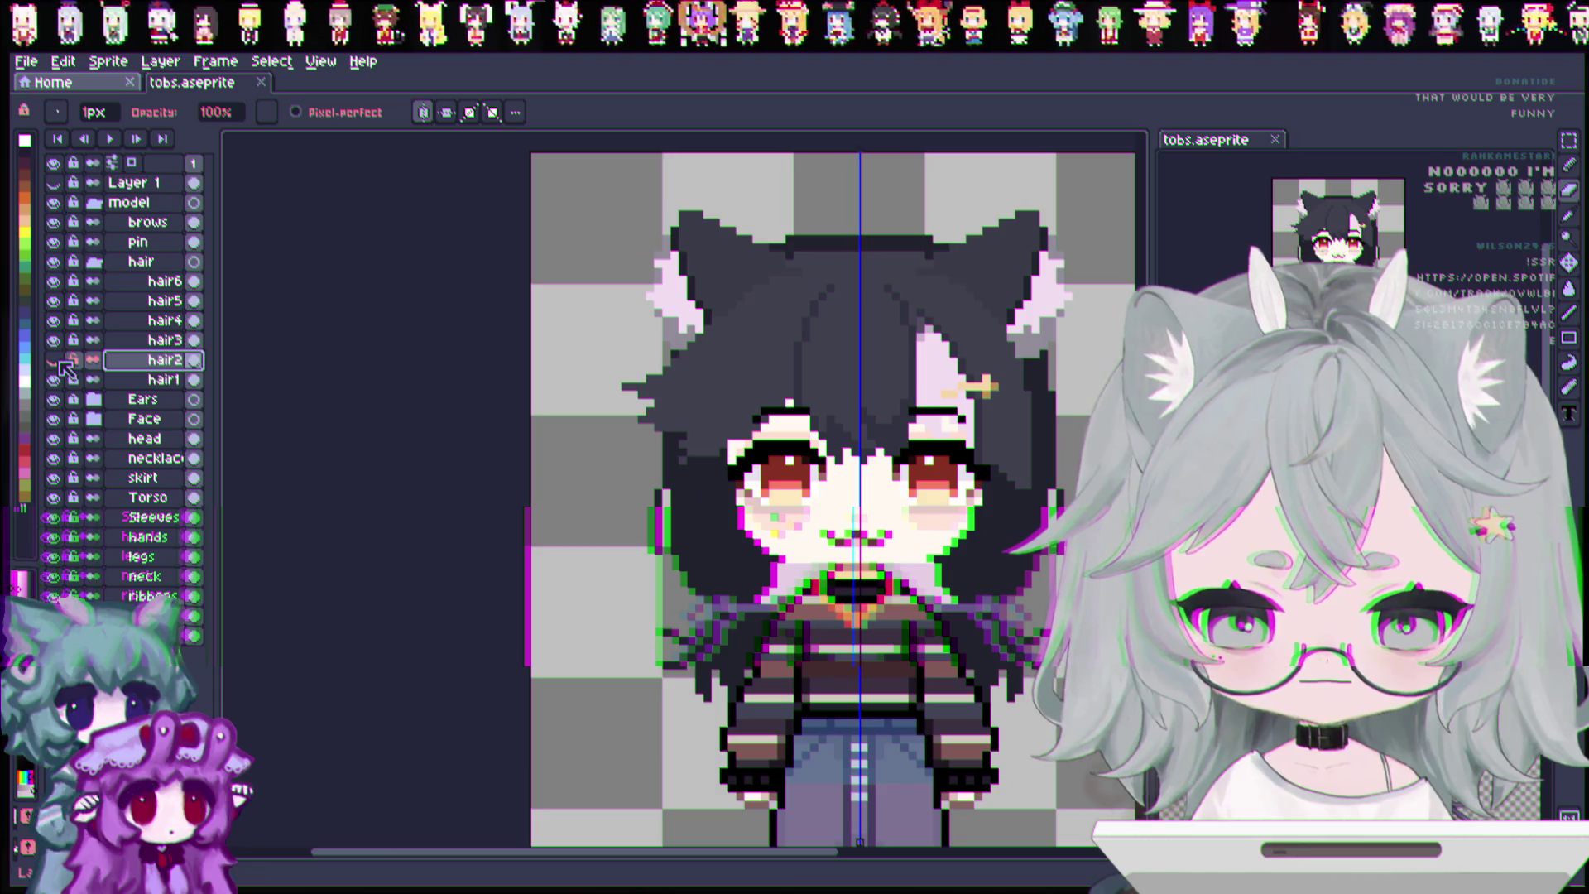
Show hair2 again, paint a pixel on the head layer, switch to horizontal symmetry, and save.
key("i")
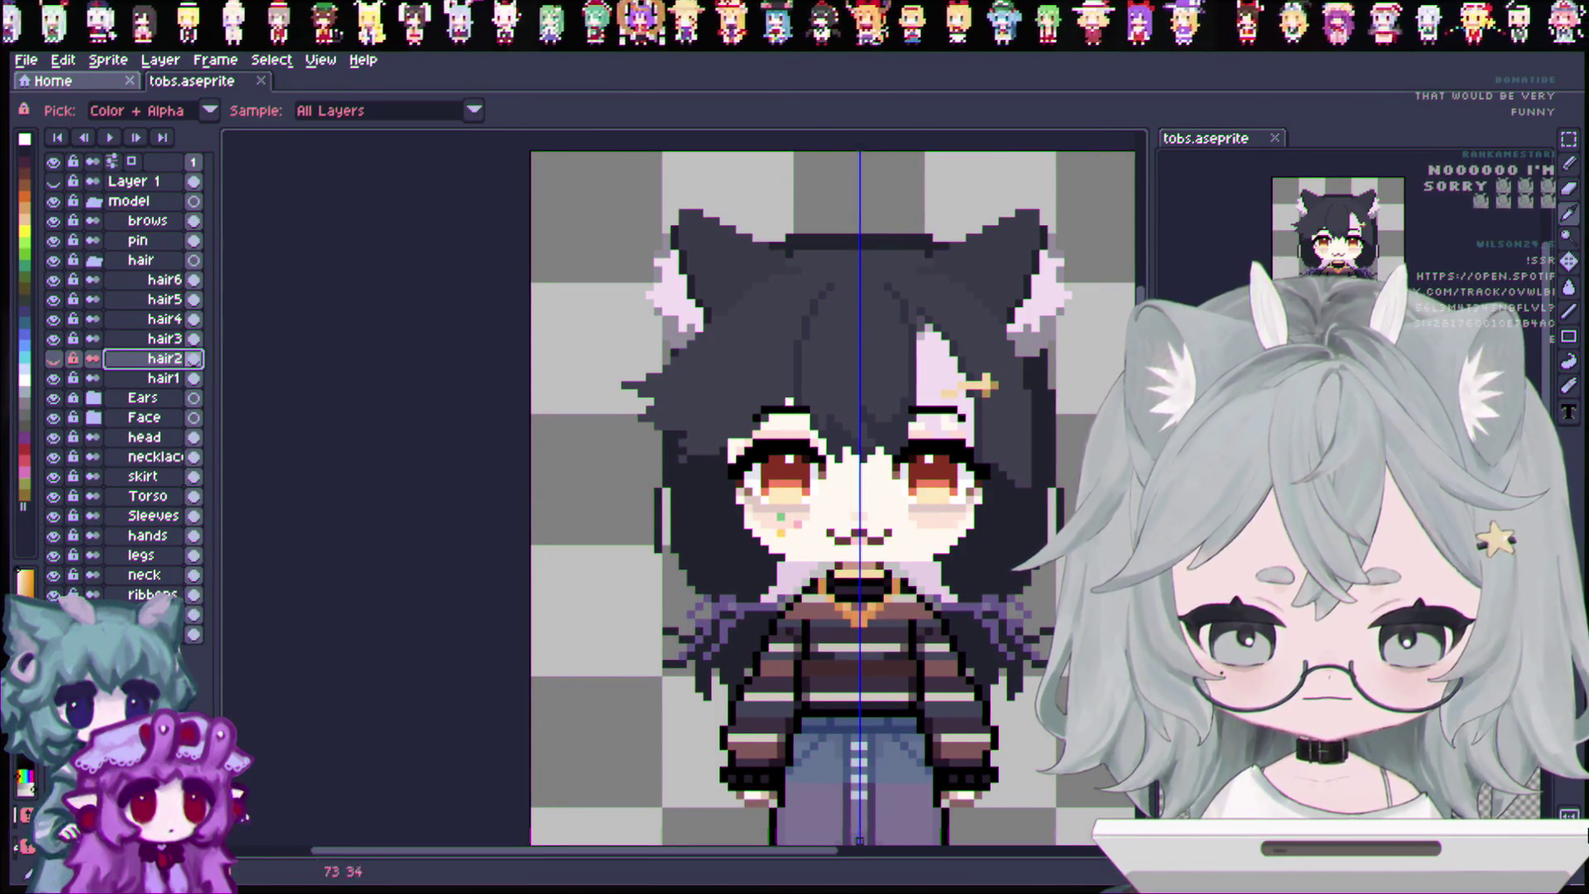
key("b")
left_click(52, 359)
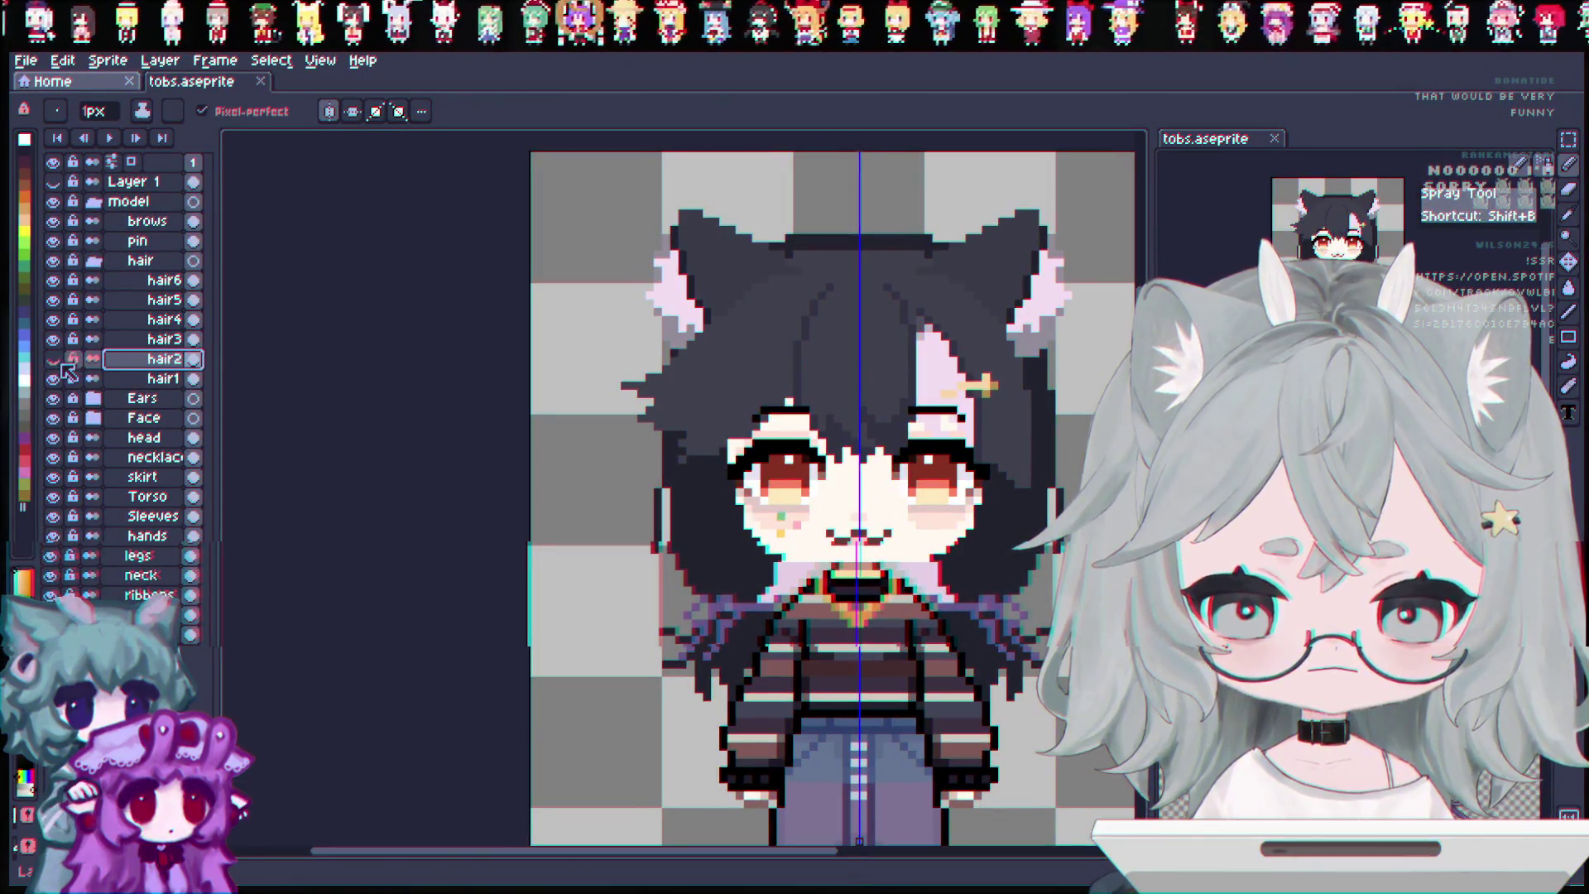
left_click(165, 438)
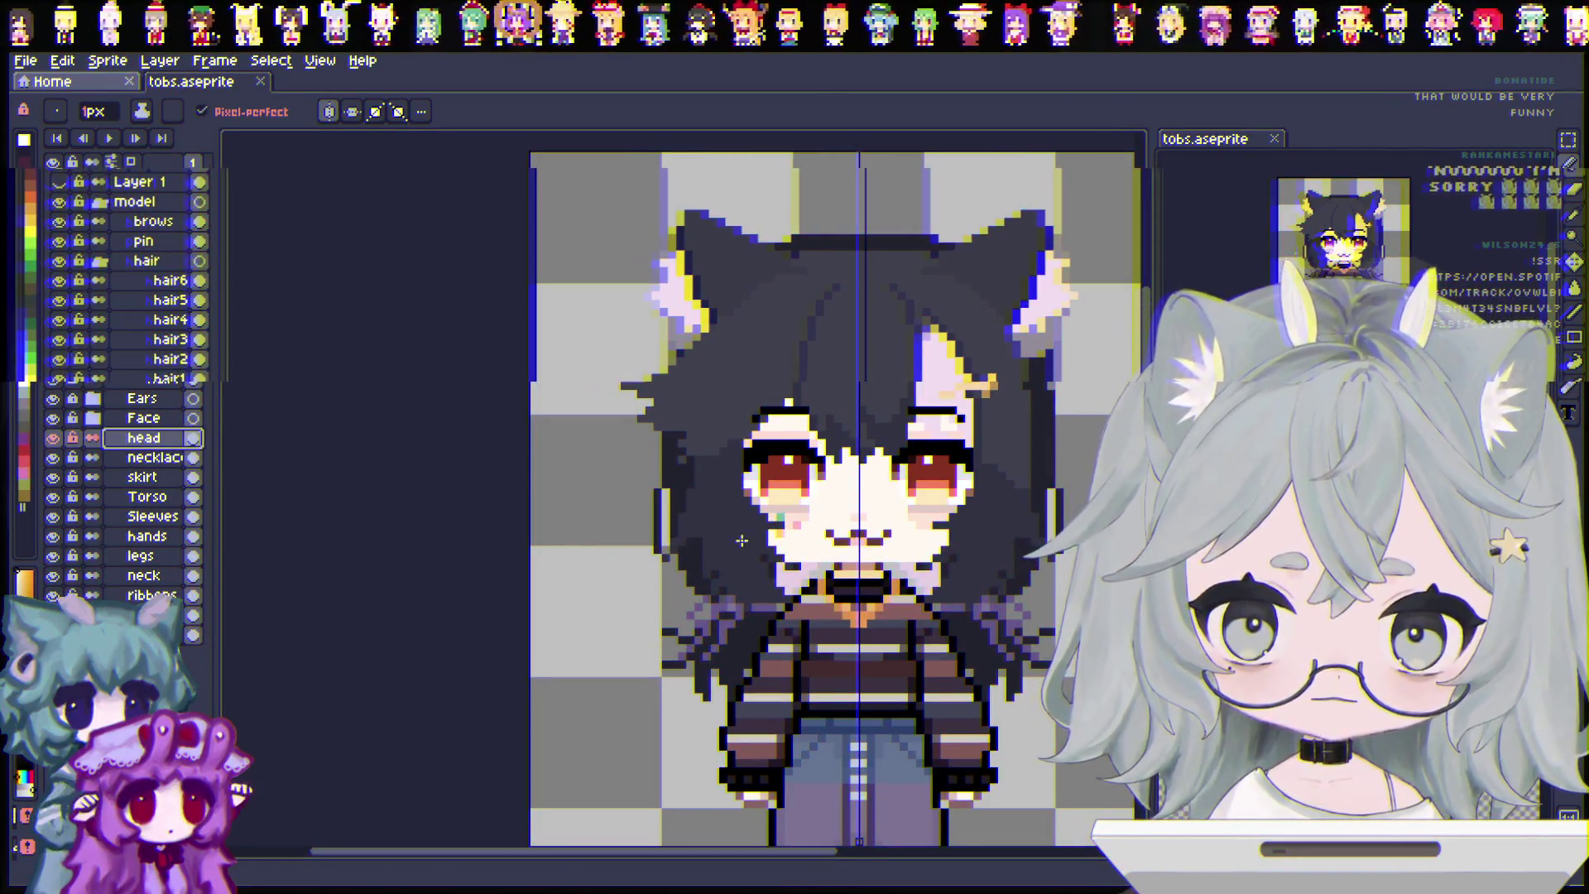
left_click(838, 566)
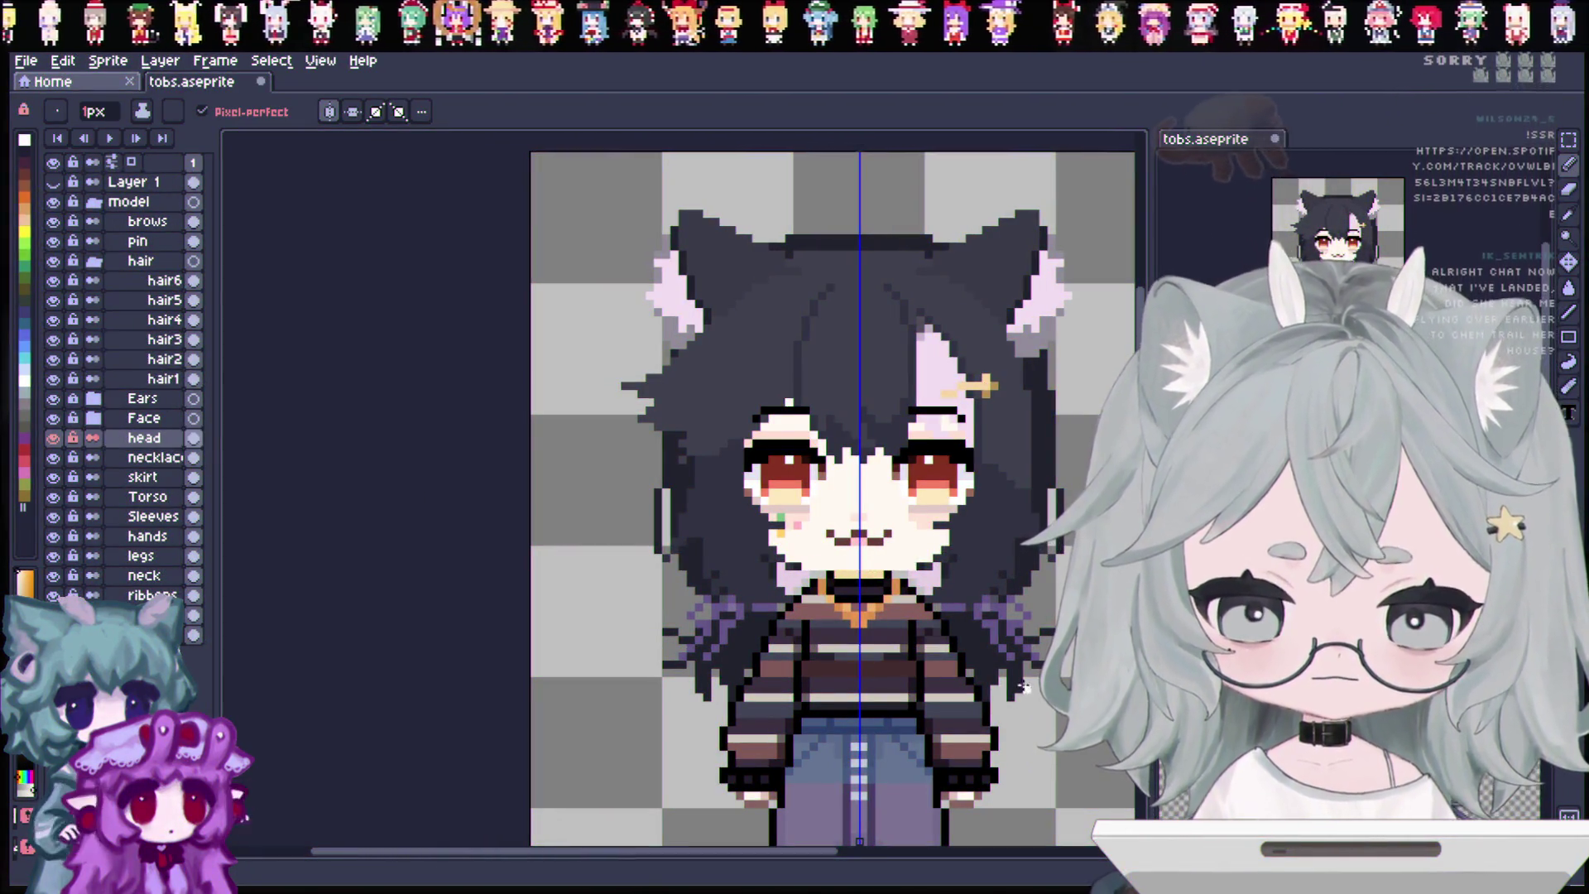
left_click(353, 111)
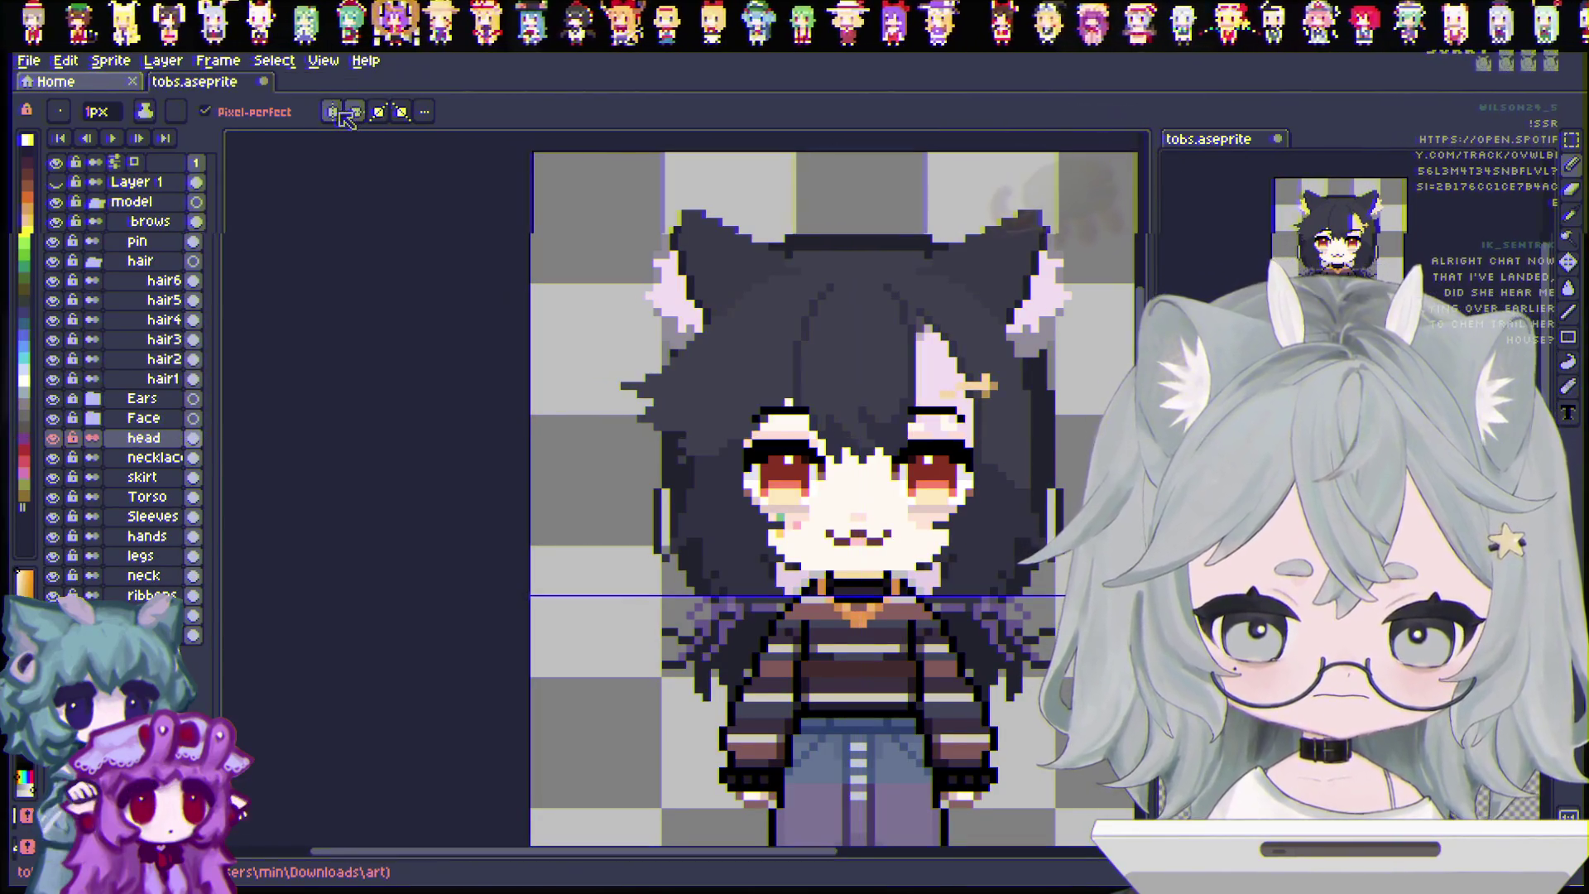
key("ctrl+s")
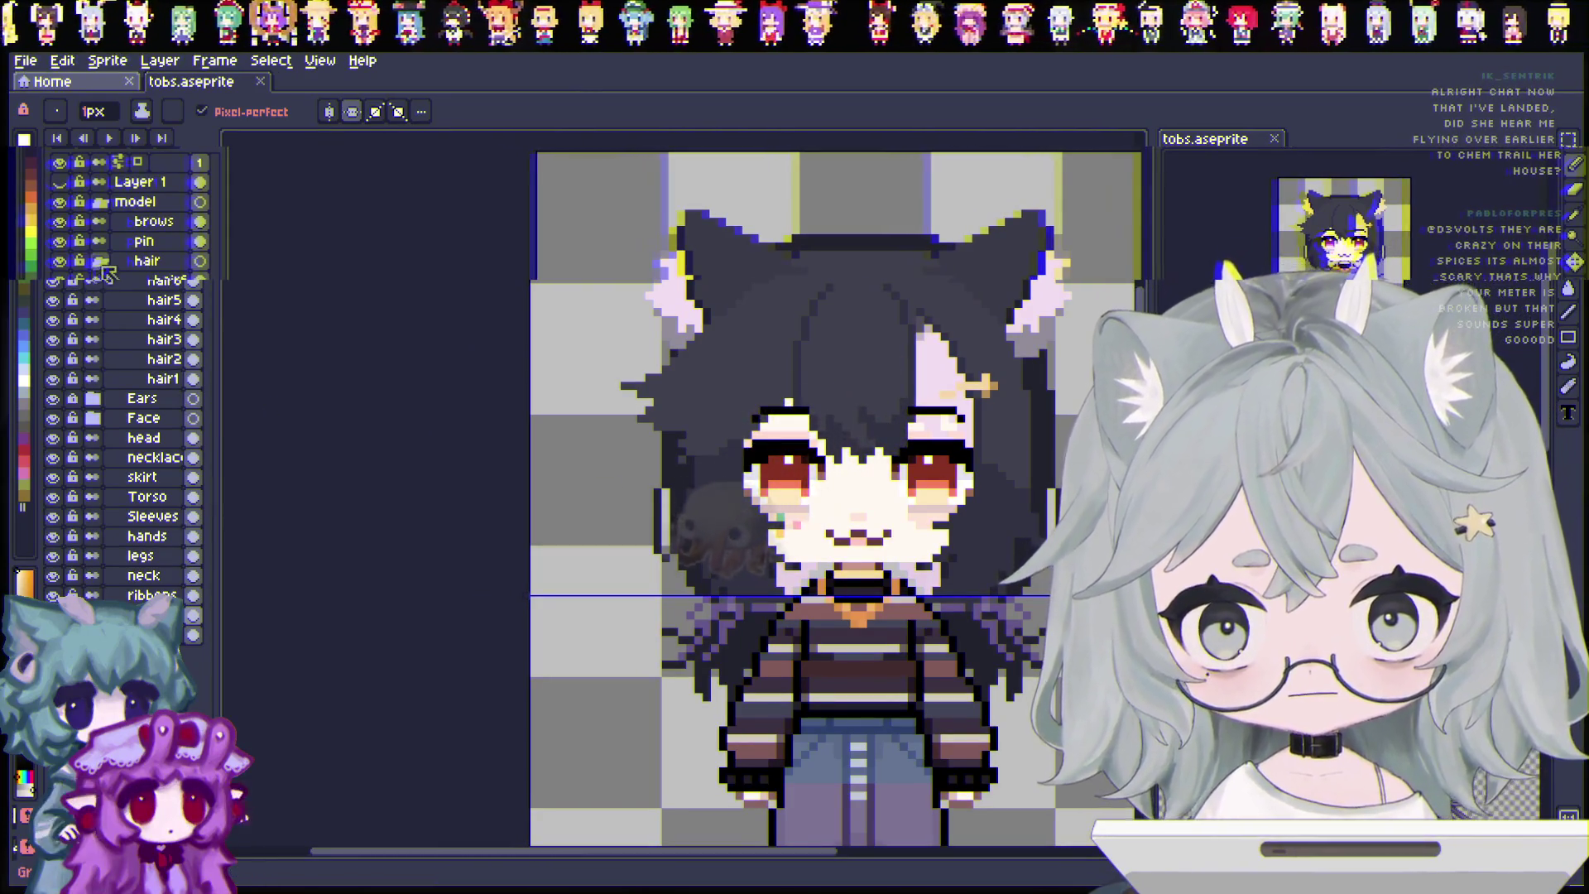
Hide the whole hair group, save the head layer, and restore vertical mirror symmetry.
left_click(53, 260)
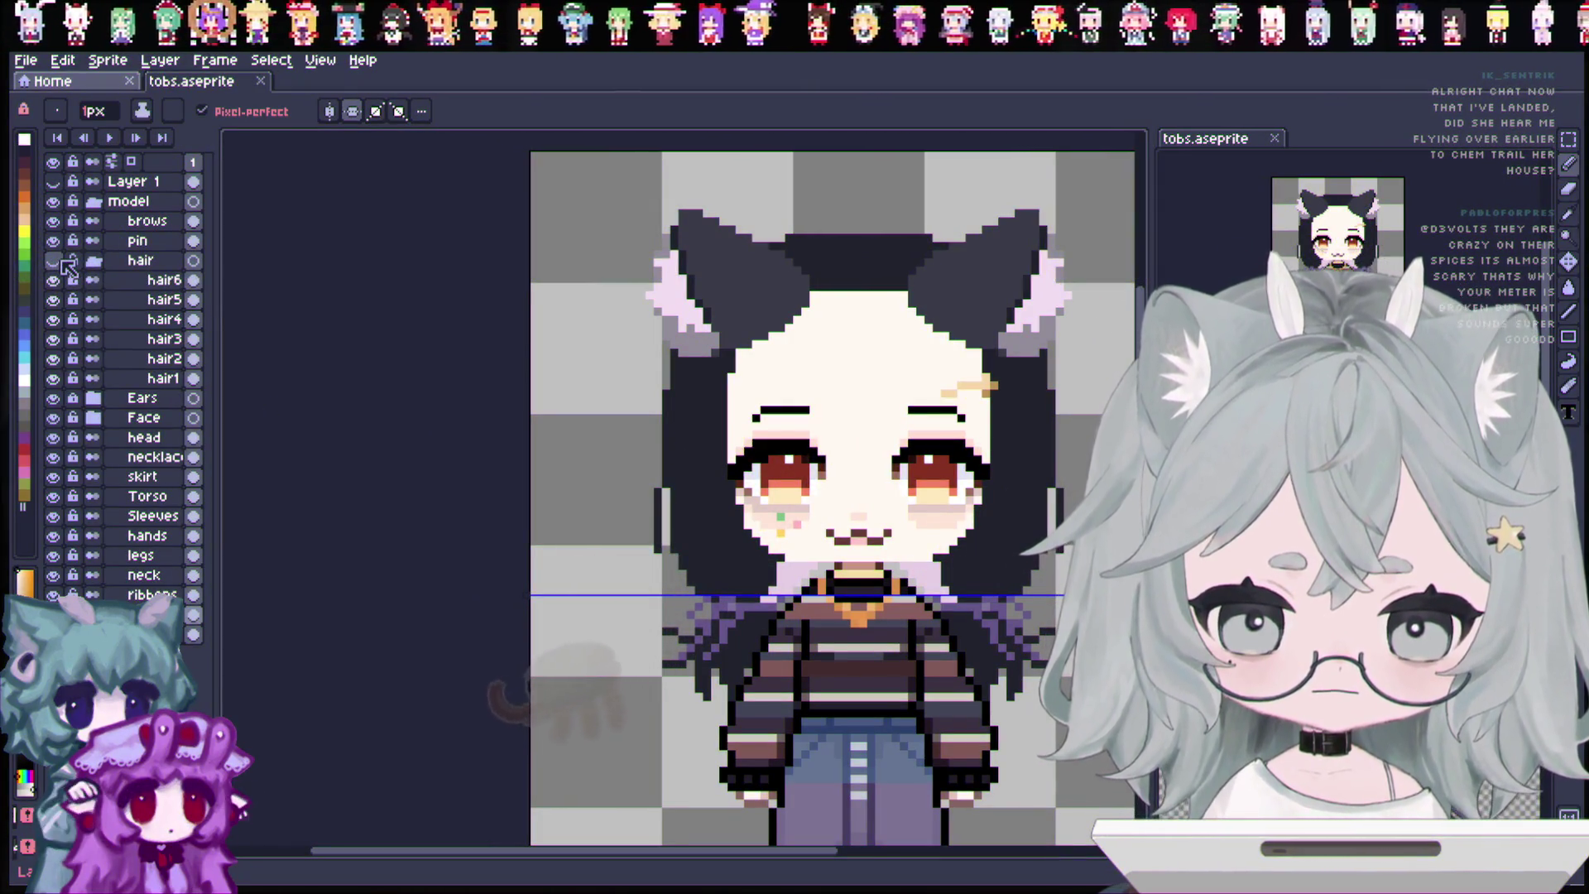
key("e")
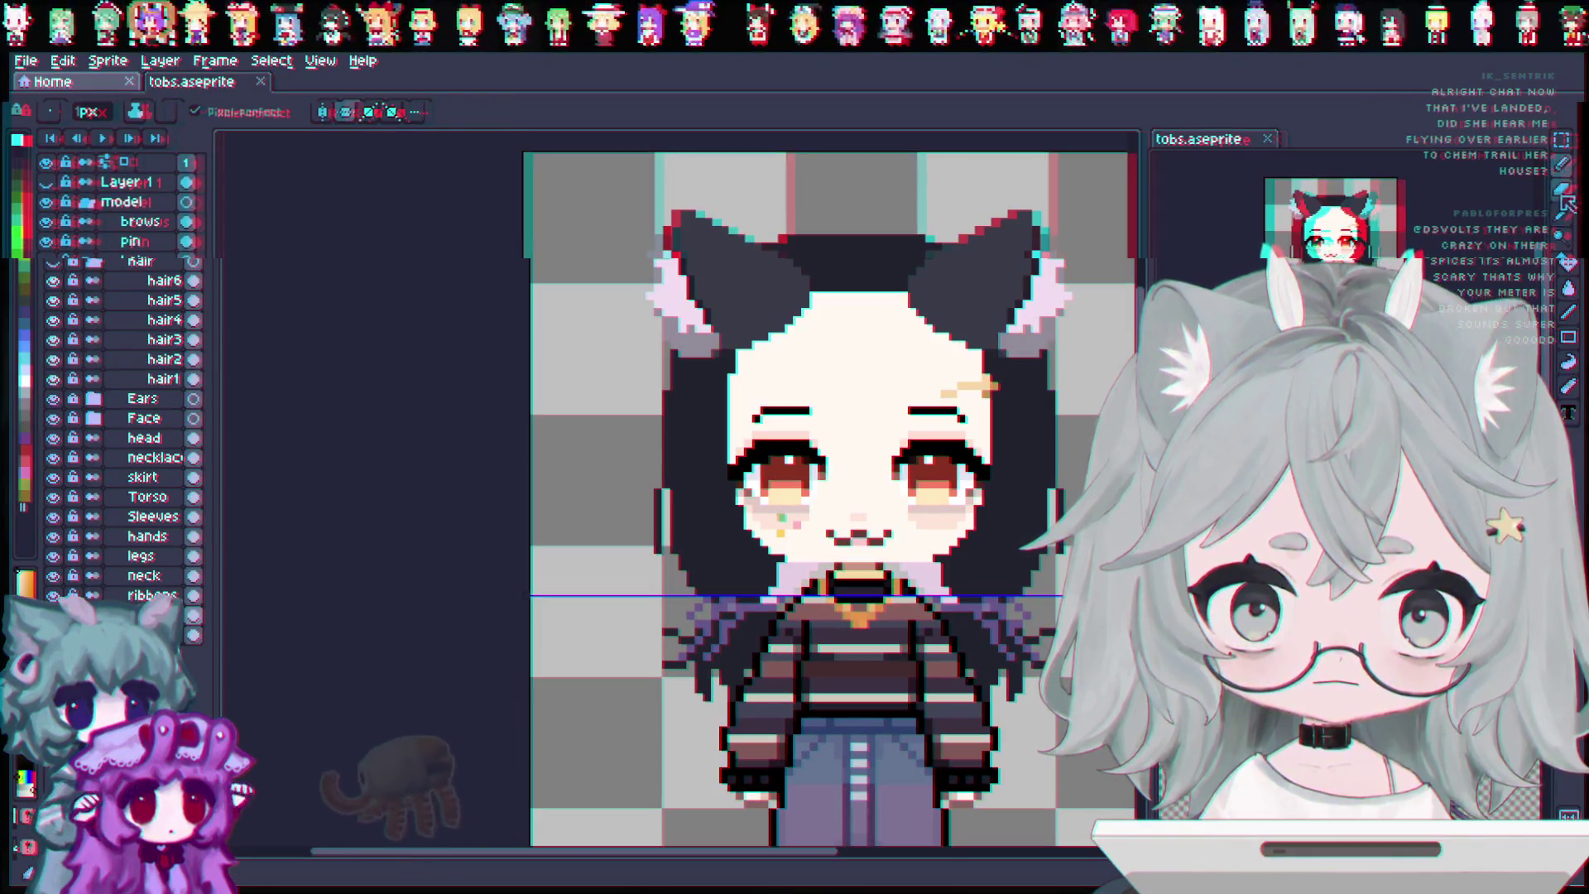
left_click(164, 436)
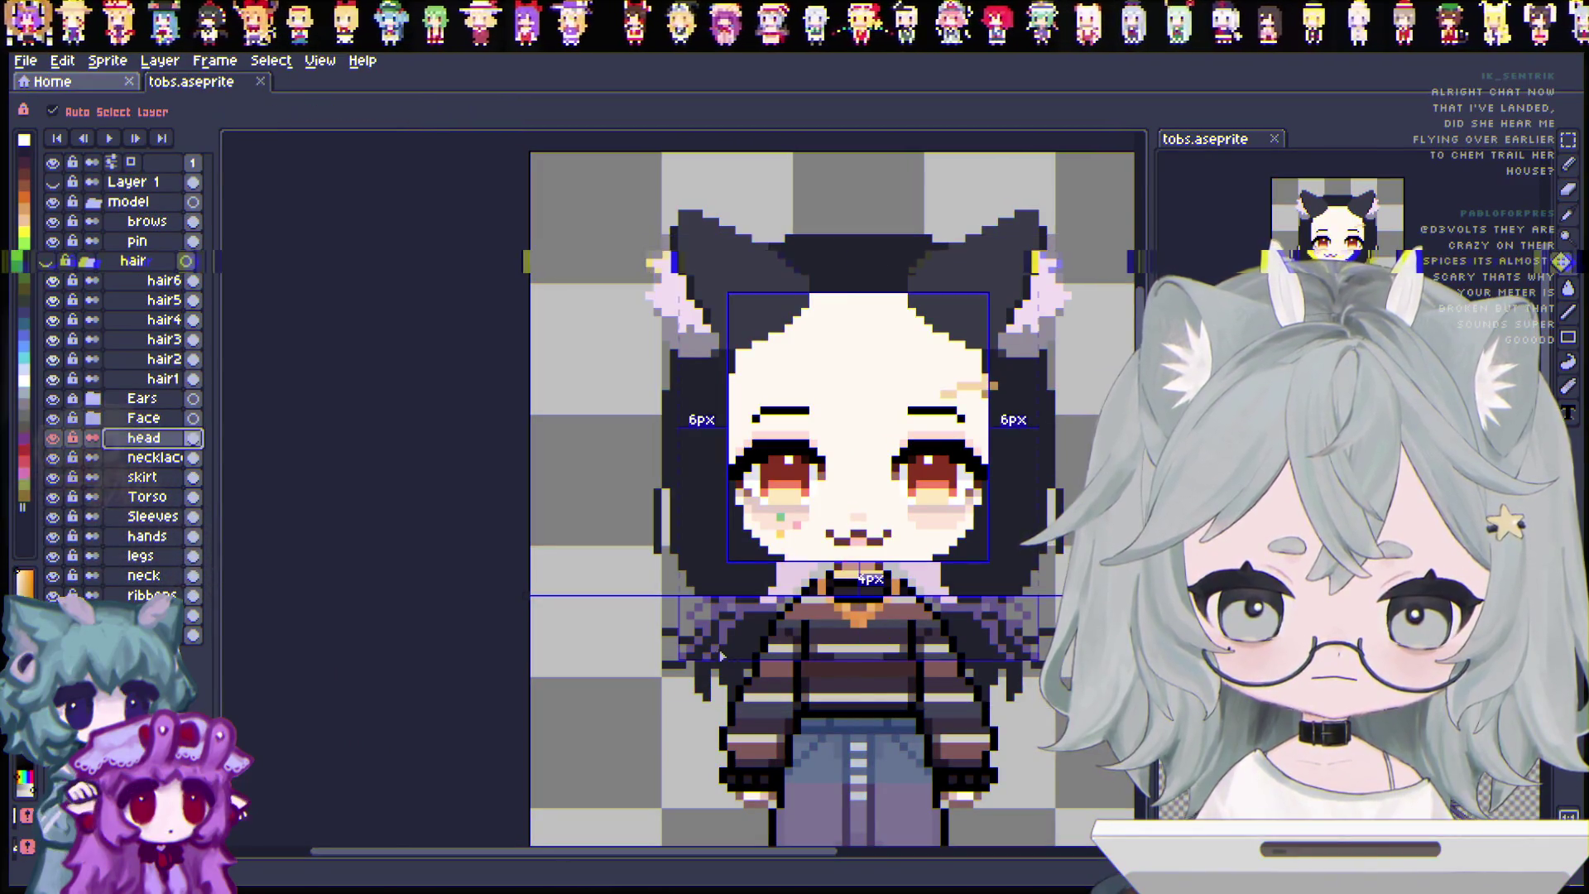
key("ctrl+s")
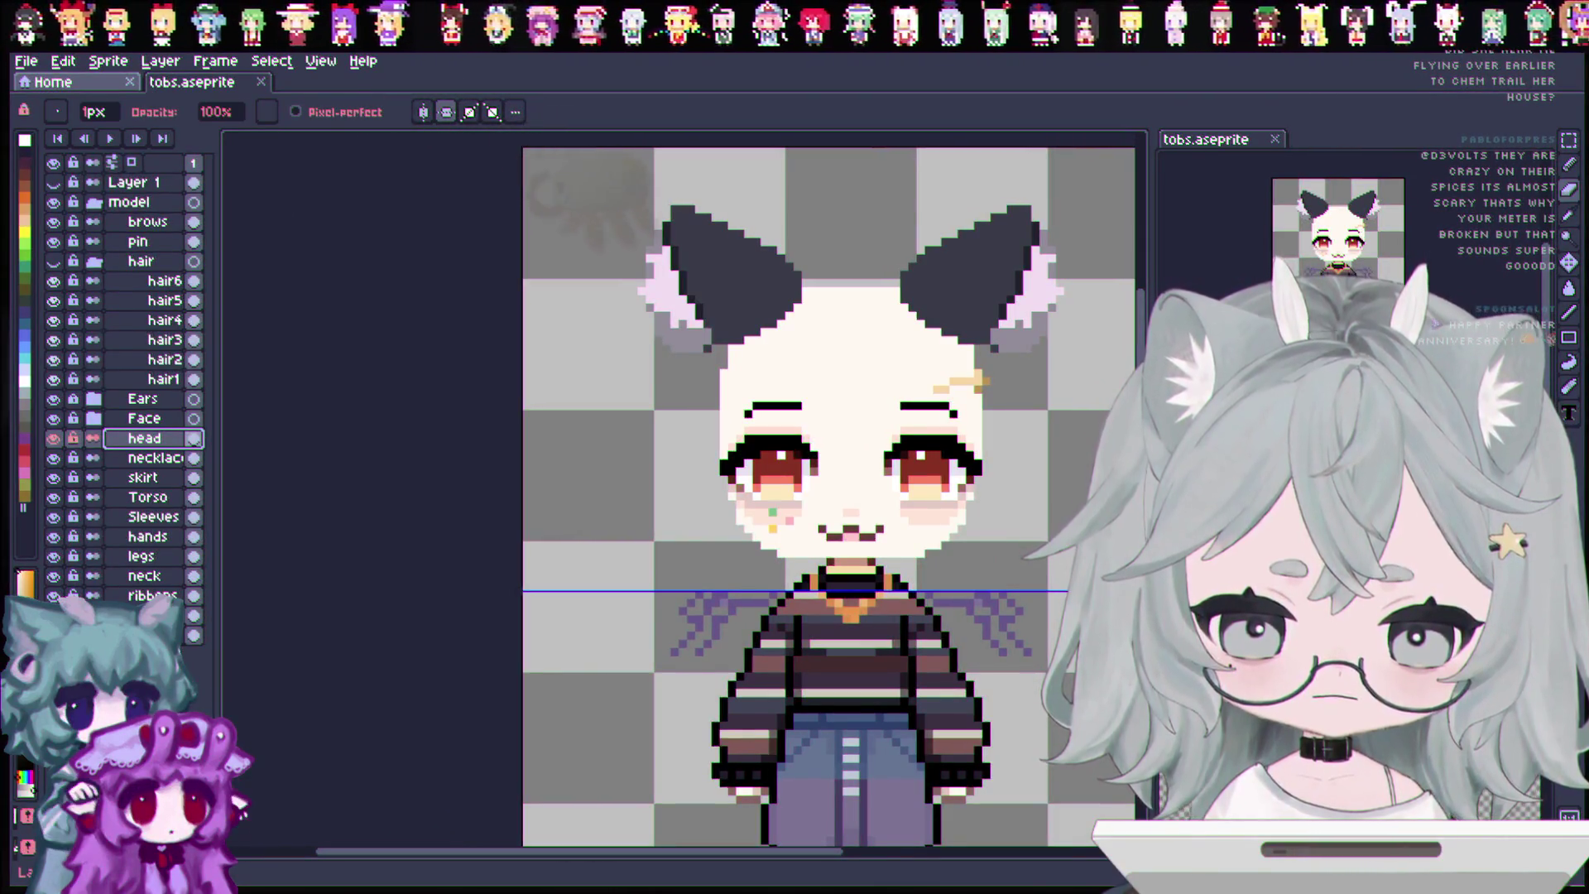
key("b")
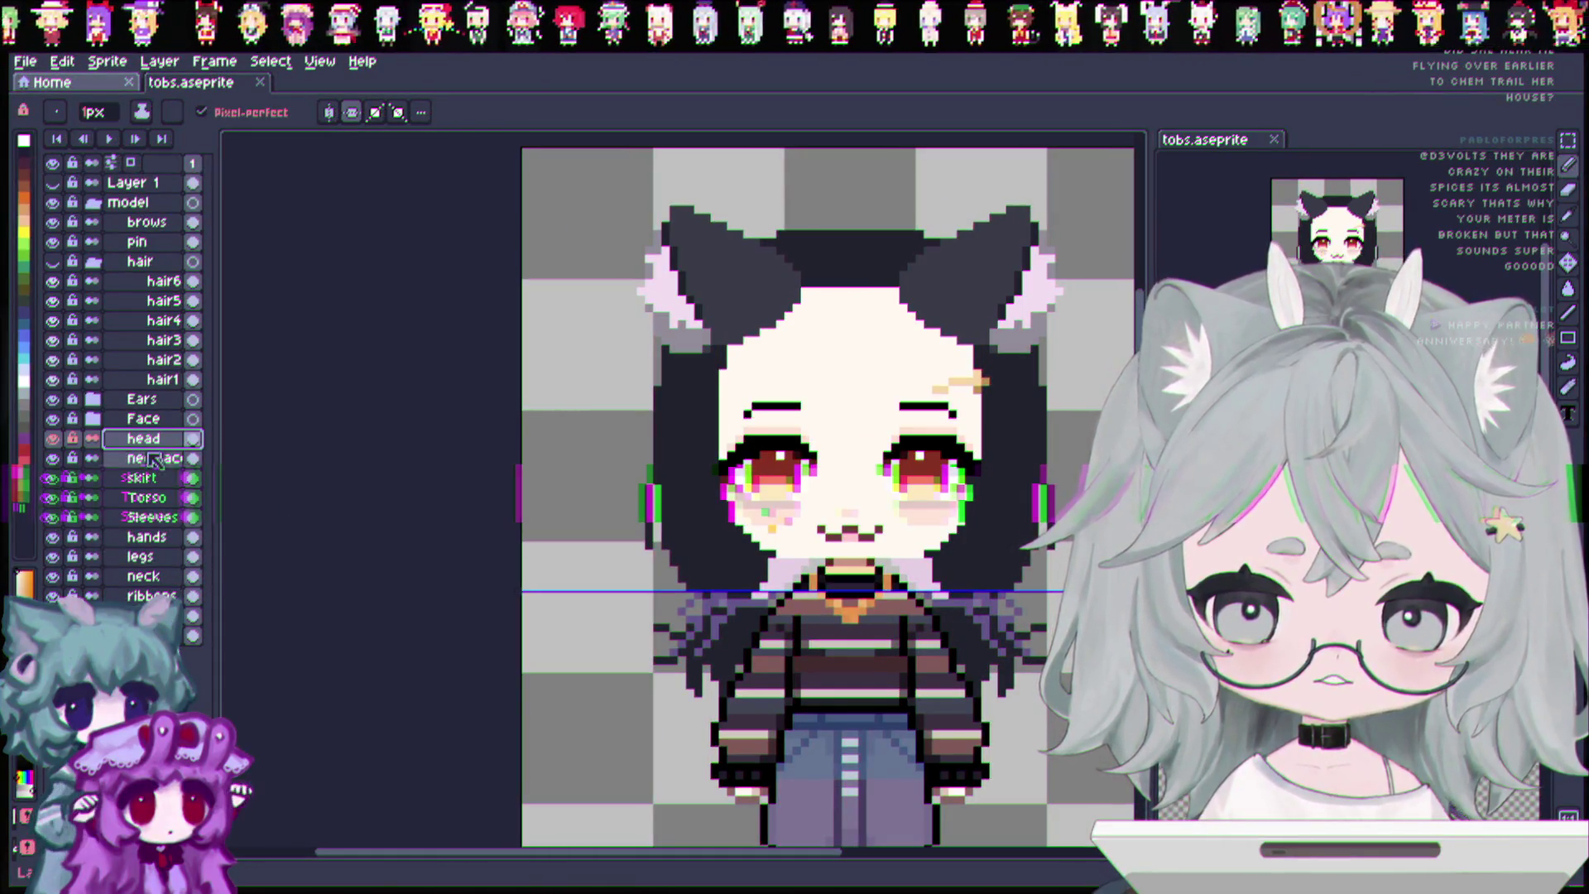
left_click(352, 112)
left_click(329, 112)
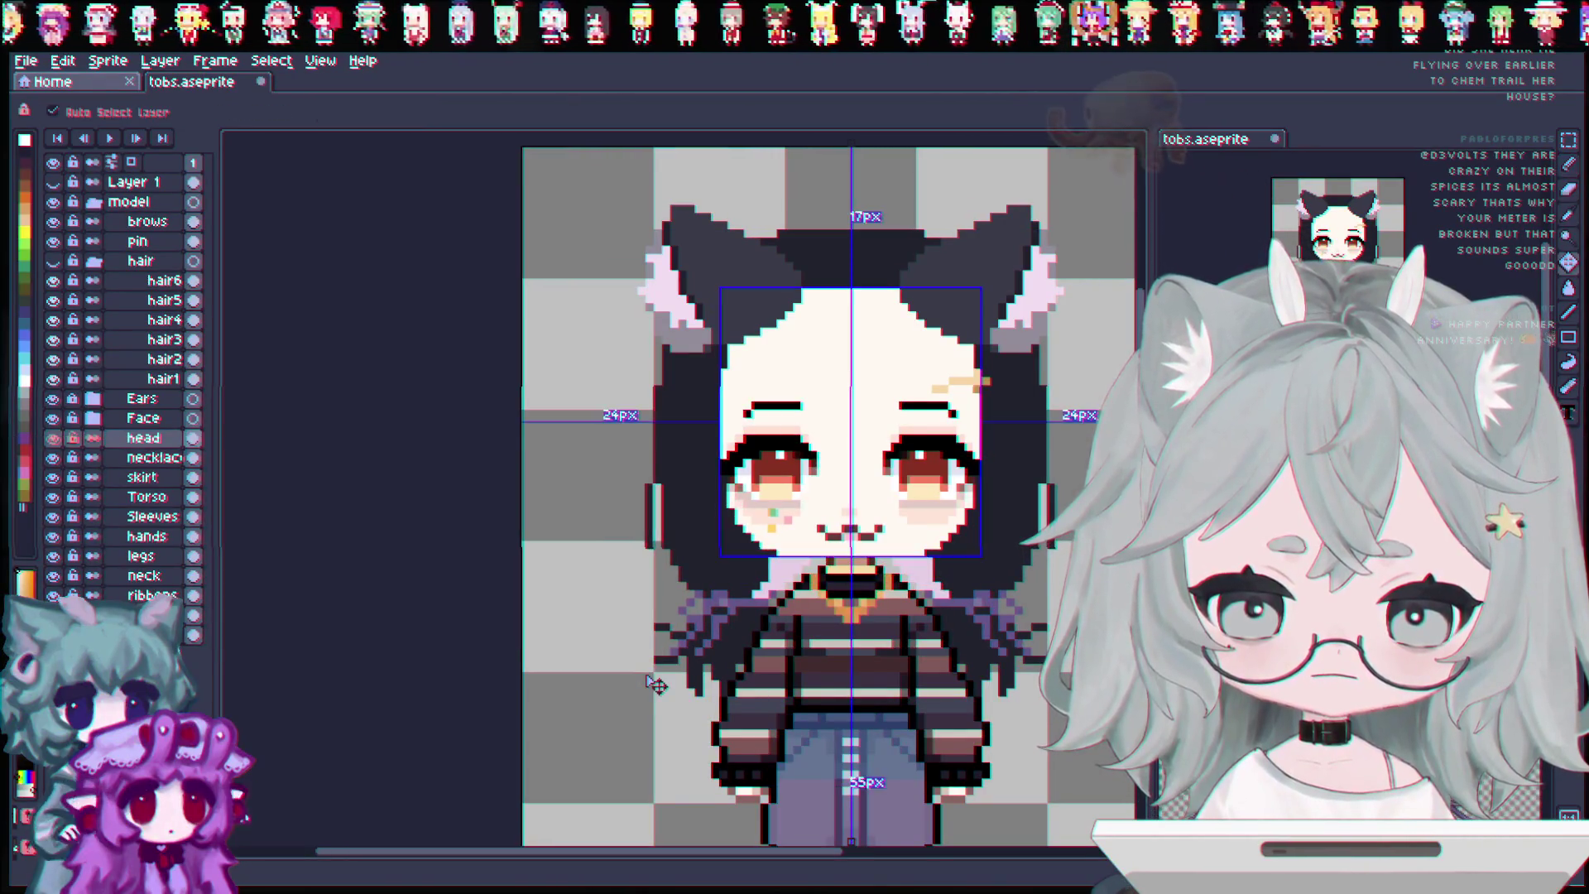
scroll(866, 605, "down", 1)
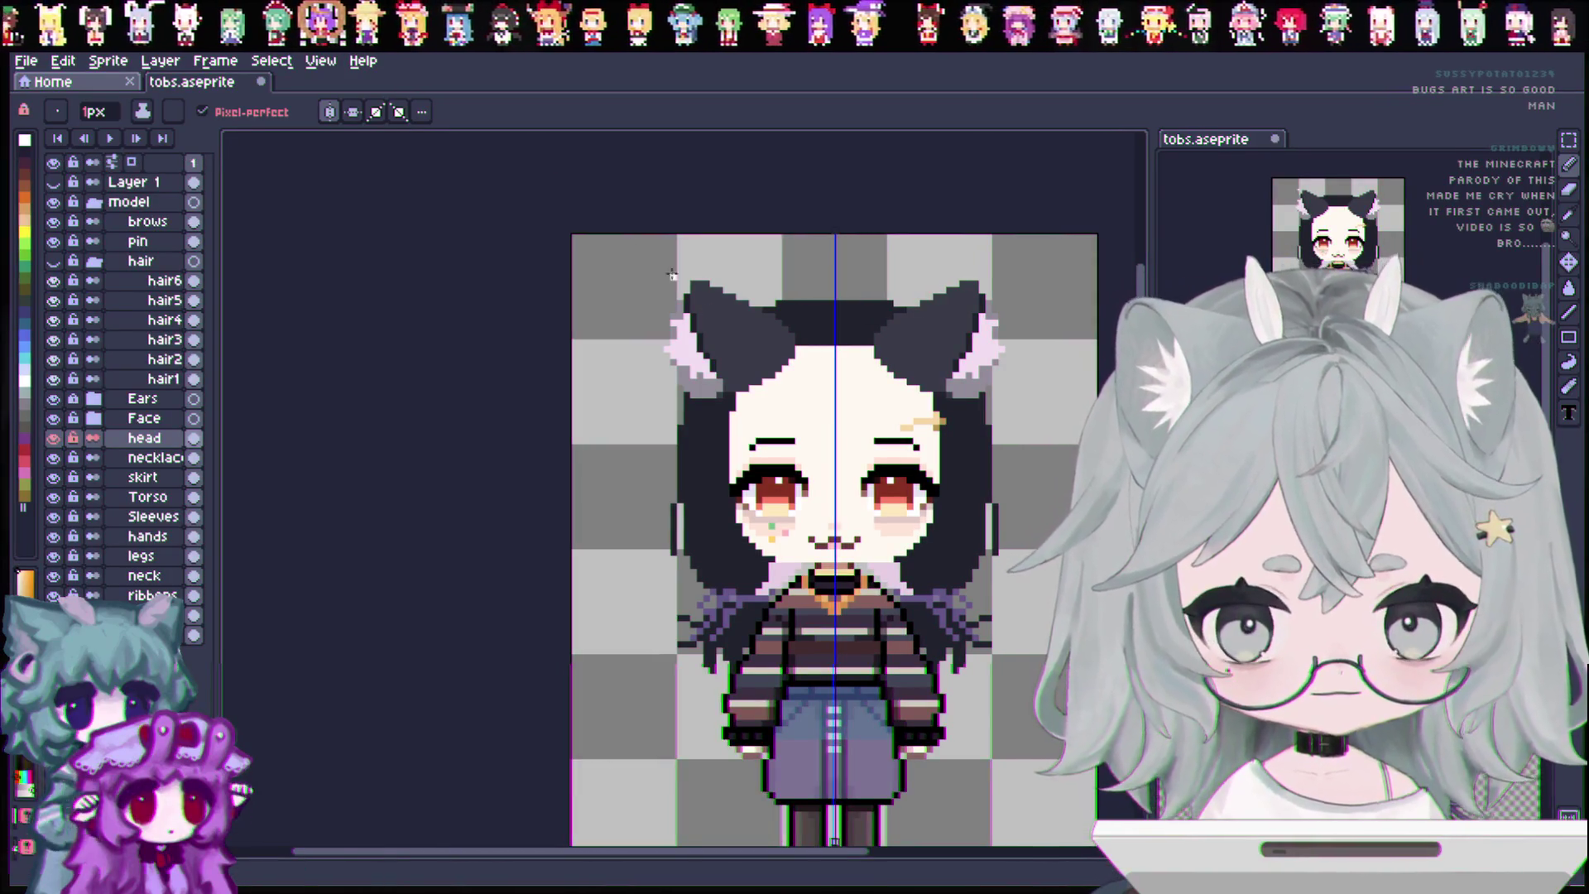
scroll(827, 348, "up", 1)
scroll(828, 348, "up", 1)
scroll(844, 331, "up", 1)
scroll(856, 301, "down", 1)
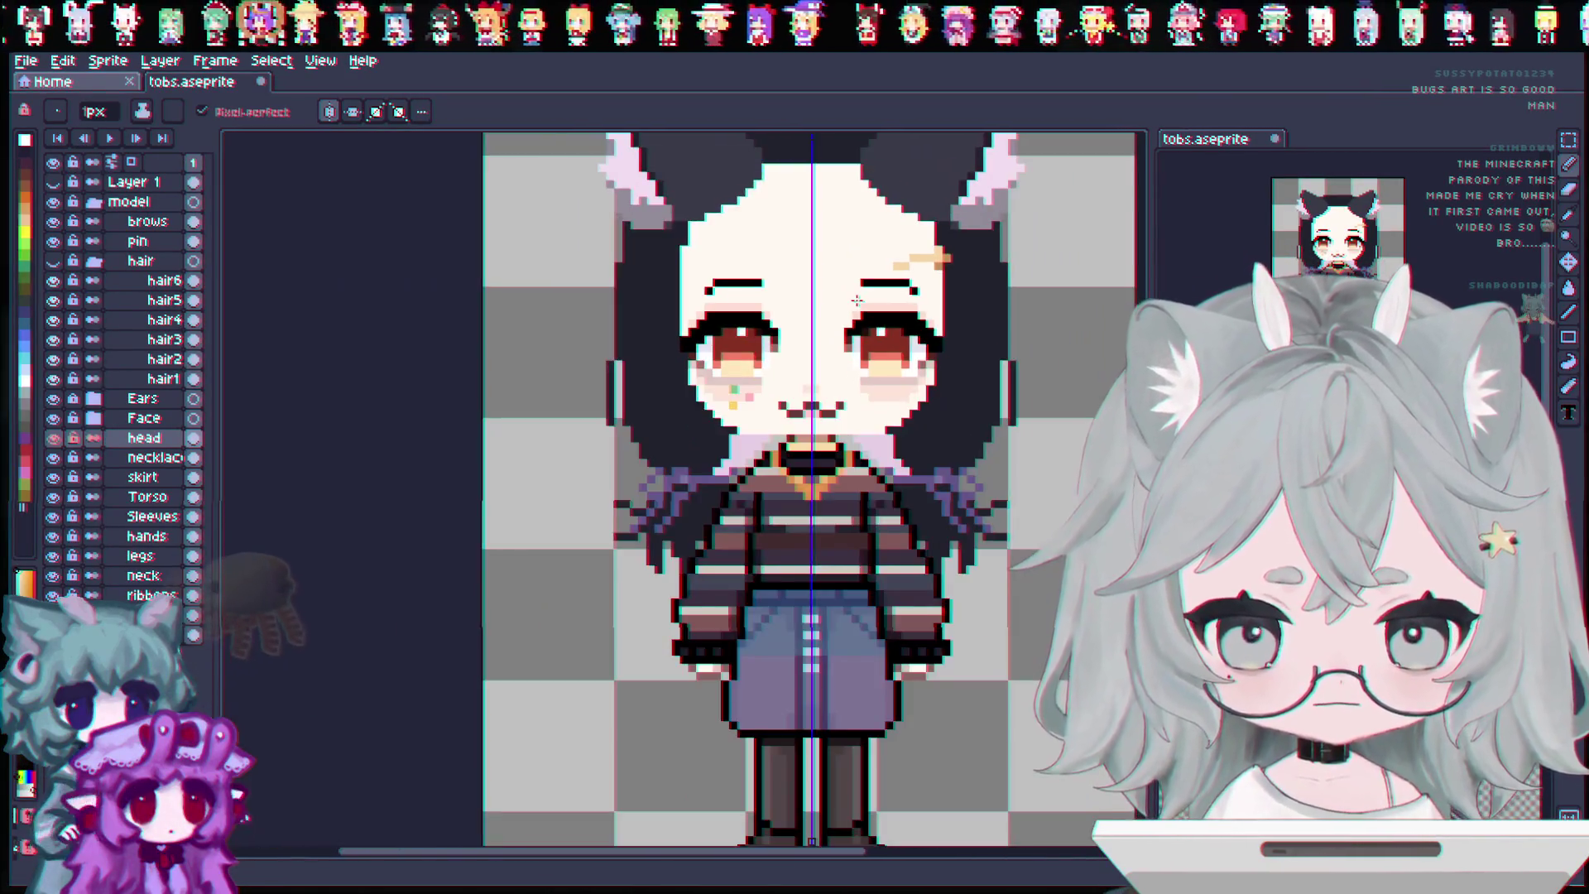
scroll(856, 300, "down", 4)
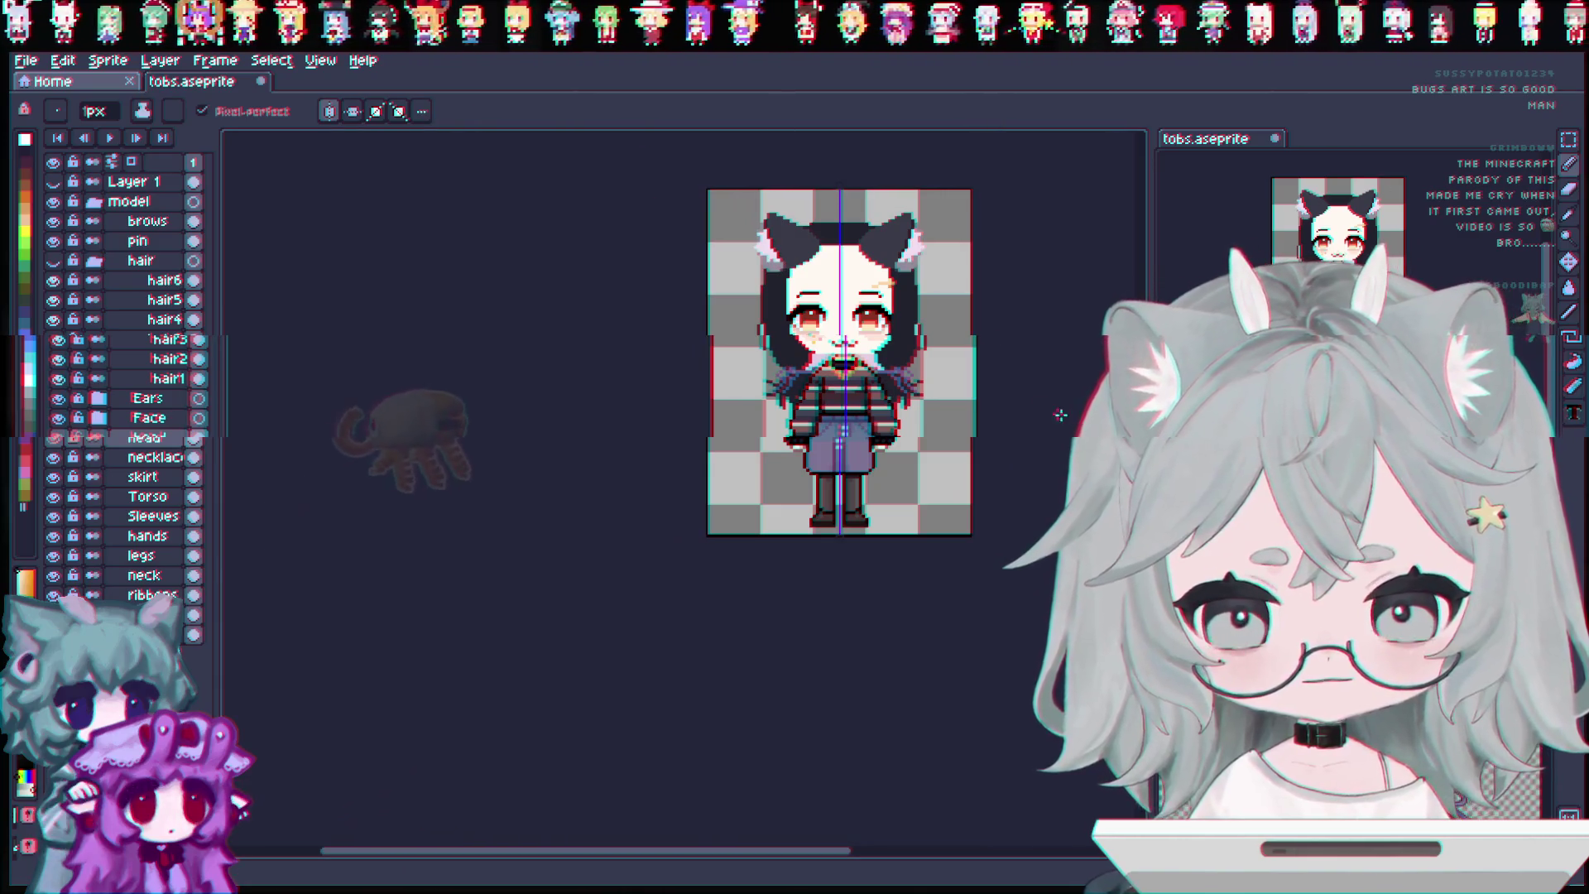
scroll(464, 324, "up", 1)
scroll(464, 324, "up", 1)
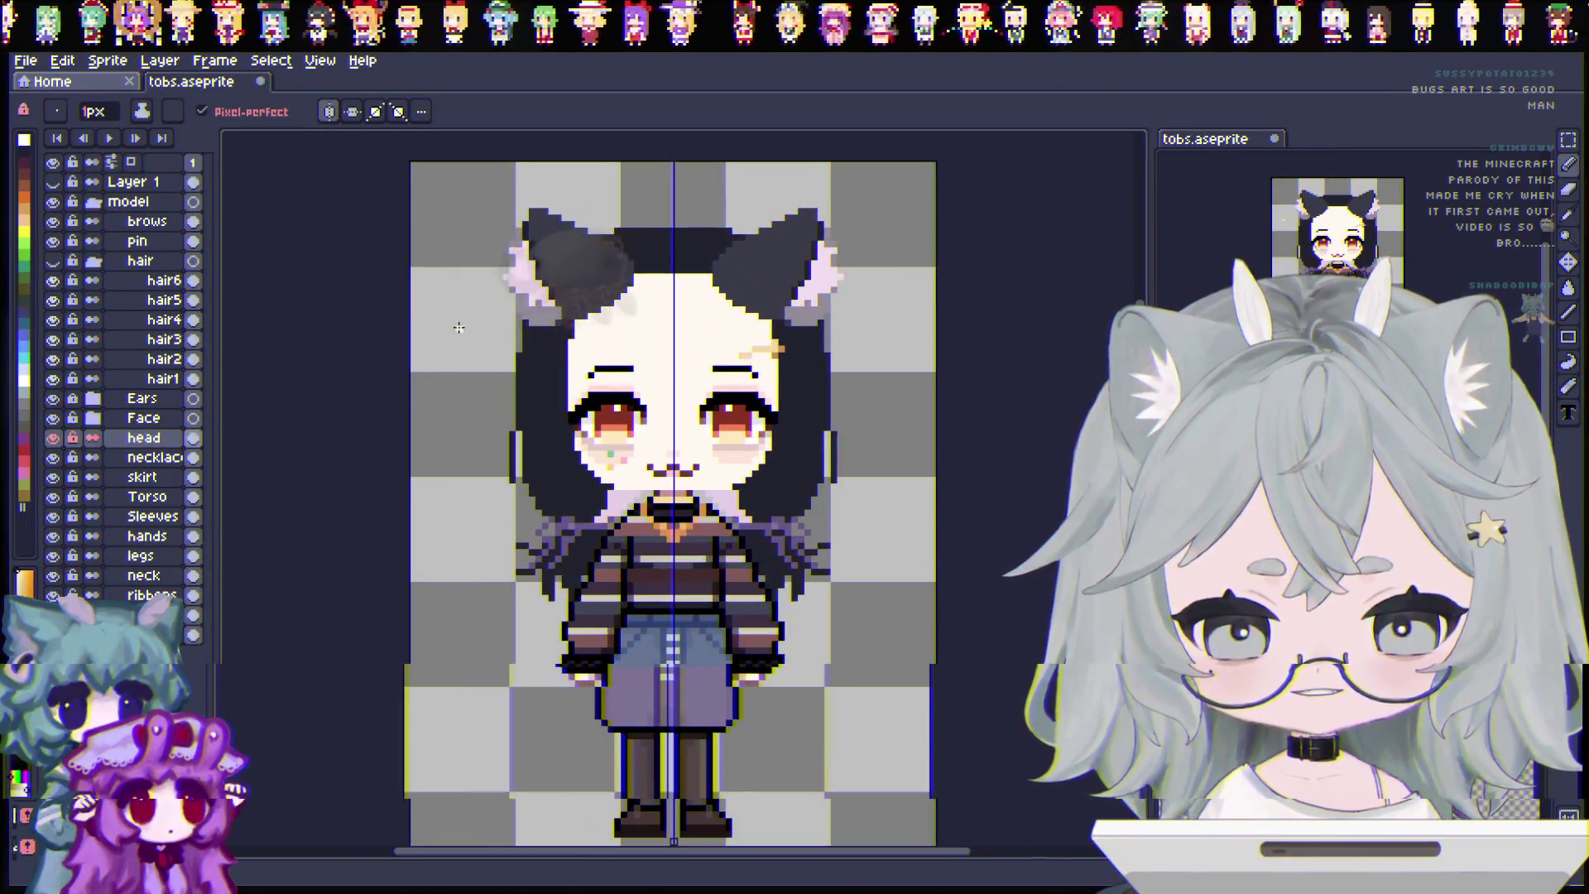
Turn the hair group's visibility back on so black hair covers the chibi's head.
left_click(52, 261)
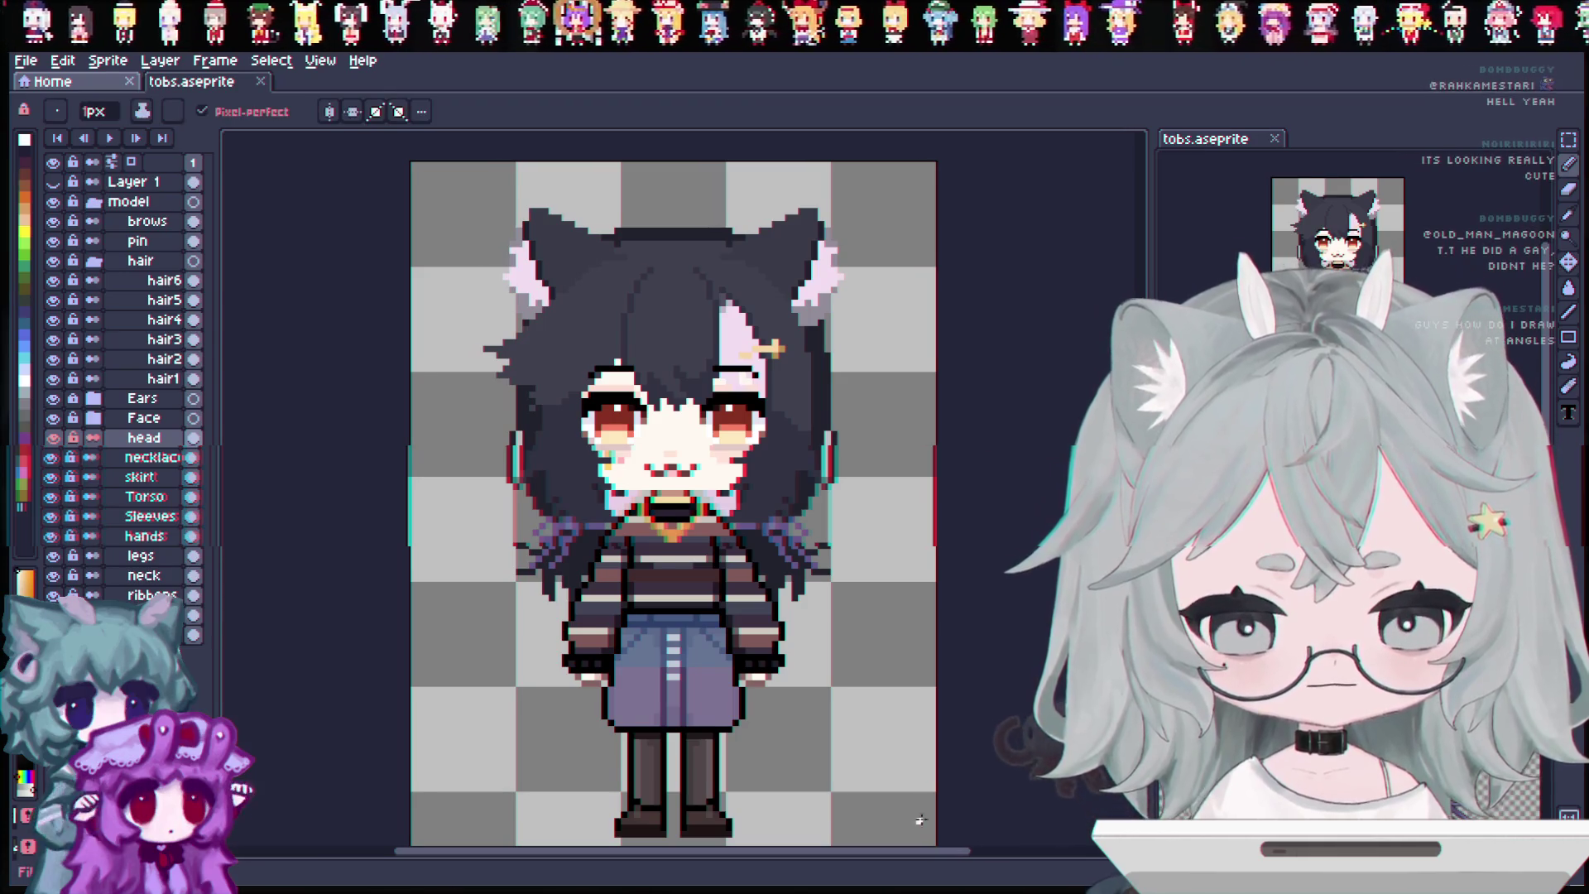
left_click_drag(957, 861, 929, 857)
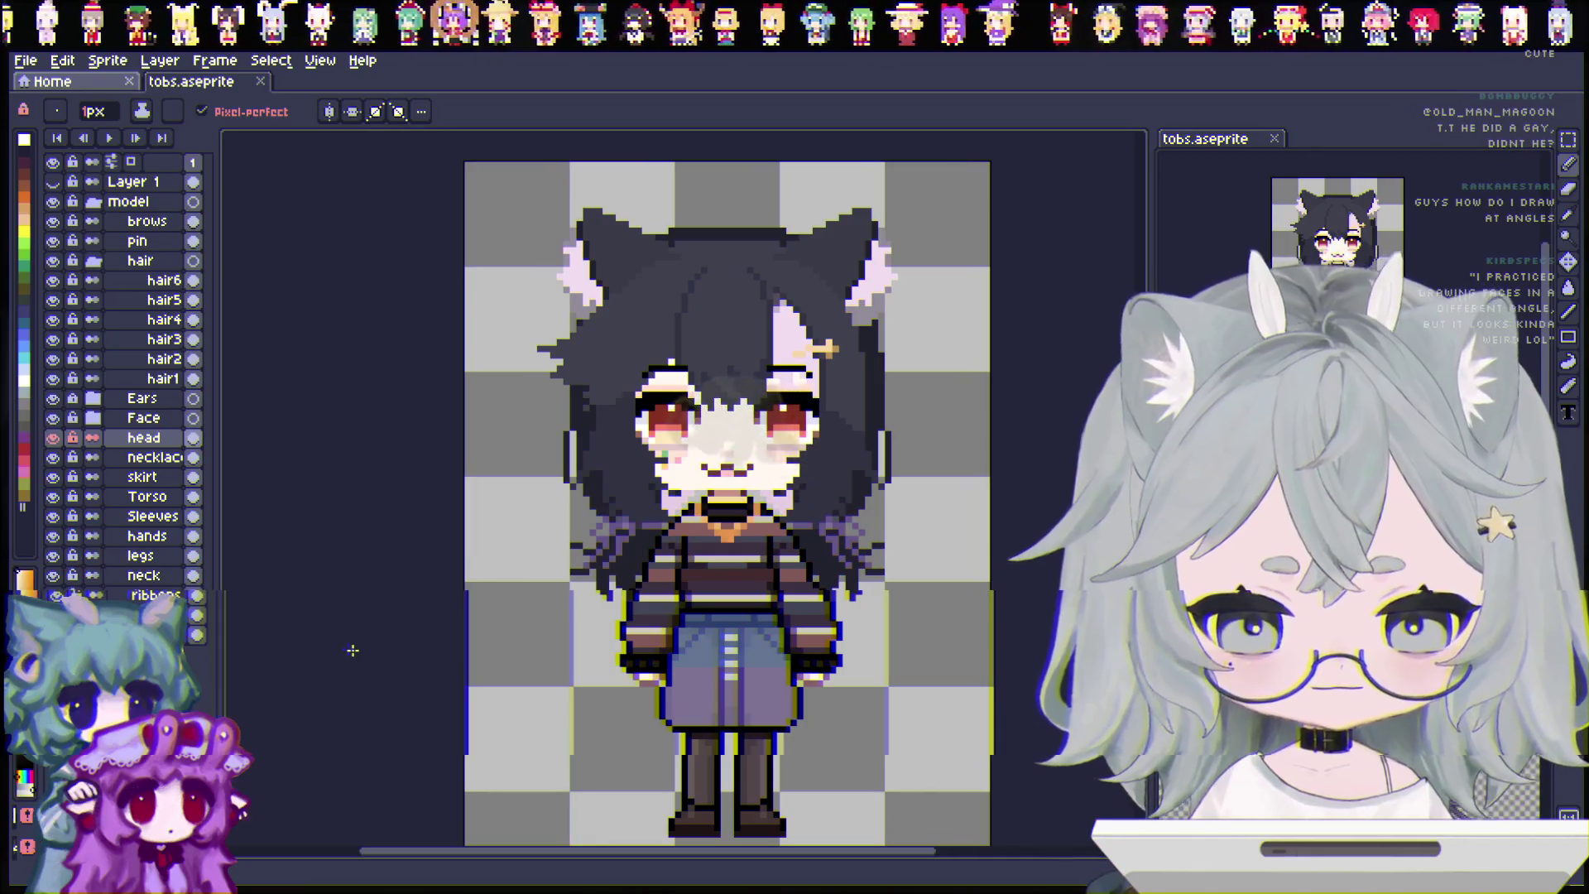
Open mia_model.aseprite from the recent files list.
left_click(26, 61)
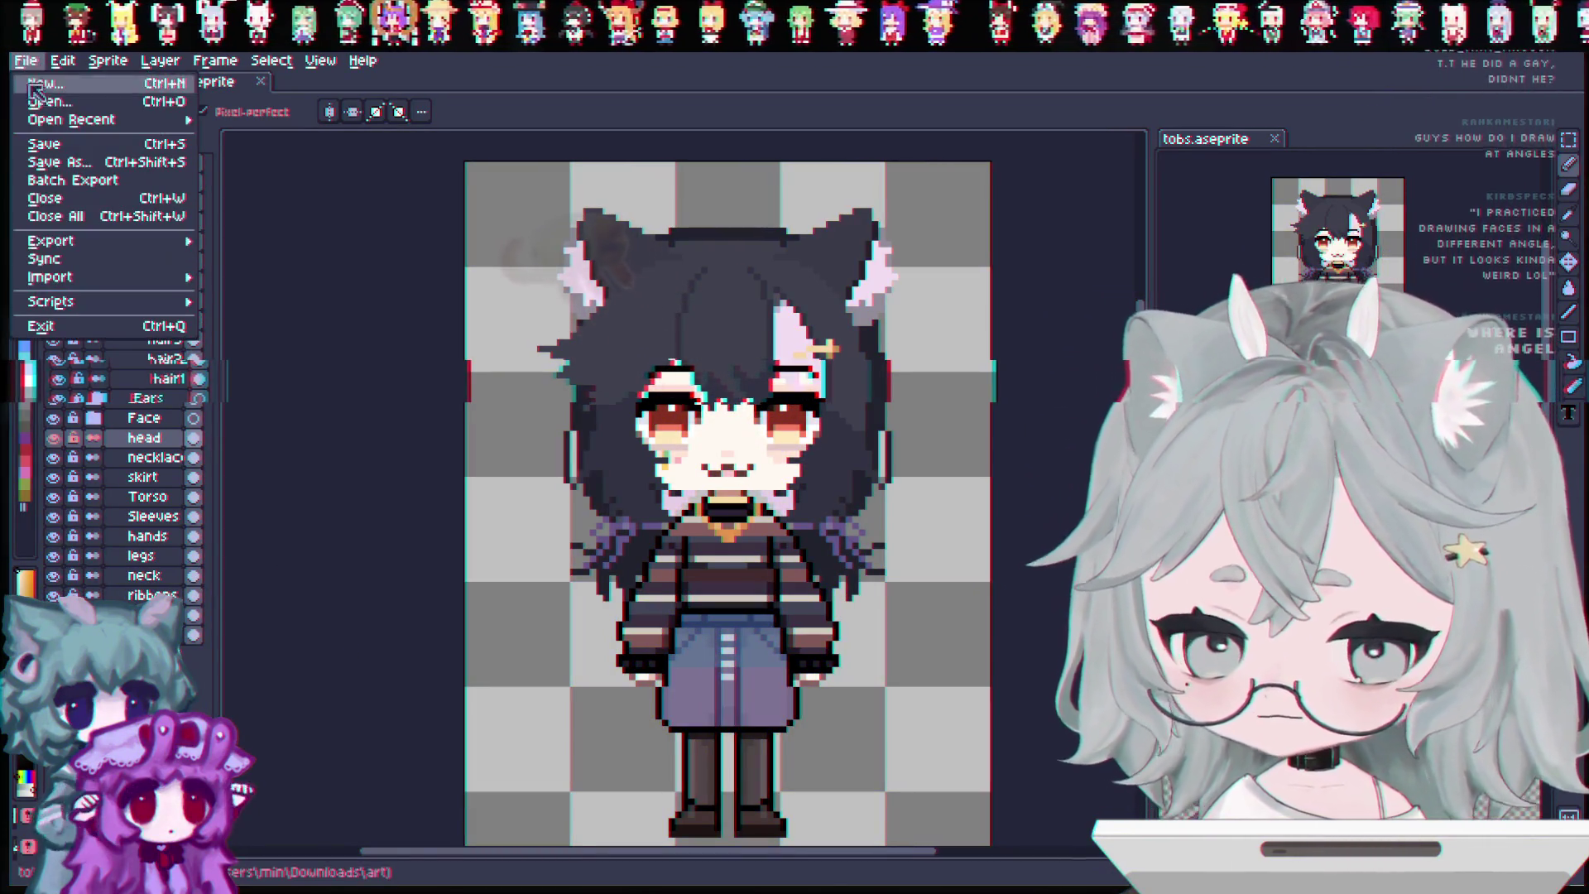
mouse_move(52, 130)
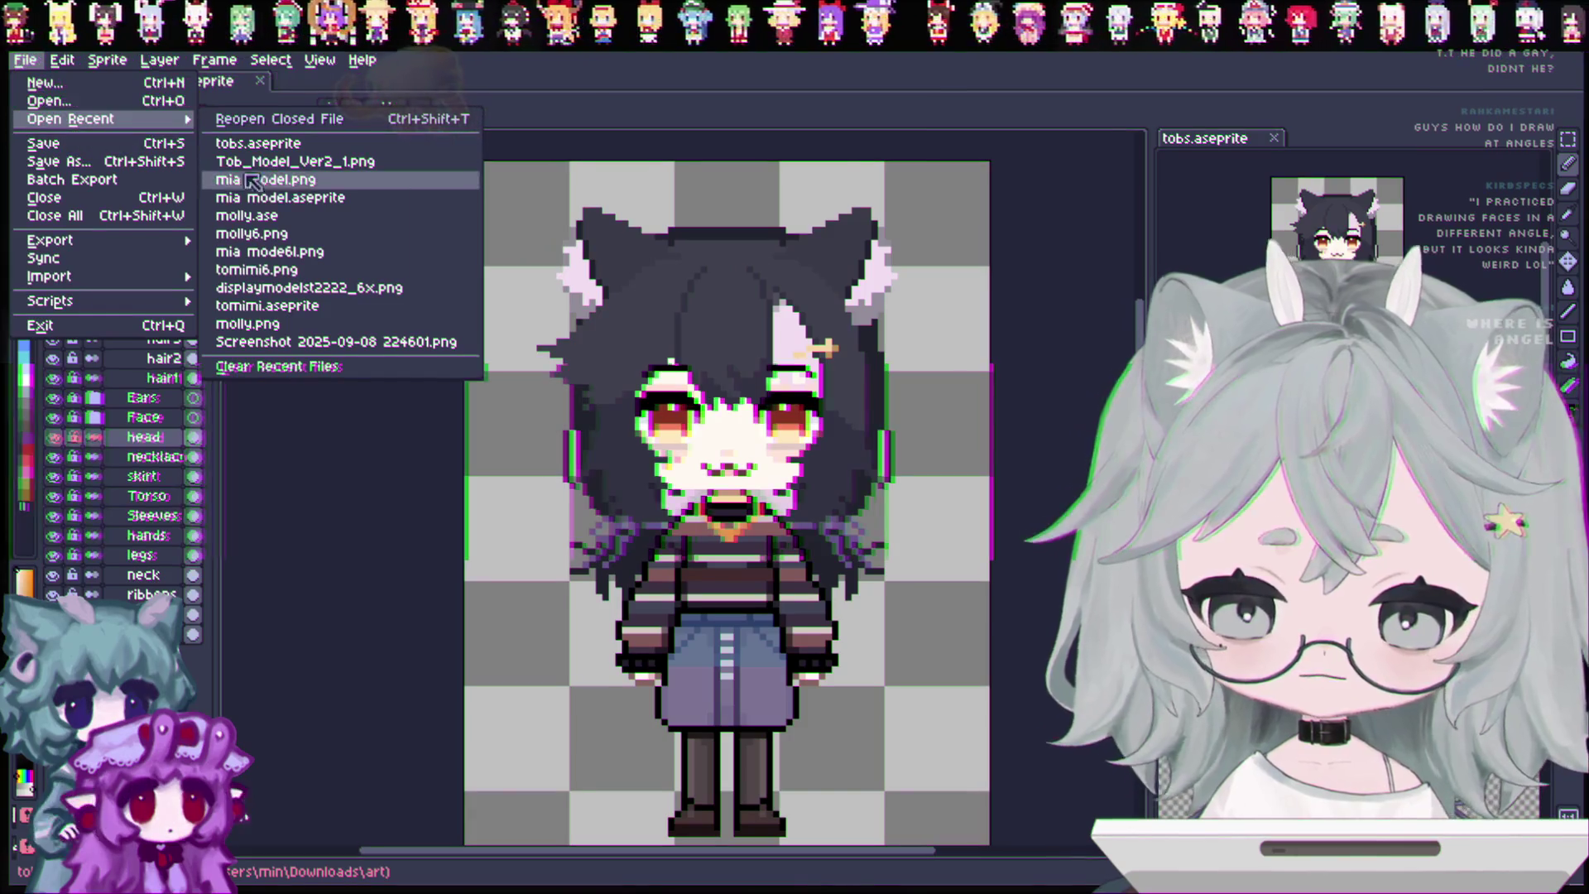
left_click(303, 199)
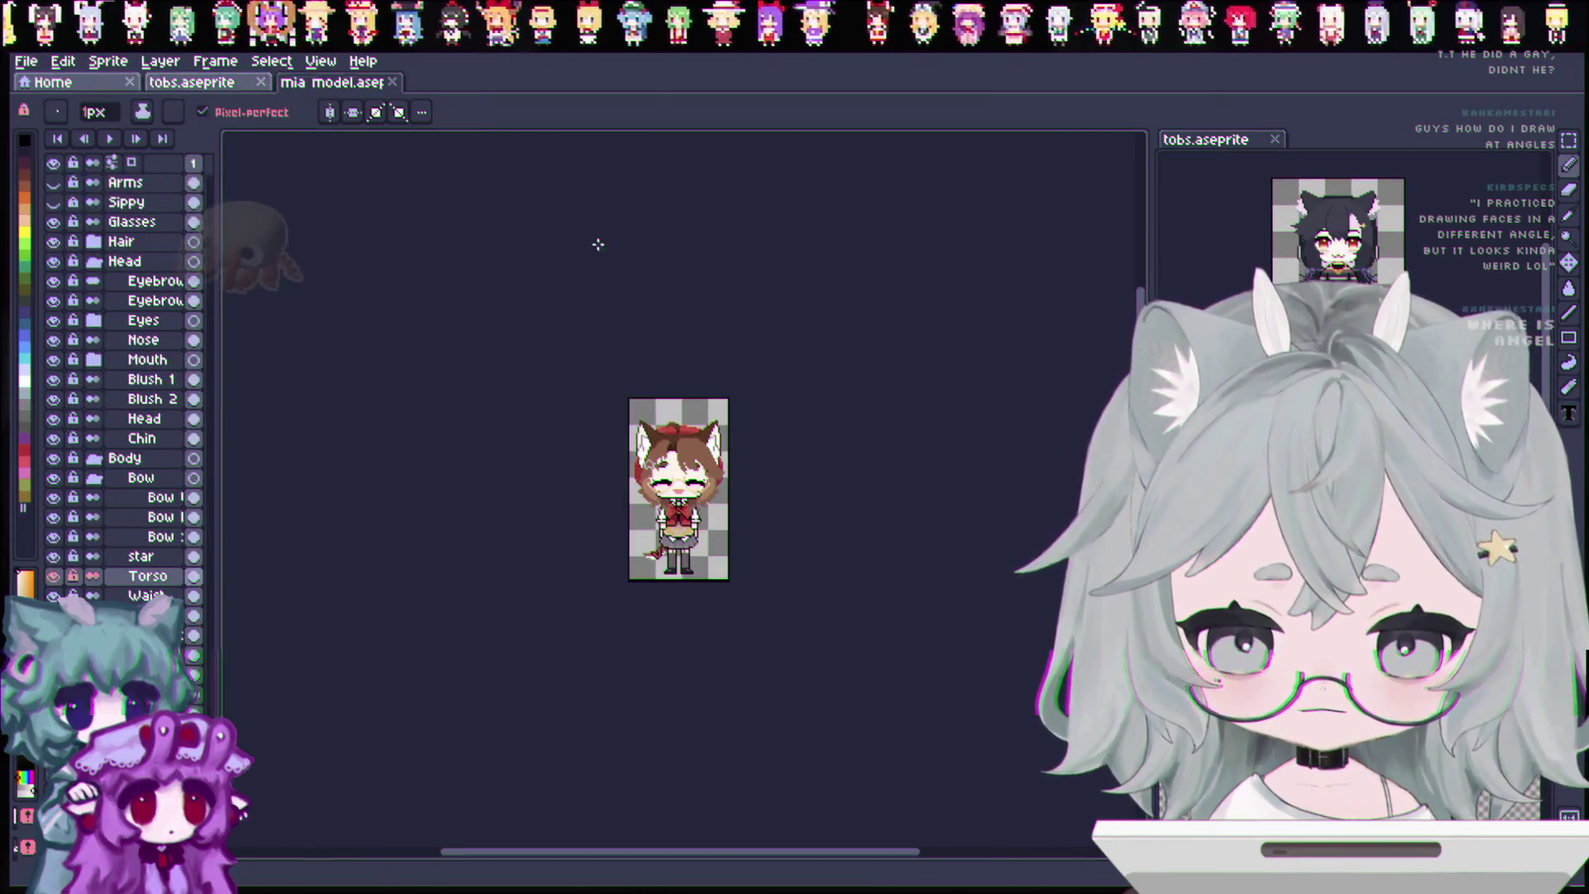
scroll(631, 490, "up", 3)
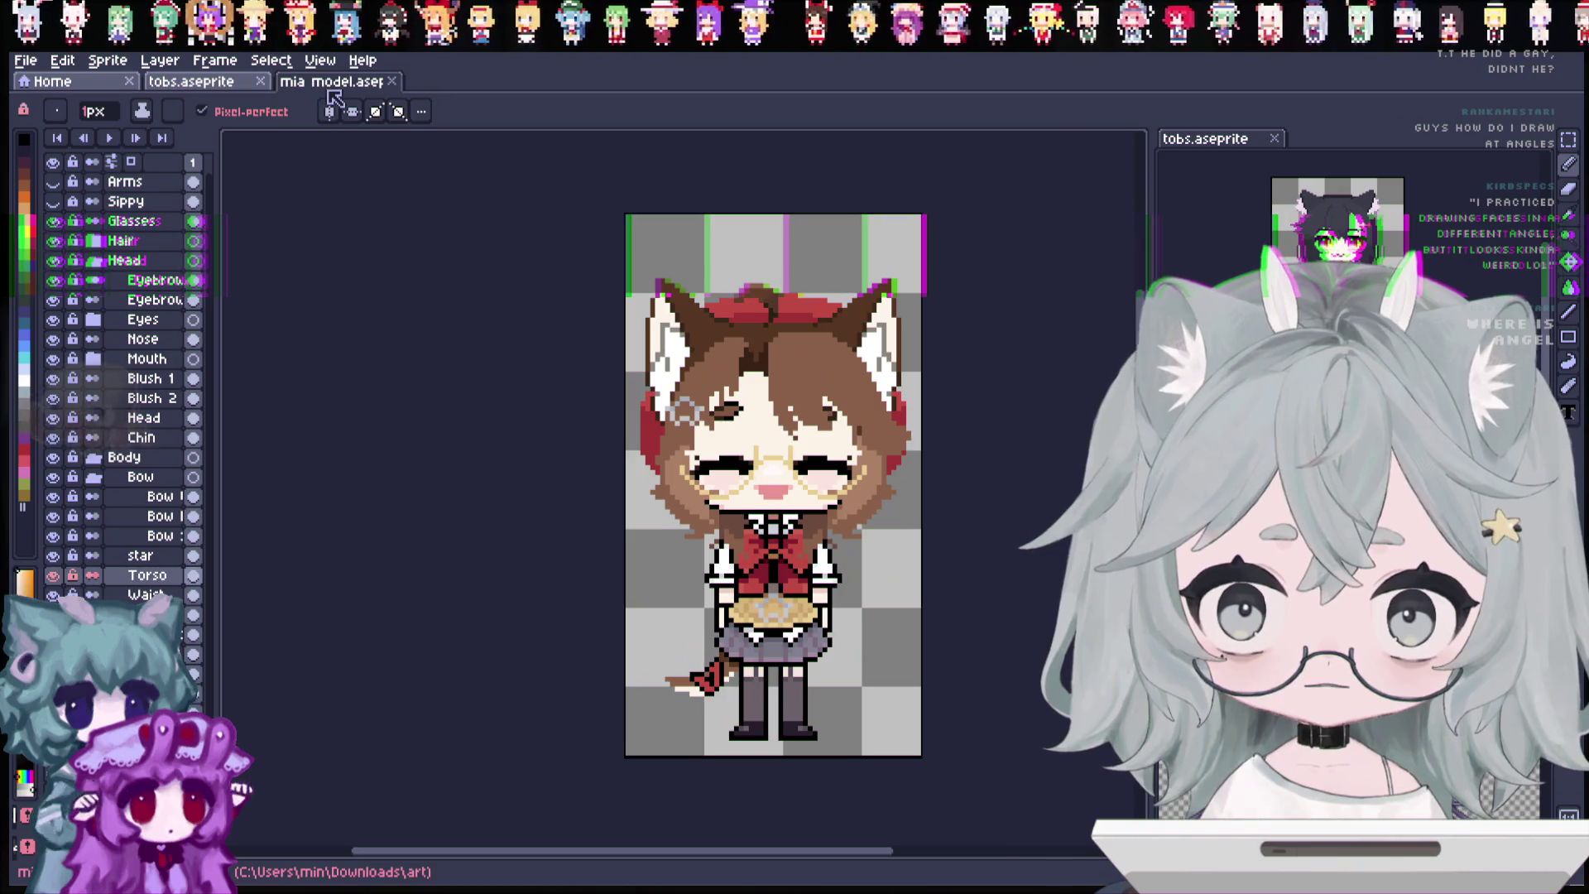
Flip between the tobs.aseprite and mia model tabs to compare the two sprites.
left_click(191, 81)
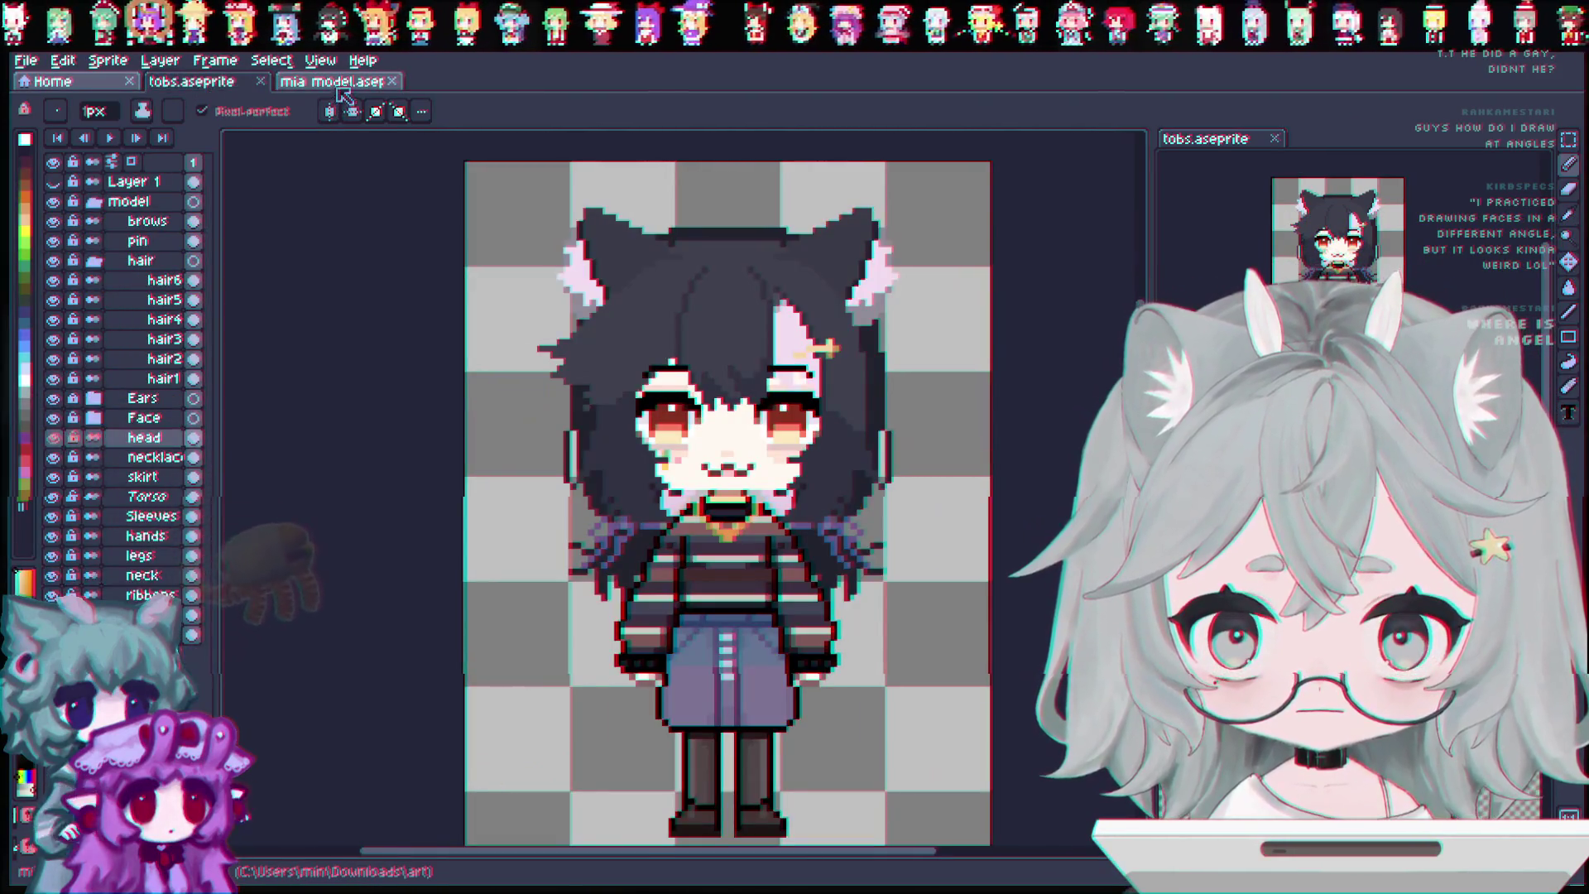
left_click(331, 82)
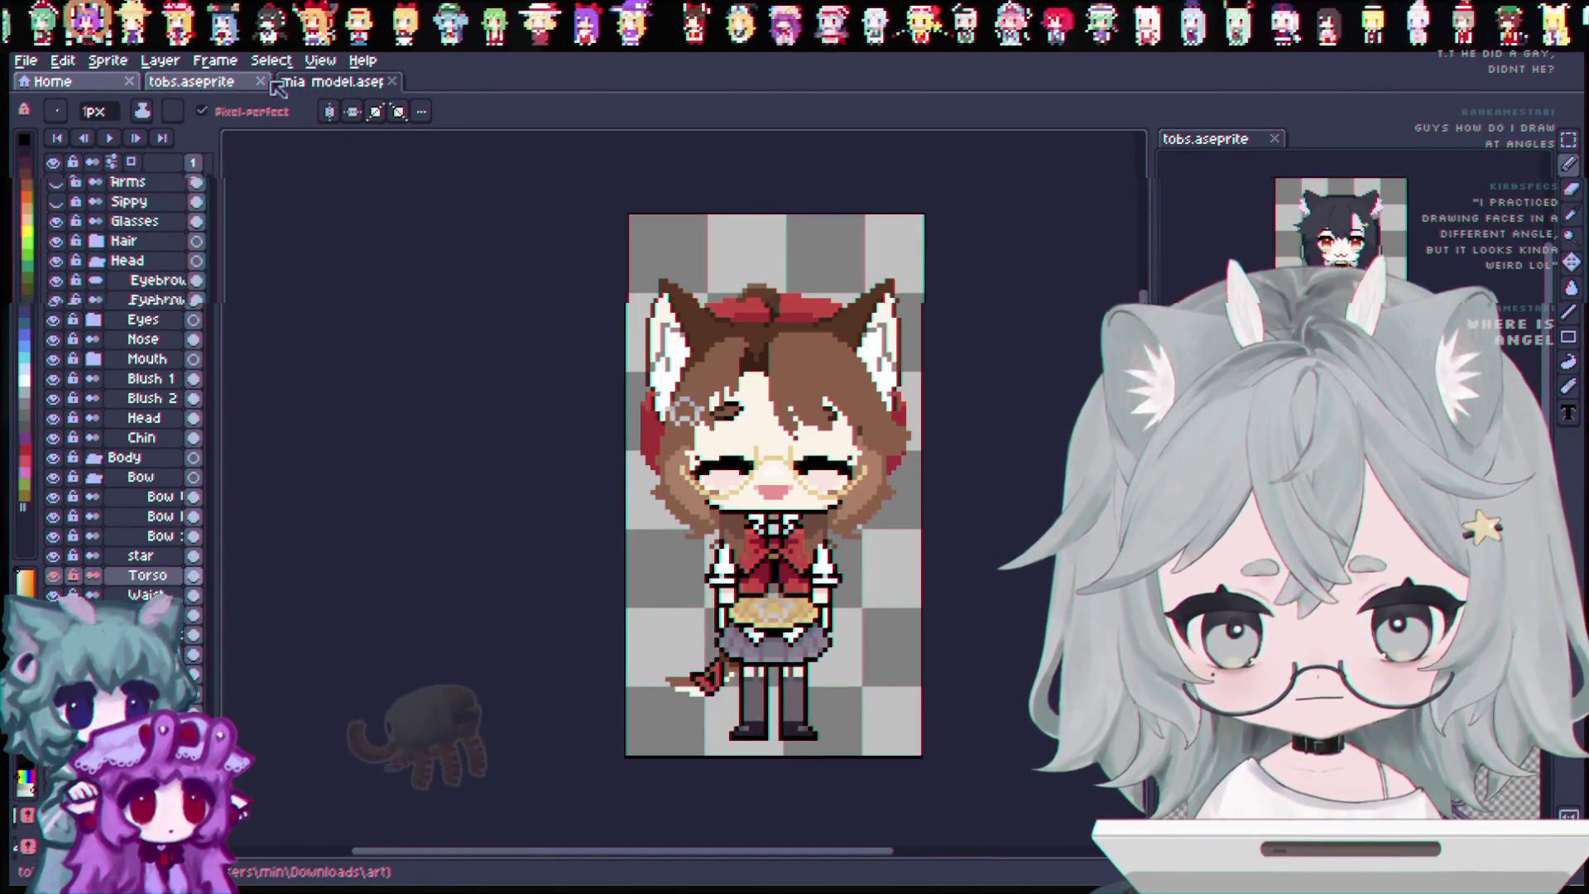
left_click(212, 83)
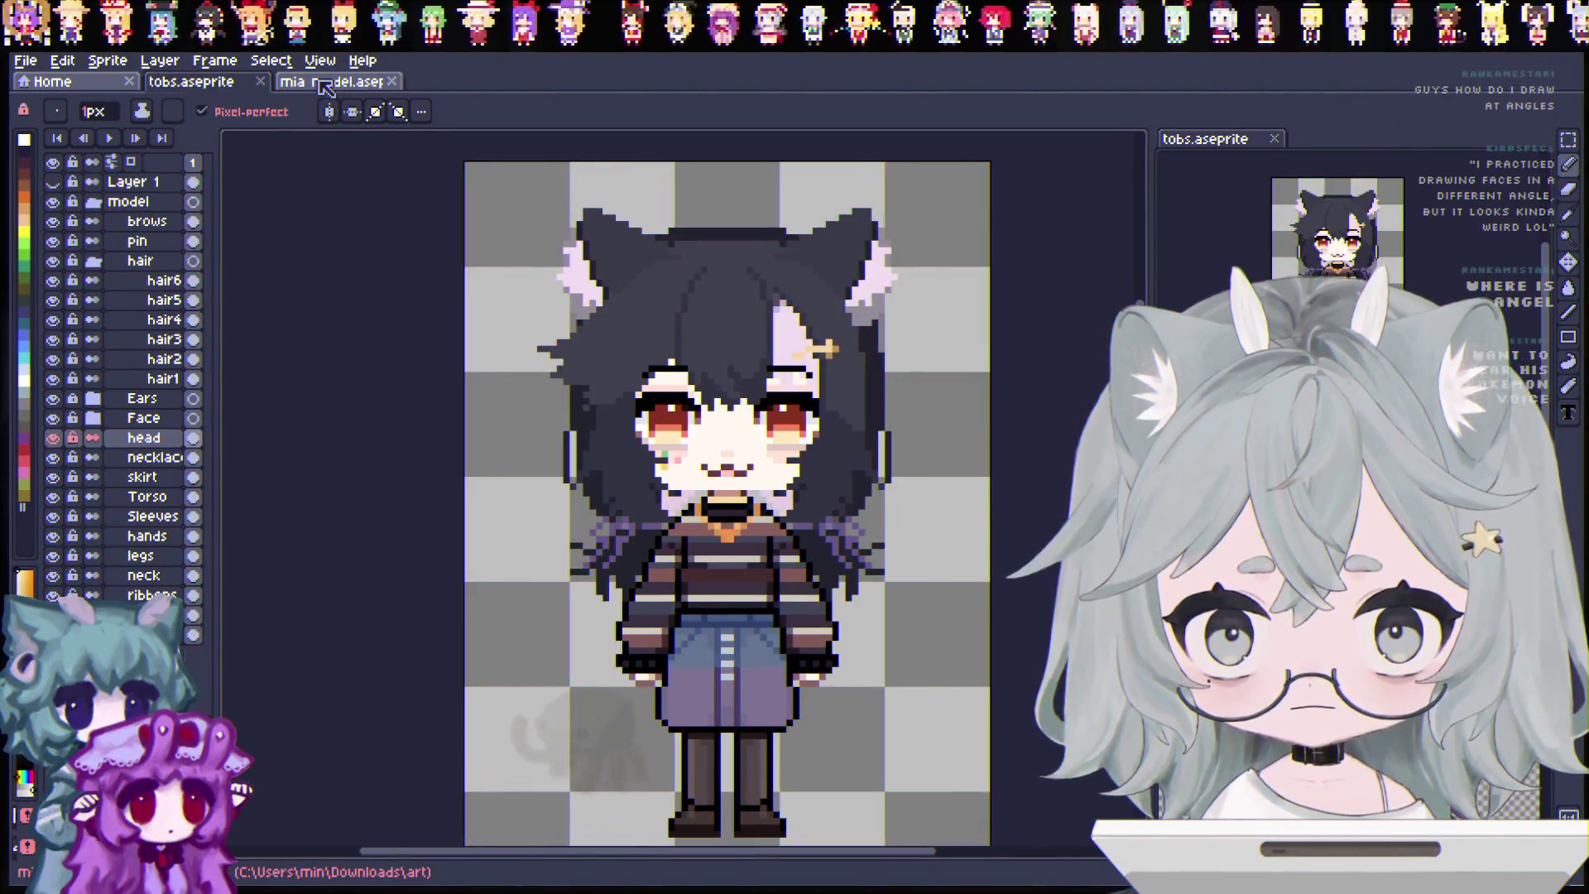
left_click(322, 84)
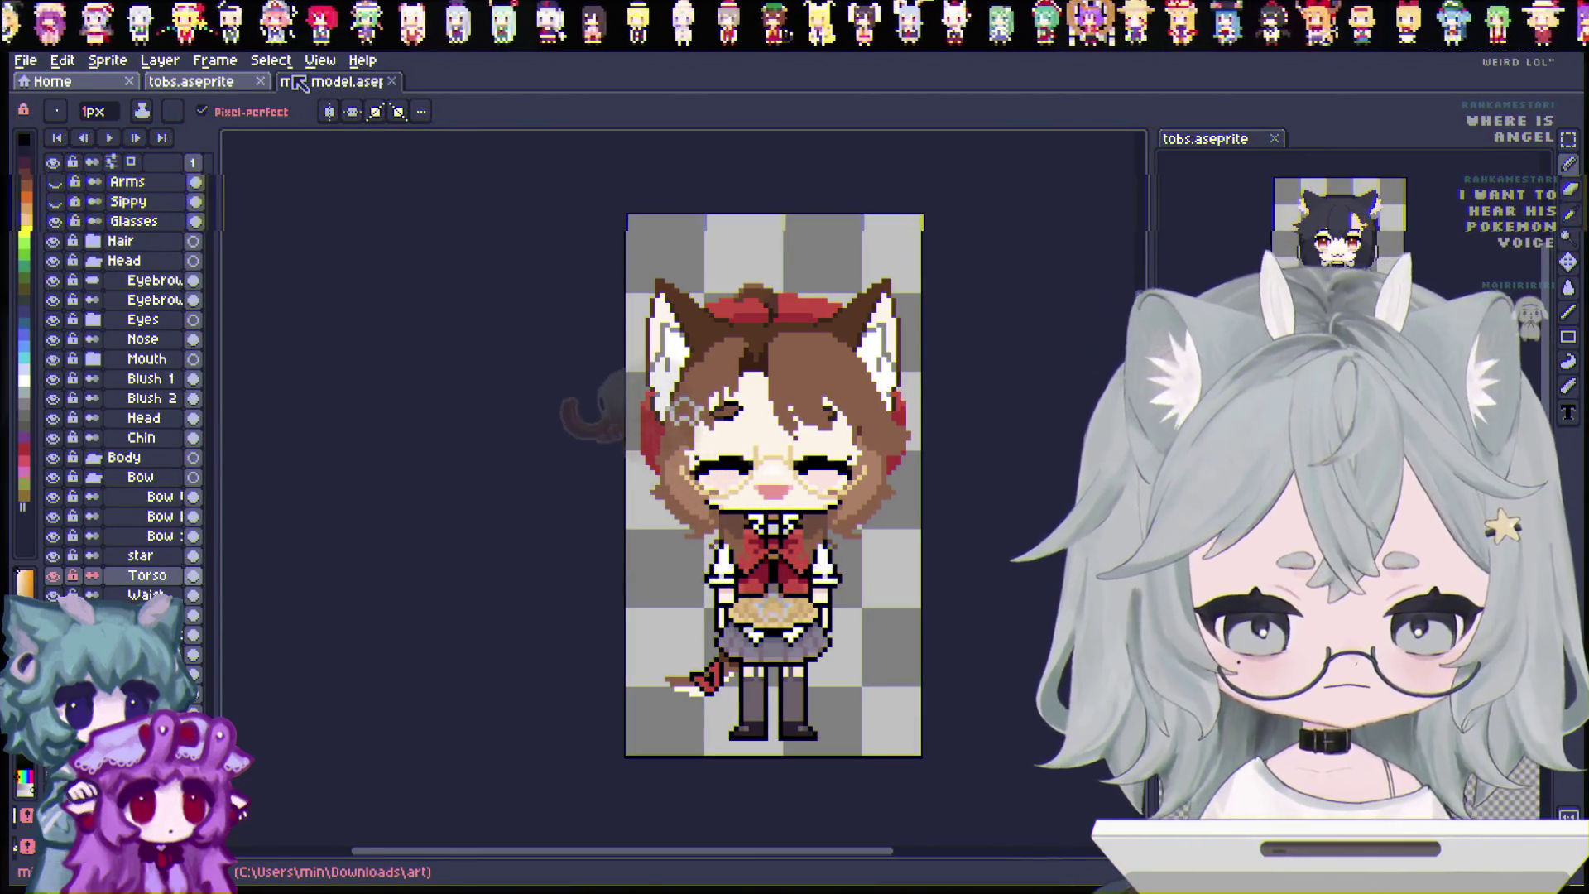
left_click(248, 82)
key("ctrl+Tab")
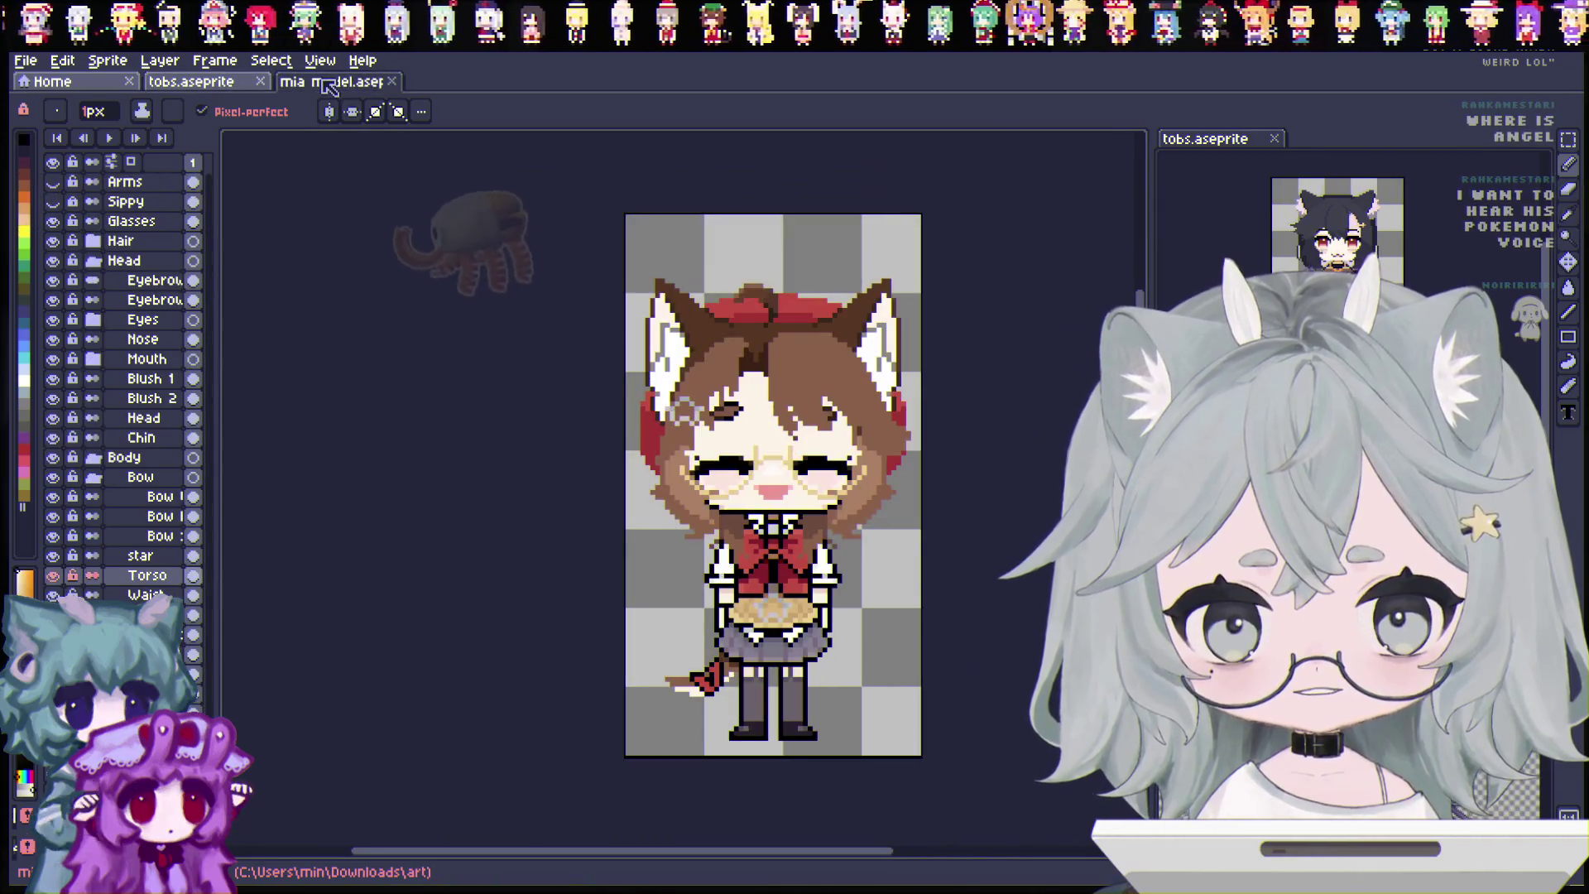
left_click(202, 83)
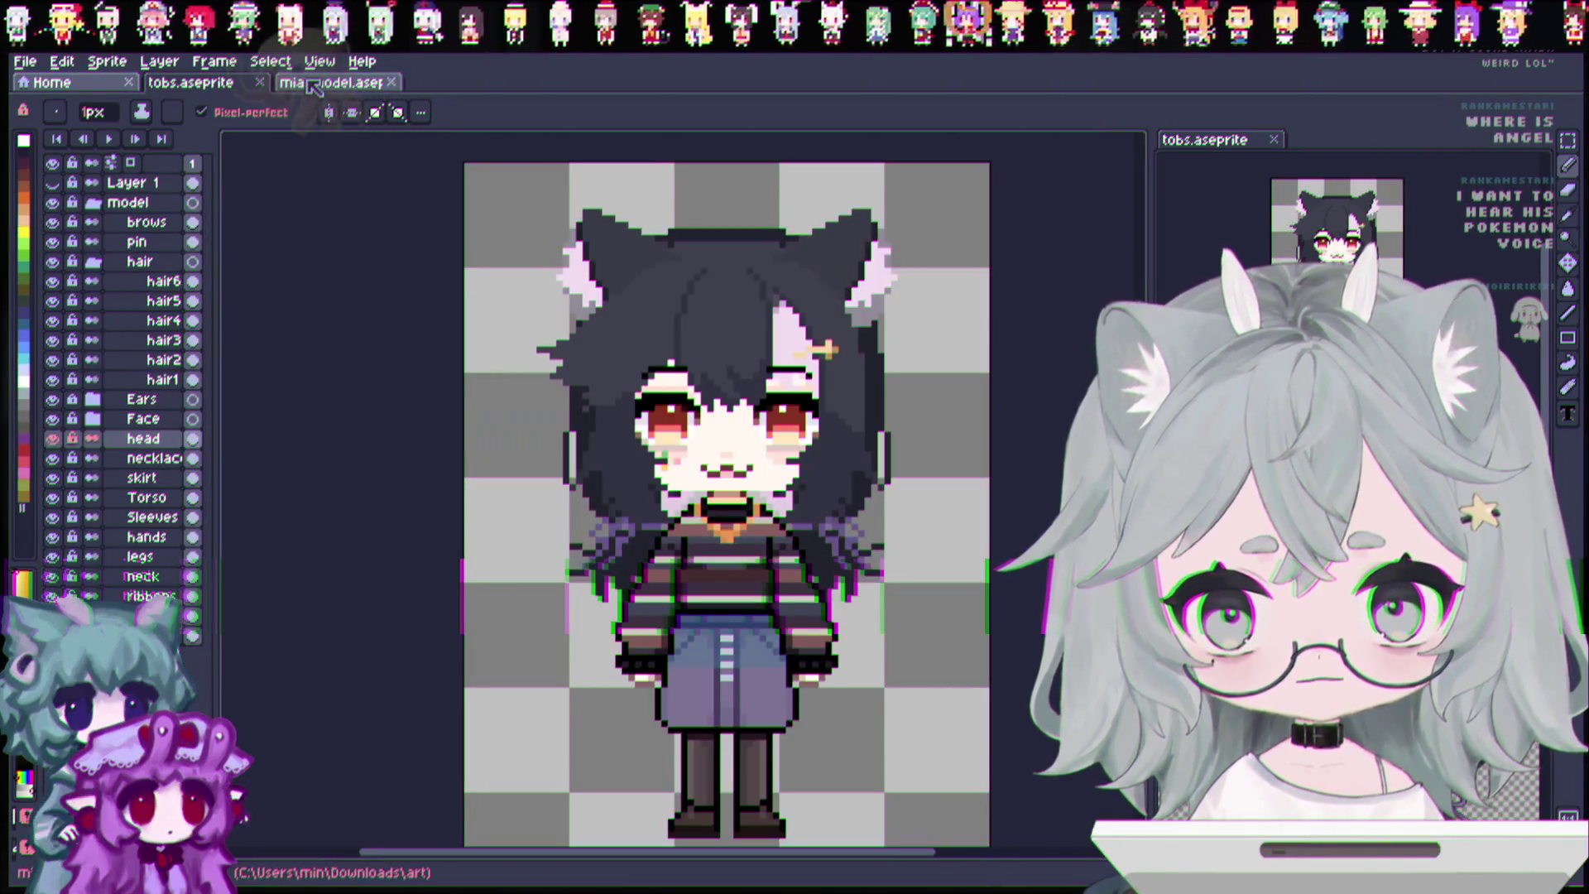
left_click(314, 83)
left_click(231, 83)
key("ctrl+Tab")
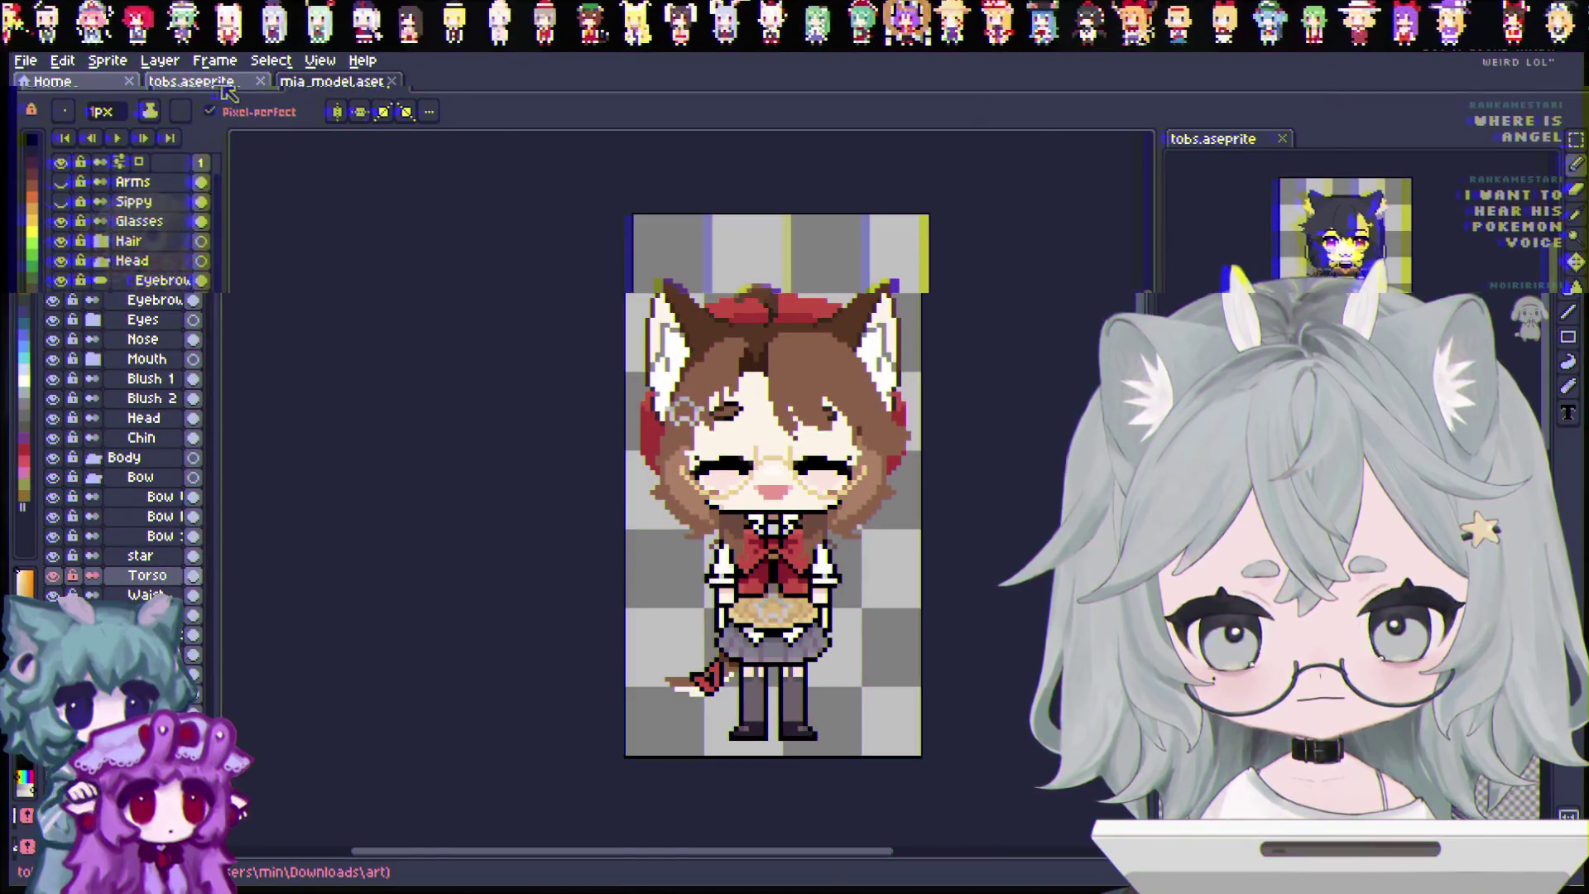
left_click(224, 84)
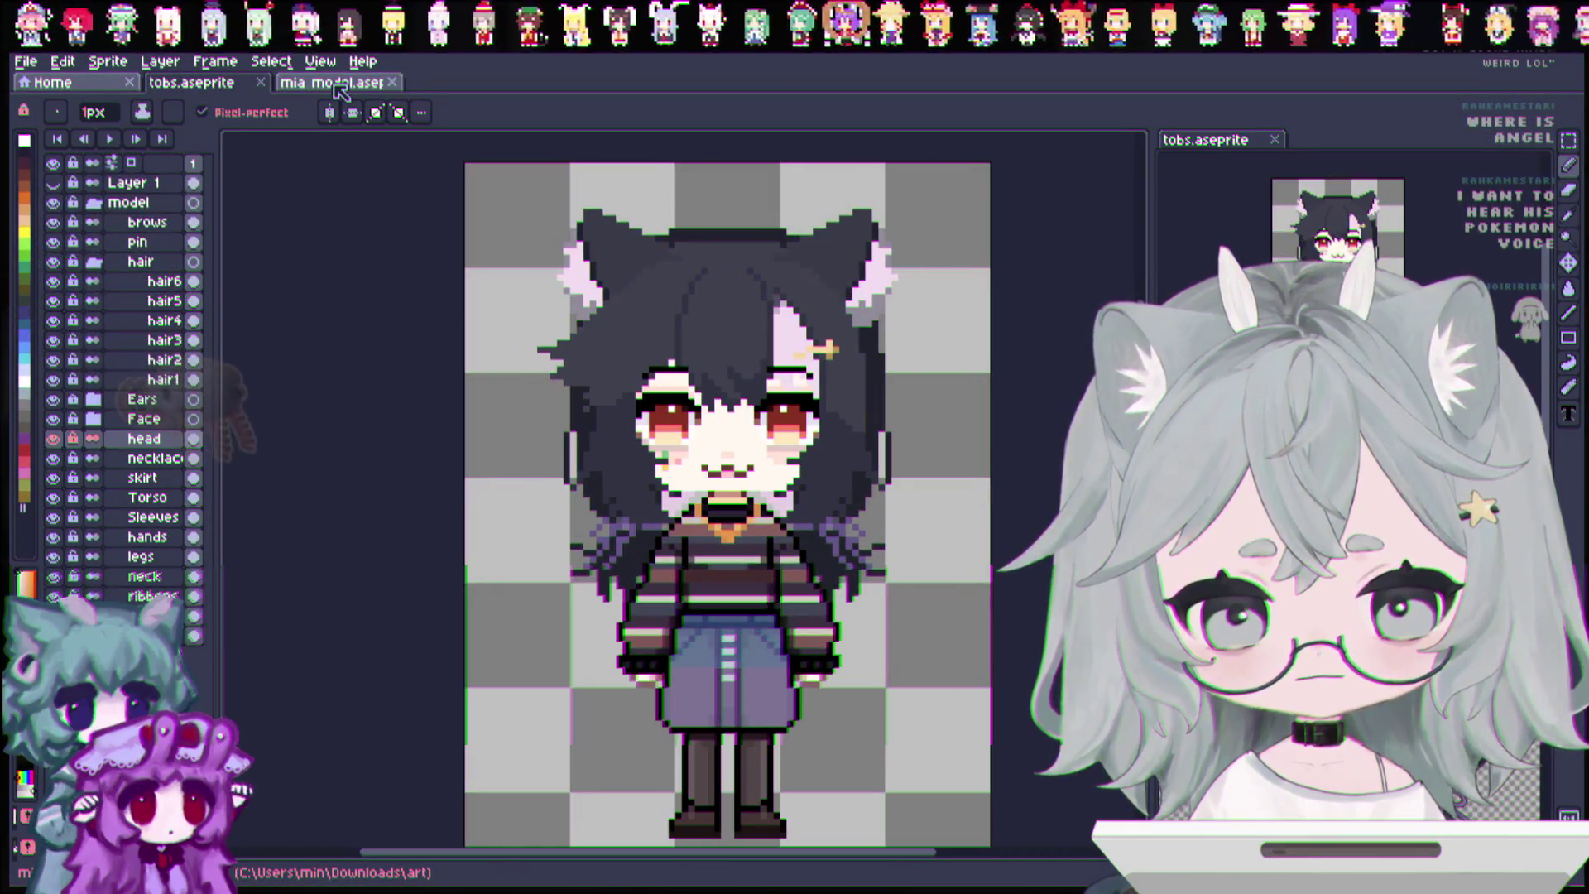
left_click(340, 86)
left_click(222, 86)
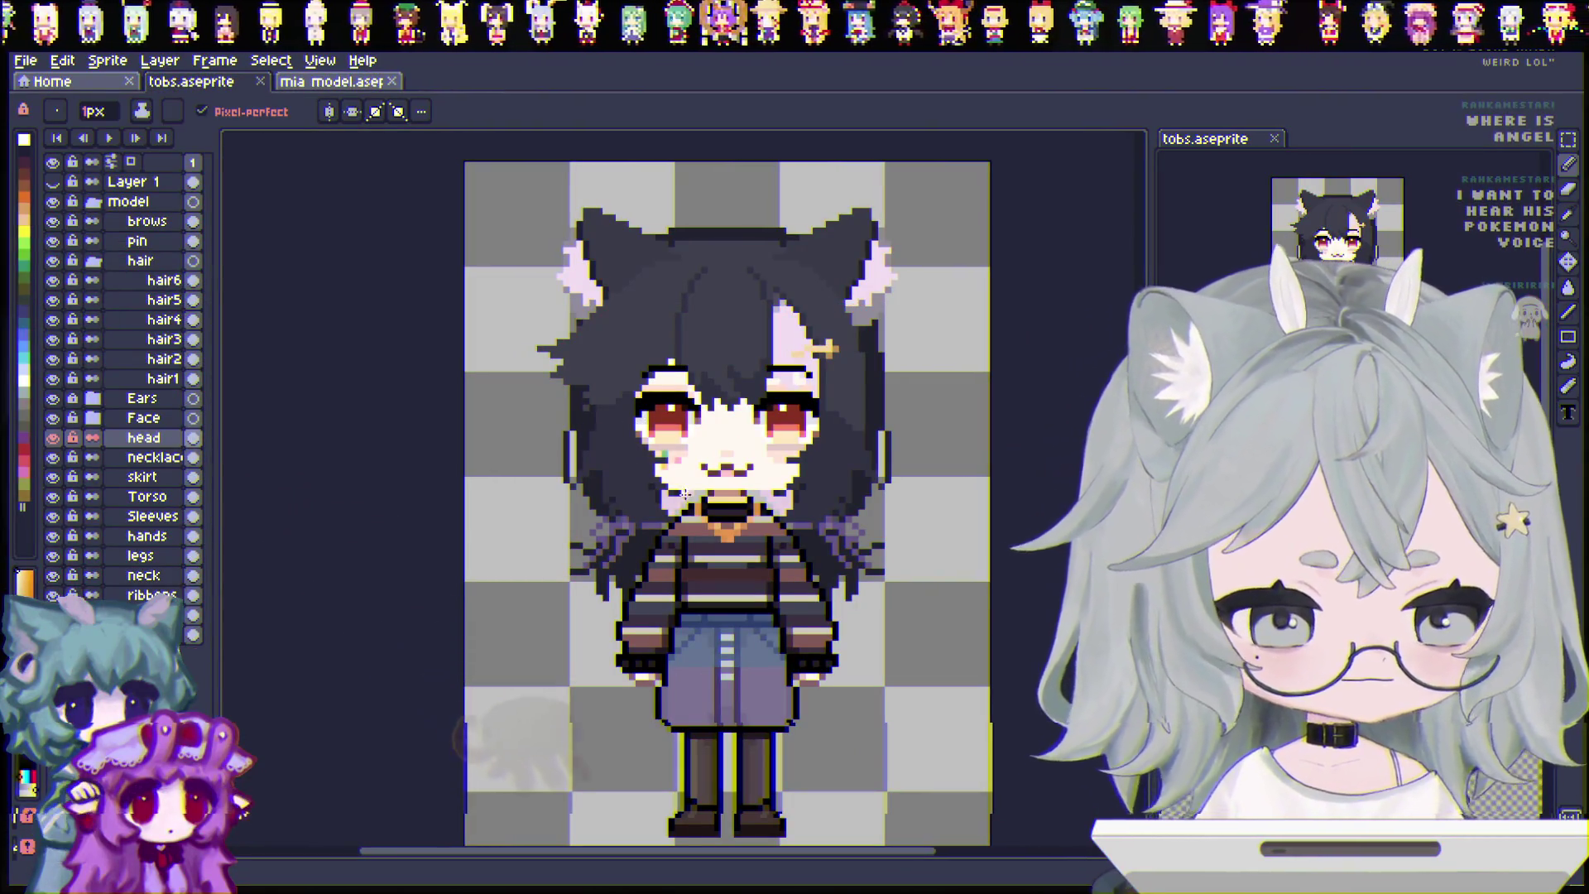
Compare the sprites once more, close mia_model.aseprite, and select the brows layer.
left_click(331, 83)
left_click(207, 82)
left_click(317, 82)
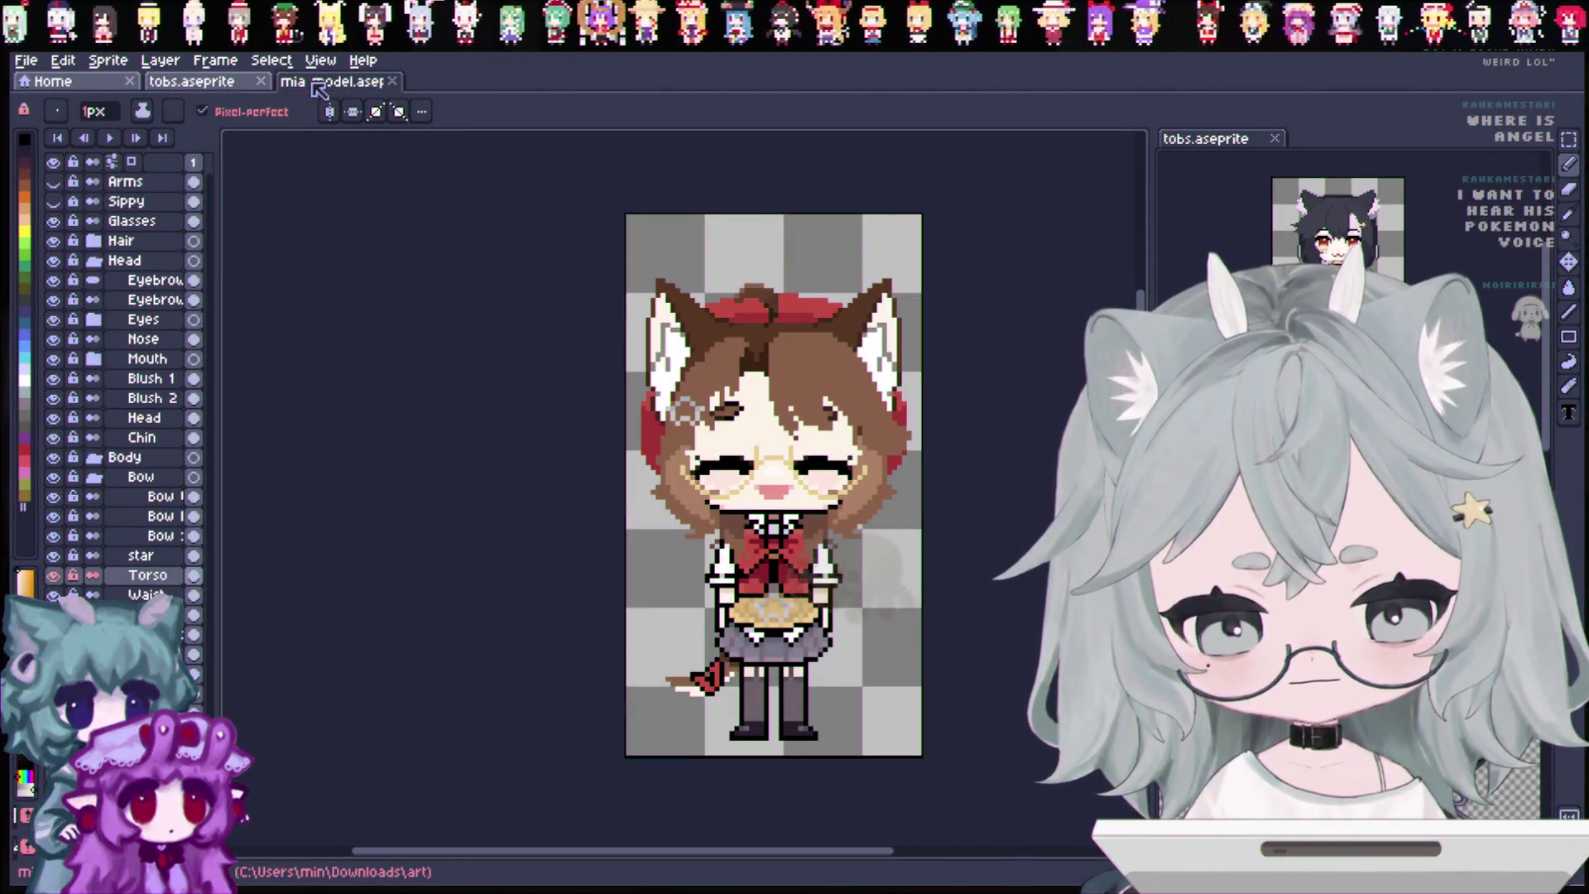
left_click(222, 82)
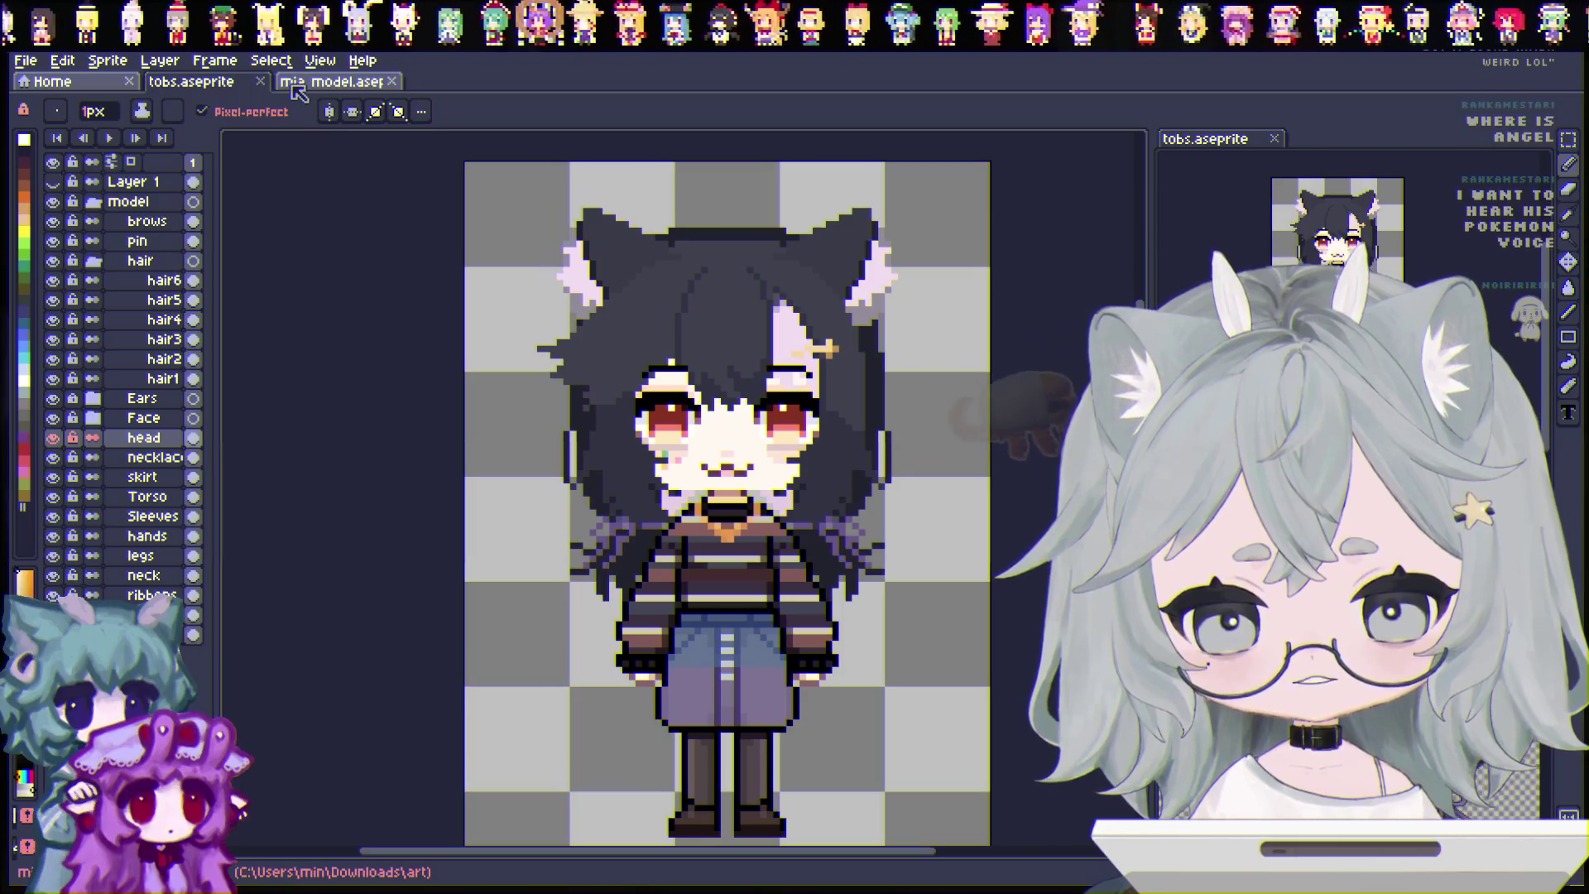
left_click(299, 87)
left_click(391, 81)
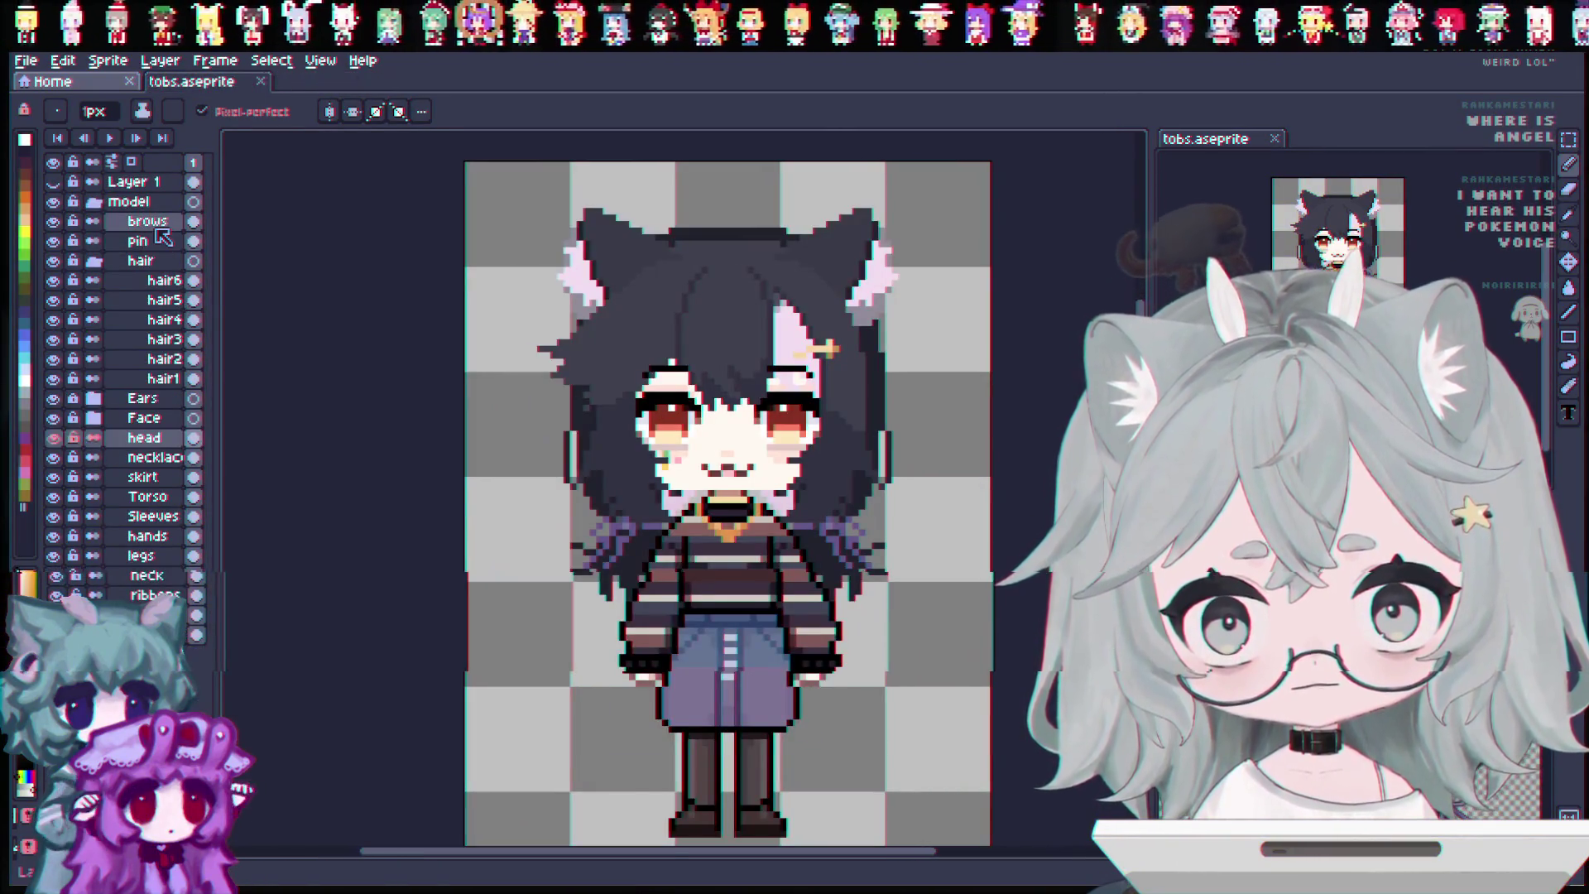
left_click(147, 221)
Add a new empty layer above the brows layer.
right_click(158, 223)
mouse_move(269, 266)
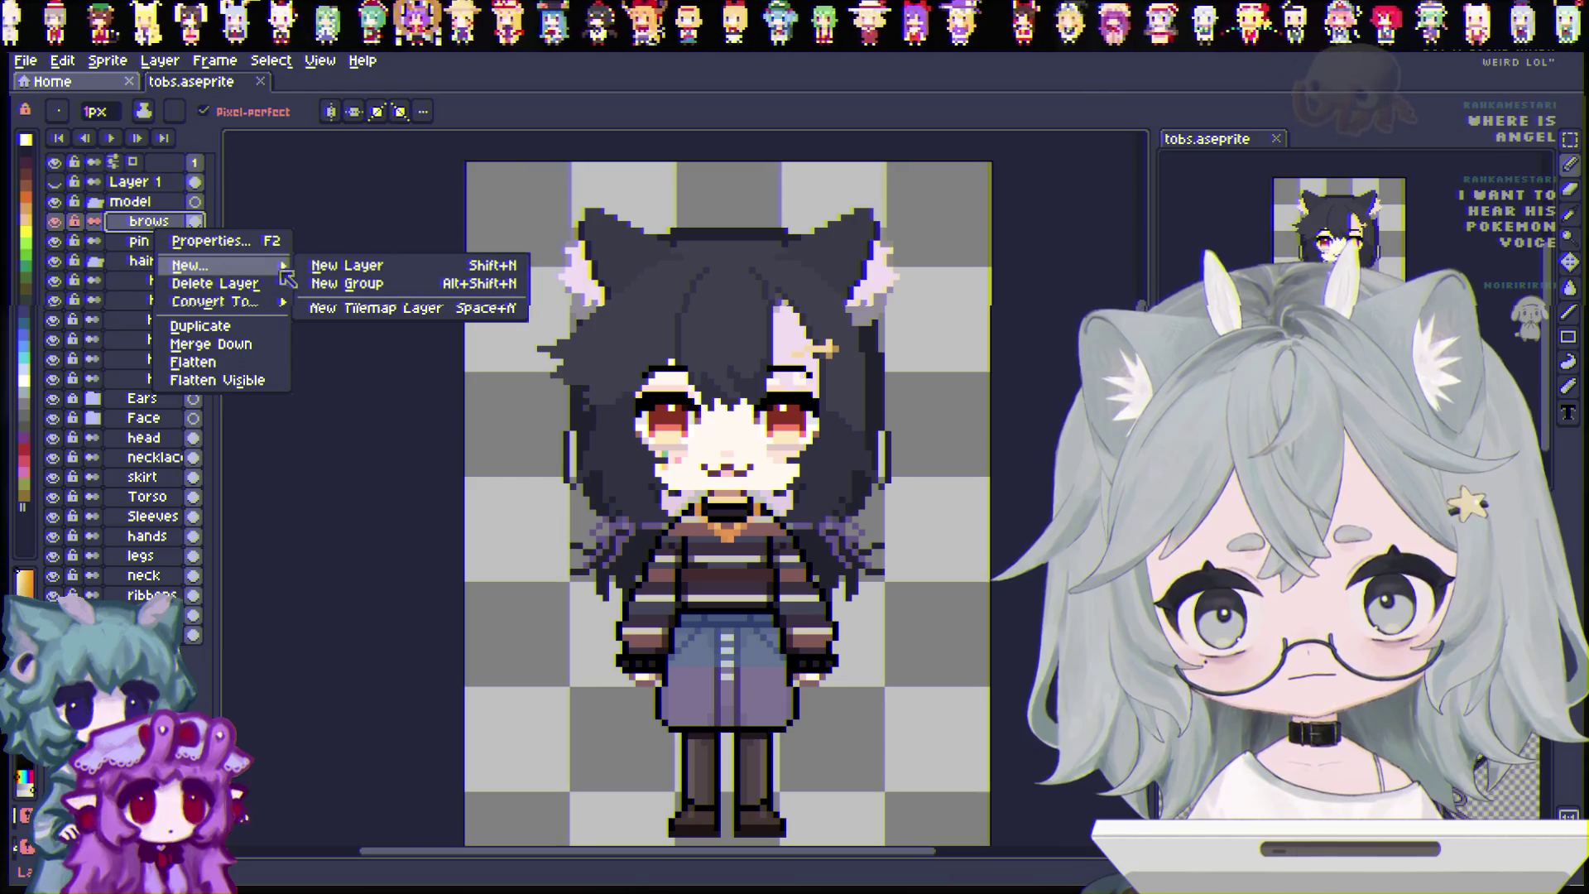
left_click(337, 265)
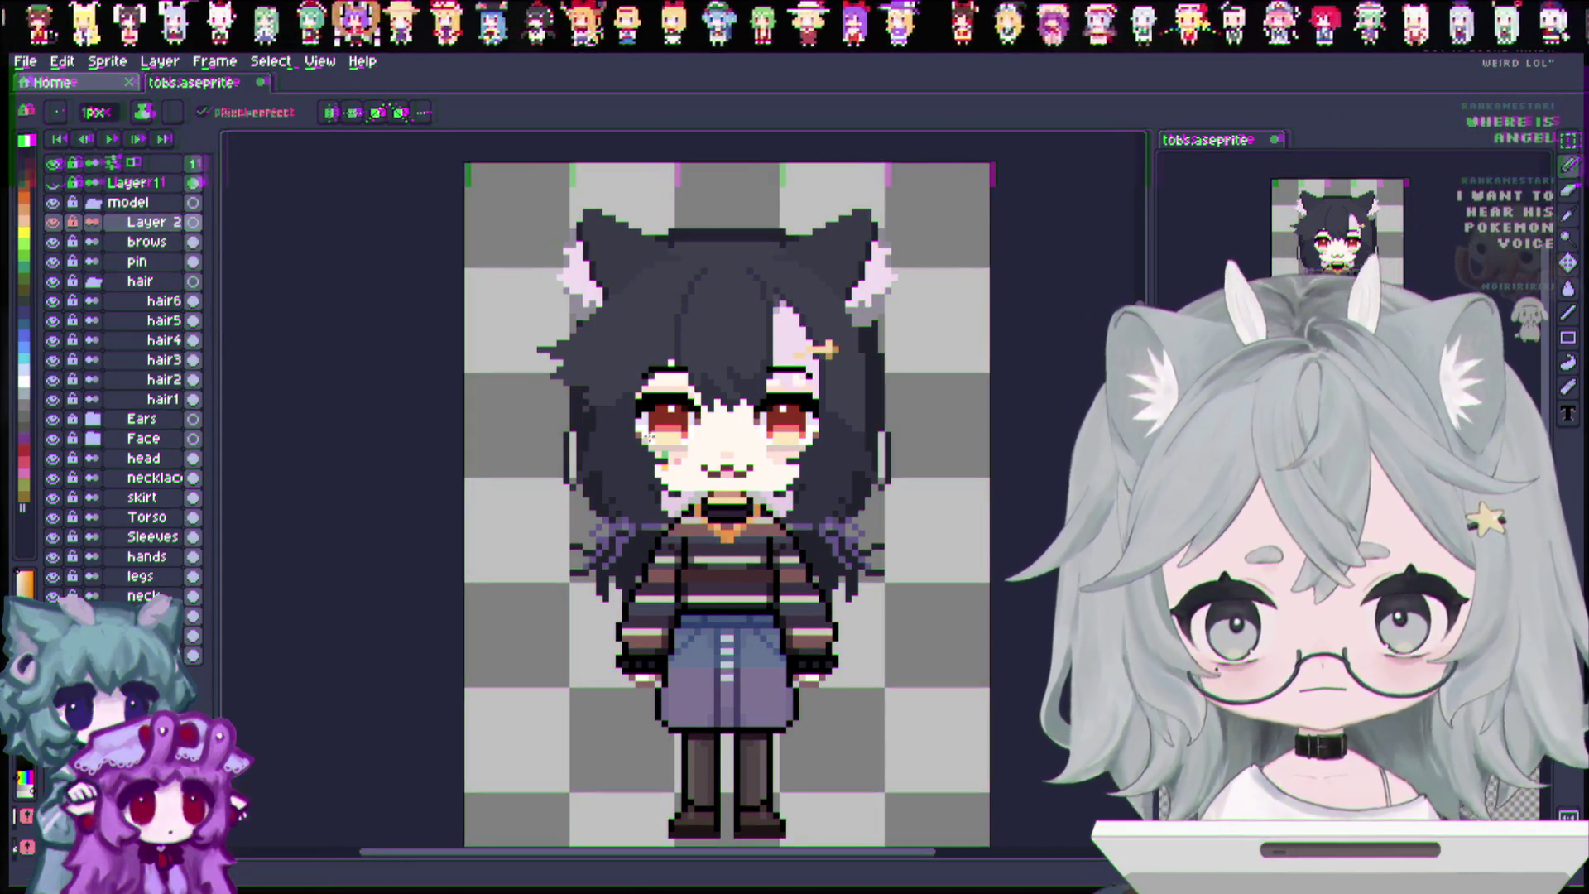
Eyedrop the sprite's dark purple, switch to the Pencil, and undo a test stroke on the hair.
key("i")
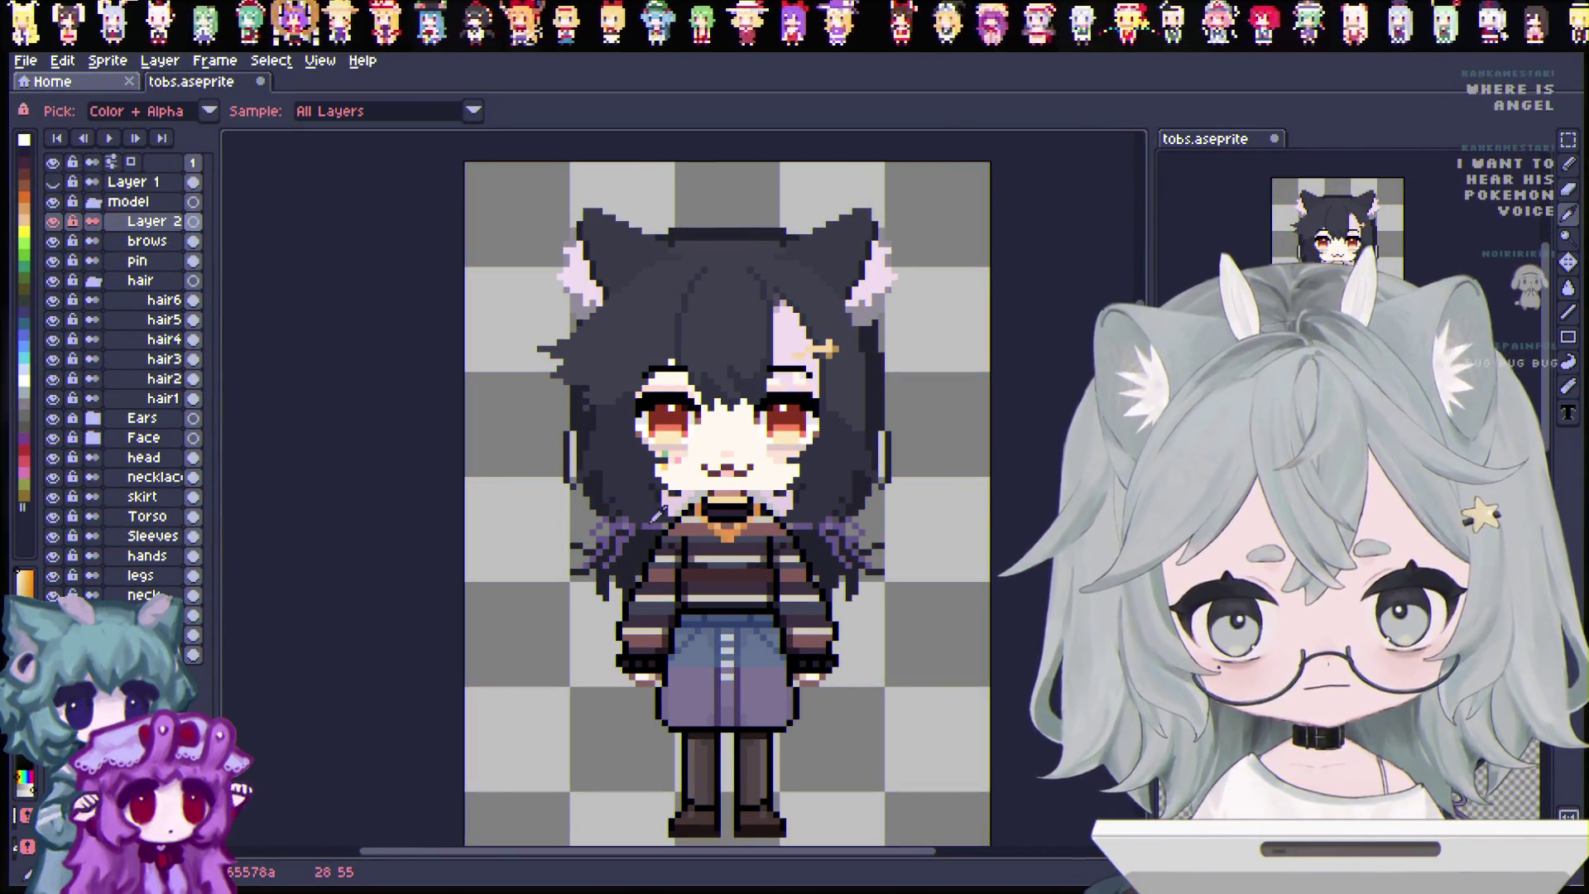
left_click(658, 514)
left_click(1568, 175)
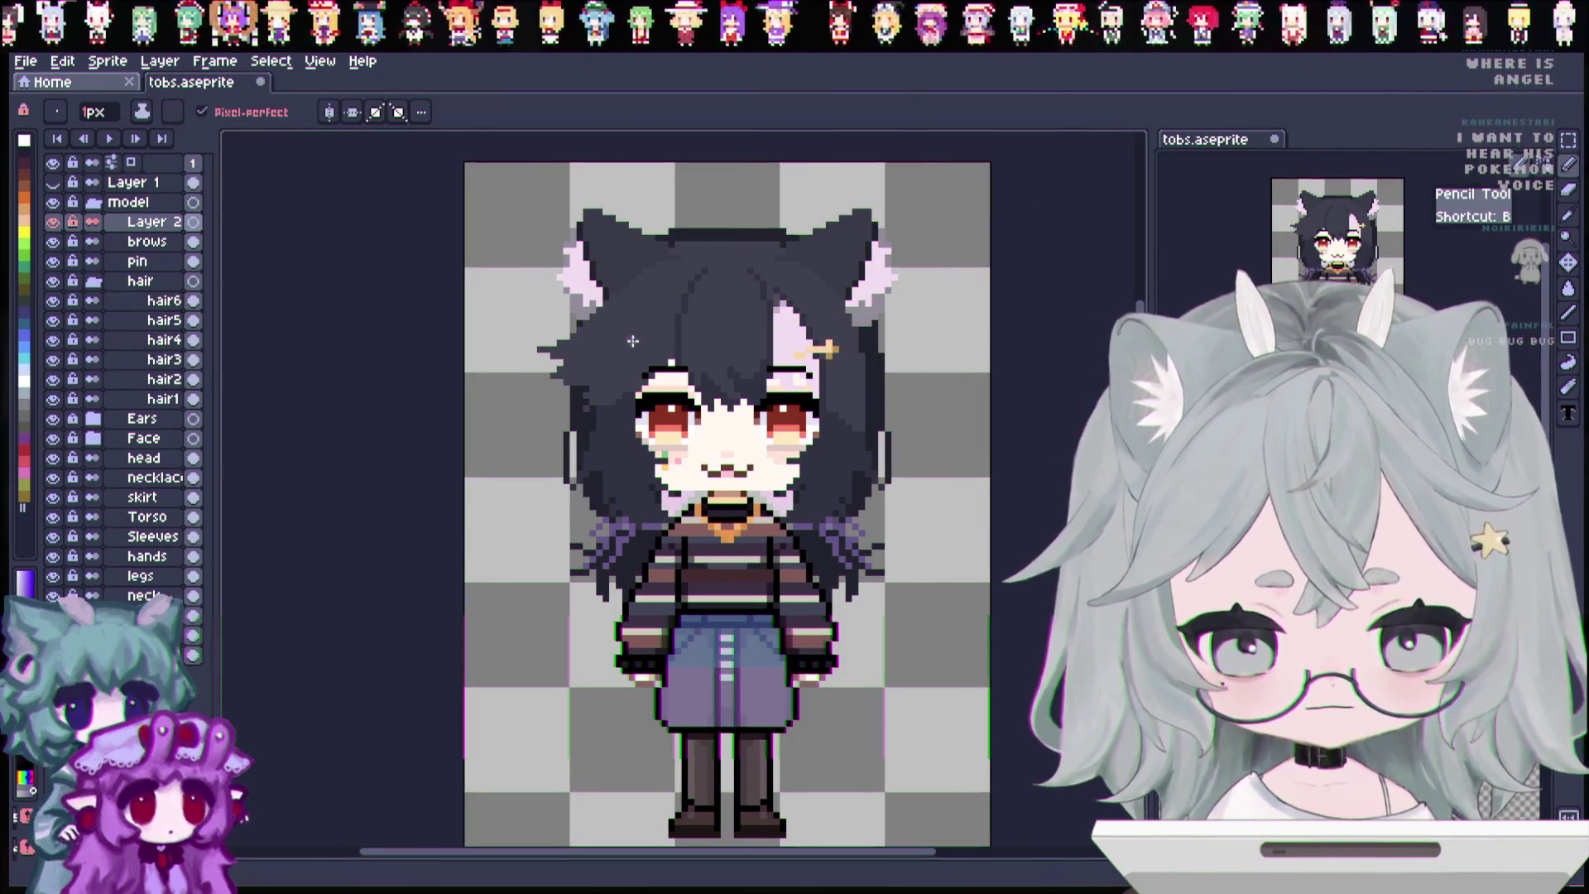
scroll(639, 338, "up", 1)
scroll(833, 470, "up", 1)
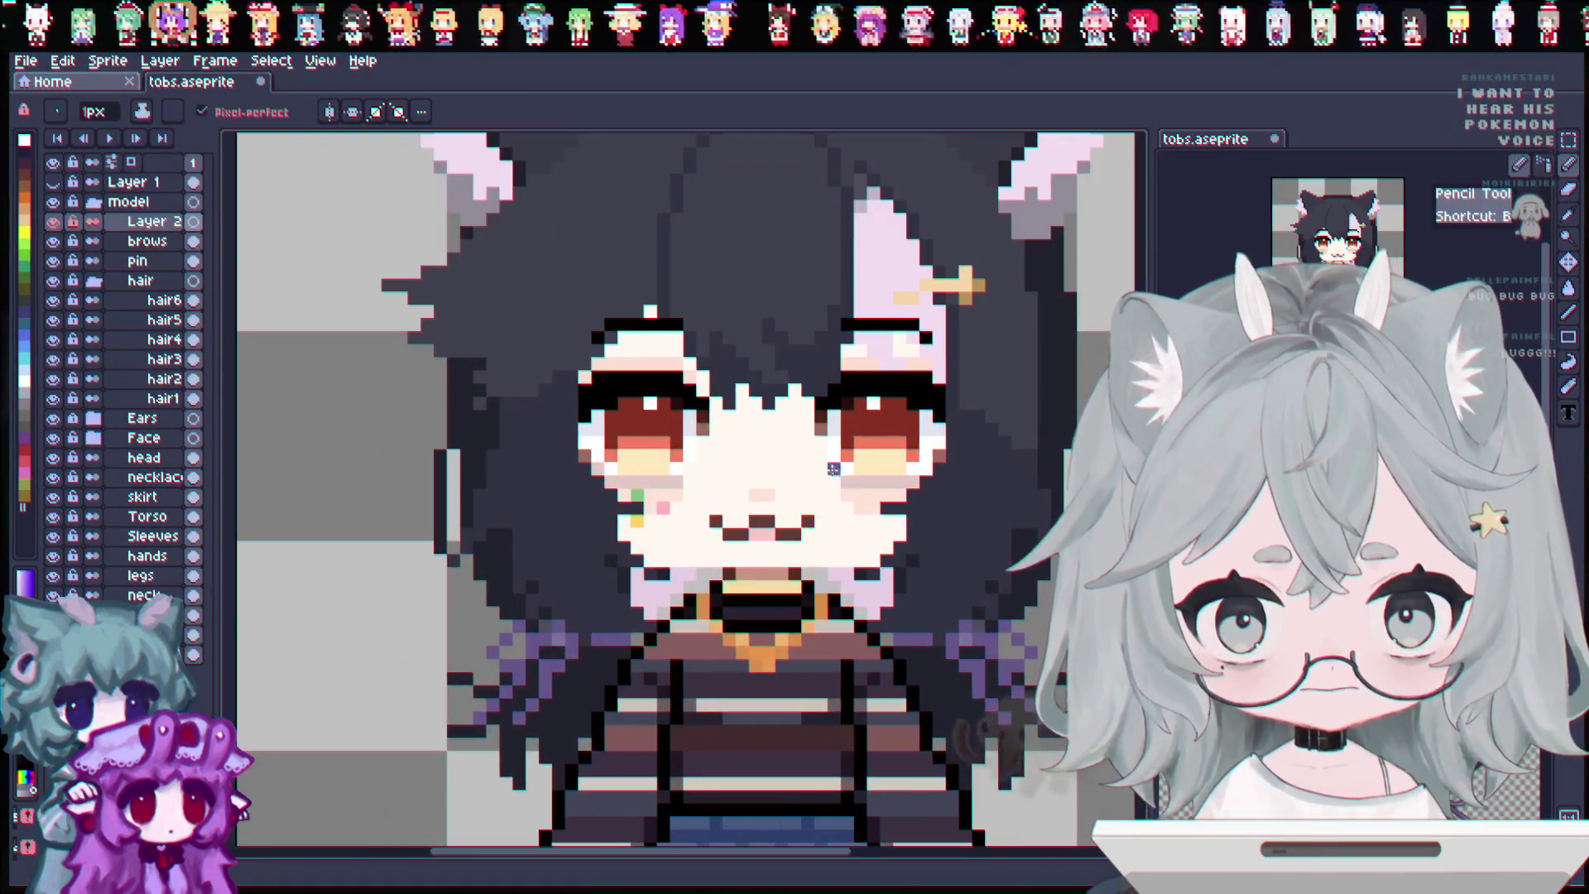
left_click_drag(544, 441, 571, 492)
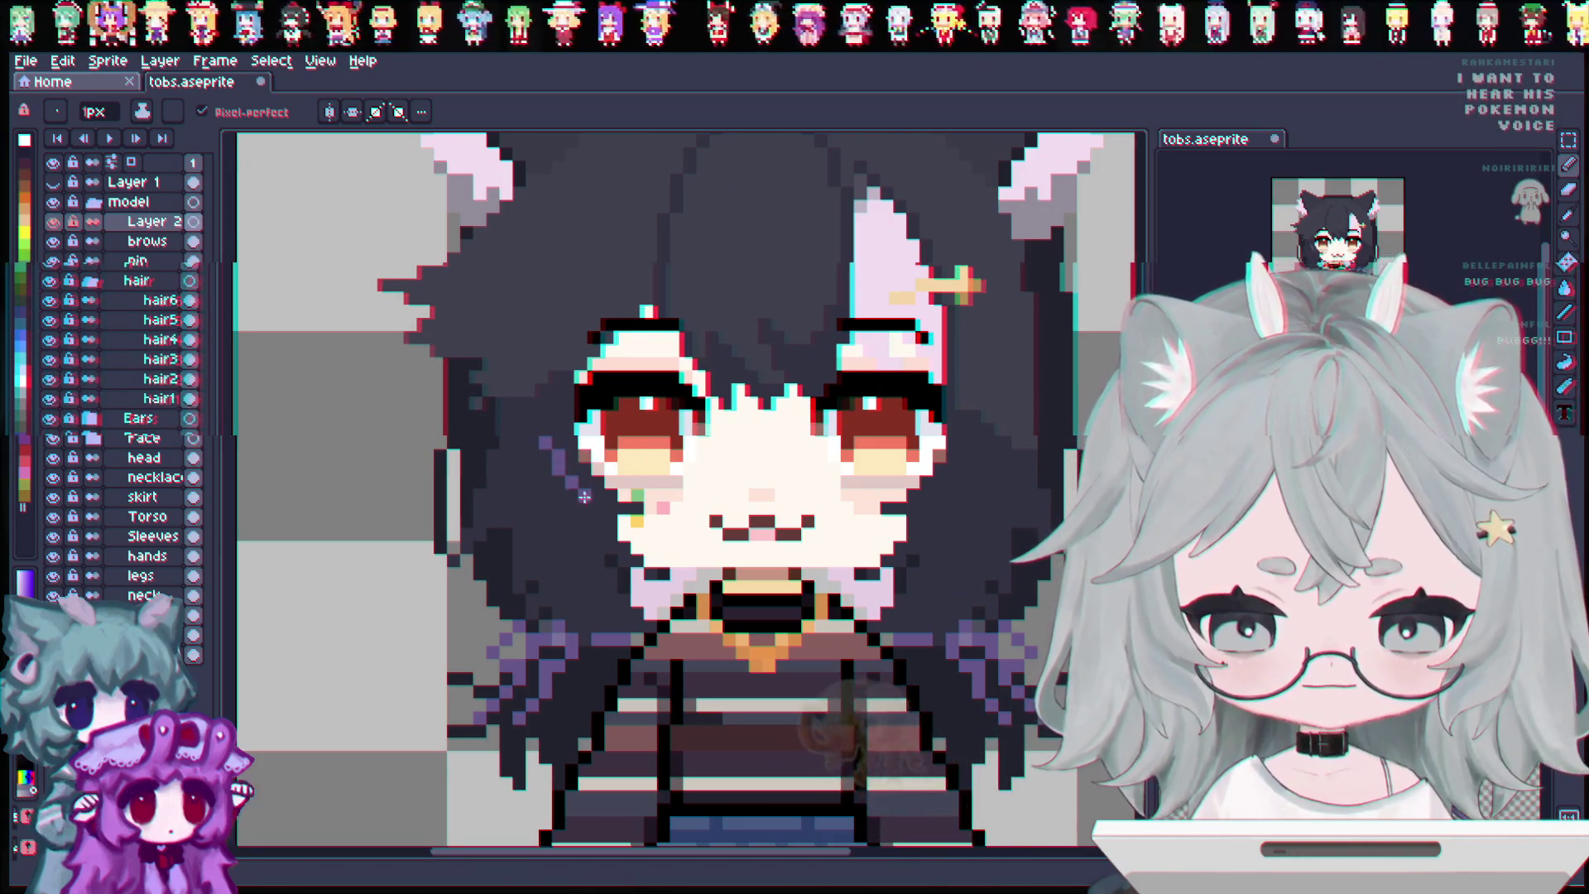
key("ctrl+z")
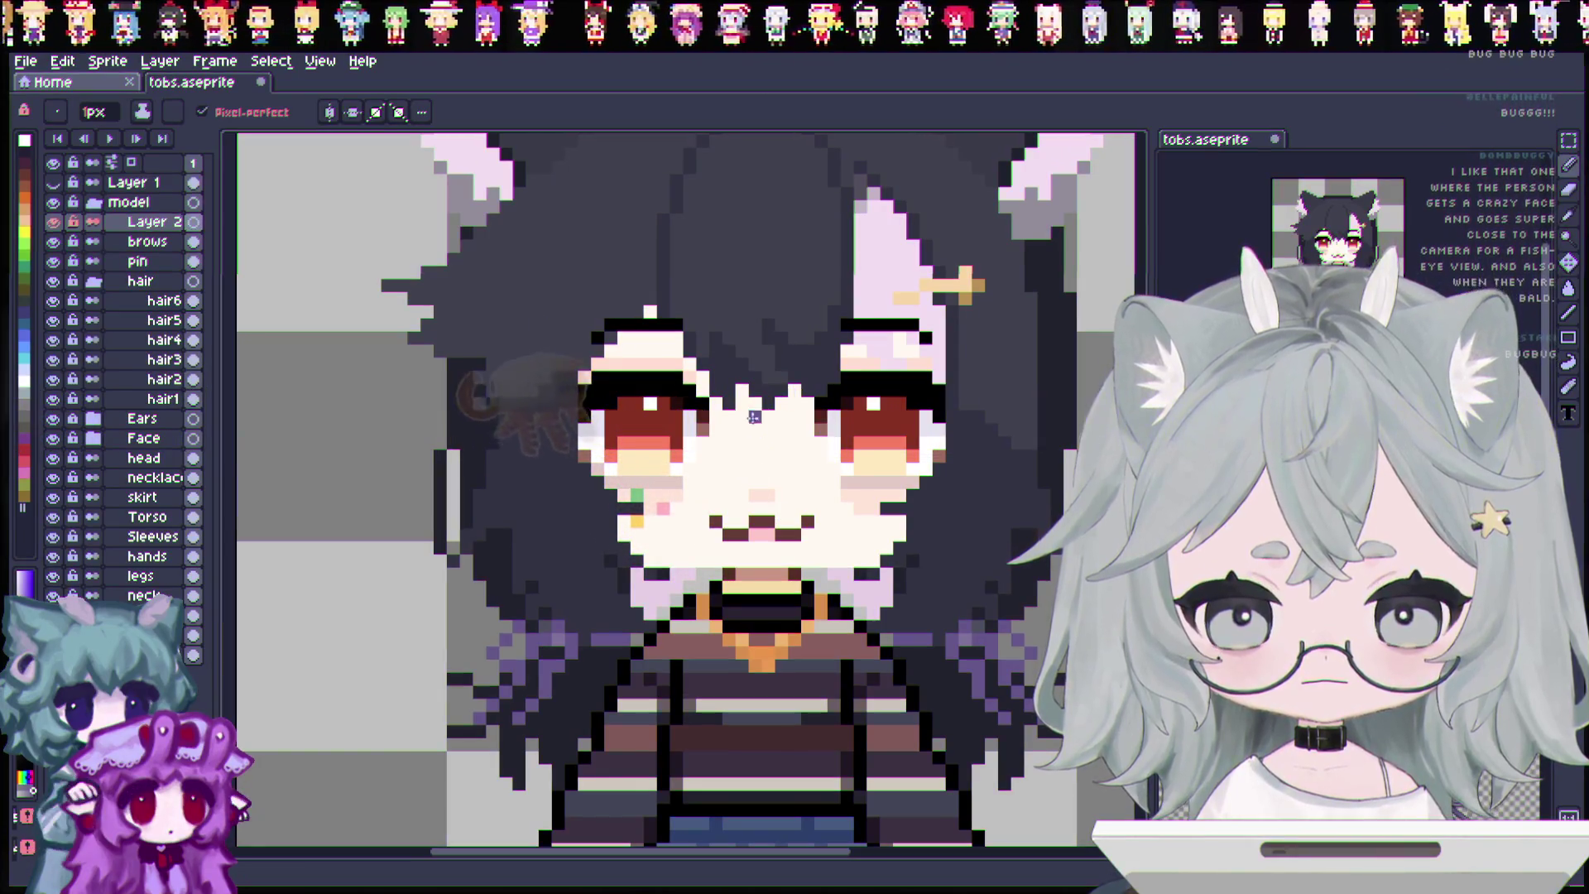
Turn on vertical mirror symmetry and try purple nose pixels, then undo them.
left_click(361, 112)
left_click_drag(749, 470, 742, 470)
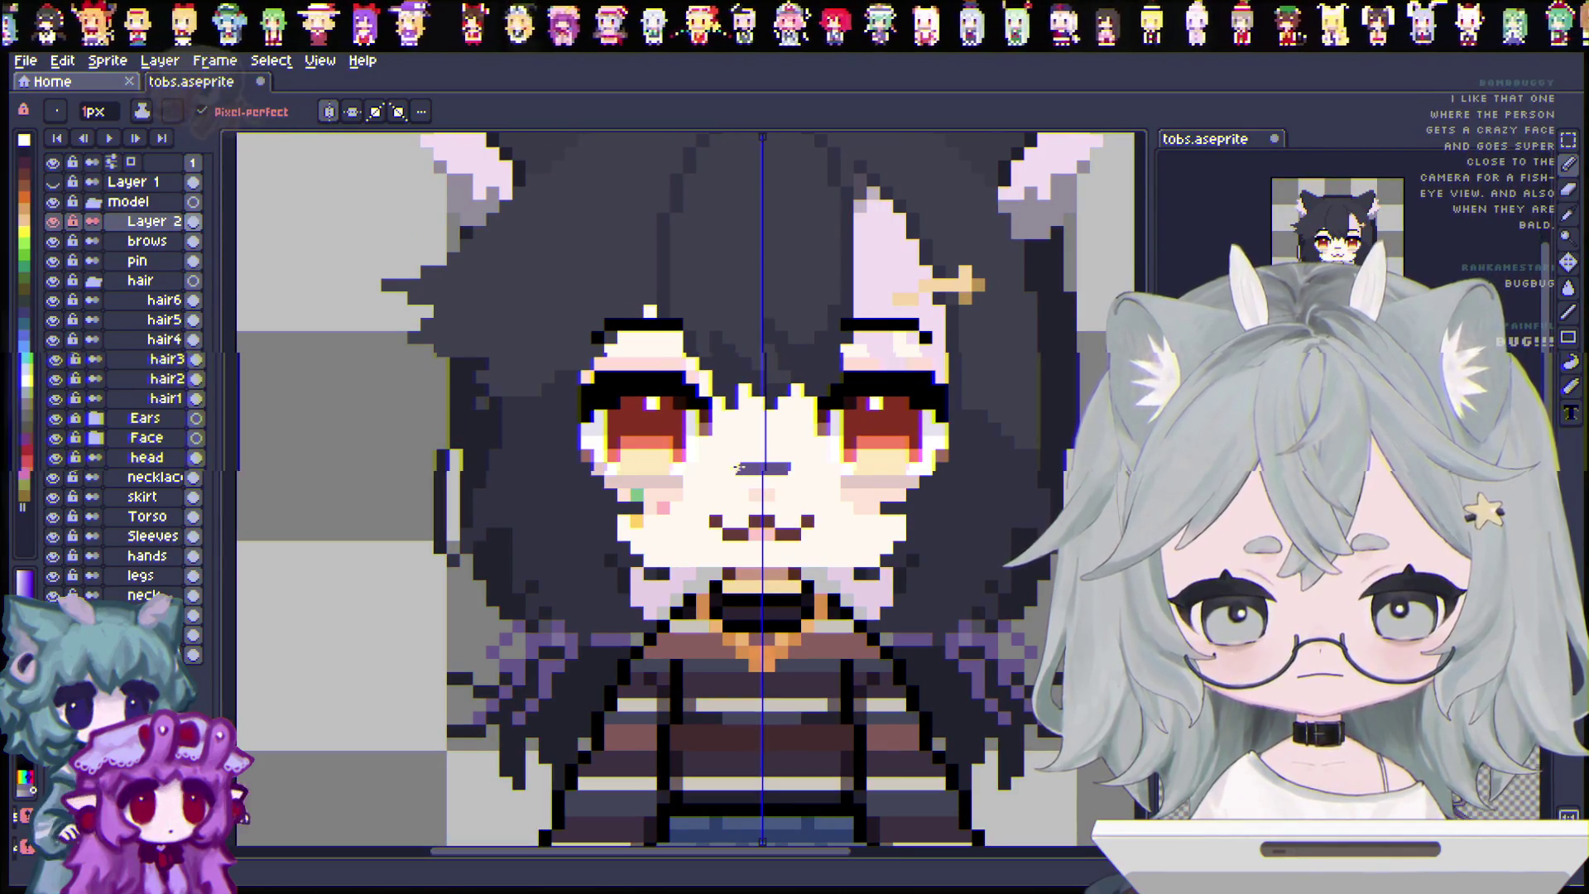
left_click(729, 469)
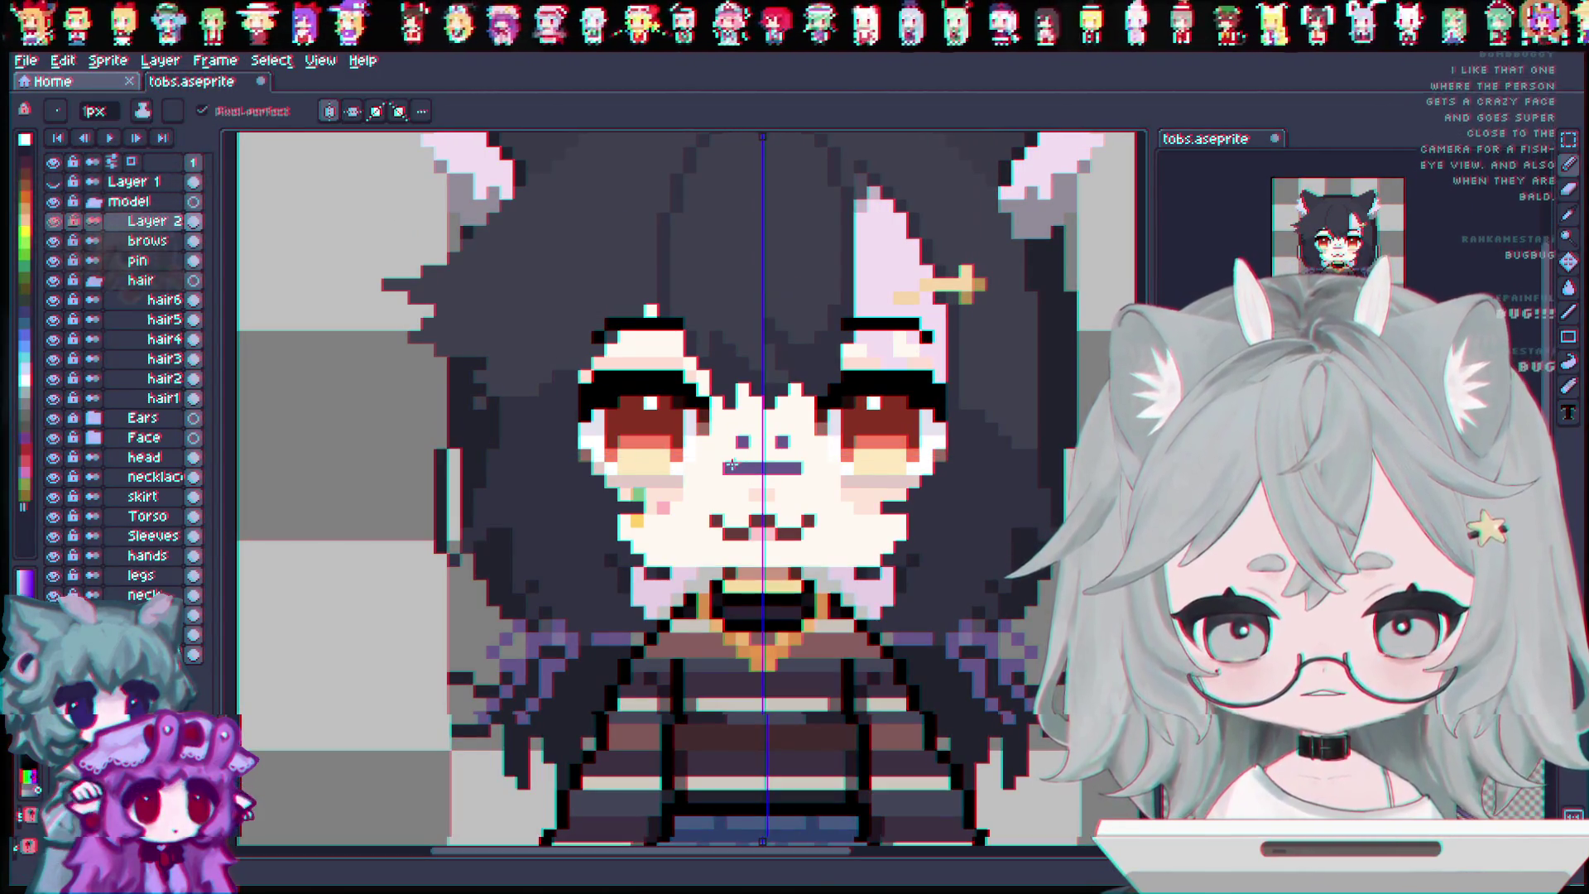
key("ctrl+z")
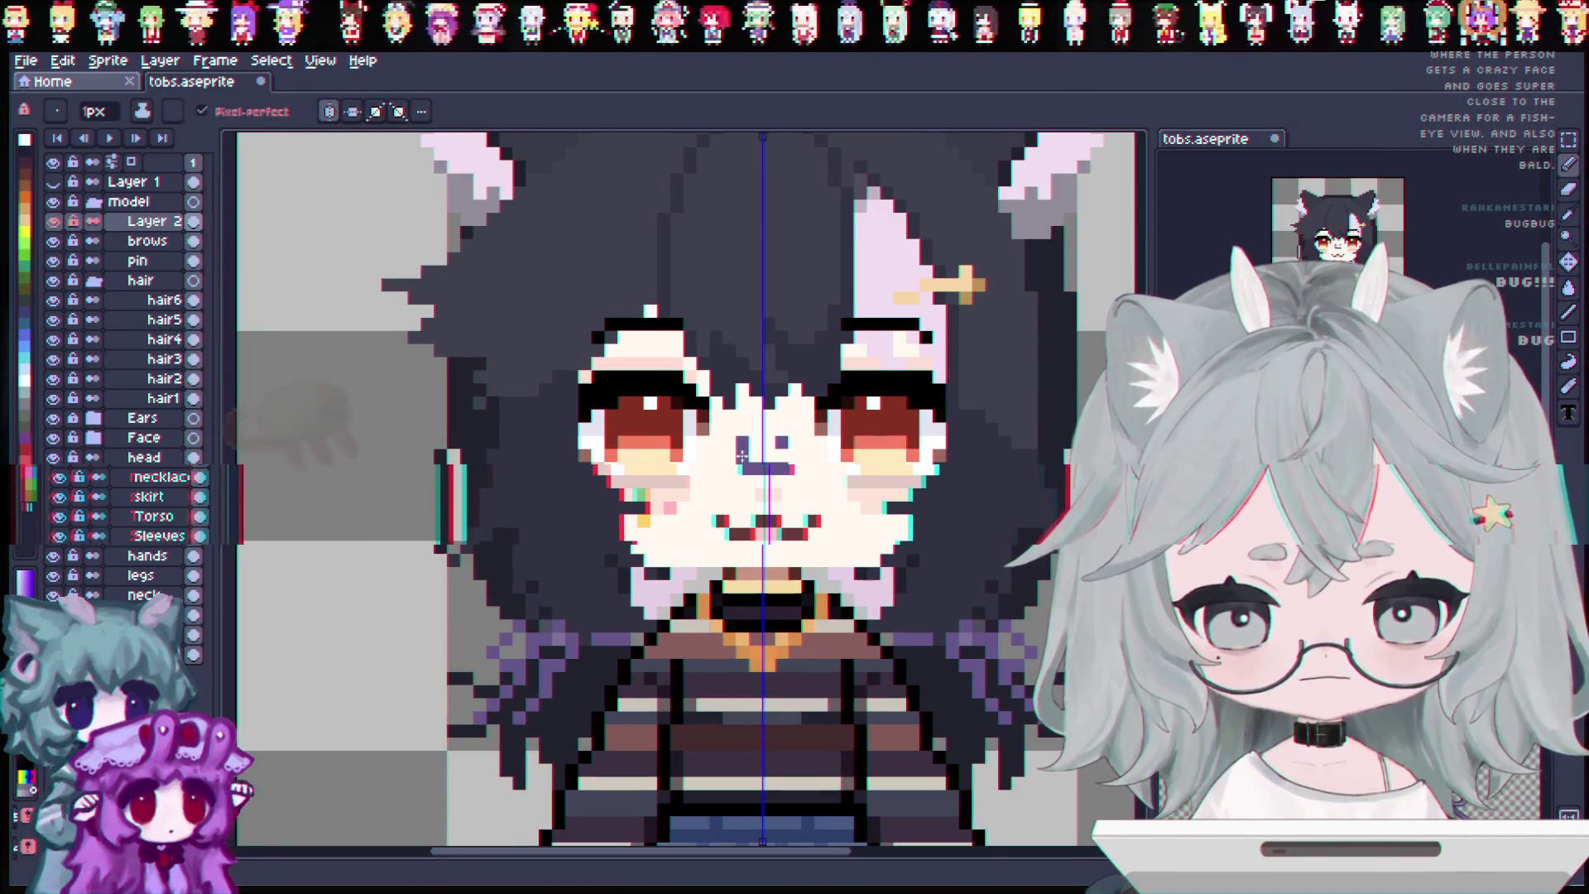
key("ctrl+z")
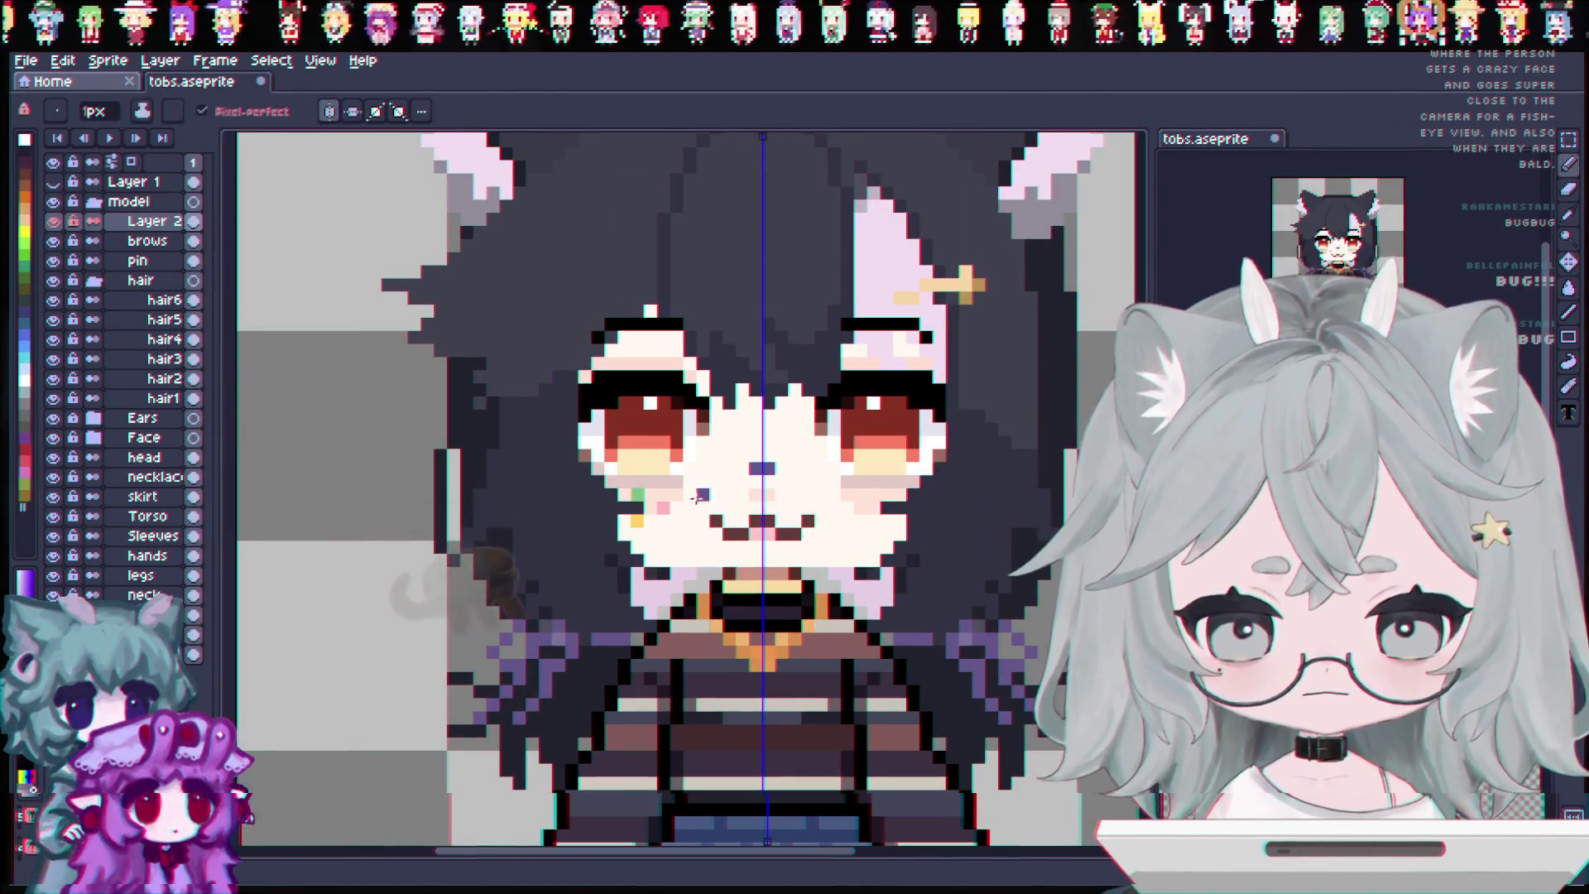
left_click(25, 60)
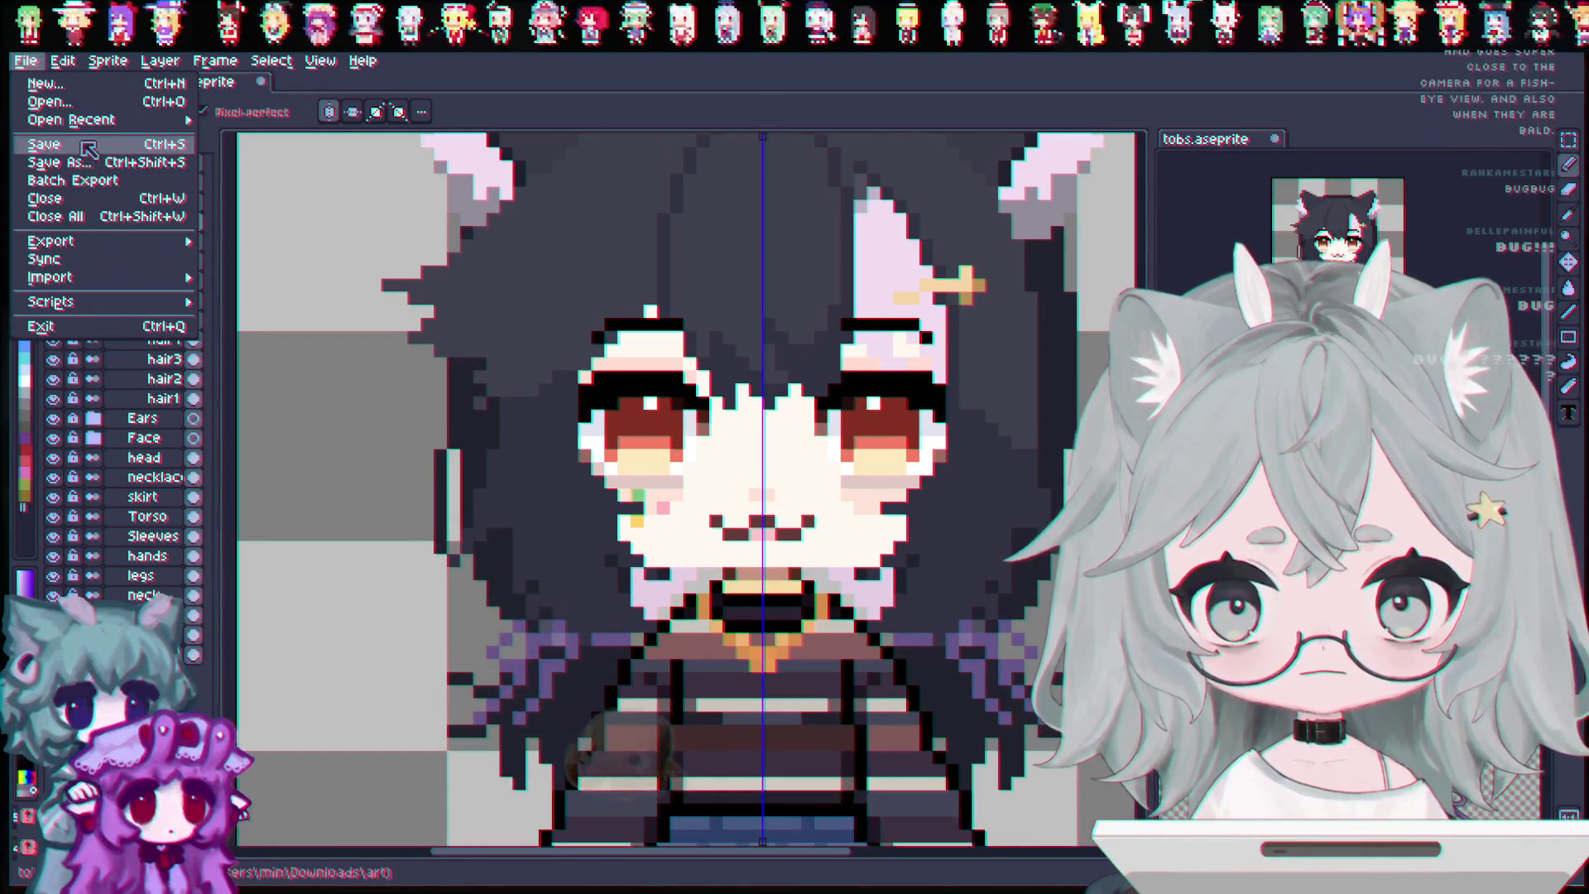
Reopen the mia model sprite for reference and return to tobs.
mouse_move(84, 120)
left_click(280, 144)
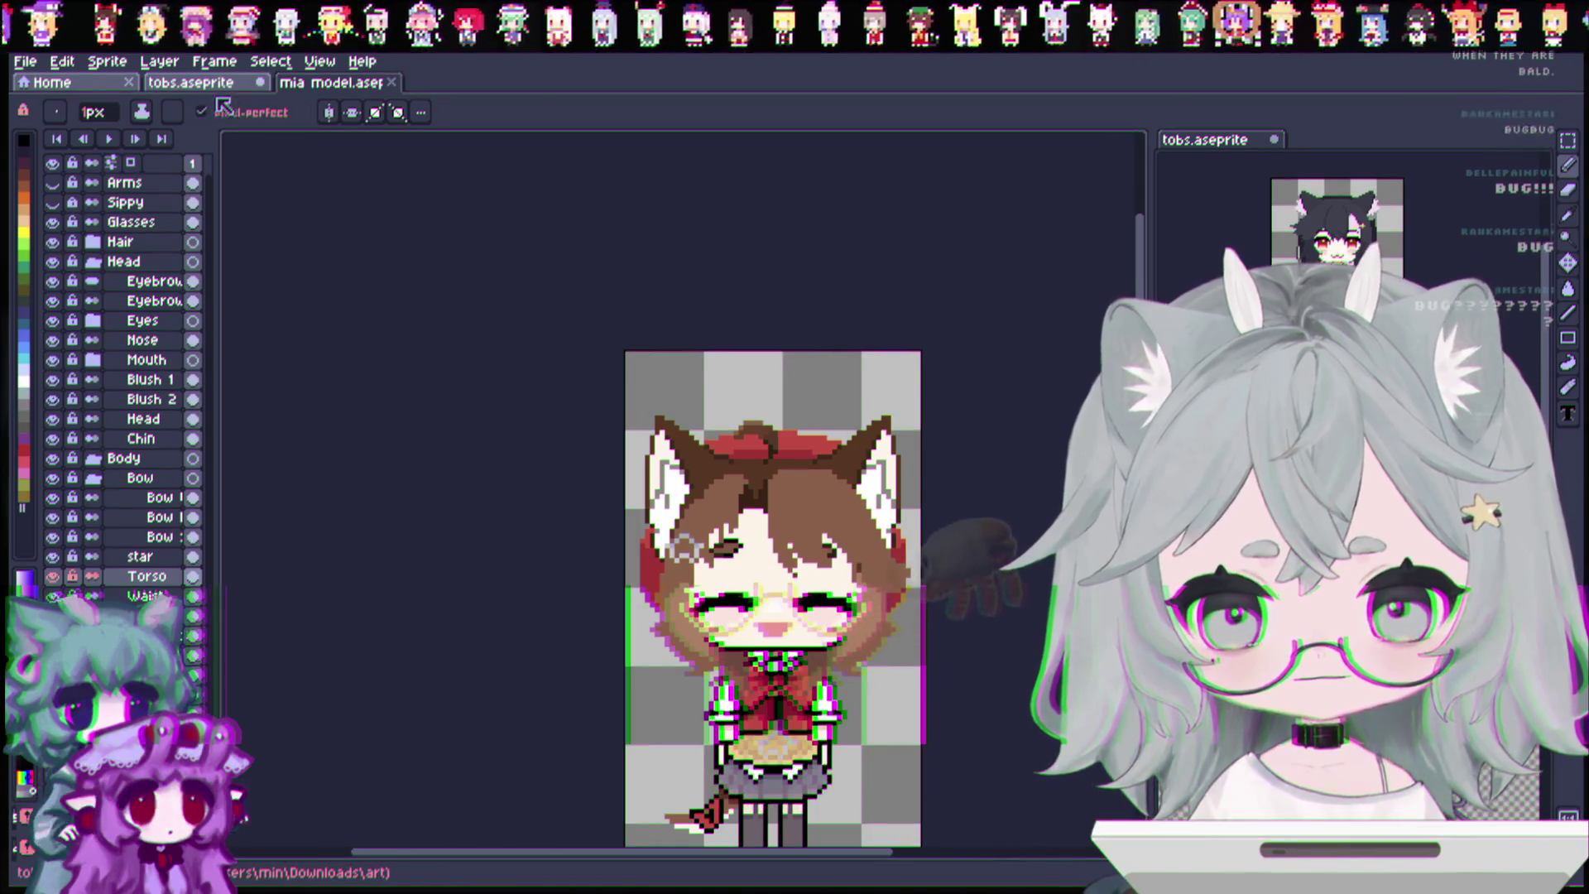
left_click(190, 81)
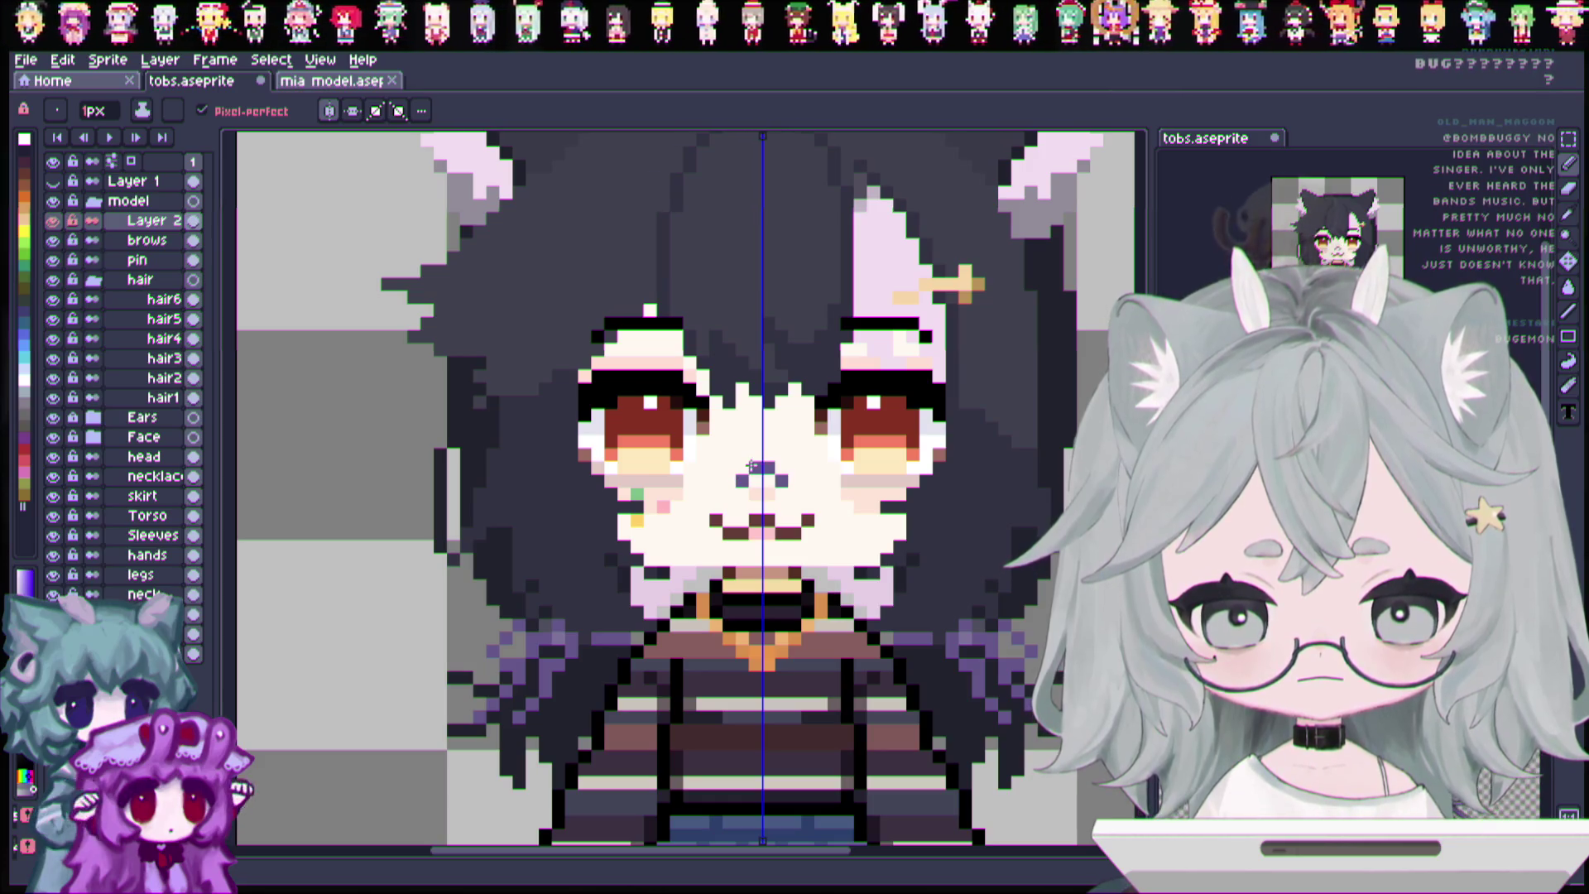
Draw a mirrored dark purple glasses outline around the eyes, touching it up with the eraser.
mouse_move(729, 443)
left_mouse_down()
mouse_move(734, 488)
mouse_move(729, 473)
left_mouse_up()
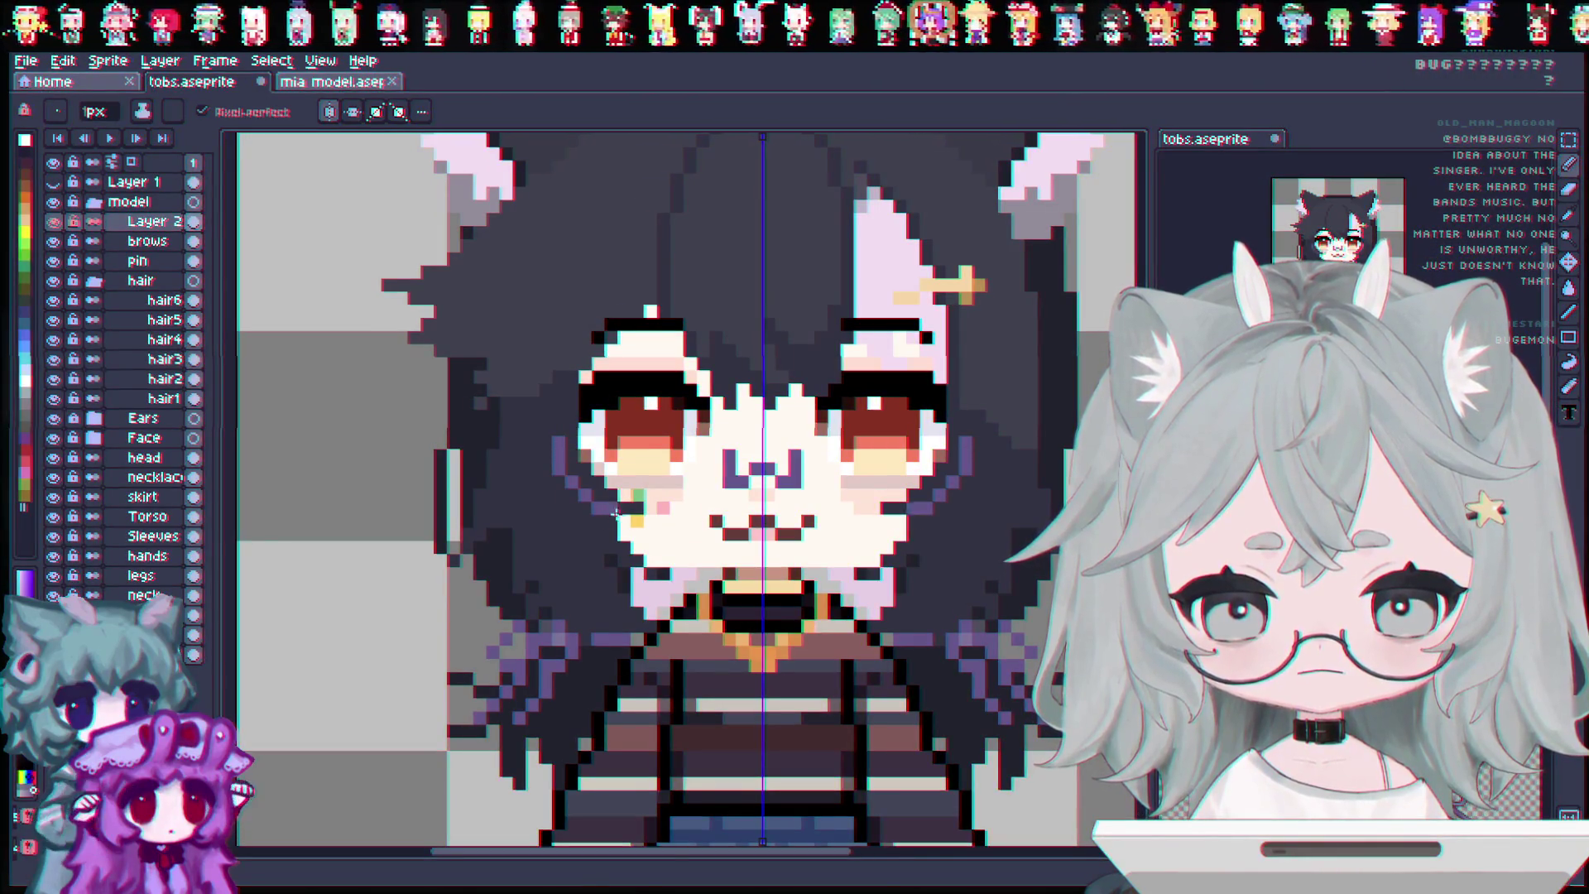
left_click_drag(705, 497, 717, 487)
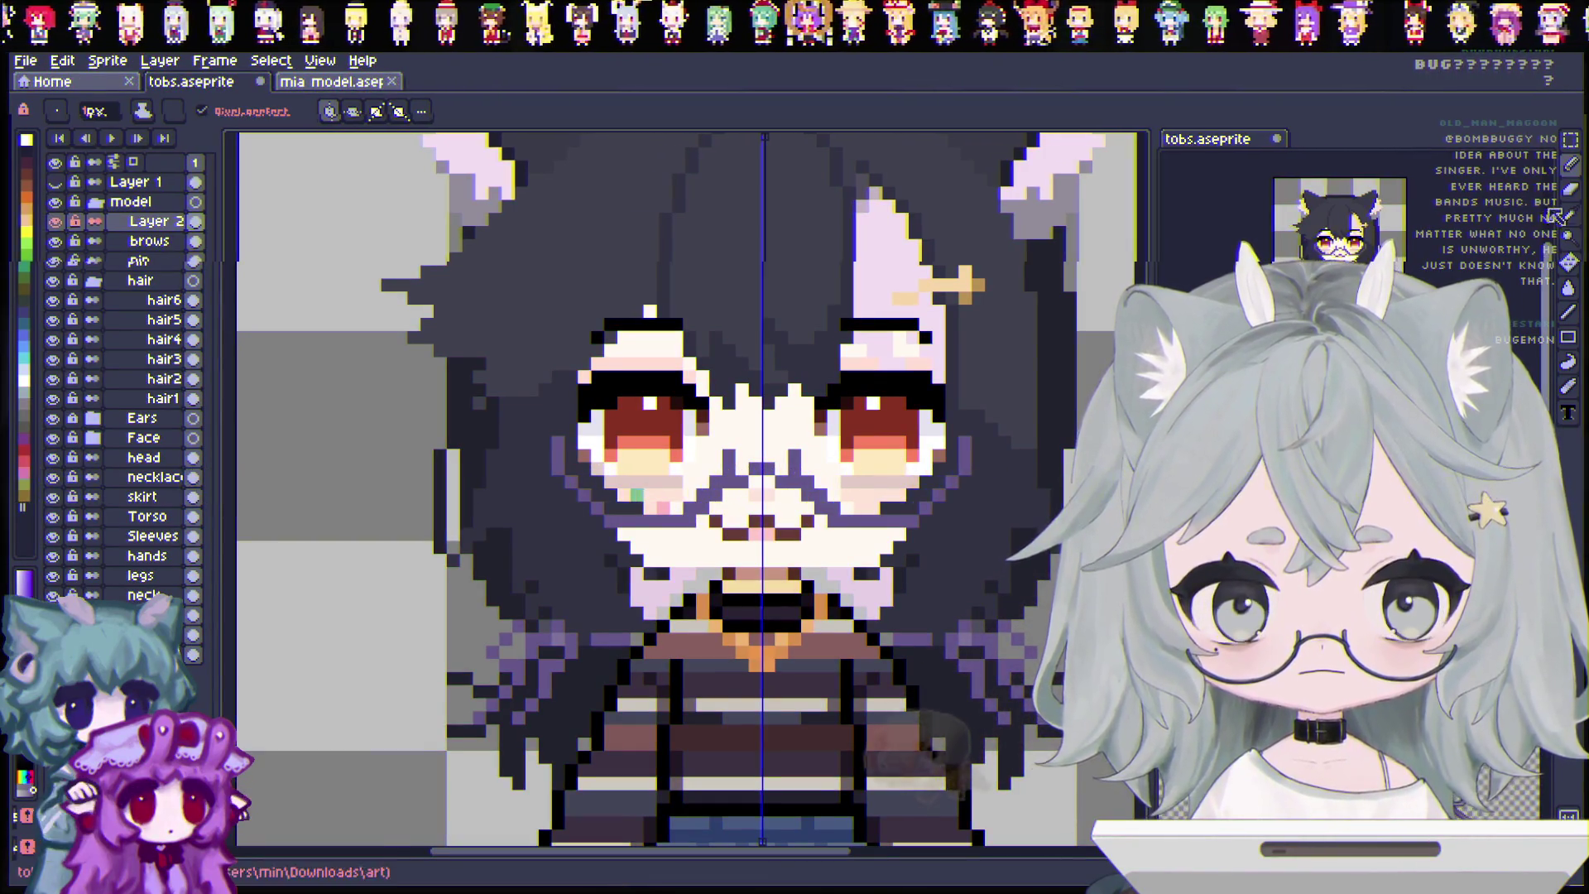
key("e")
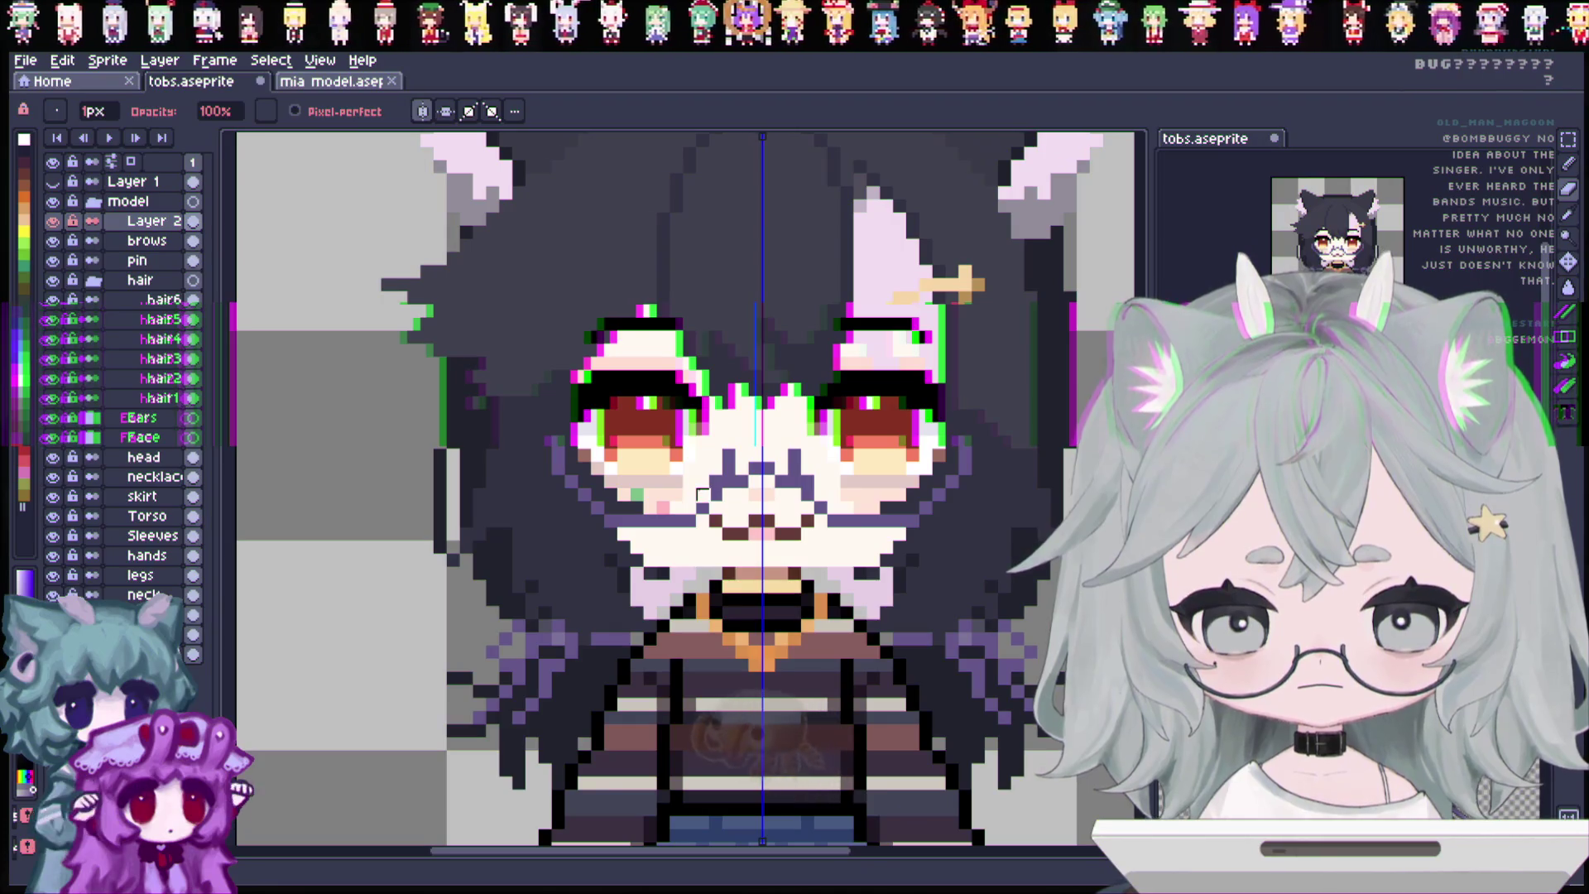
scroll(828, 514, "down", 1)
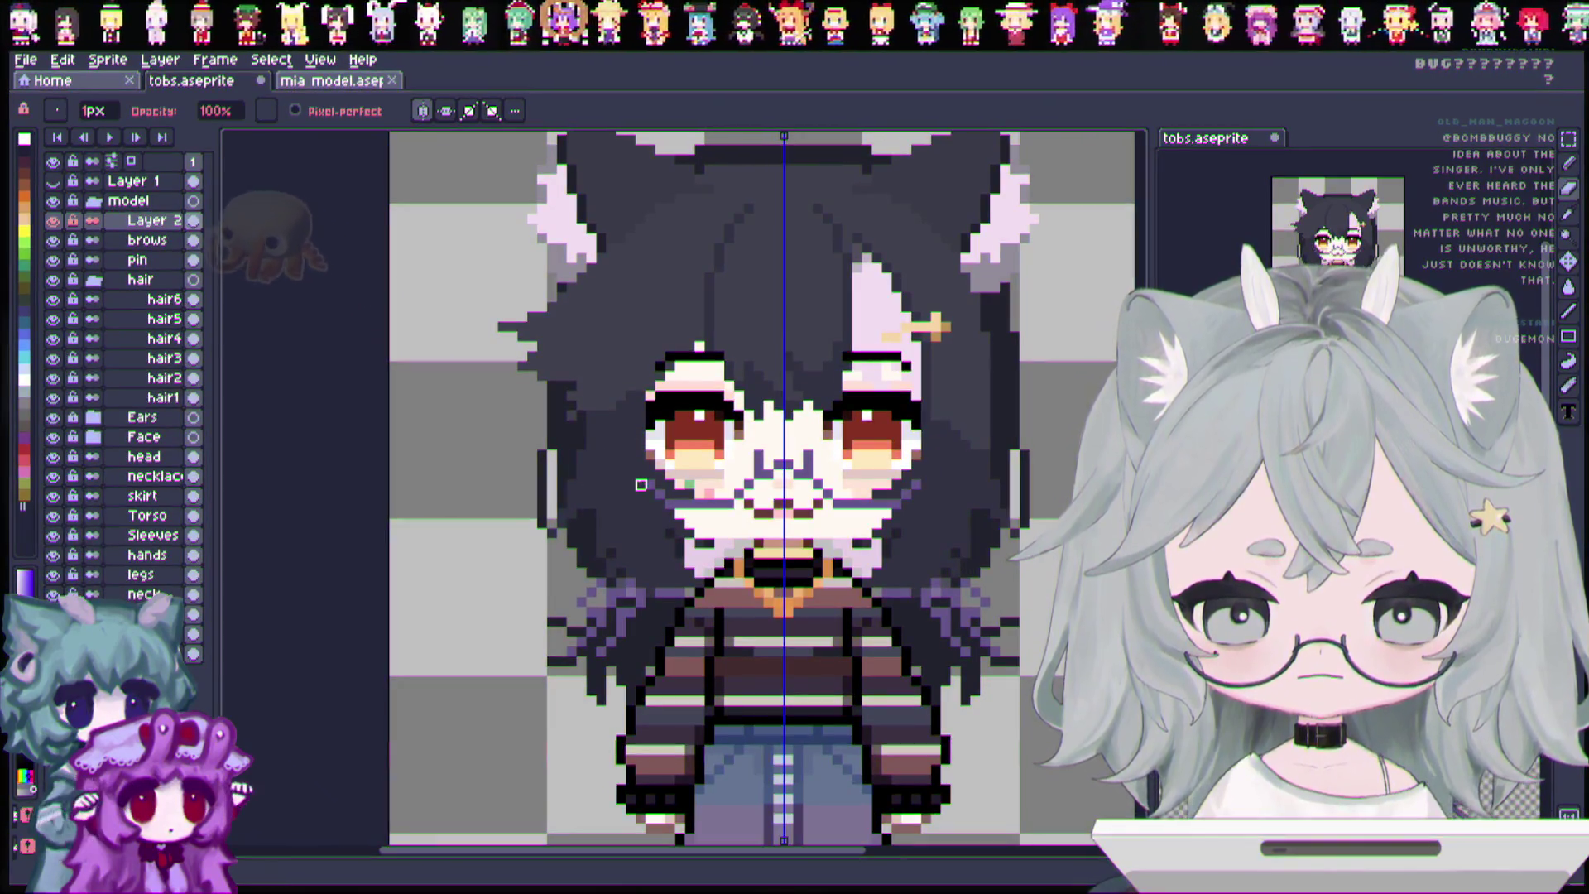
key("e")
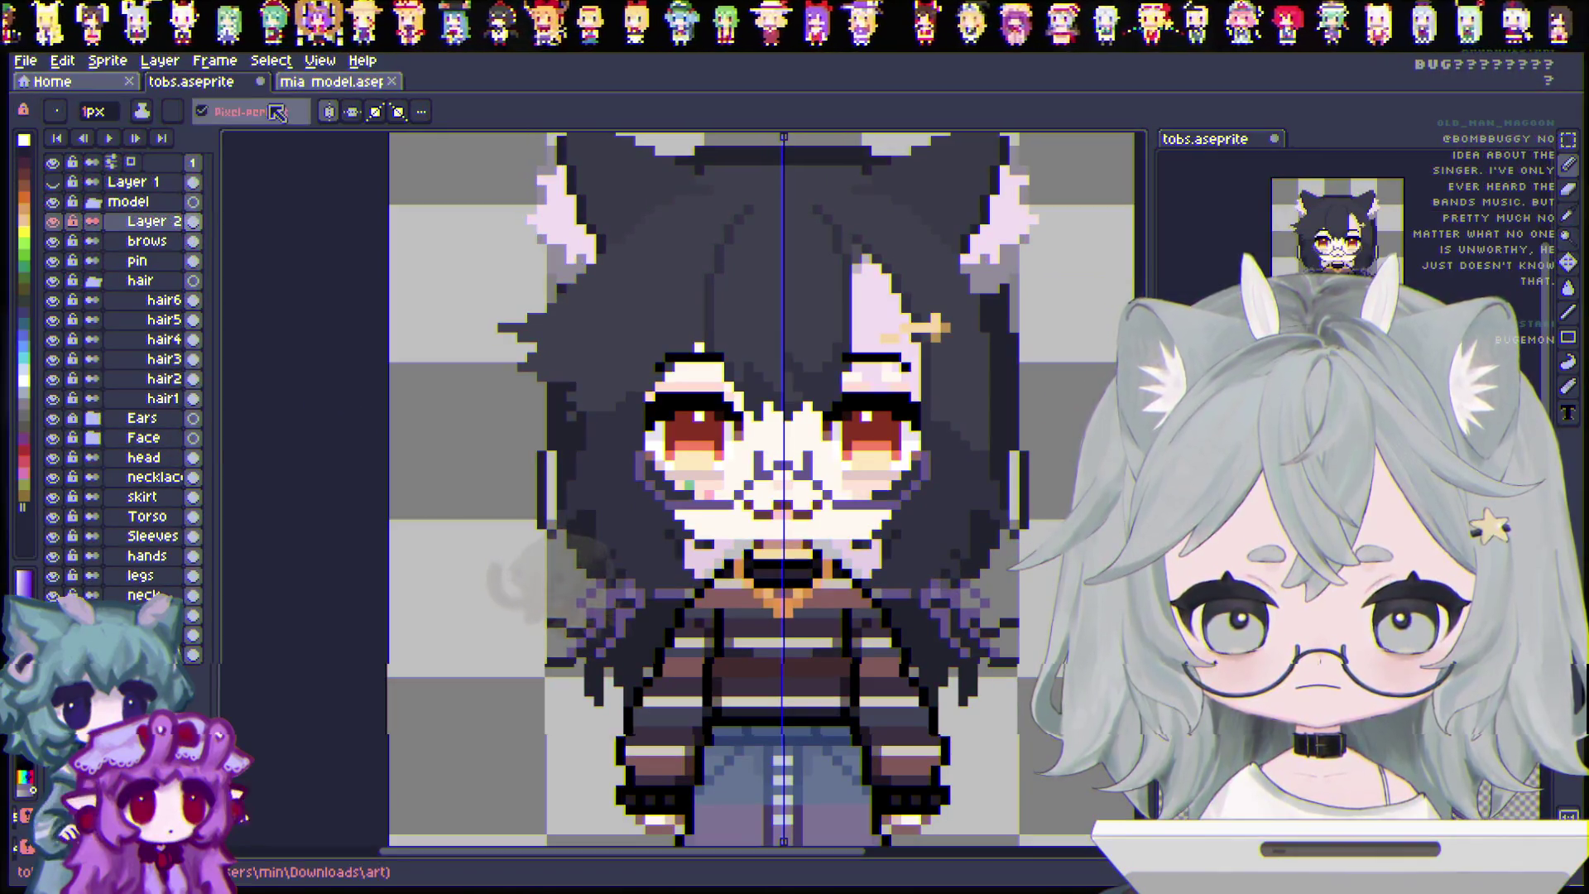
Compare with the mia model, then put the glasses into free transform with Ctrl+T.
left_click(338, 83)
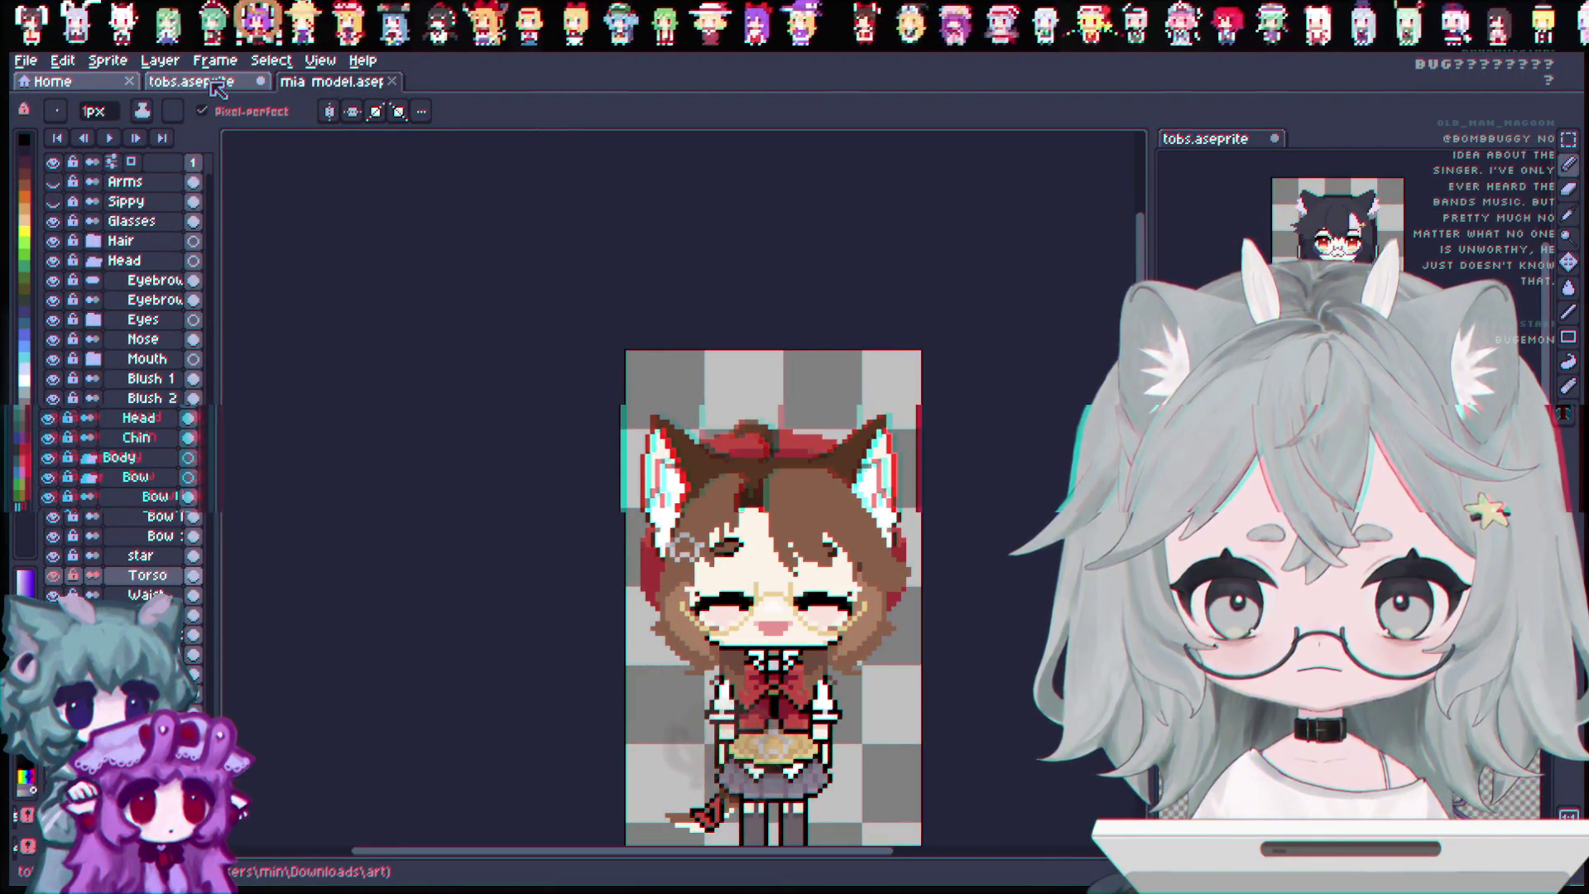
left_click(217, 86)
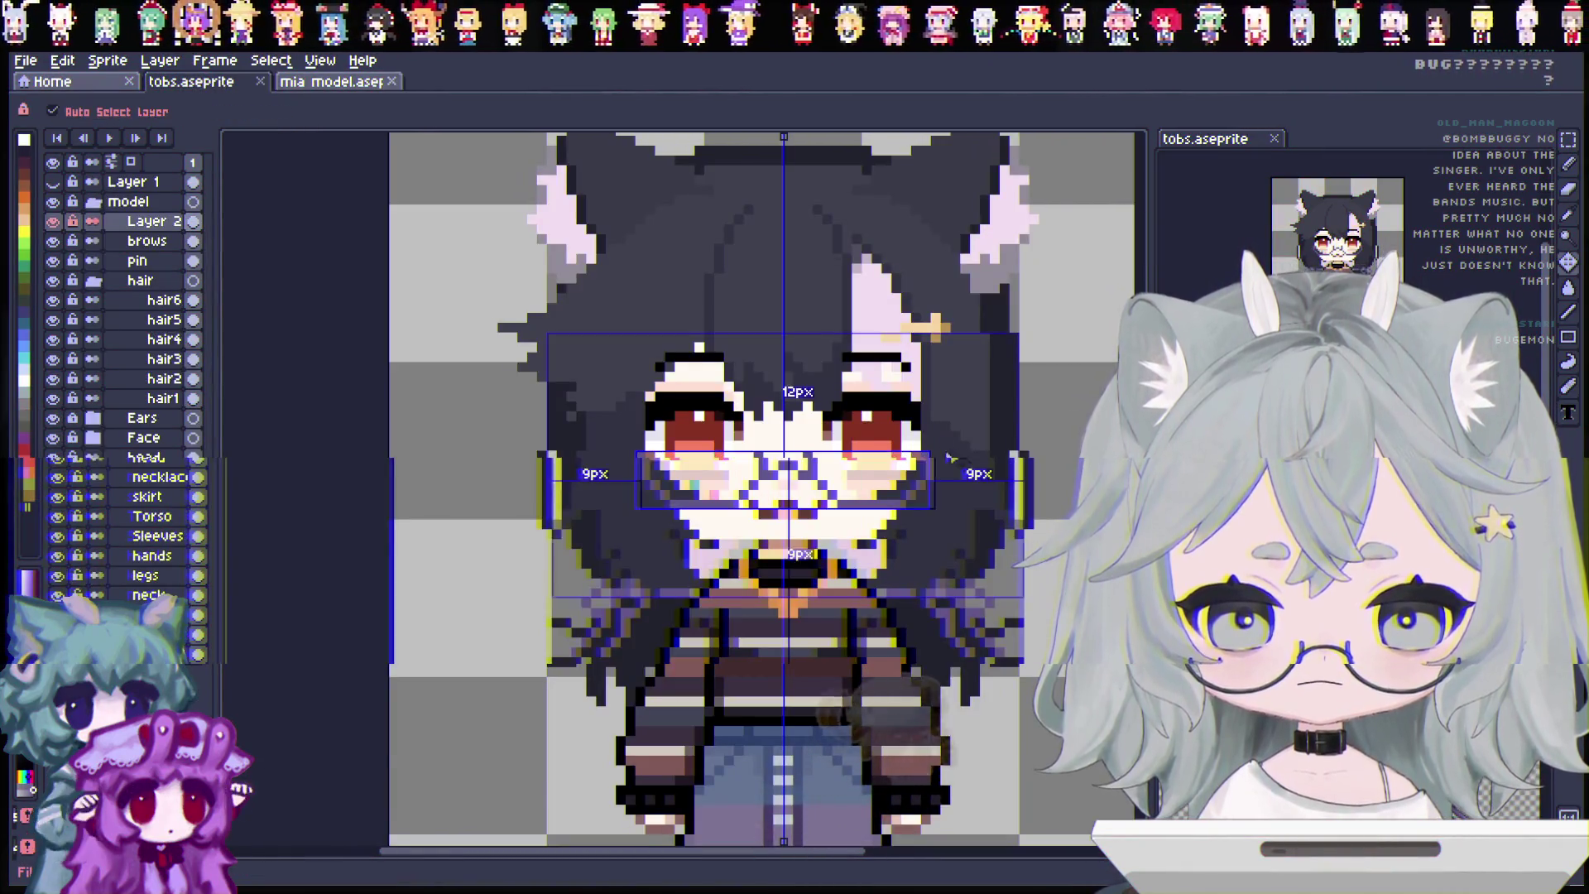
scroll(981, 433, "down", 1)
scroll(911, 348, "down", 1)
scroll(869, 265, "up", 1)
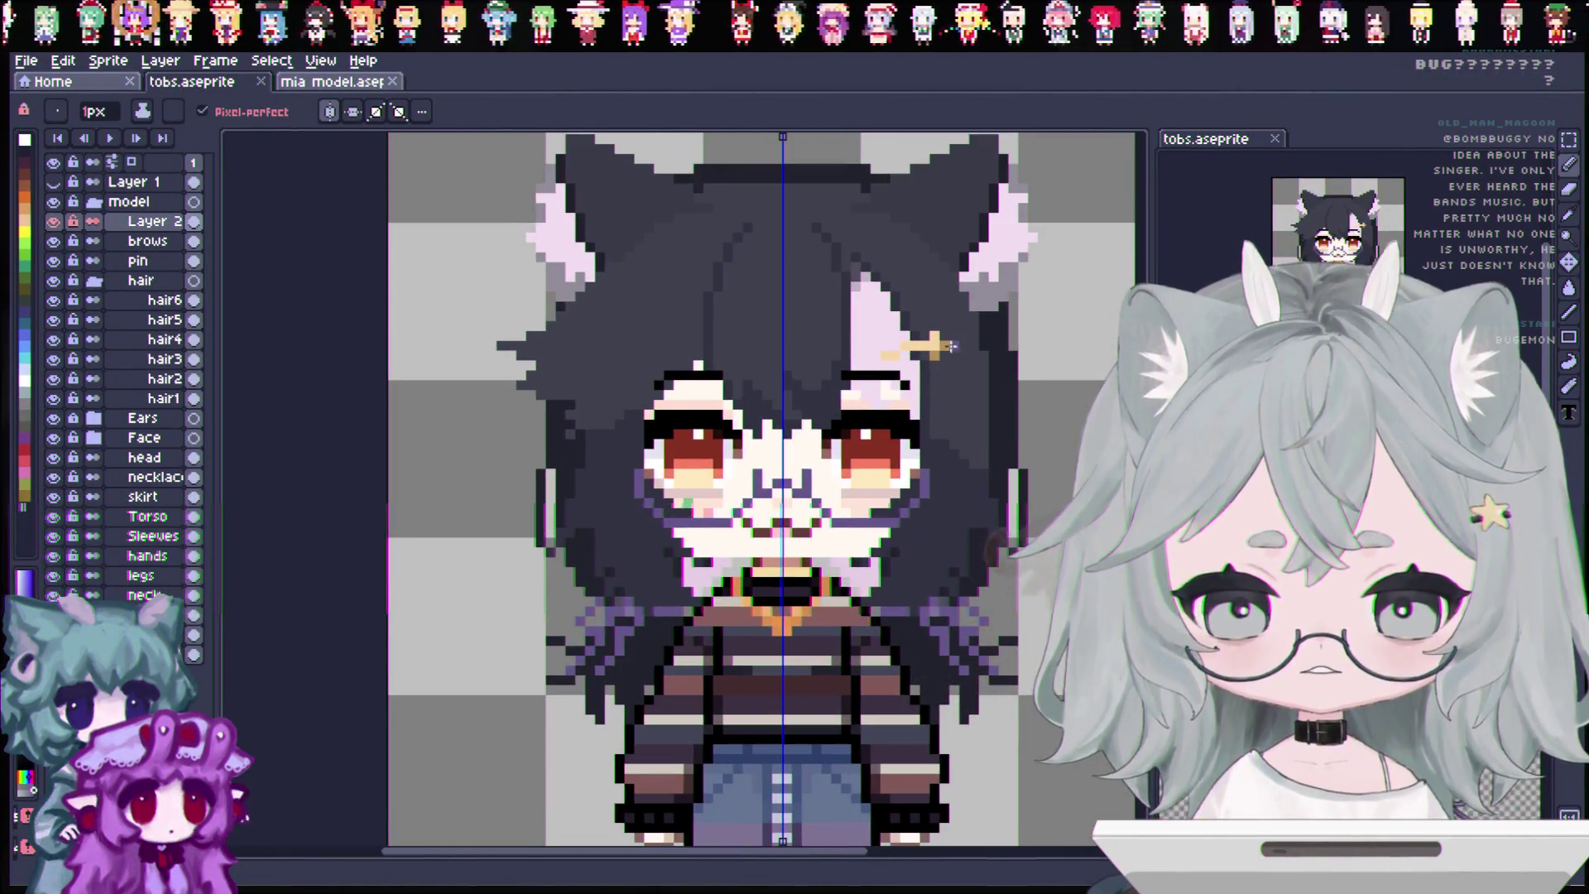
key("ctrl+t")
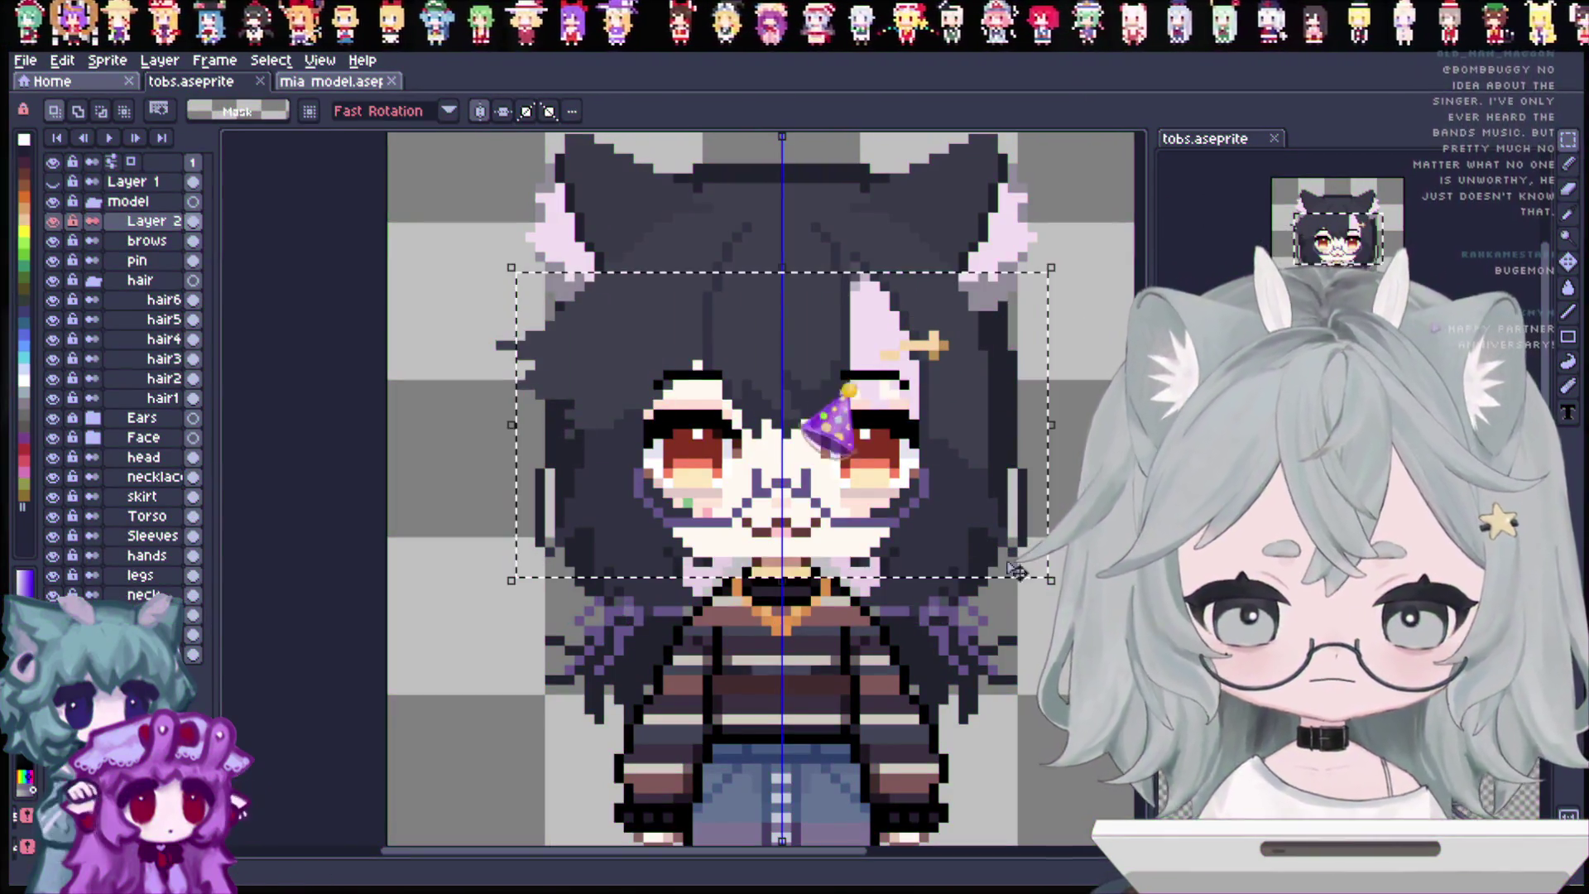
Rename Layer 2 to 'glasses' and save tobs.aseprite.
double_click(148, 222)
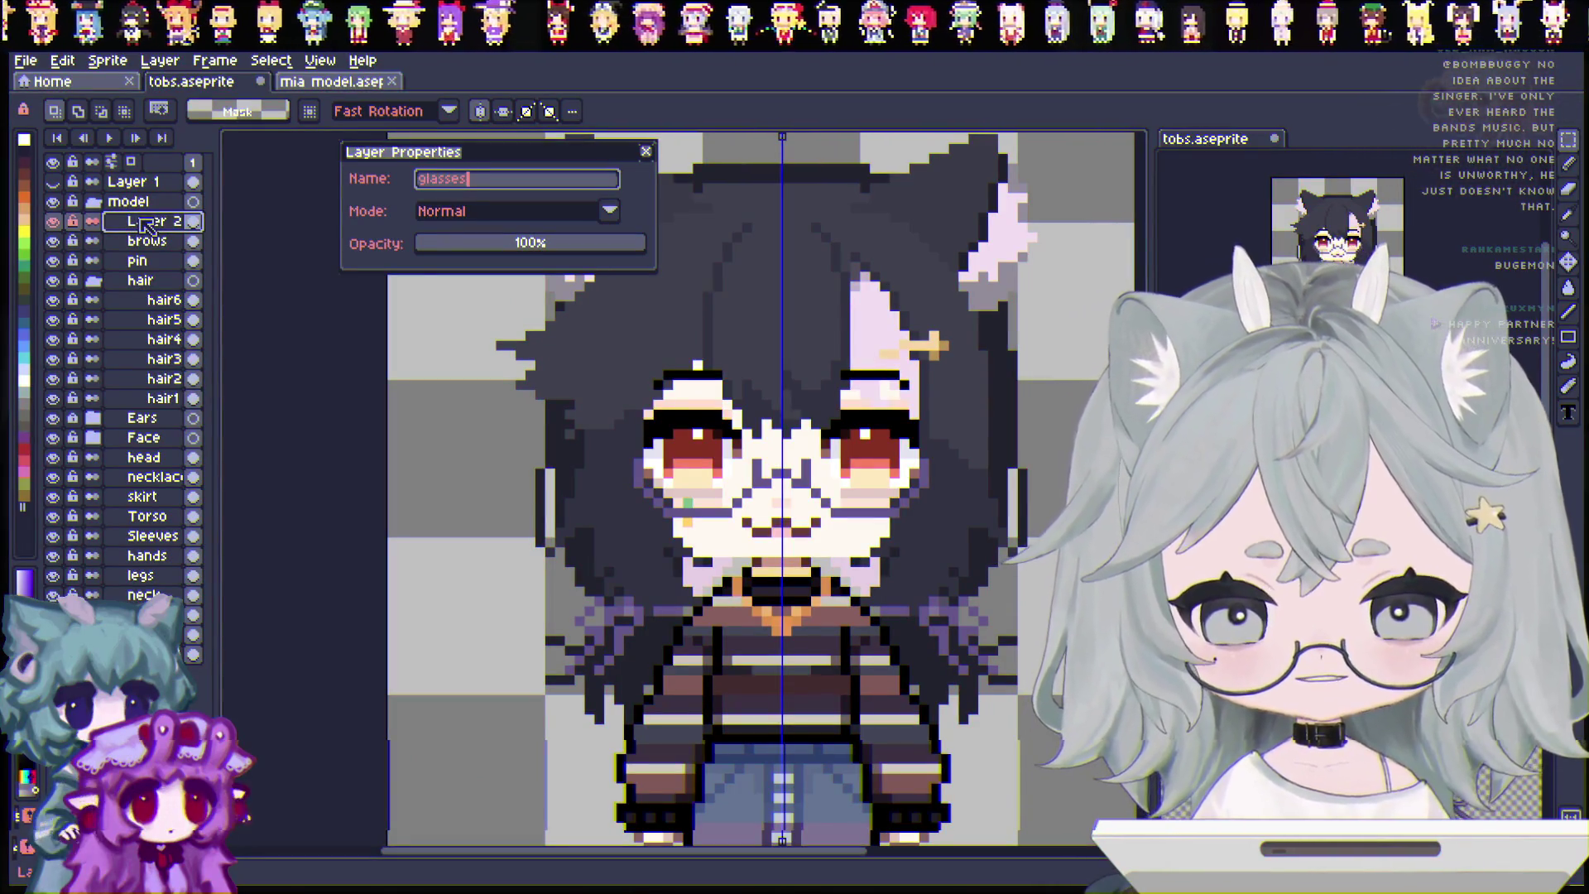
key("Return")
scroll(898, 540, "down", 1)
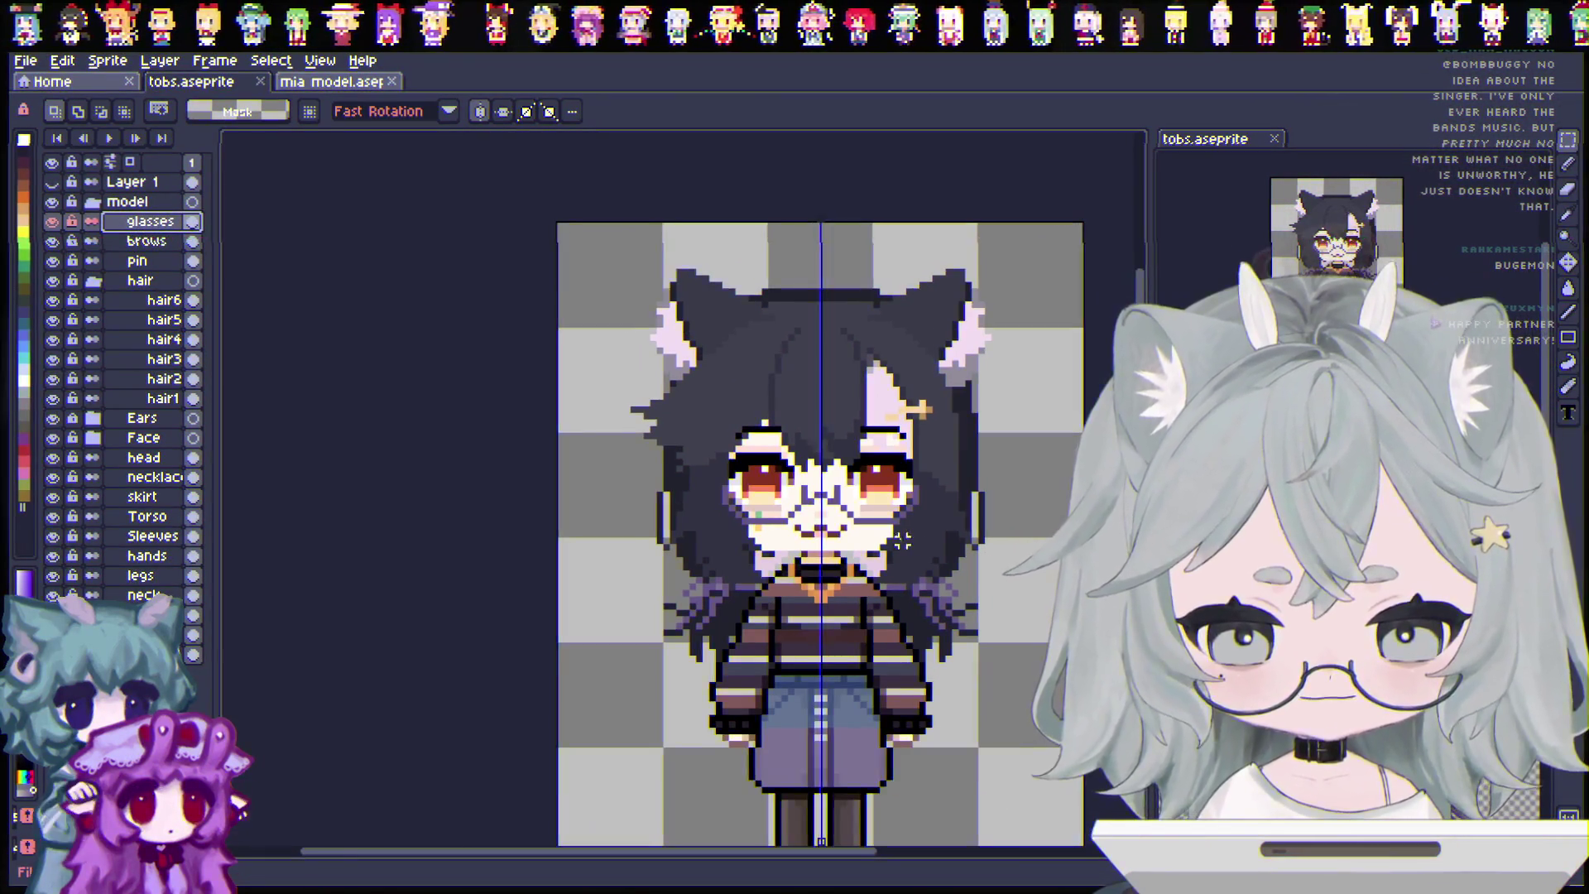
scroll(898, 540, "up", 1)
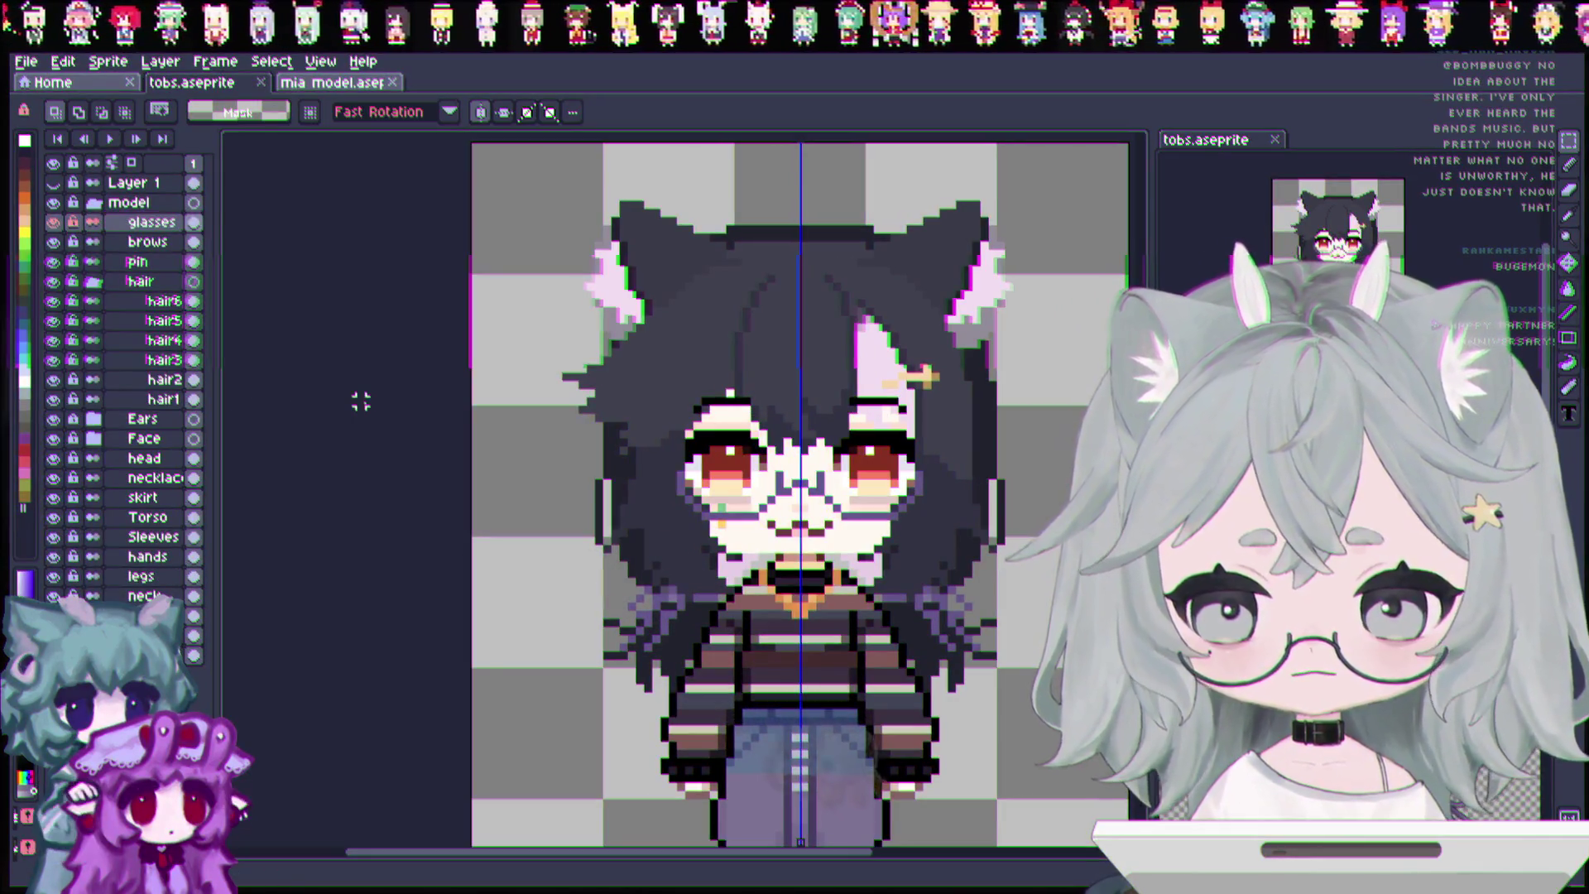
key("ctrl+s")
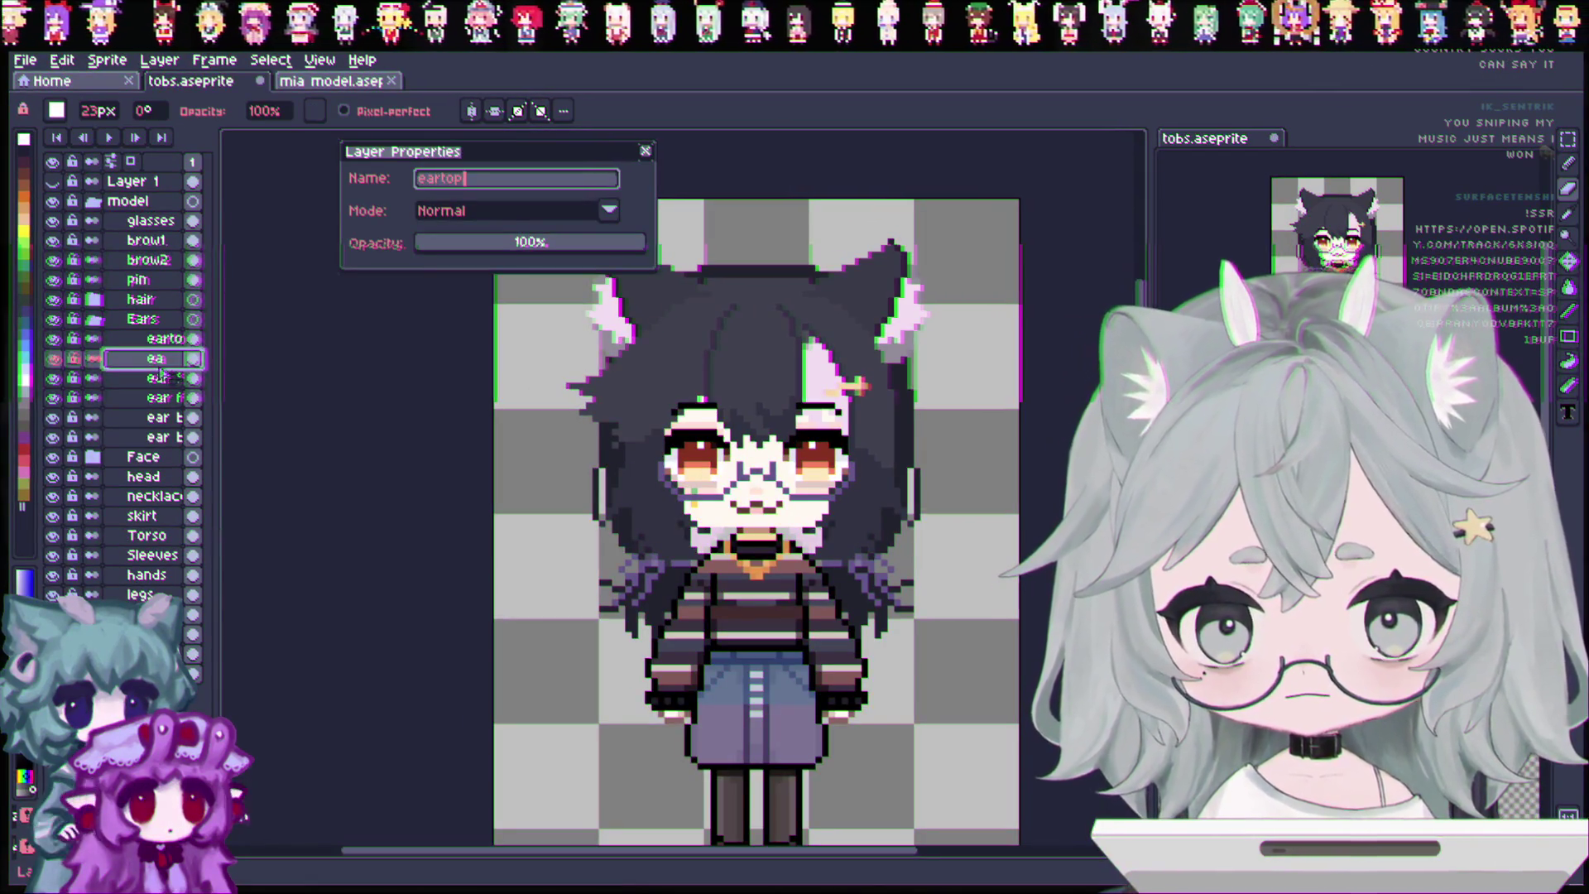
Name the top ear layer eartop and both ear fluff layers earfluff.
key("Return")
double_click(164, 379)
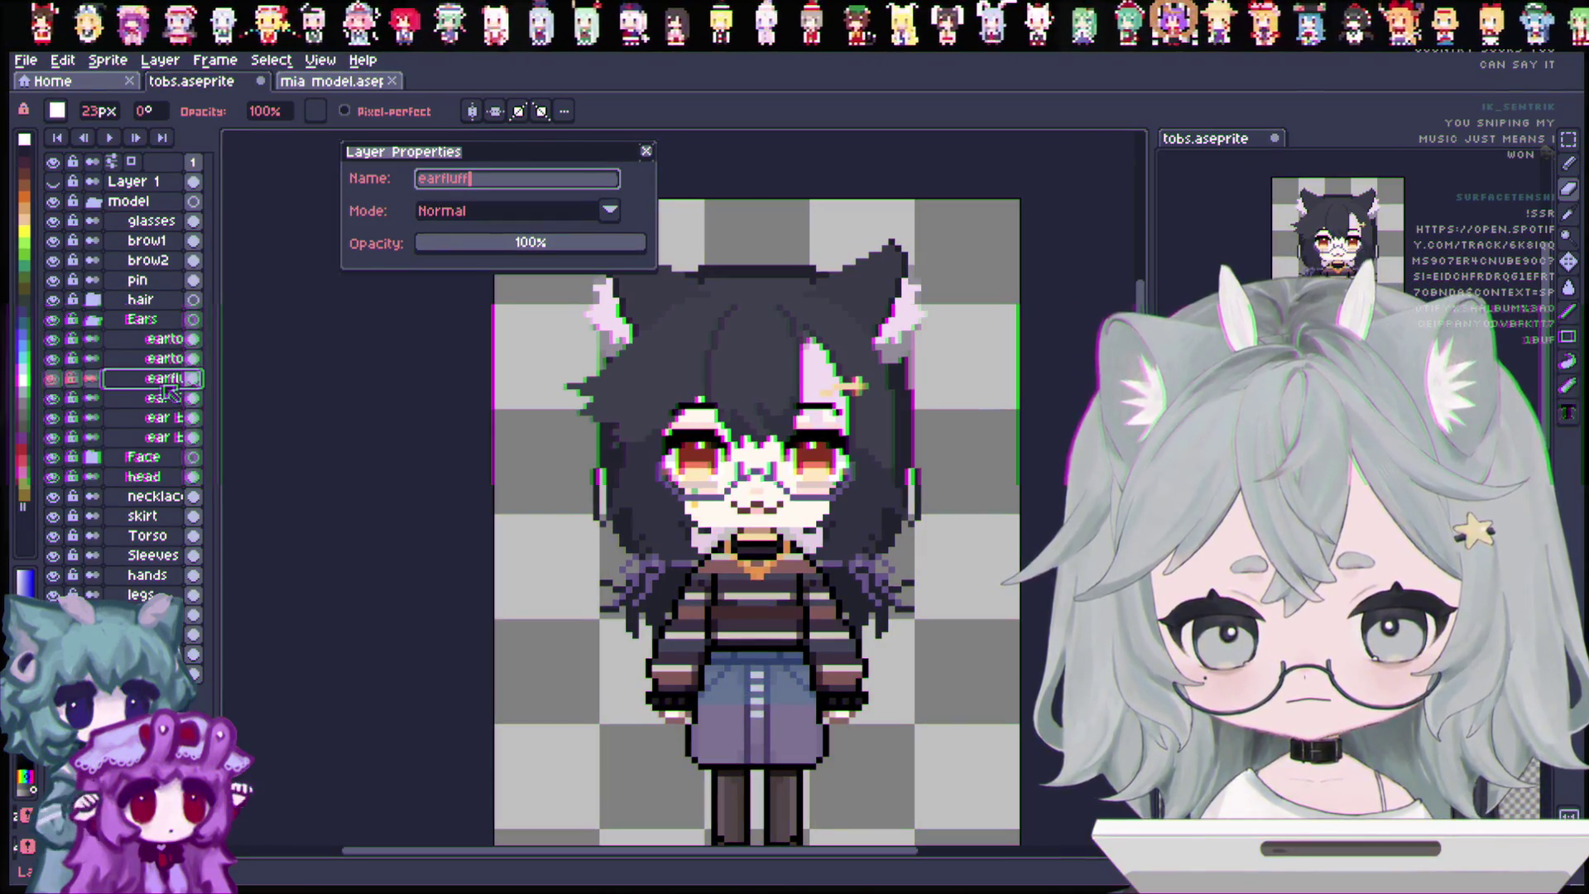
type("f")
key("Return")
double_click(161, 399)
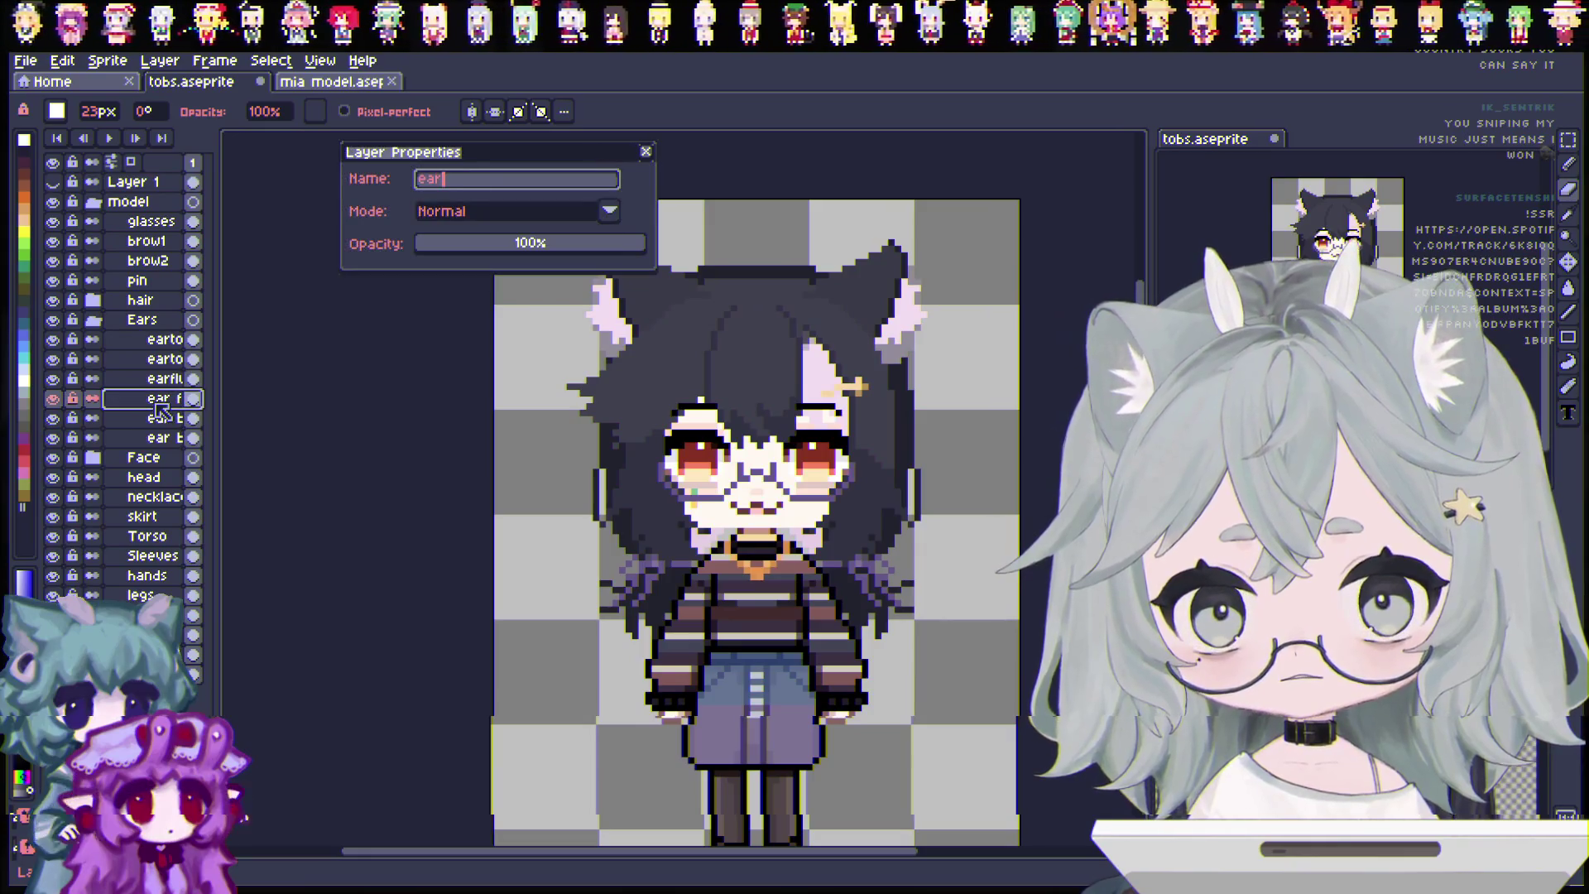
type("ff")
key("Return")
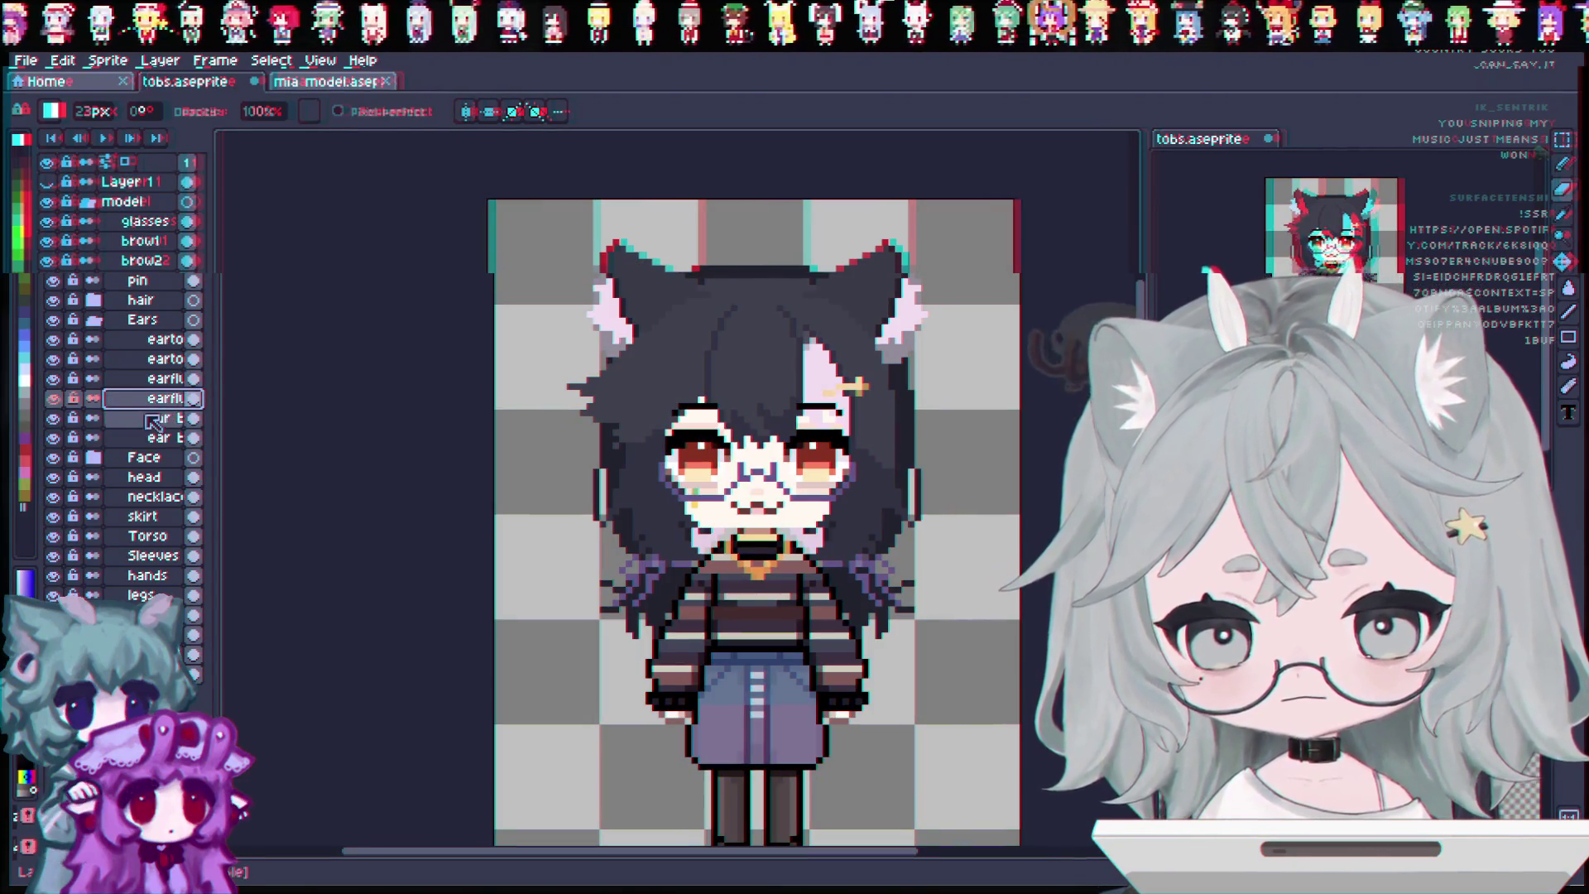
Rename both ear bottom layers to earbot.
double_click(153, 417)
type("earbot")
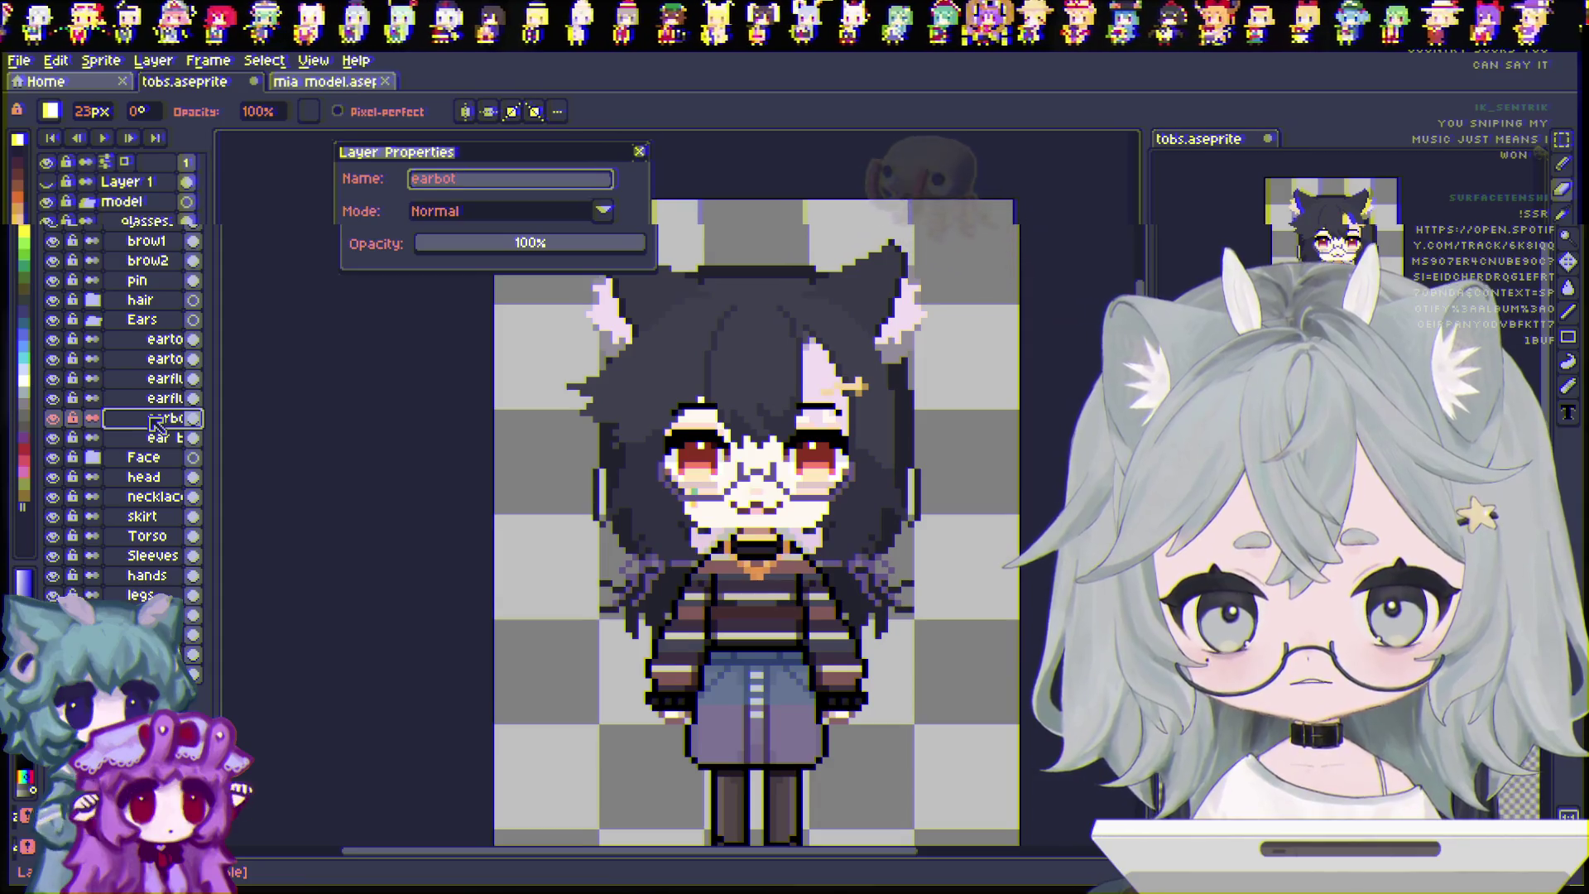
key("Return")
left_click(158, 439)
double_click(157, 440)
type("earb")
key("Return")
Step through the ear layers and hide the hair layer.
left_click(157, 339)
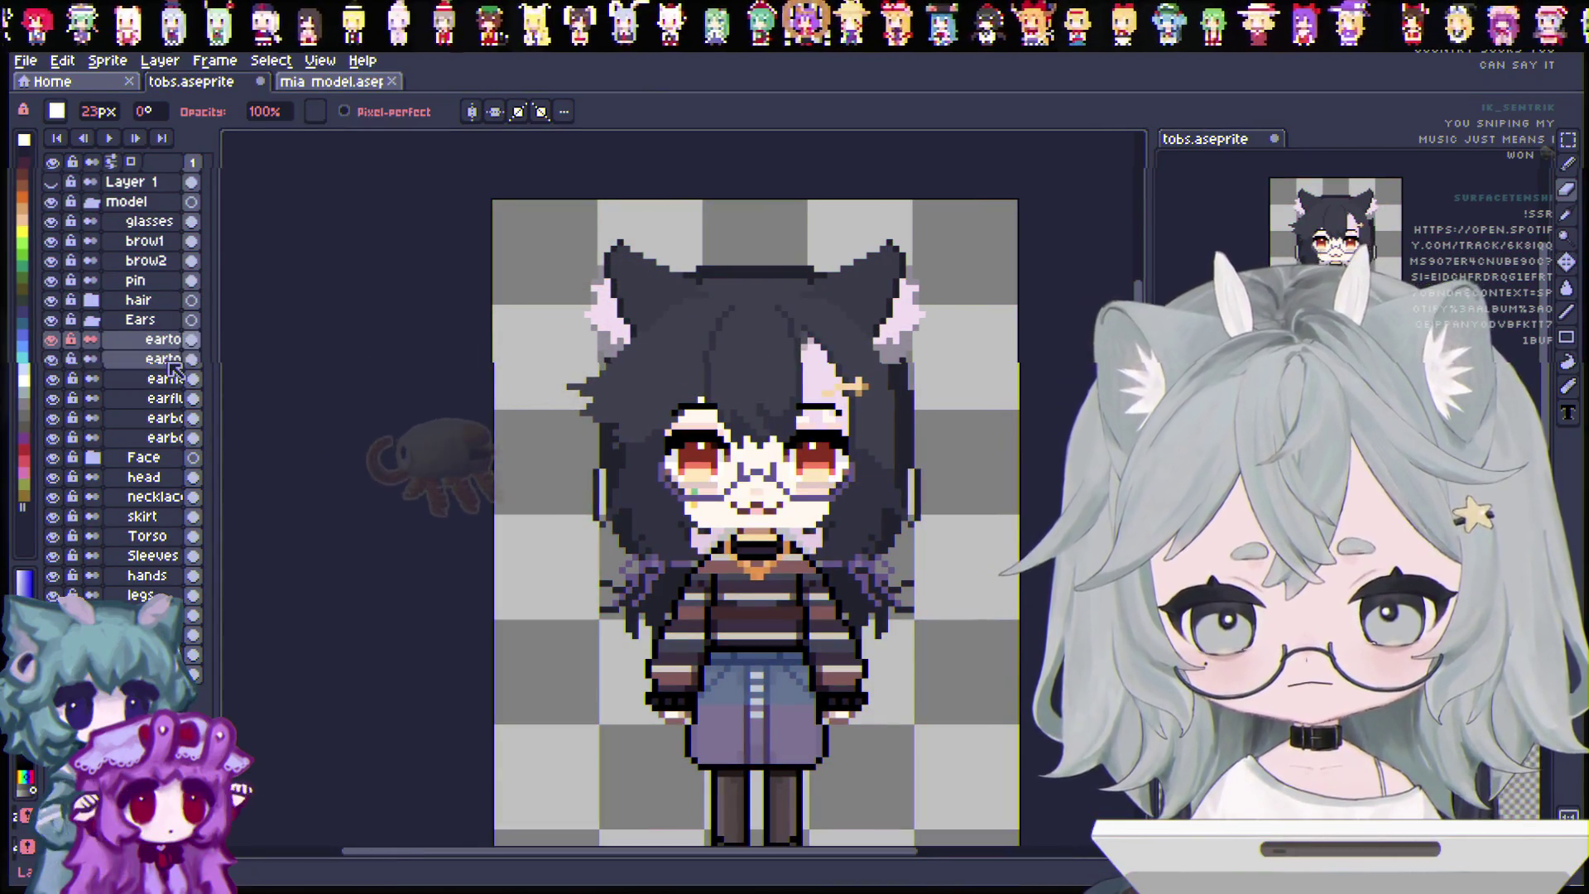
key("Down")
key("Down")
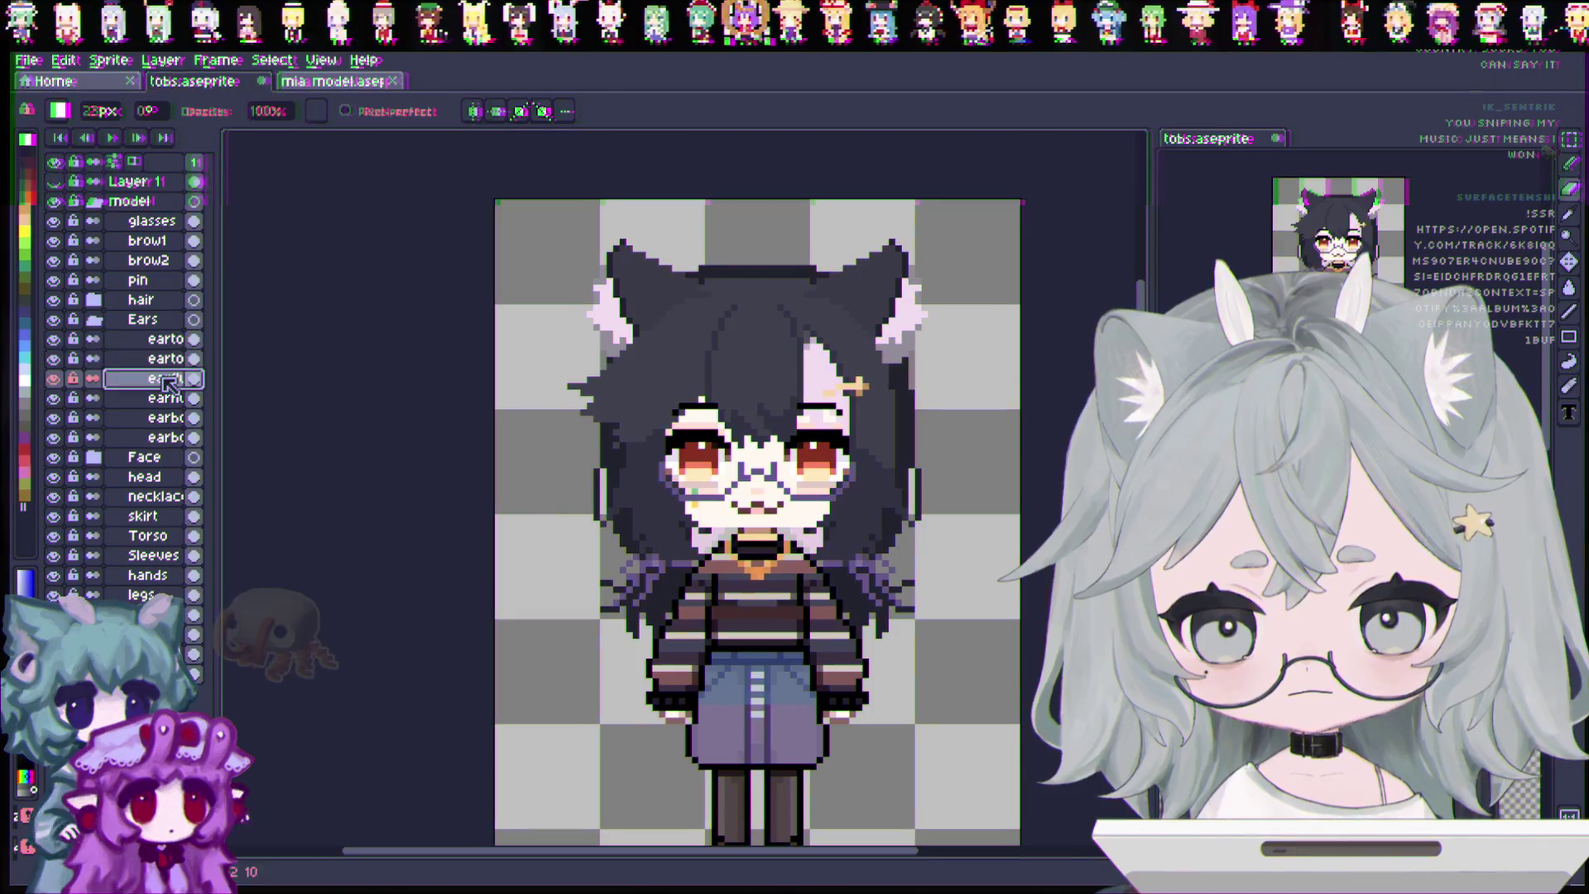
key("Down")
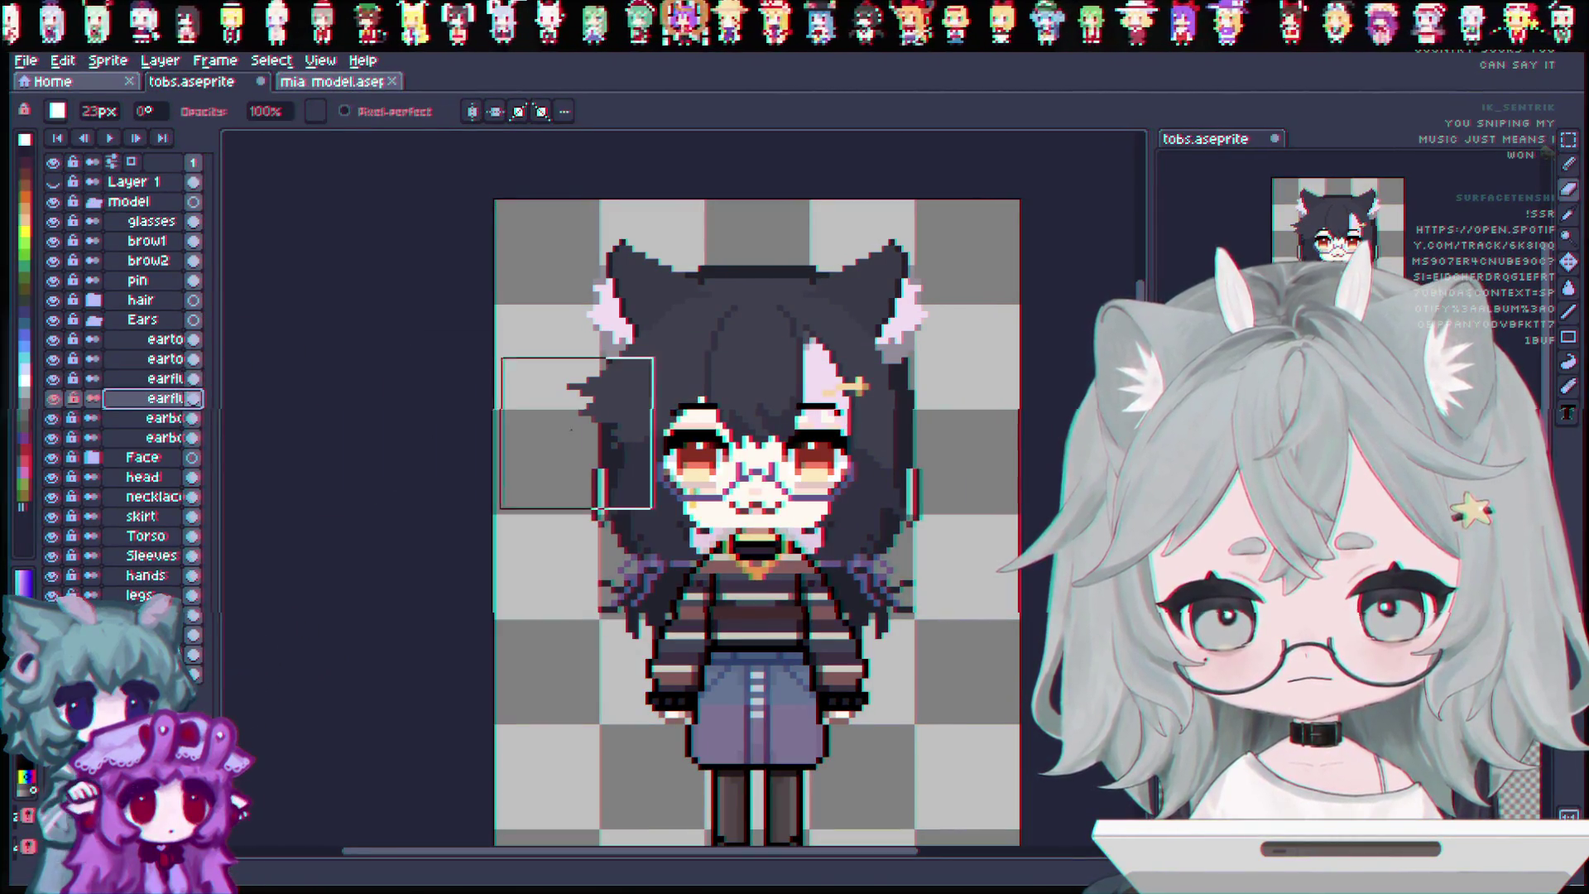
left_click(153, 437)
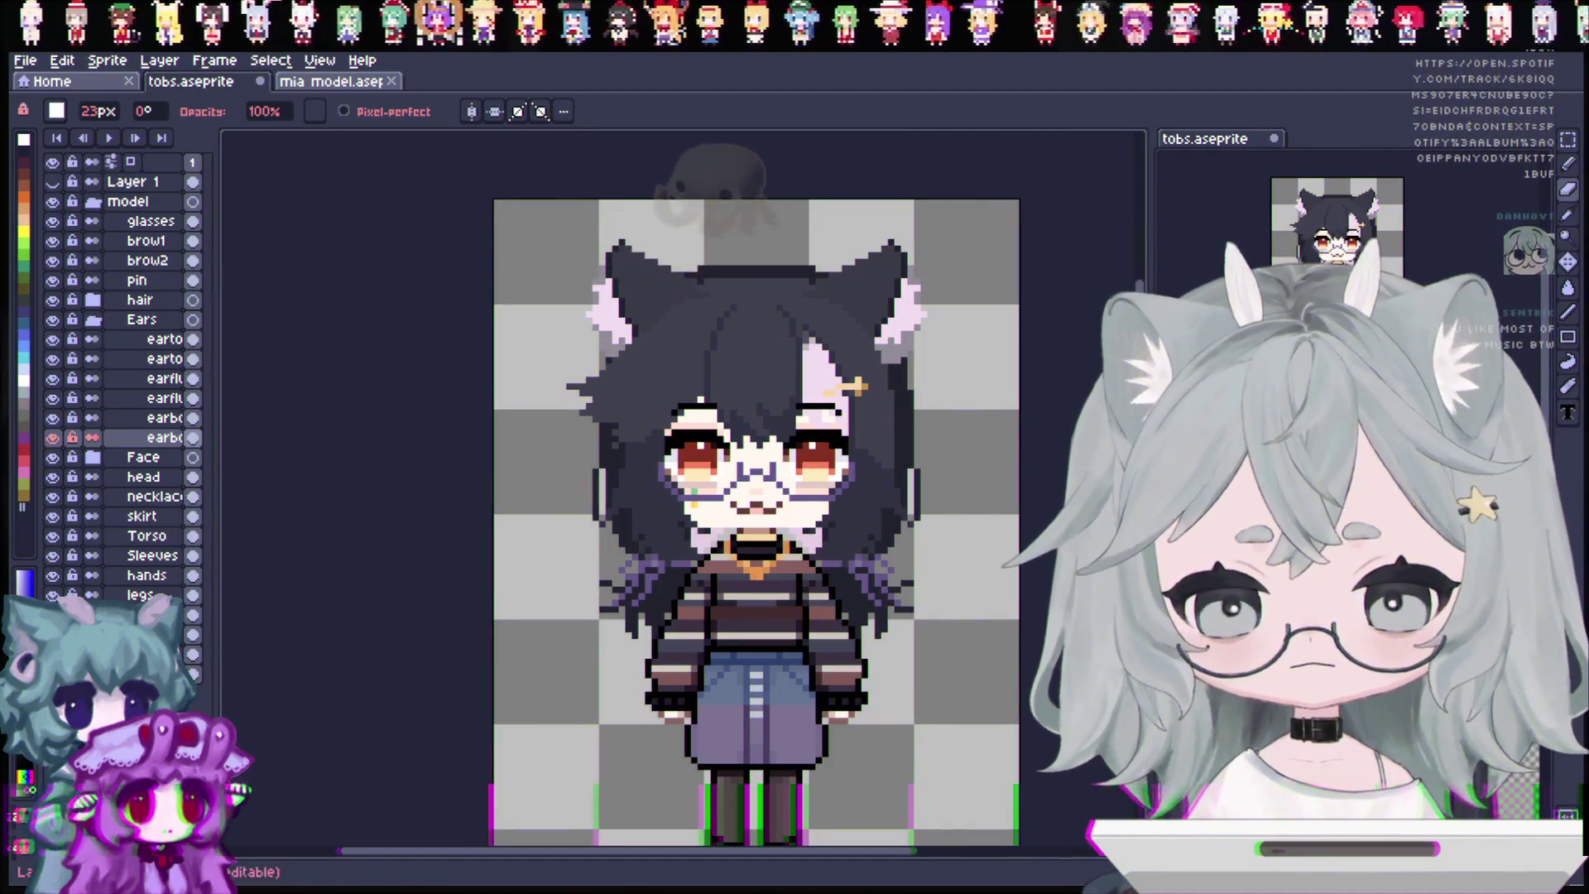
left_click(136, 341)
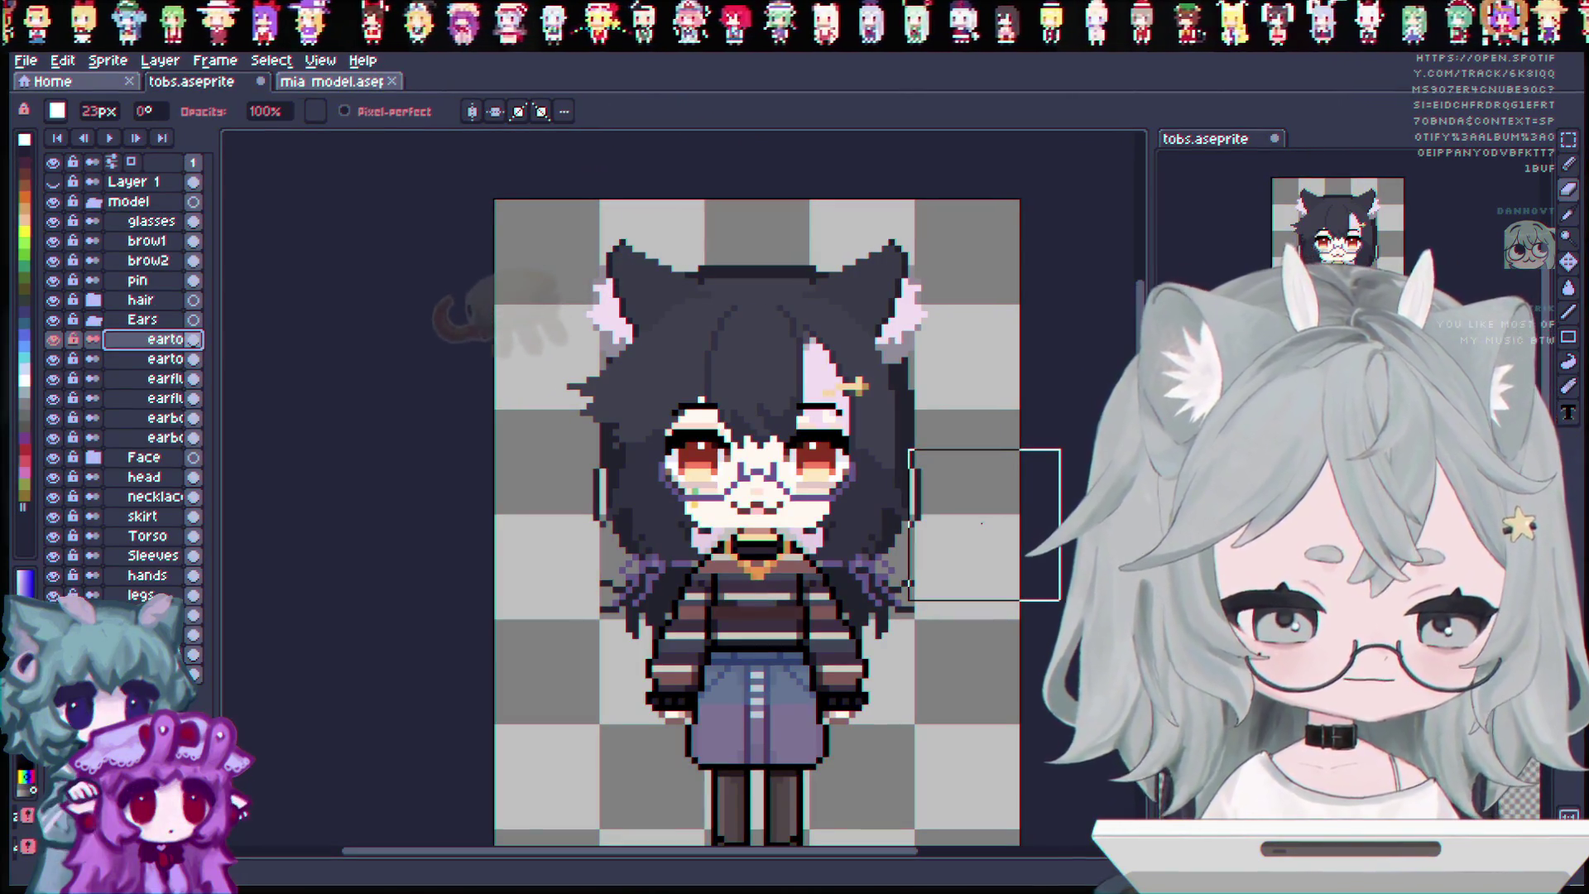
left_click(53, 300)
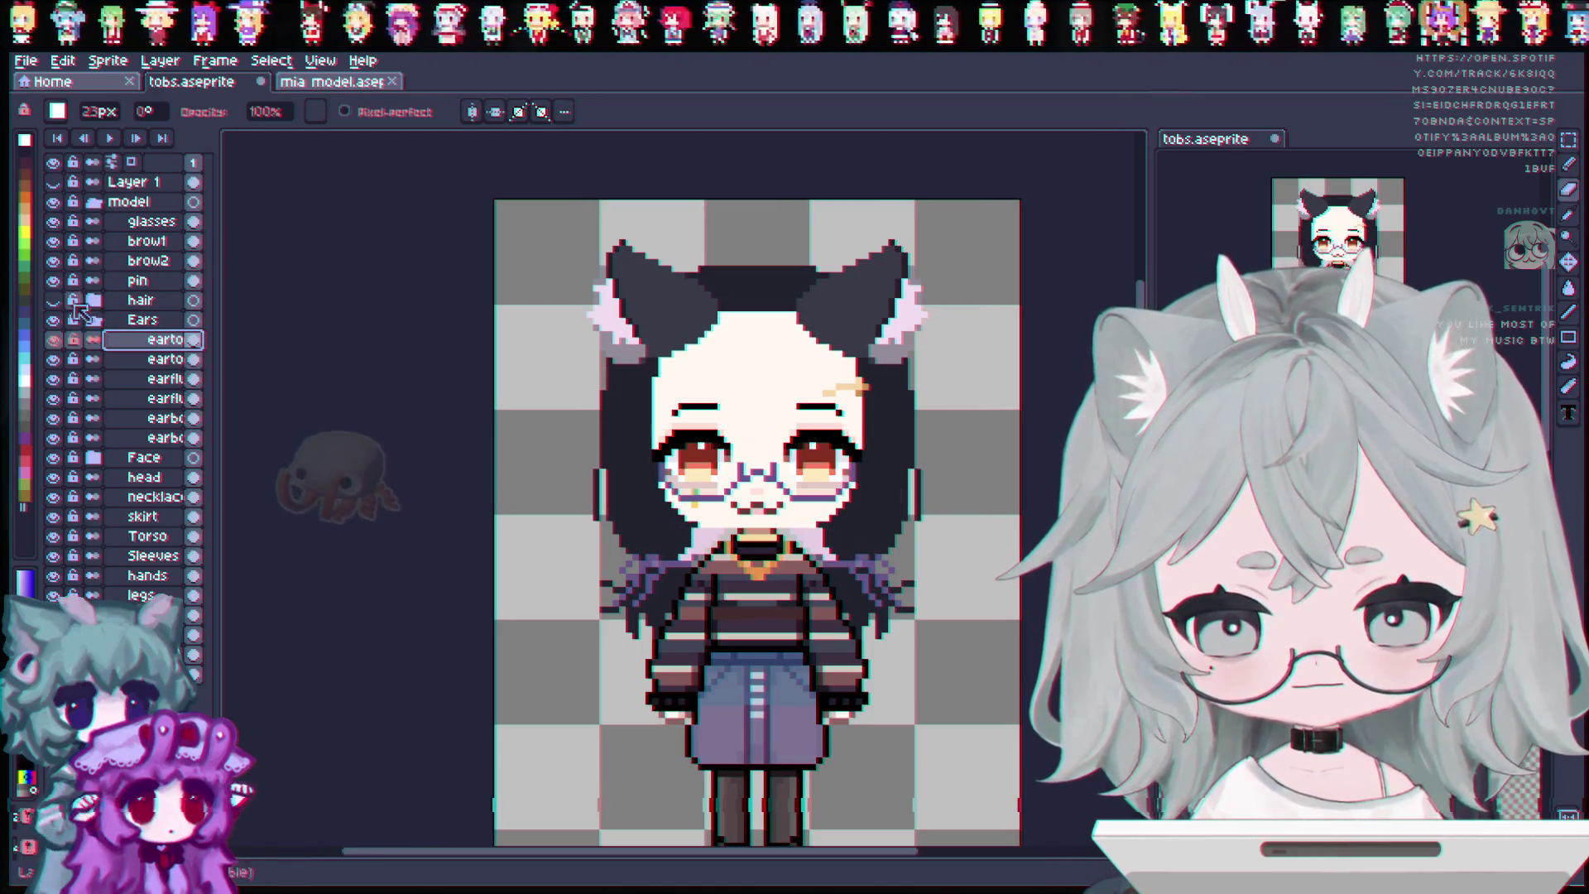
Rename the two top ear layers eartop1 and eartop2.
key("v")
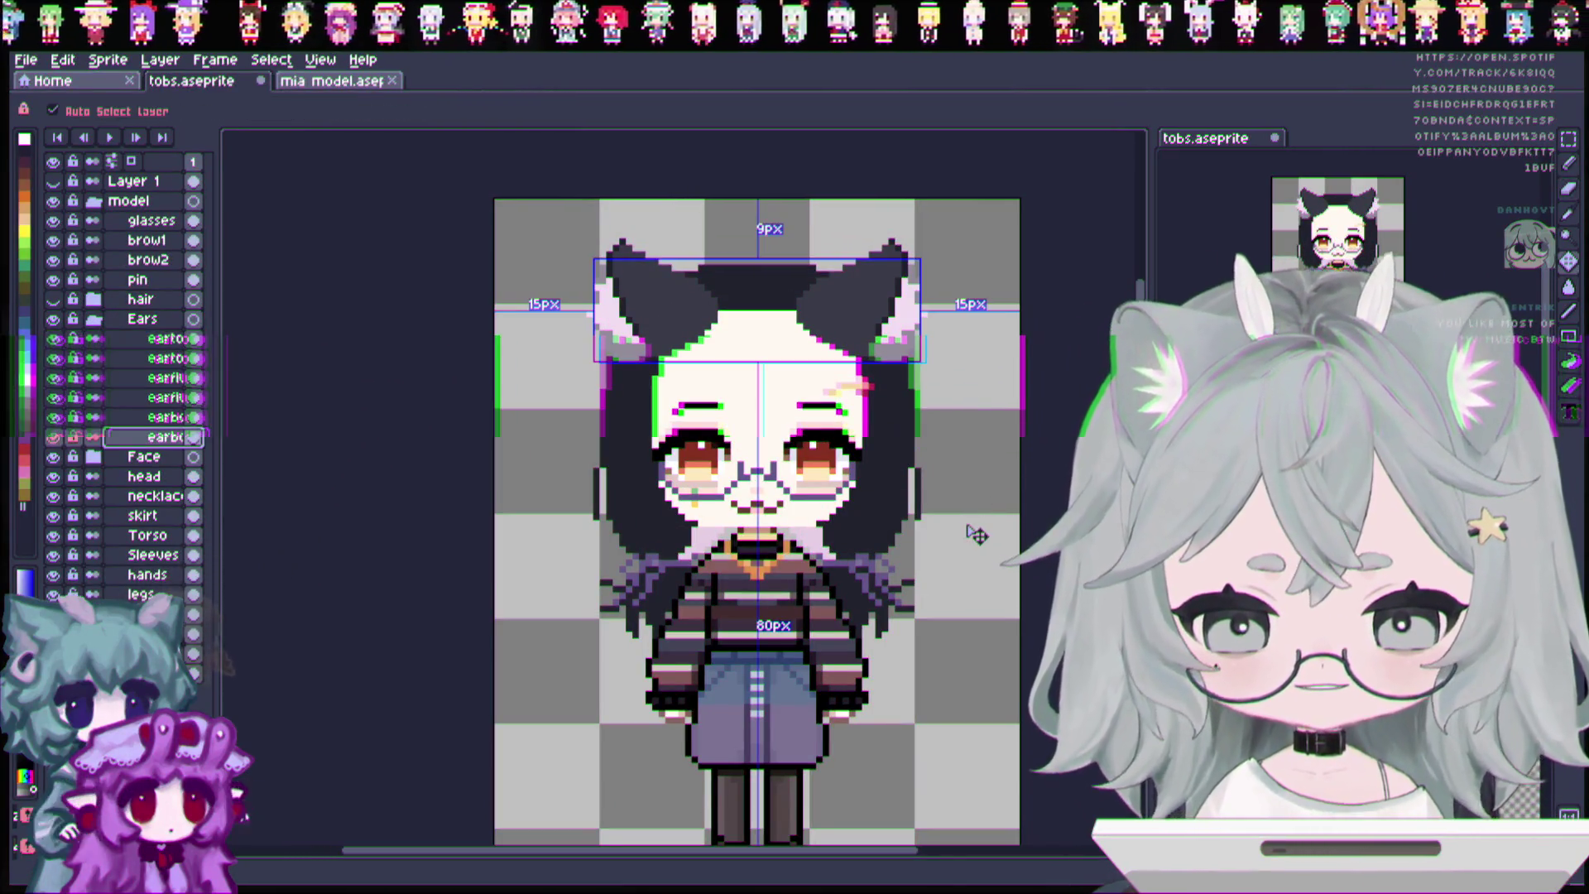
key("alt+Up")
key("alt+Up")
key("alt+Up")
key("alt+Up")
key("alt+Up")
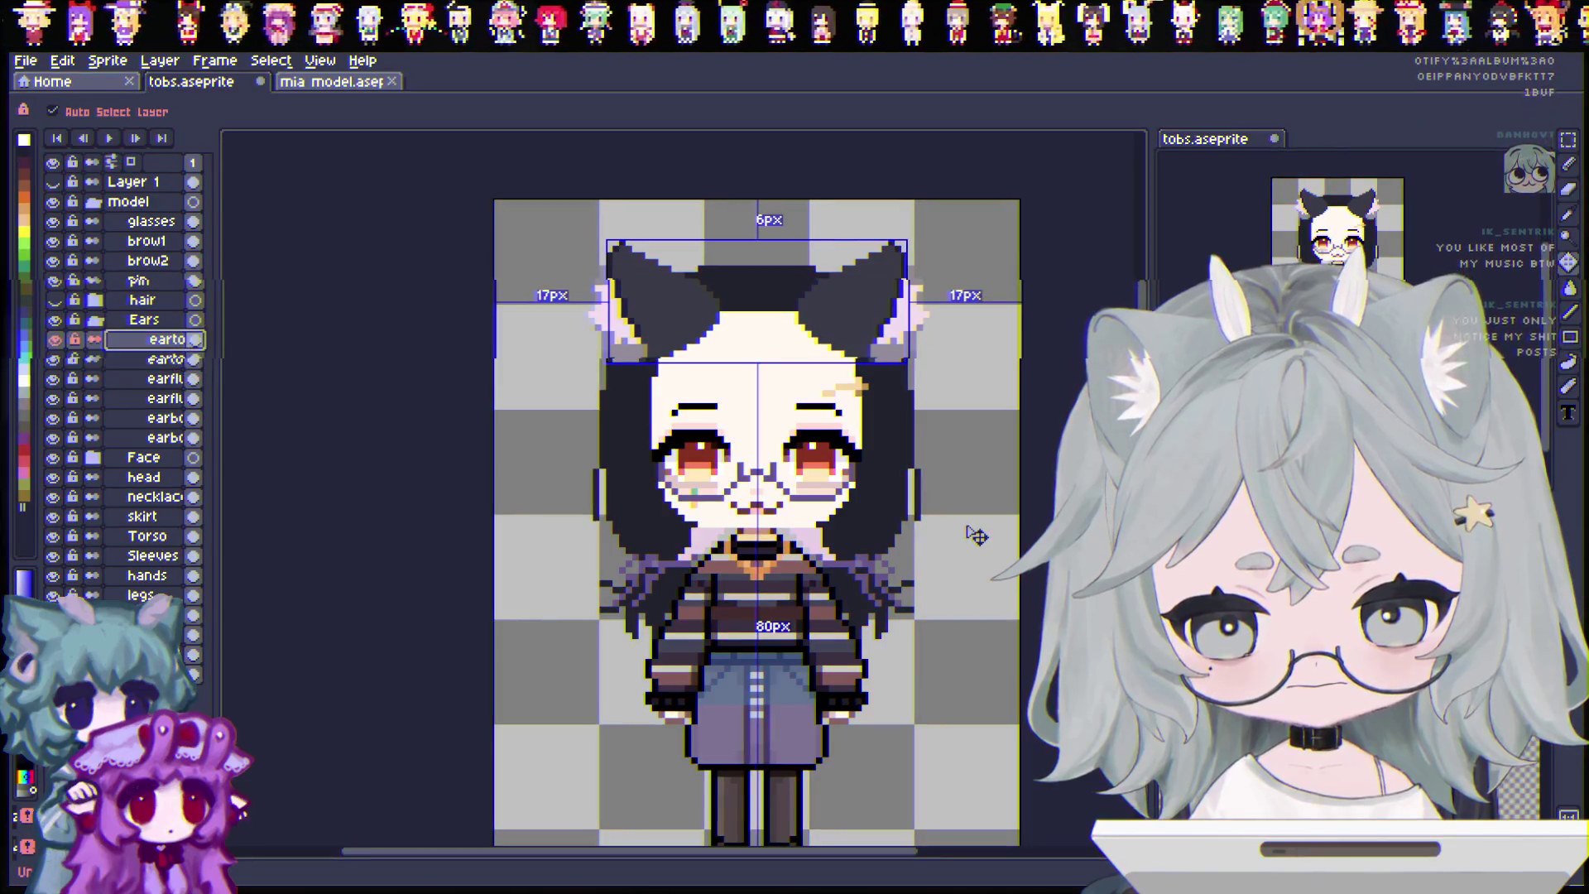
key("b")
key("shift+p")
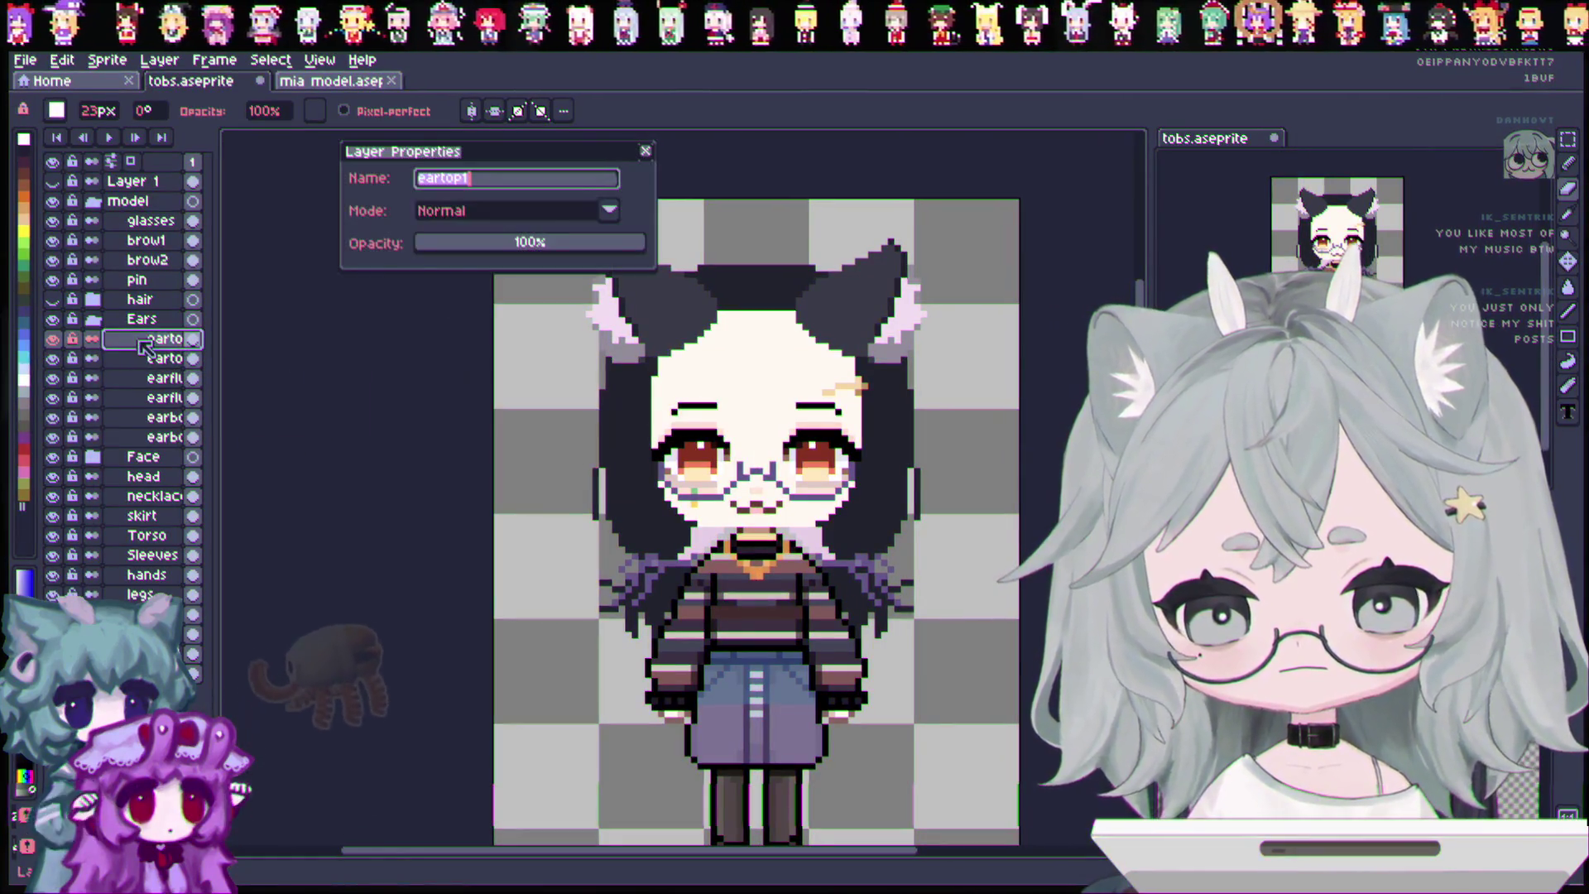
key("Escape")
double_click(138, 361)
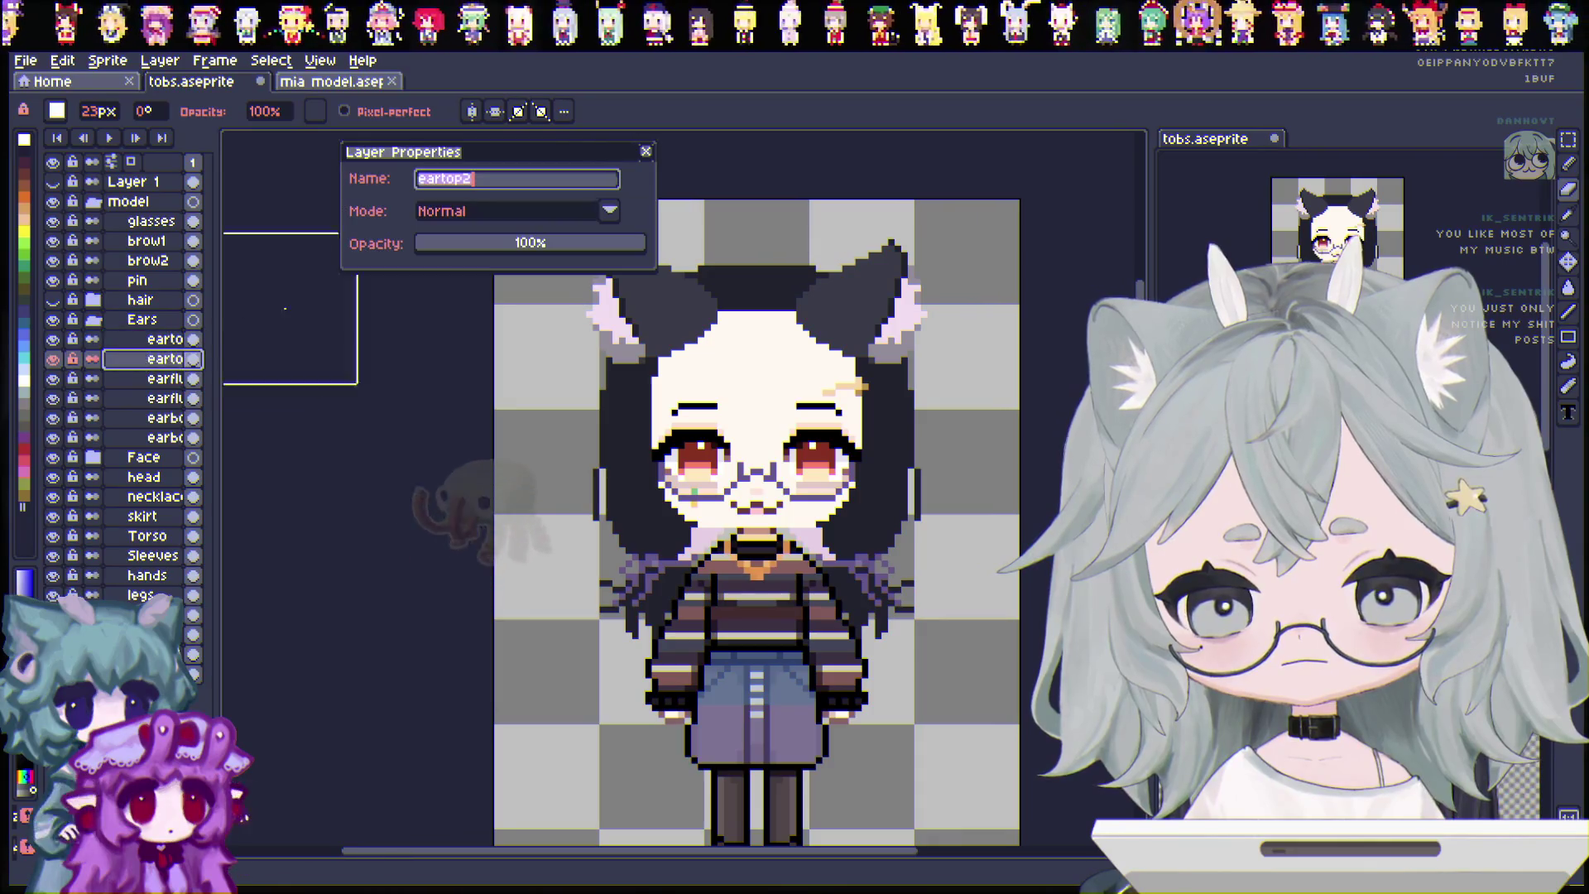
key("Escape")
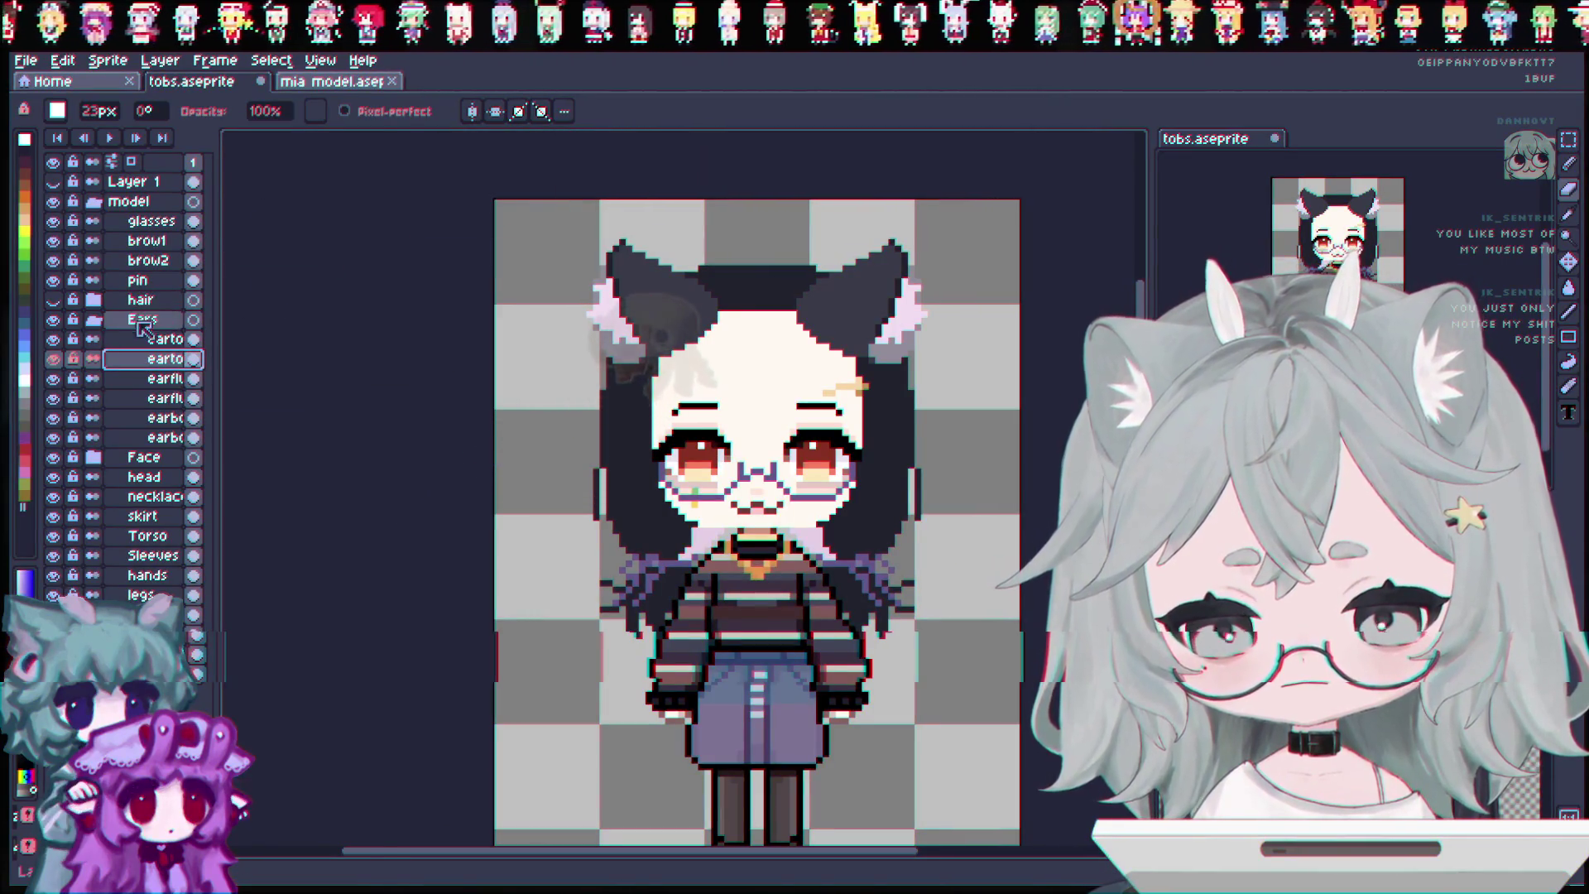
Step down through the ear layers from eartop to the second earbot.
left_click(153, 339)
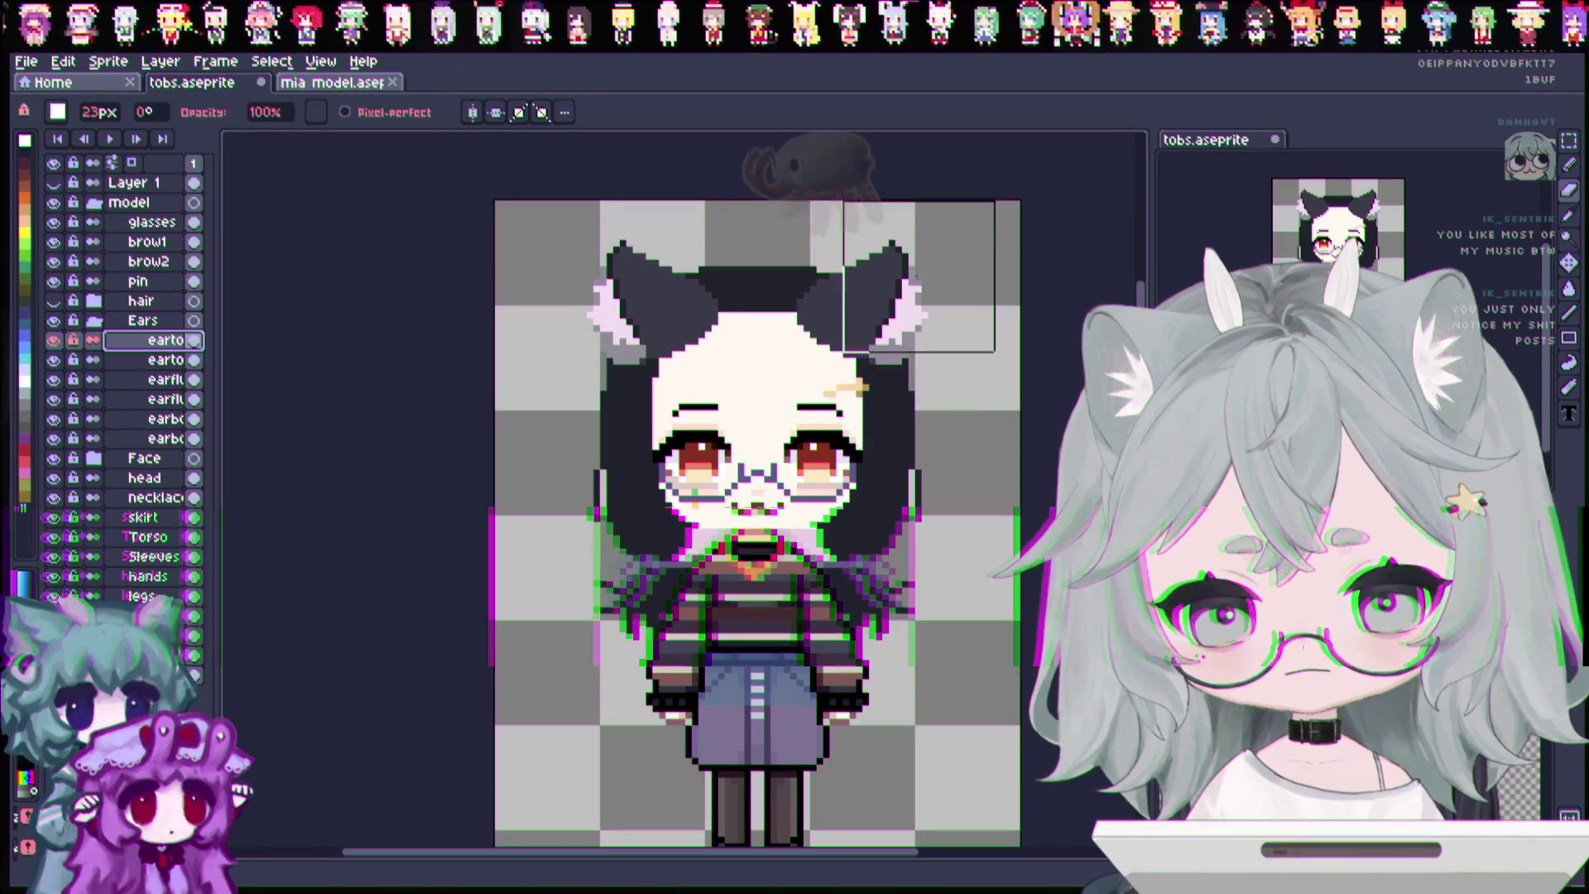
key("alt+Down")
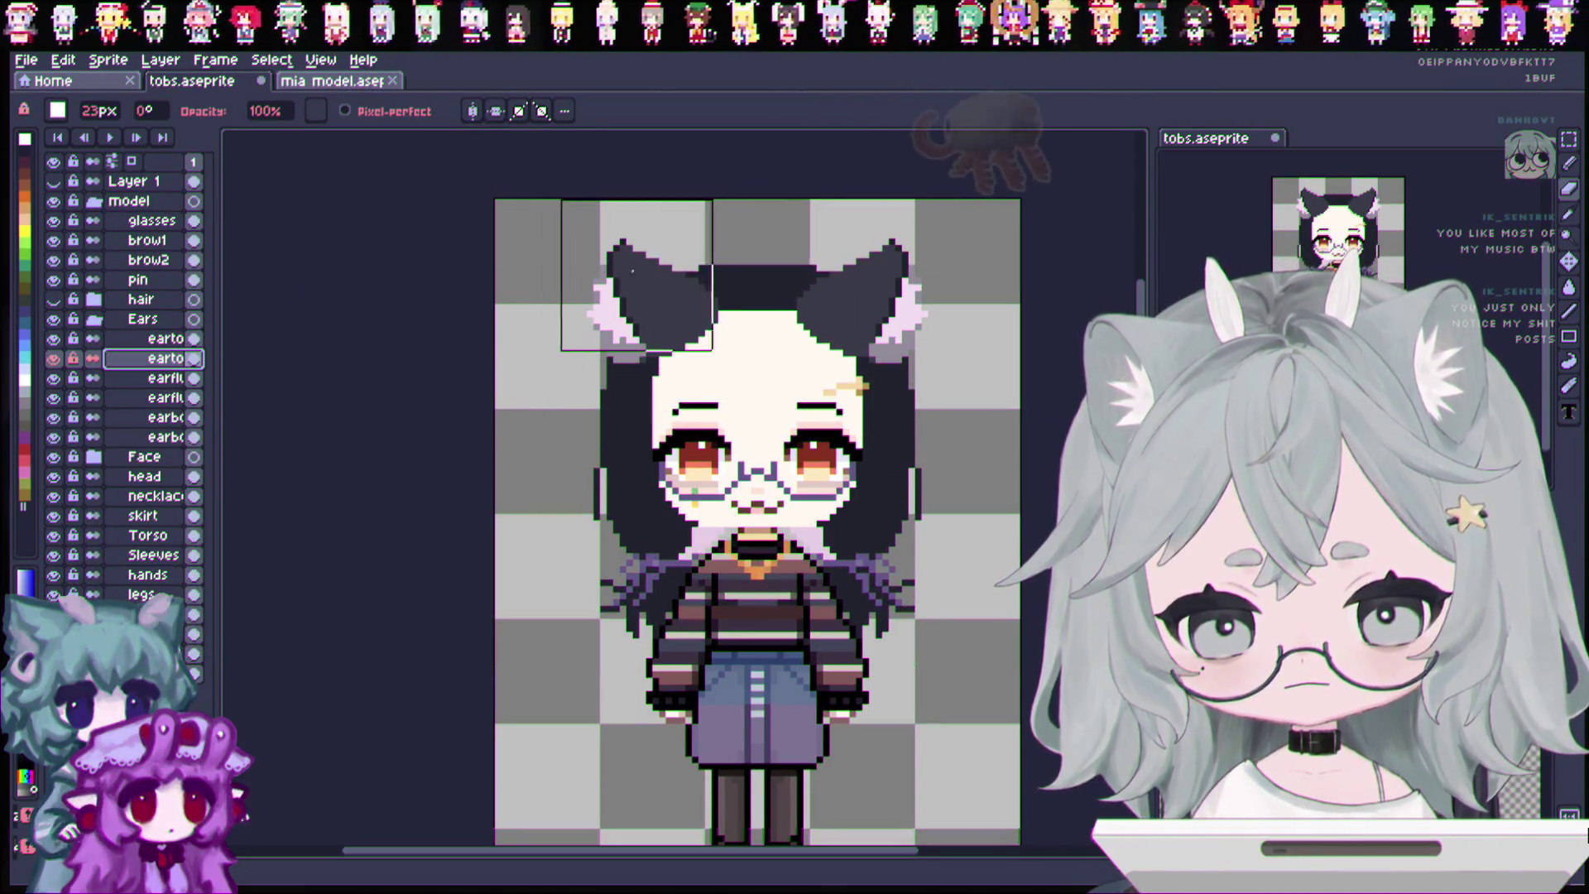
key("alt+Down")
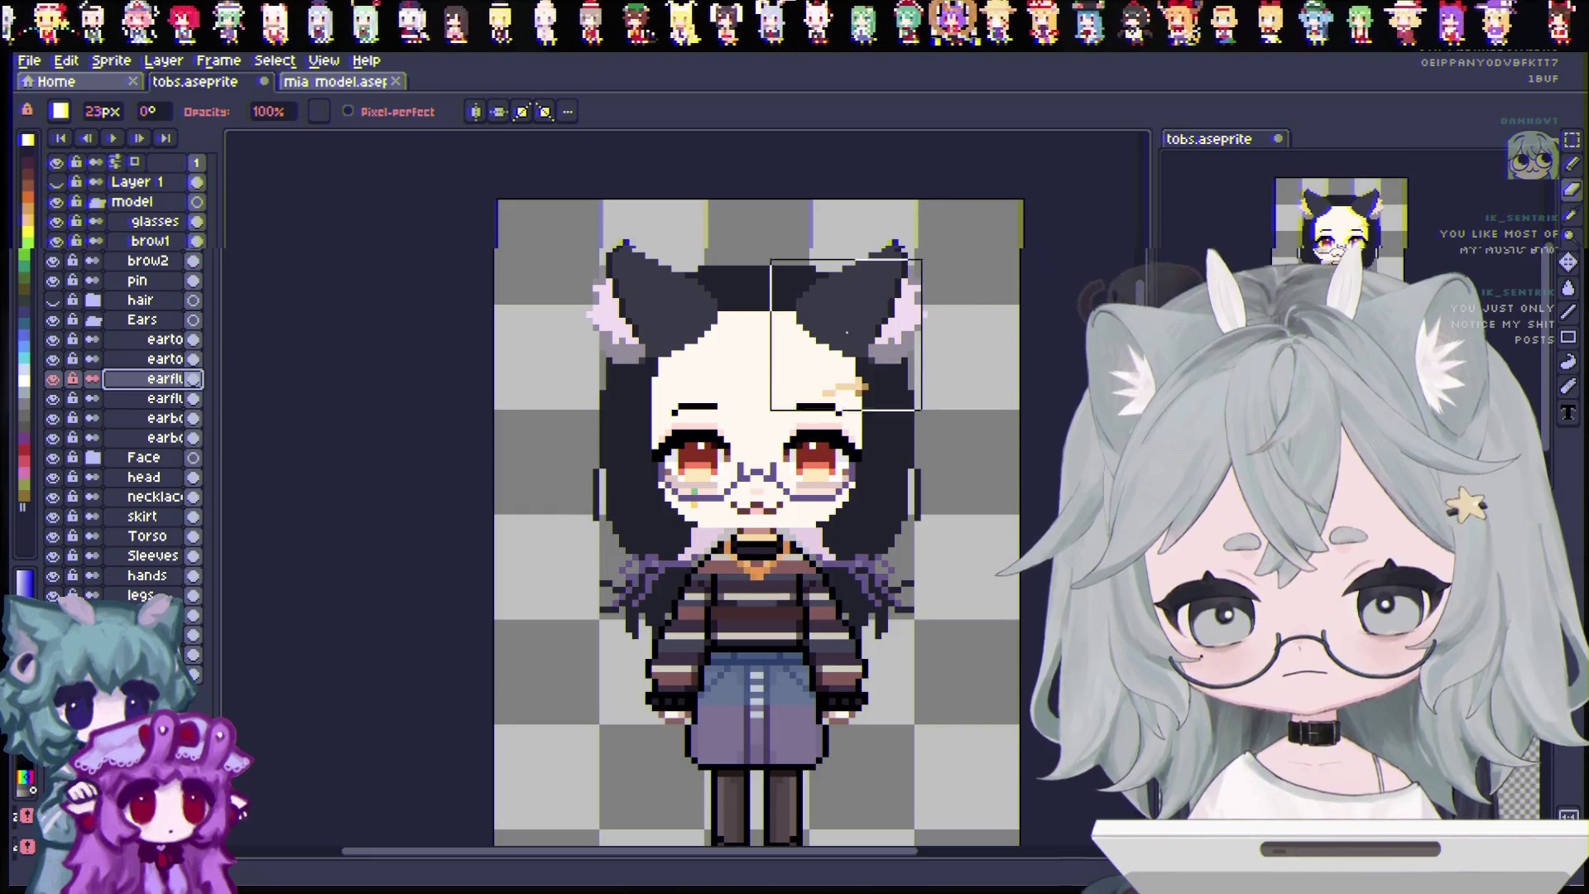
key("alt+Down")
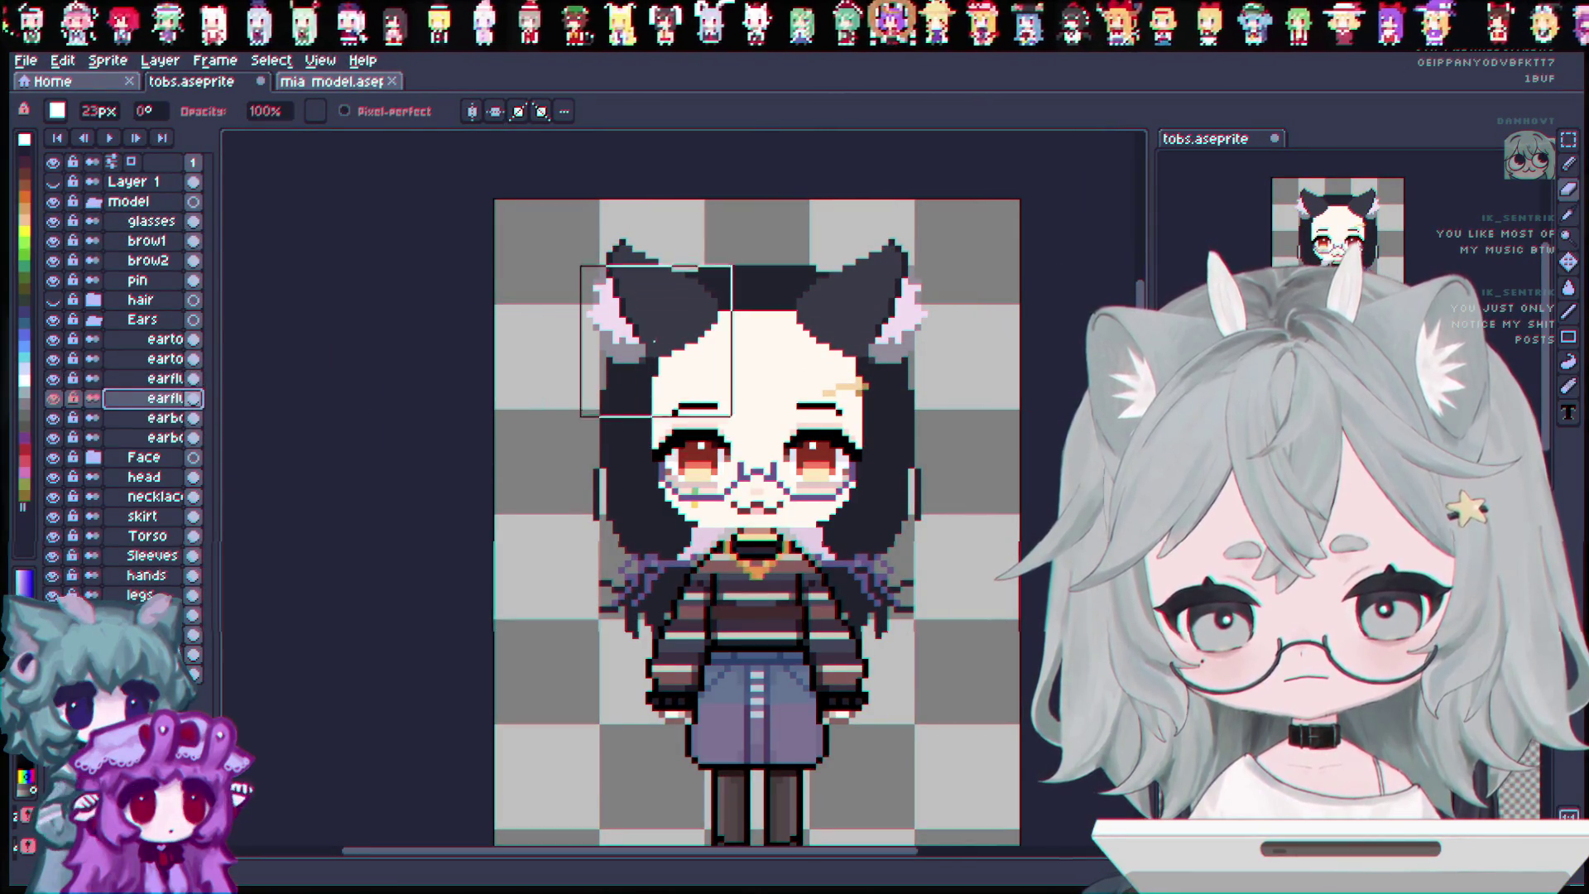
key("alt+Down")
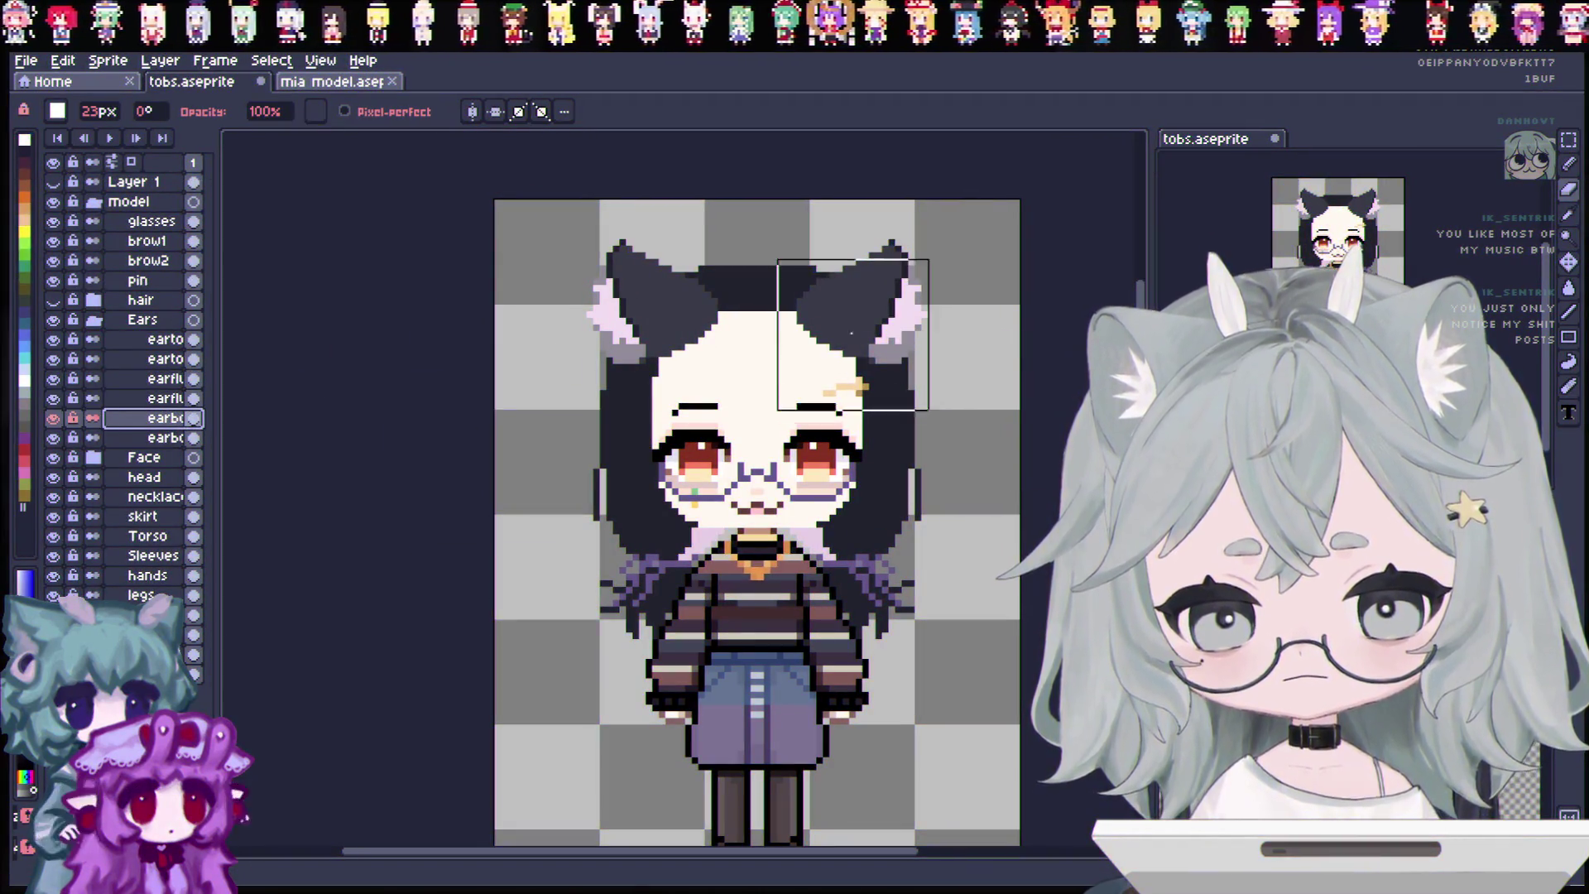
key("alt+Down")
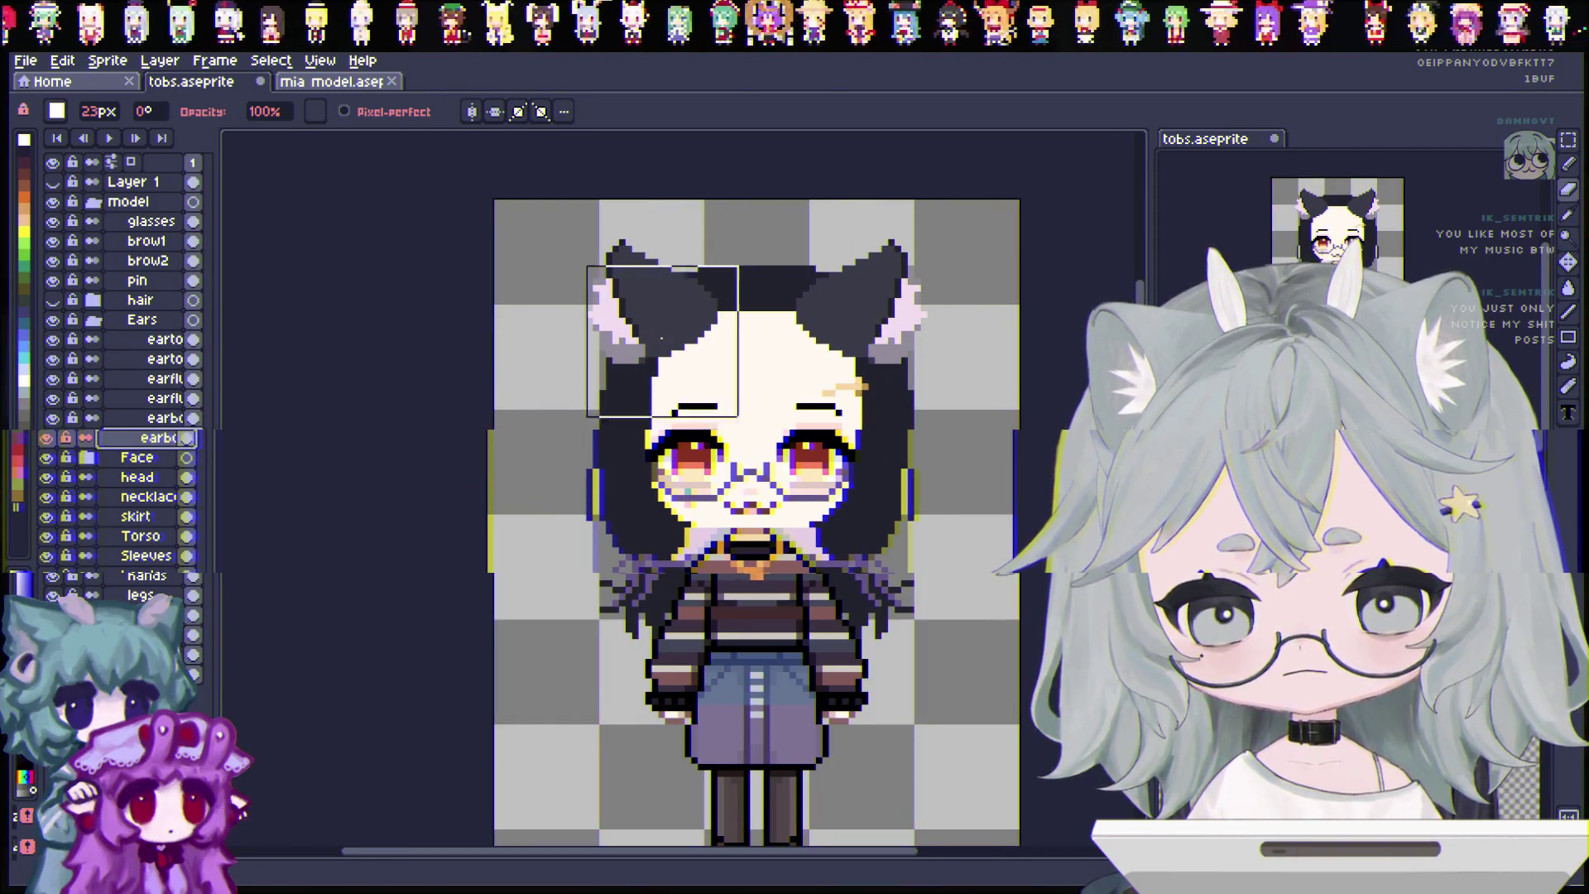
Toggle the eartop, earfluff and earbot layers on and off to compare ear looks, ending with all shown.
left_click(52, 338)
left_click(52, 338)
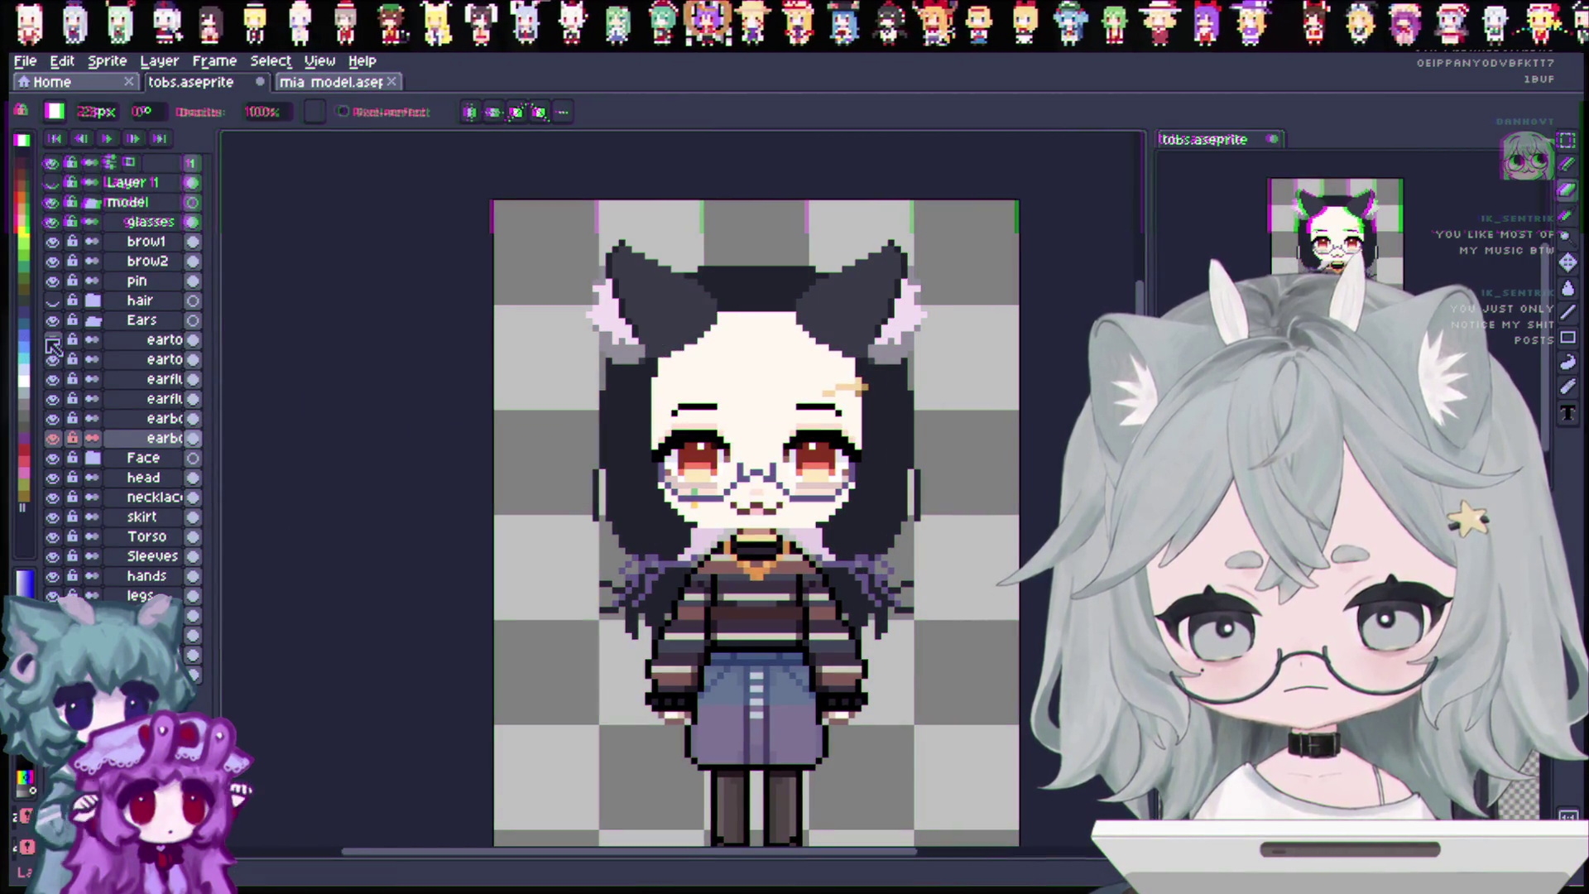
left_click(53, 338)
left_click(52, 338)
left_click(52, 358)
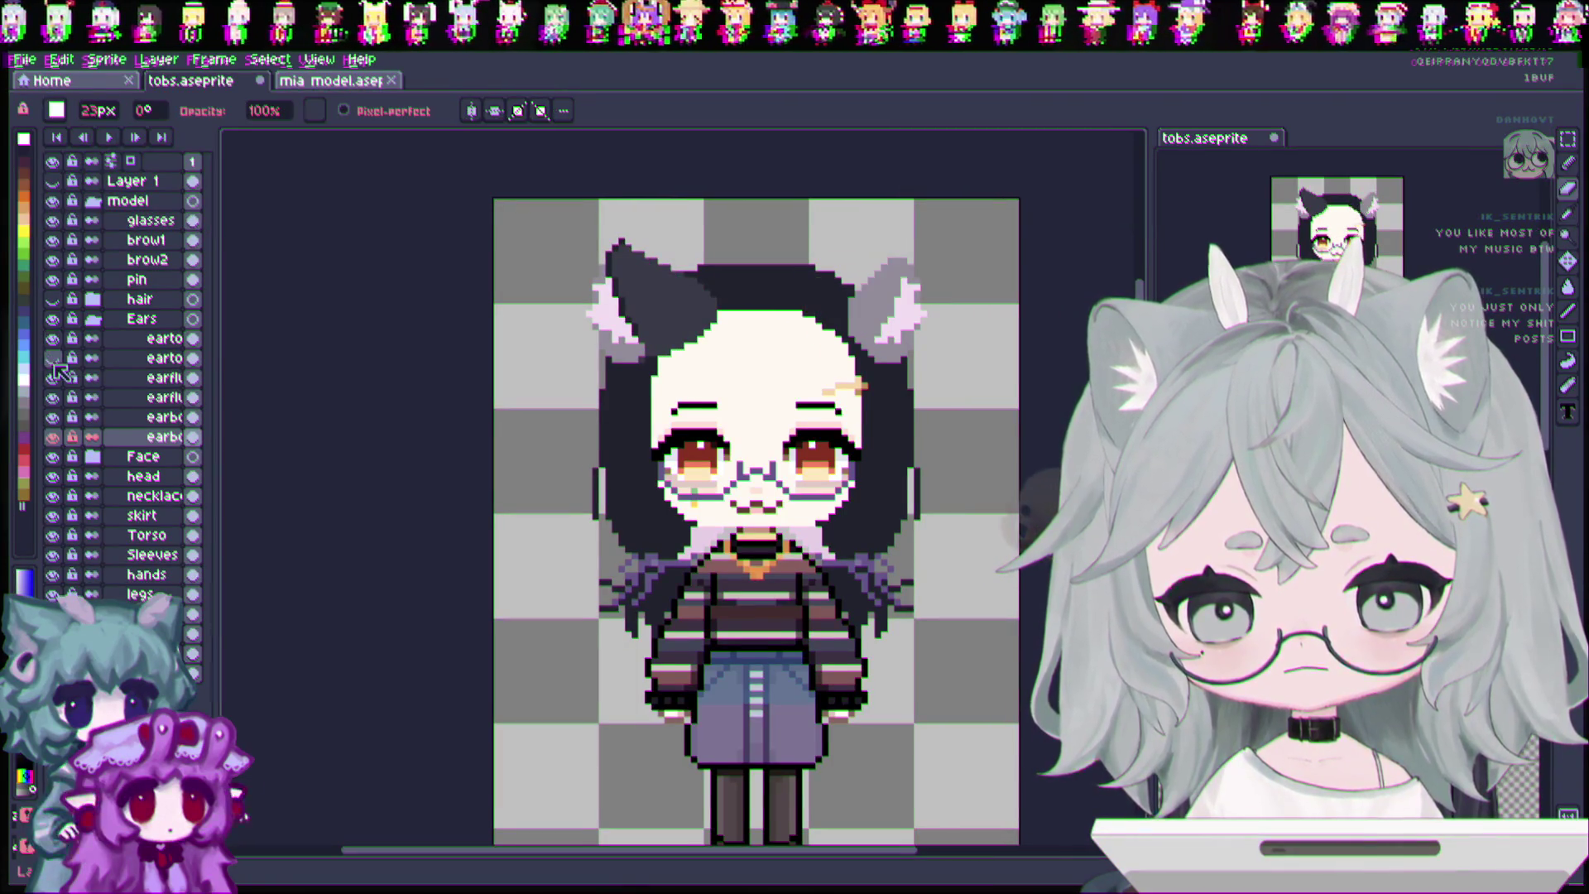
left_click(52, 358)
left_click(52, 358)
left_click(52, 339)
left_click(53, 379)
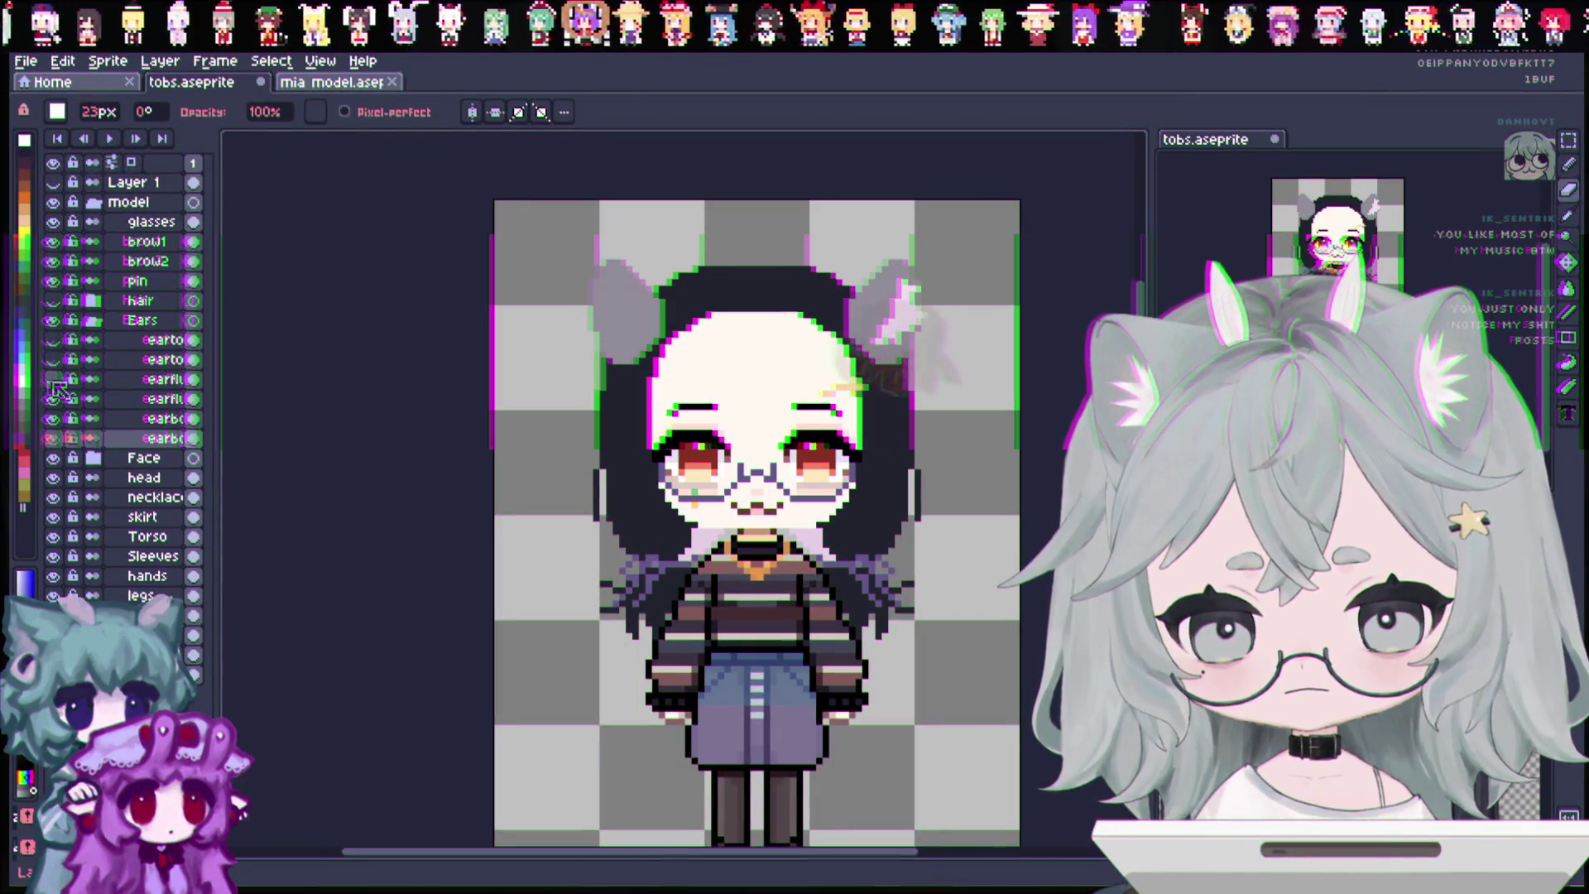
left_click(52, 379)
left_click(52, 398)
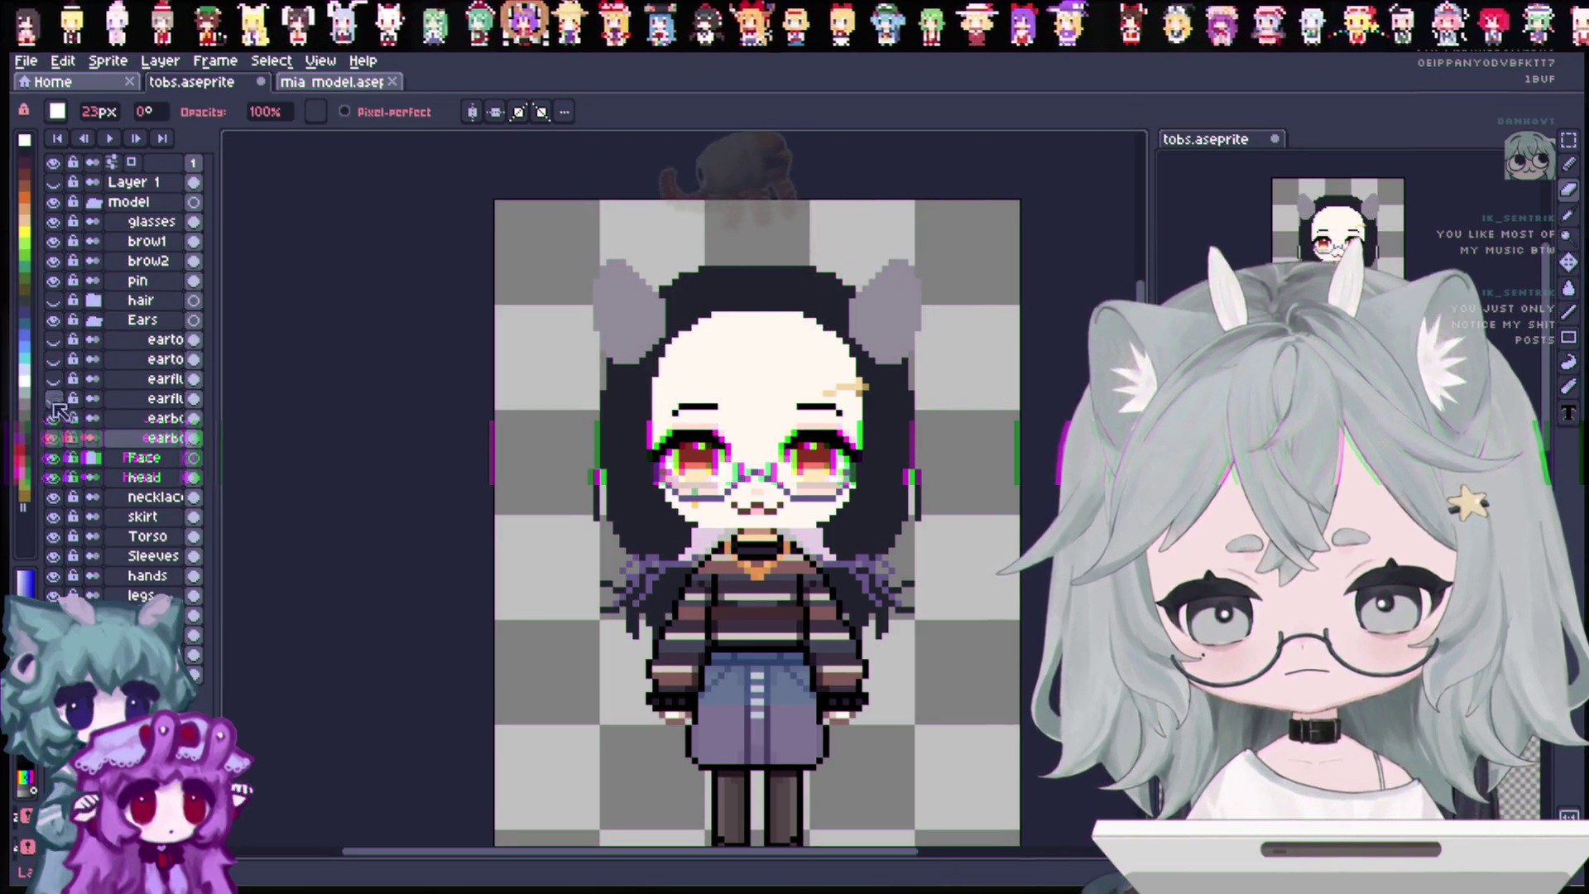
left_click(52, 418)
left_click(56, 418)
left_click(52, 438)
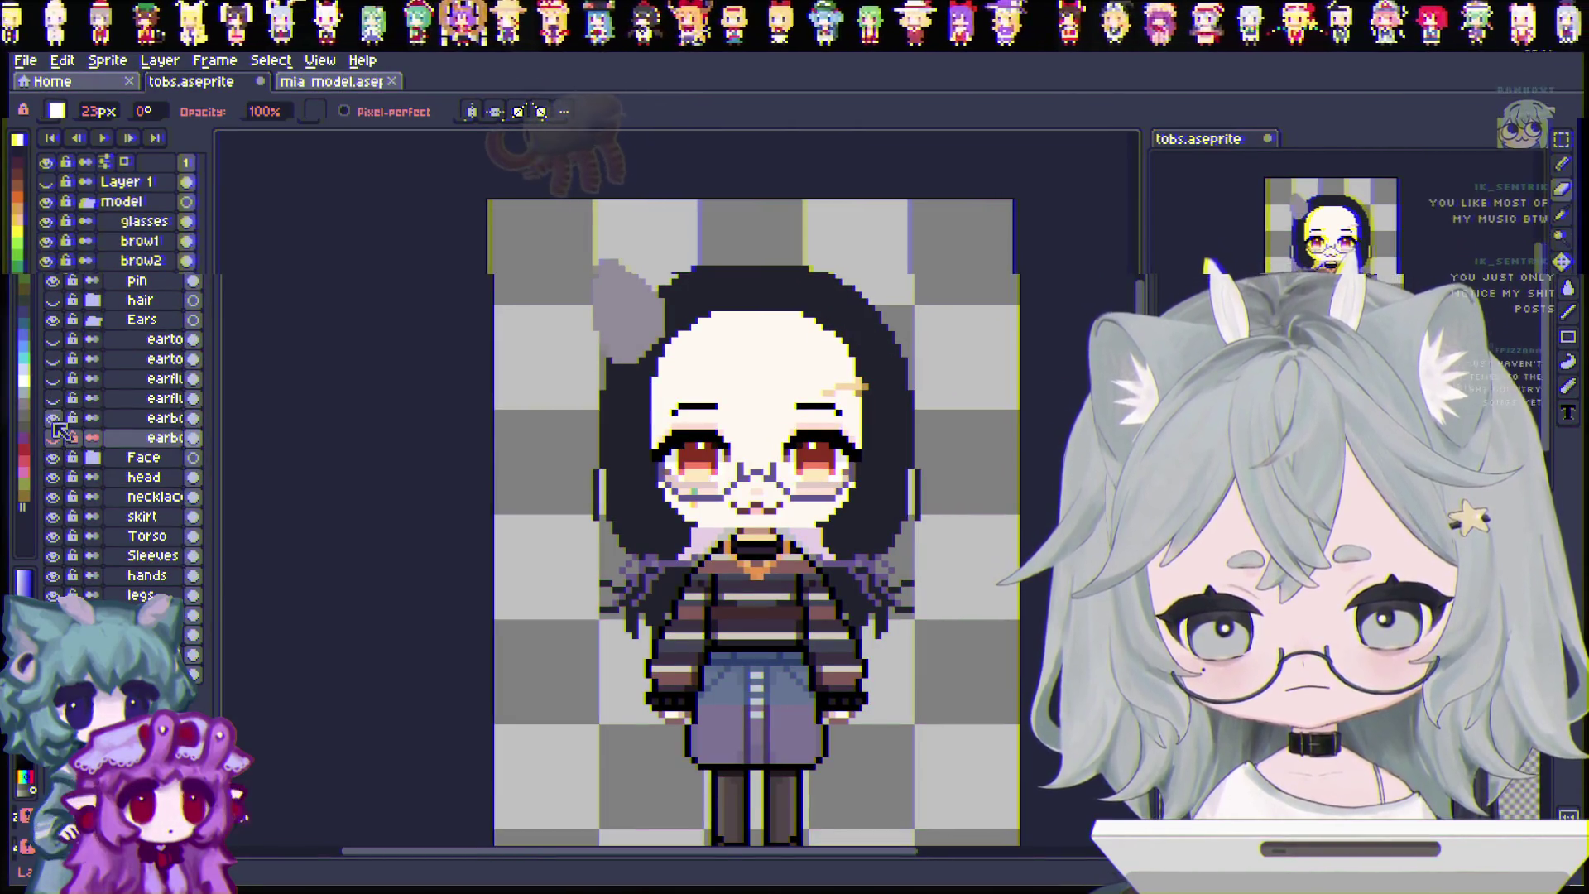
left_click(52, 398)
left_click(52, 379)
left_click(53, 358)
left_click(52, 339)
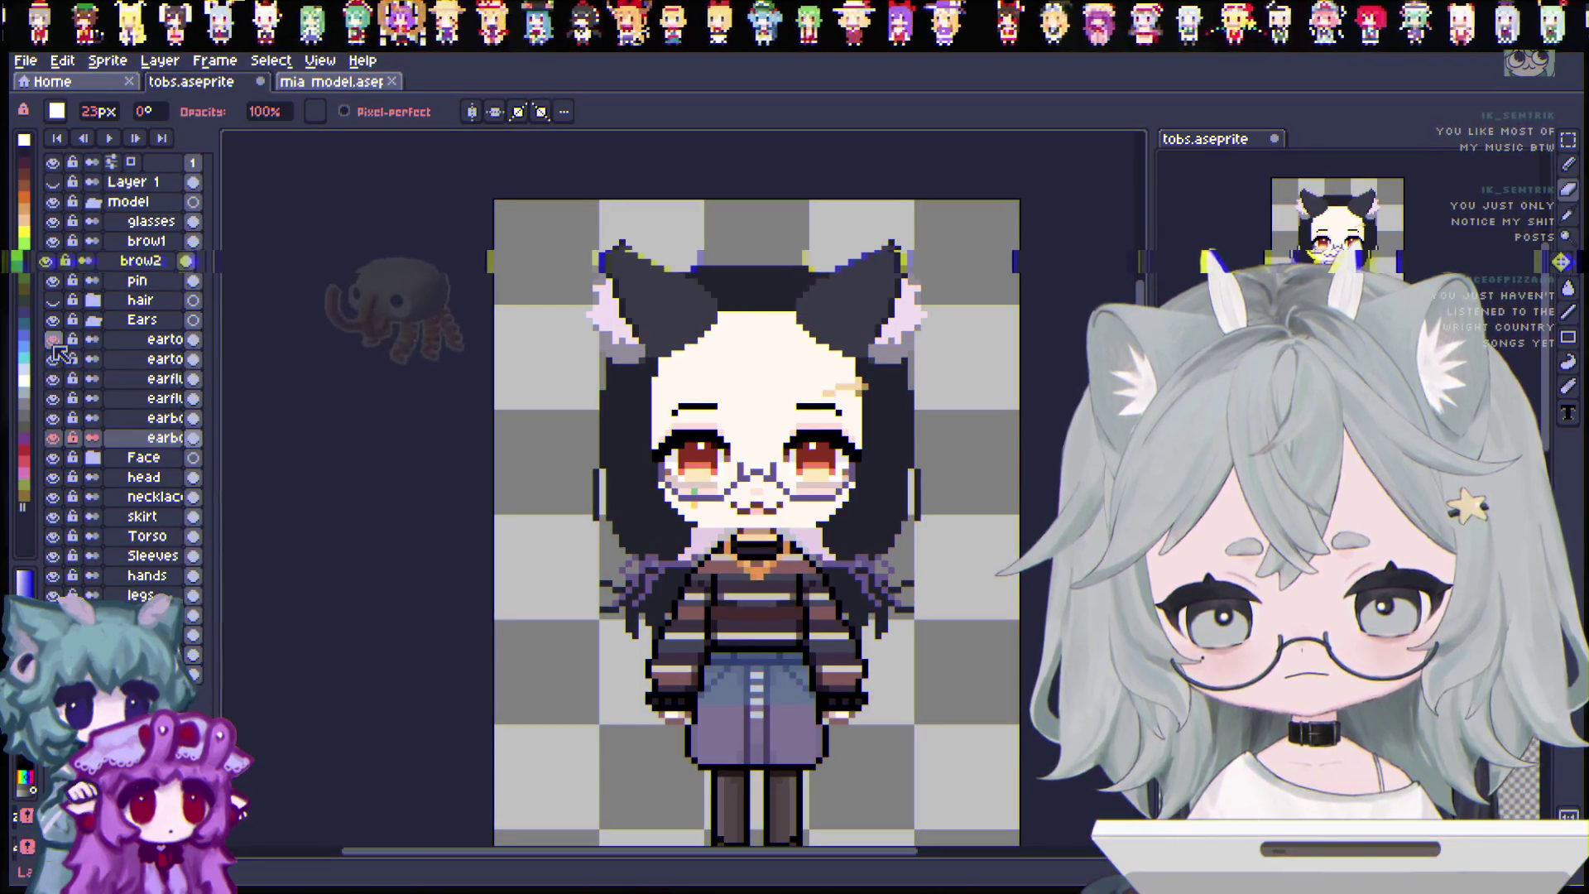
Collapse the Ears group and hide it entirely, then expand the Face group.
left_click(93, 319)
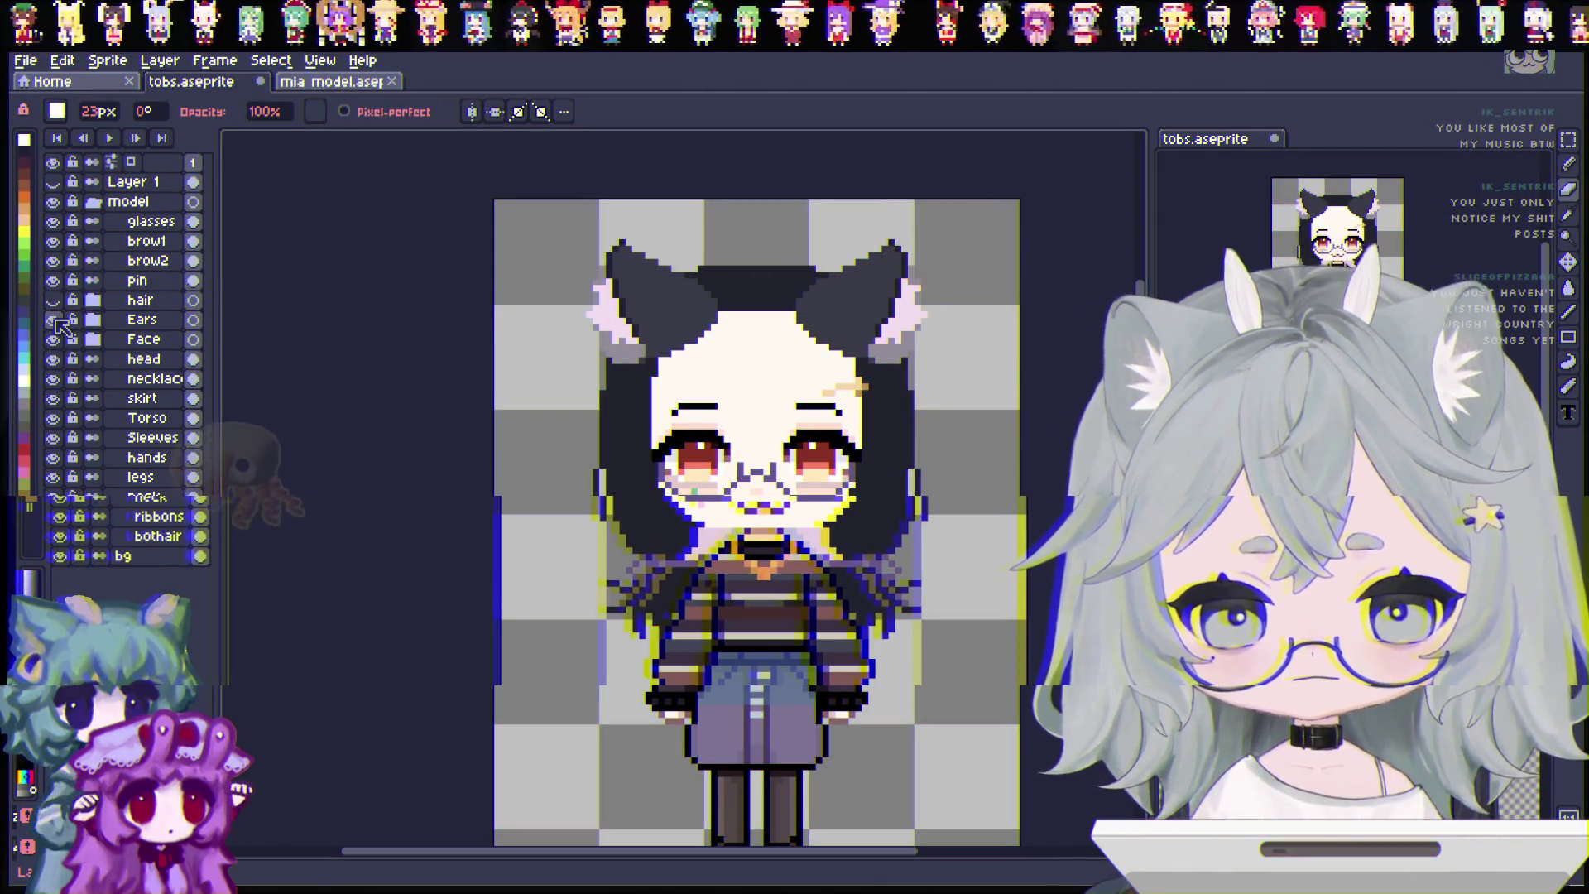
left_click(55, 321)
left_click(55, 320)
left_click(55, 320)
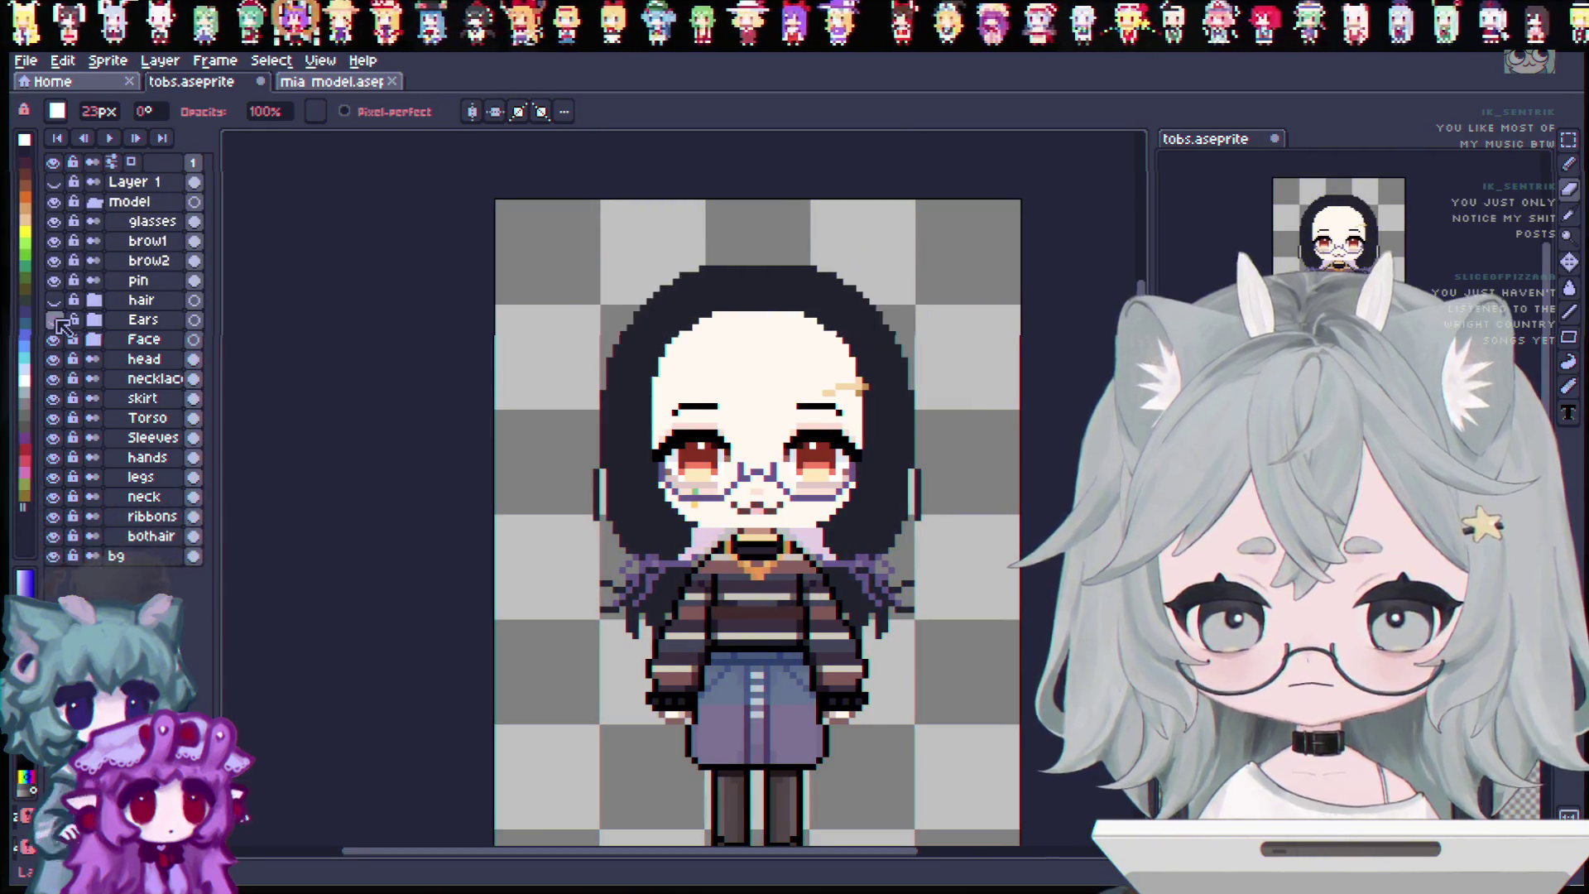
left_click(95, 340)
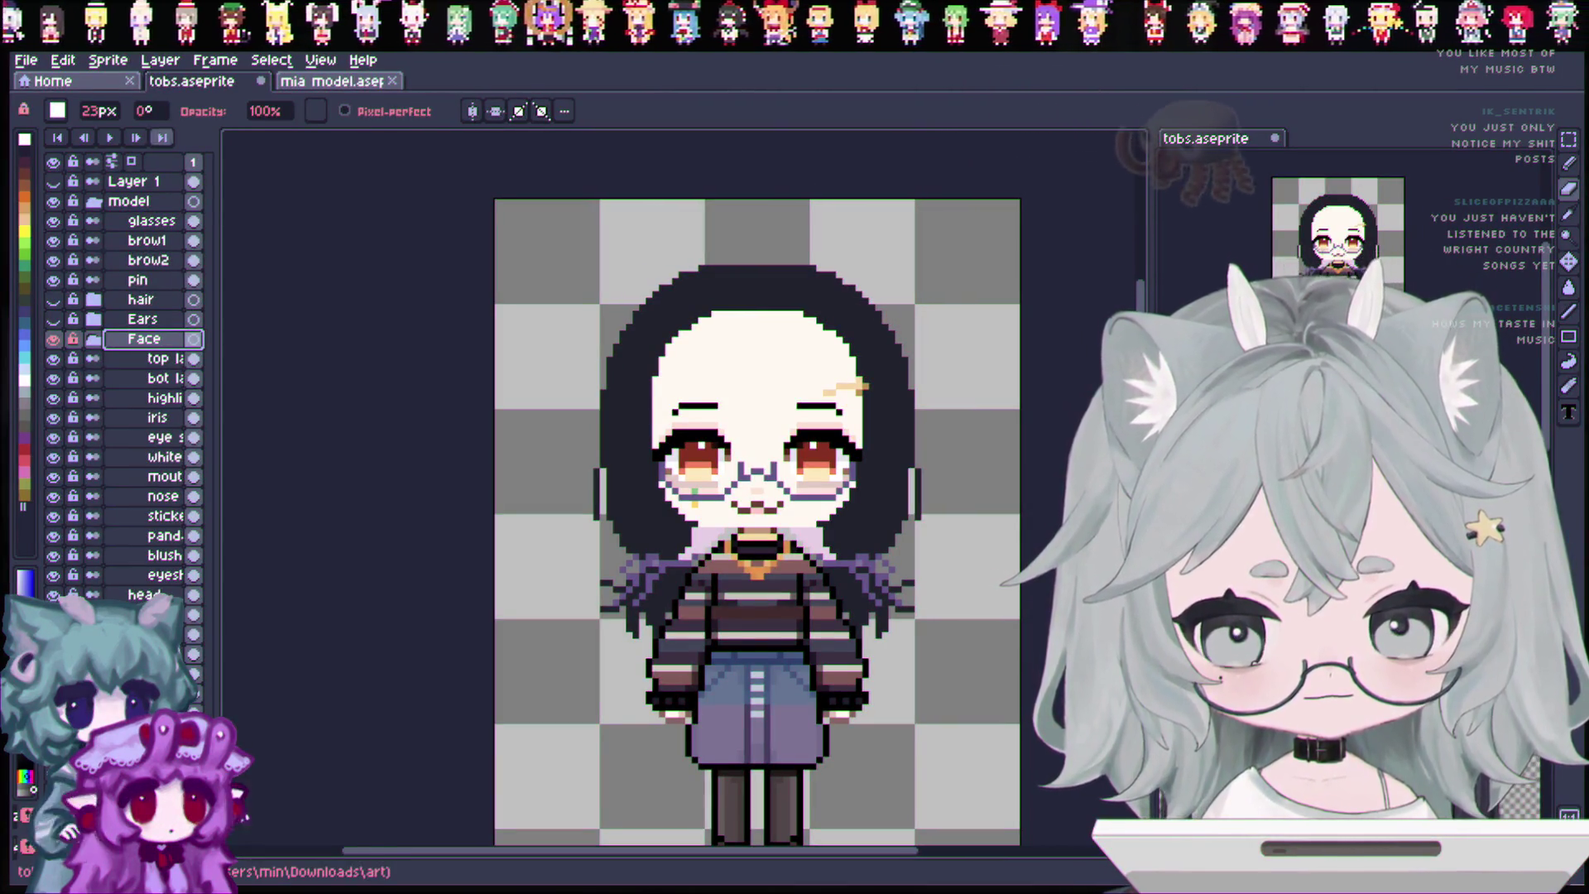
Select the top lash layer in the expanded Face group.
left_click(136, 360)
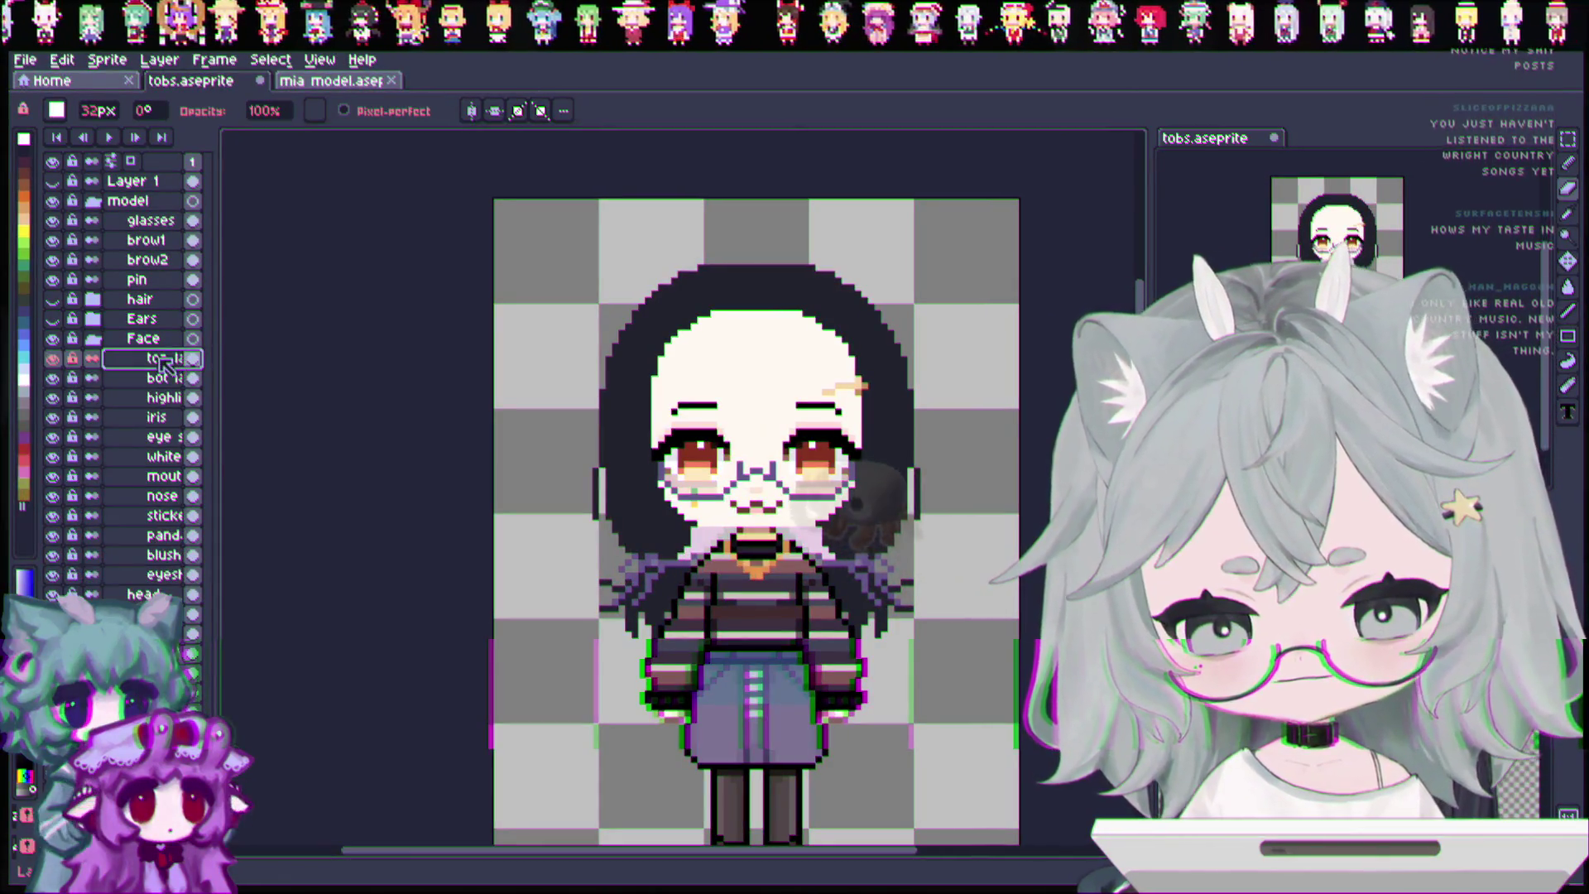
Duplicate the top lash layer and rename the original and its copy.
right_click(163, 365)
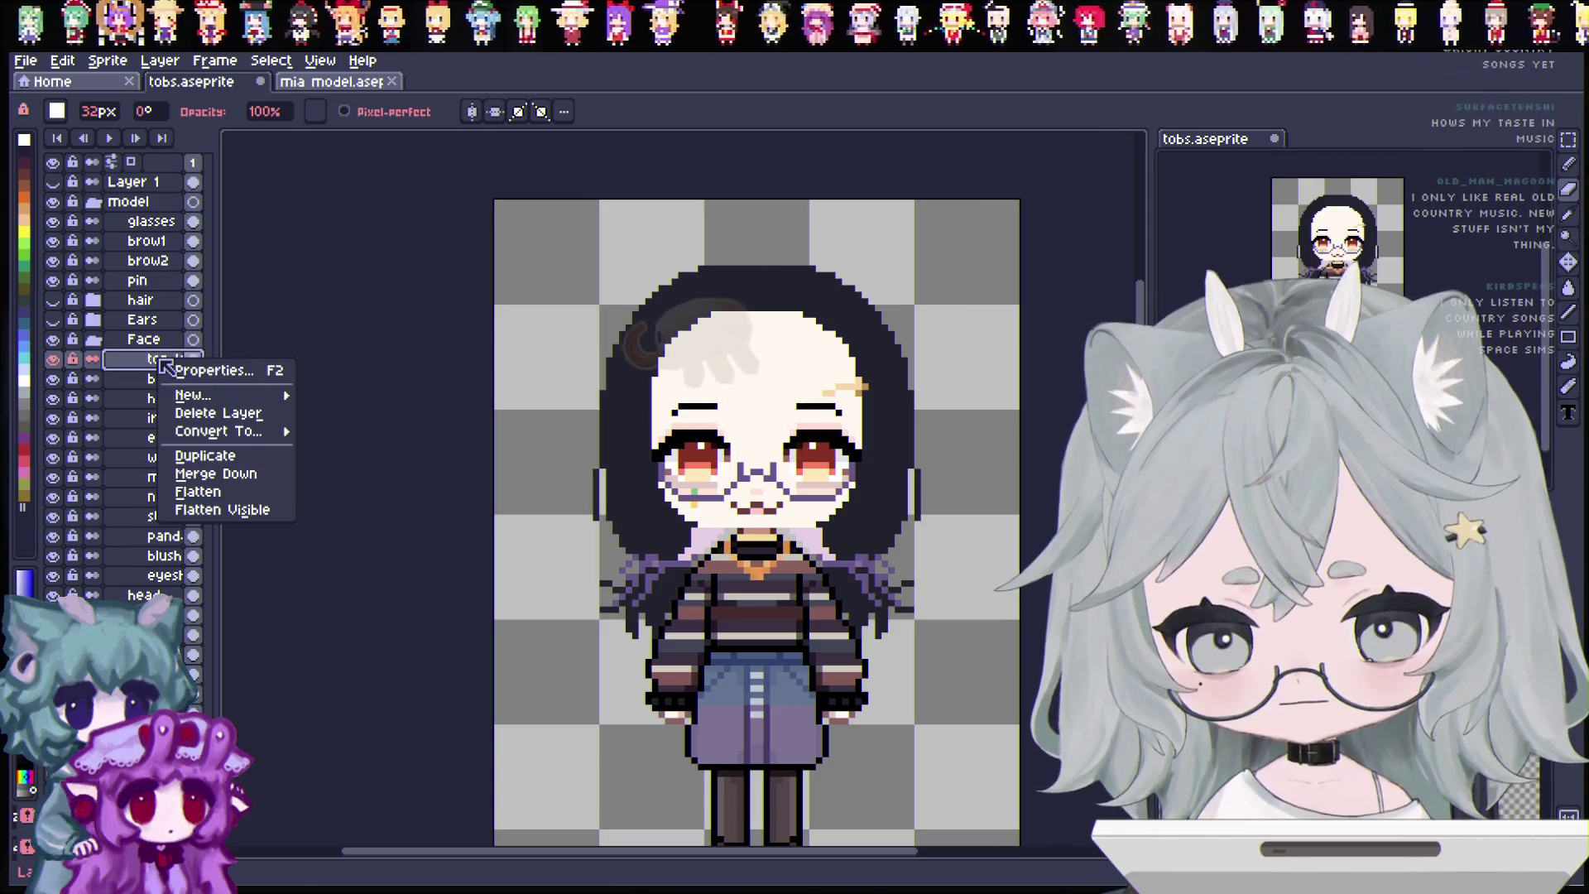
left_click(299, 451)
double_click(160, 364)
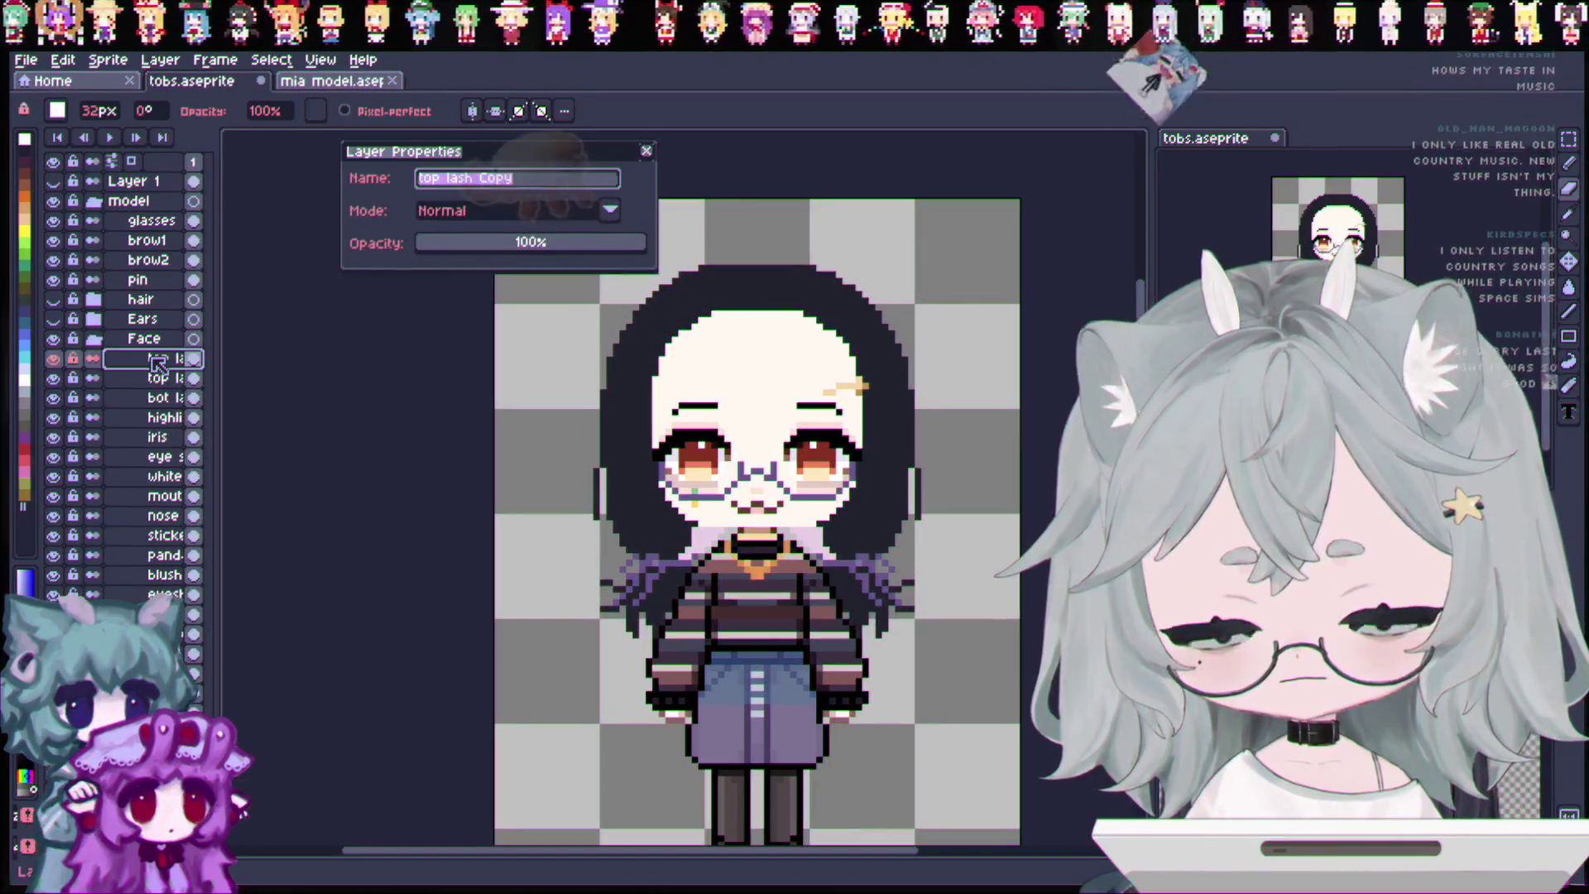
type("toplas")
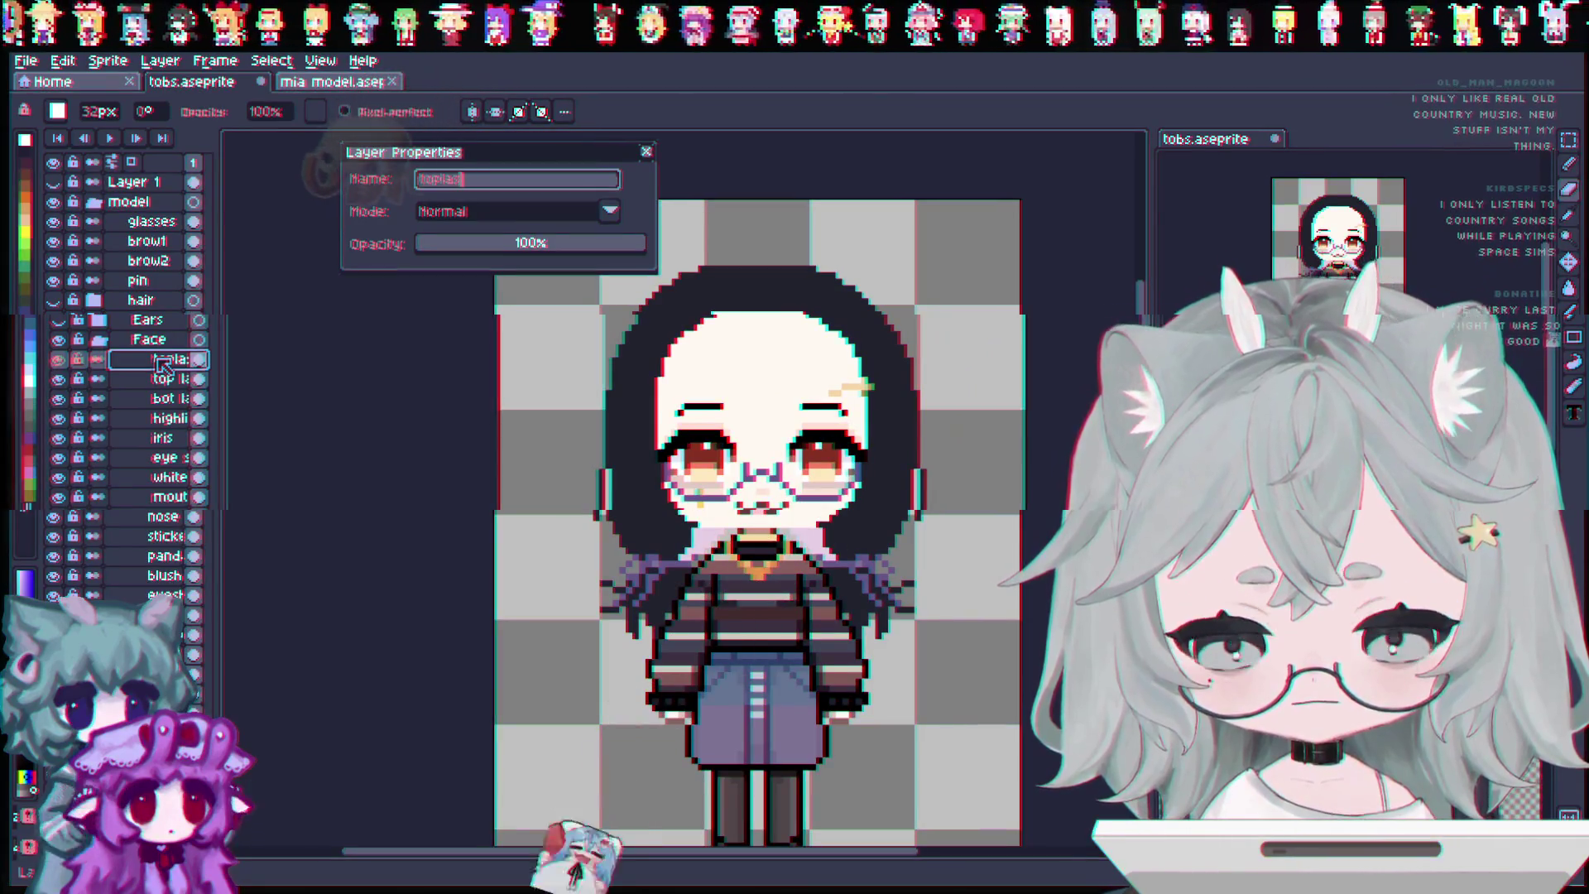
key("Return")
double_click(158, 381)
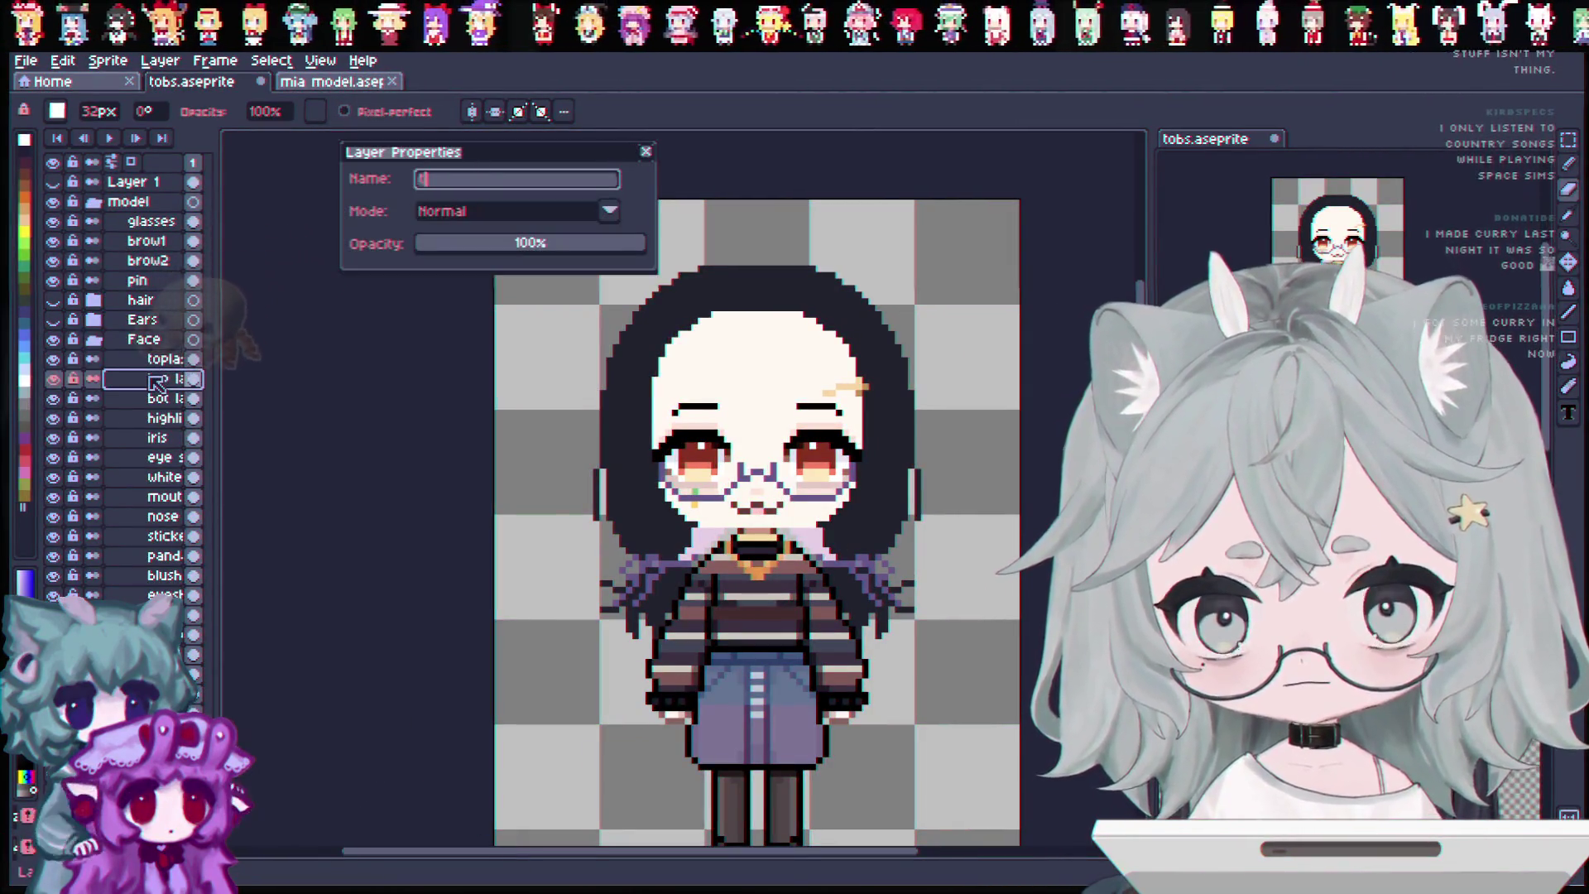
type("toplashes")
key("Return")
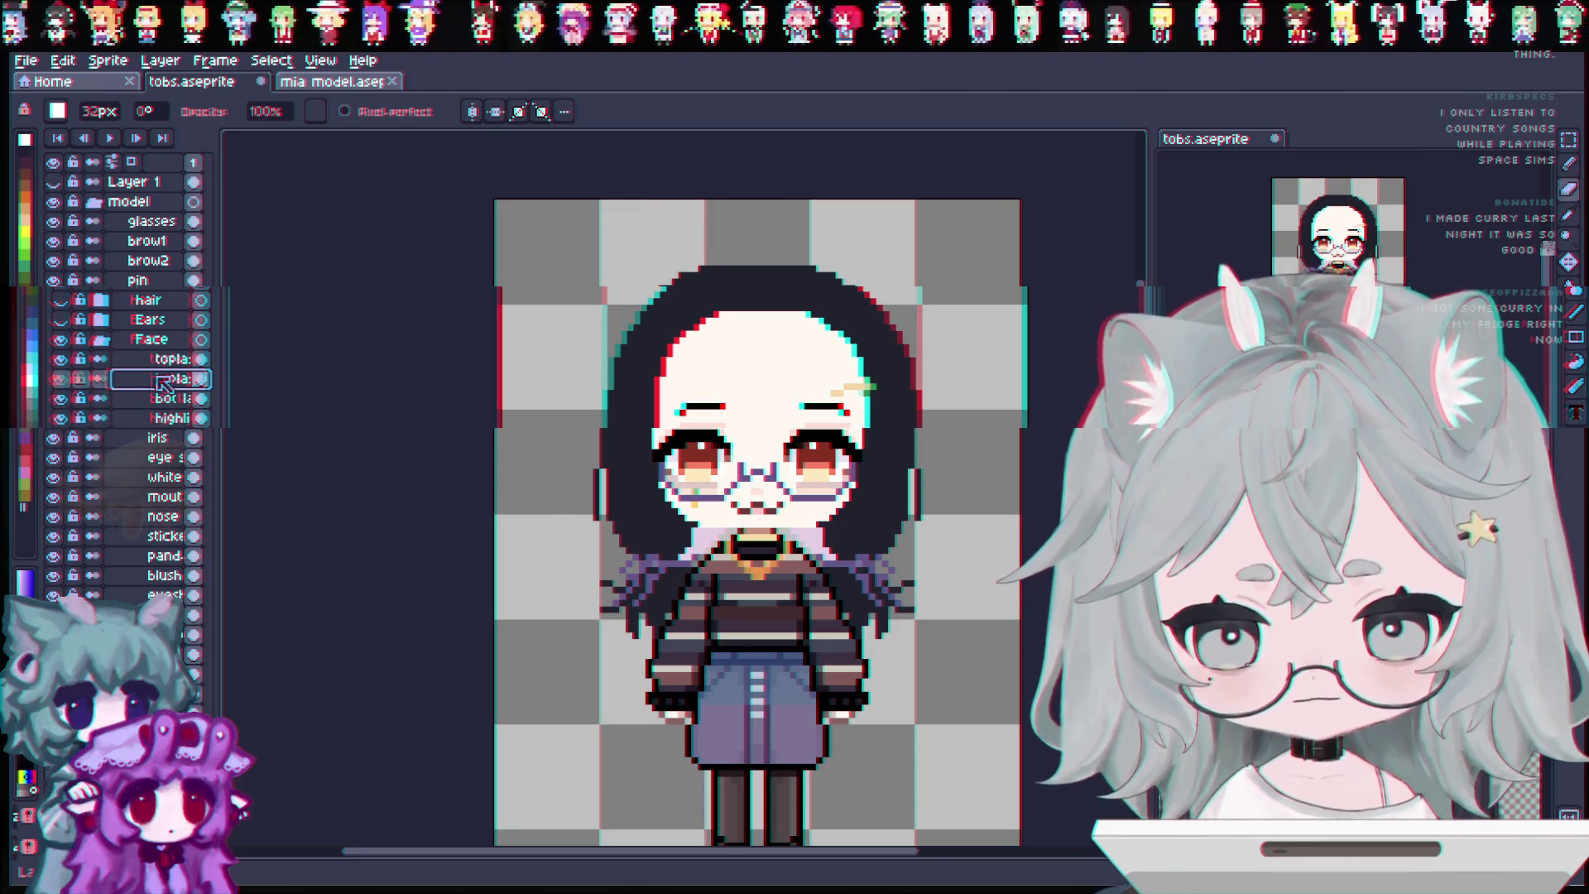
Hide both top lash layers.
left_click(165, 358)
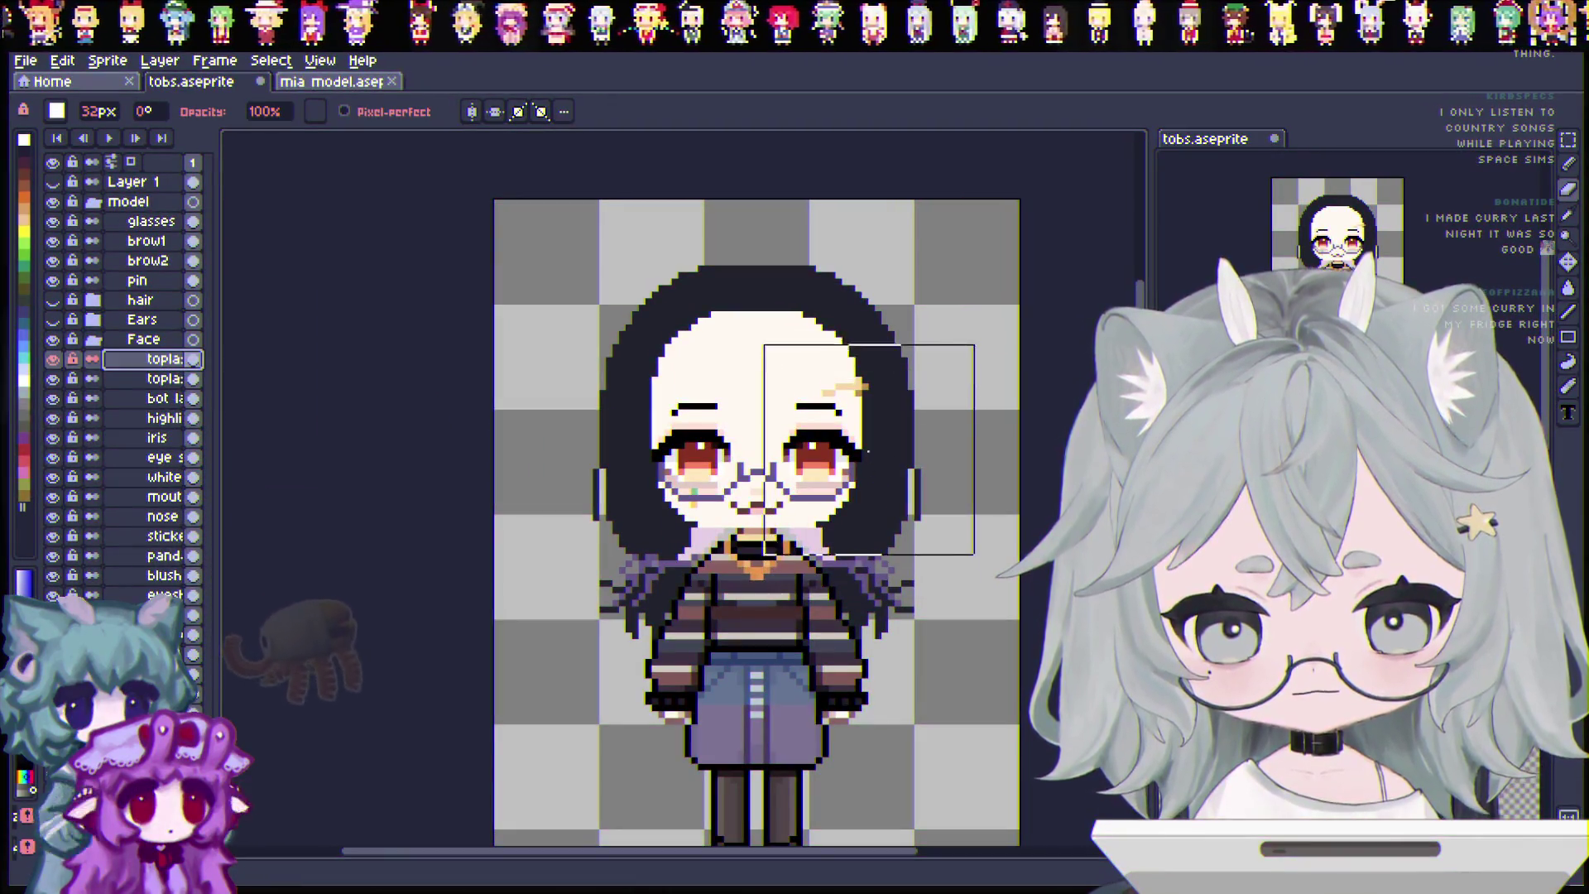
left_click(166, 378)
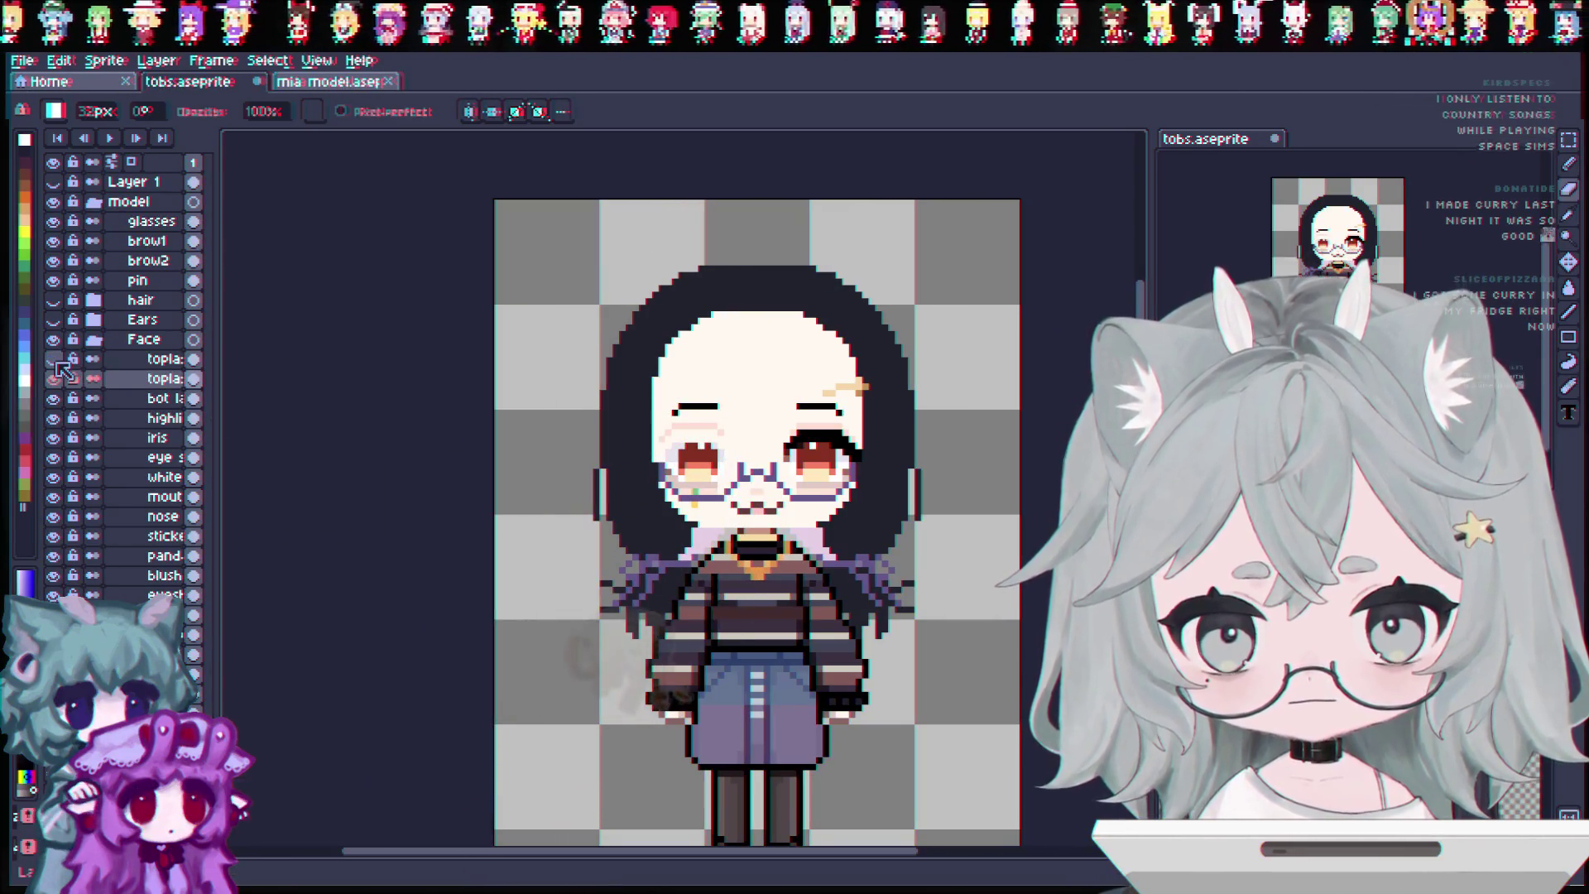
left_click(53, 358)
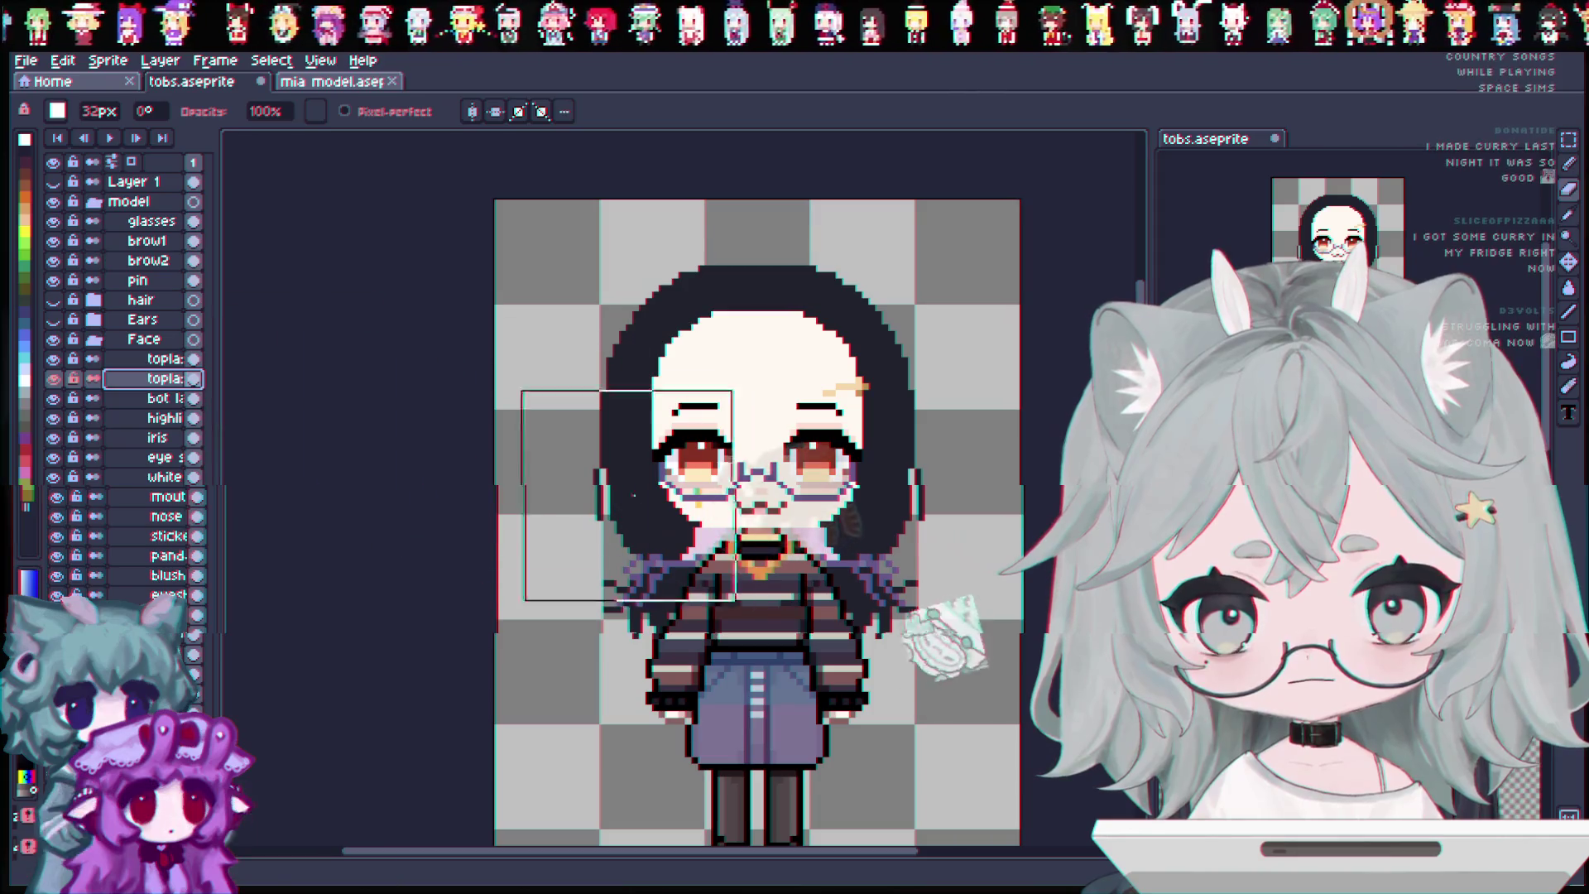
left_click(161, 358)
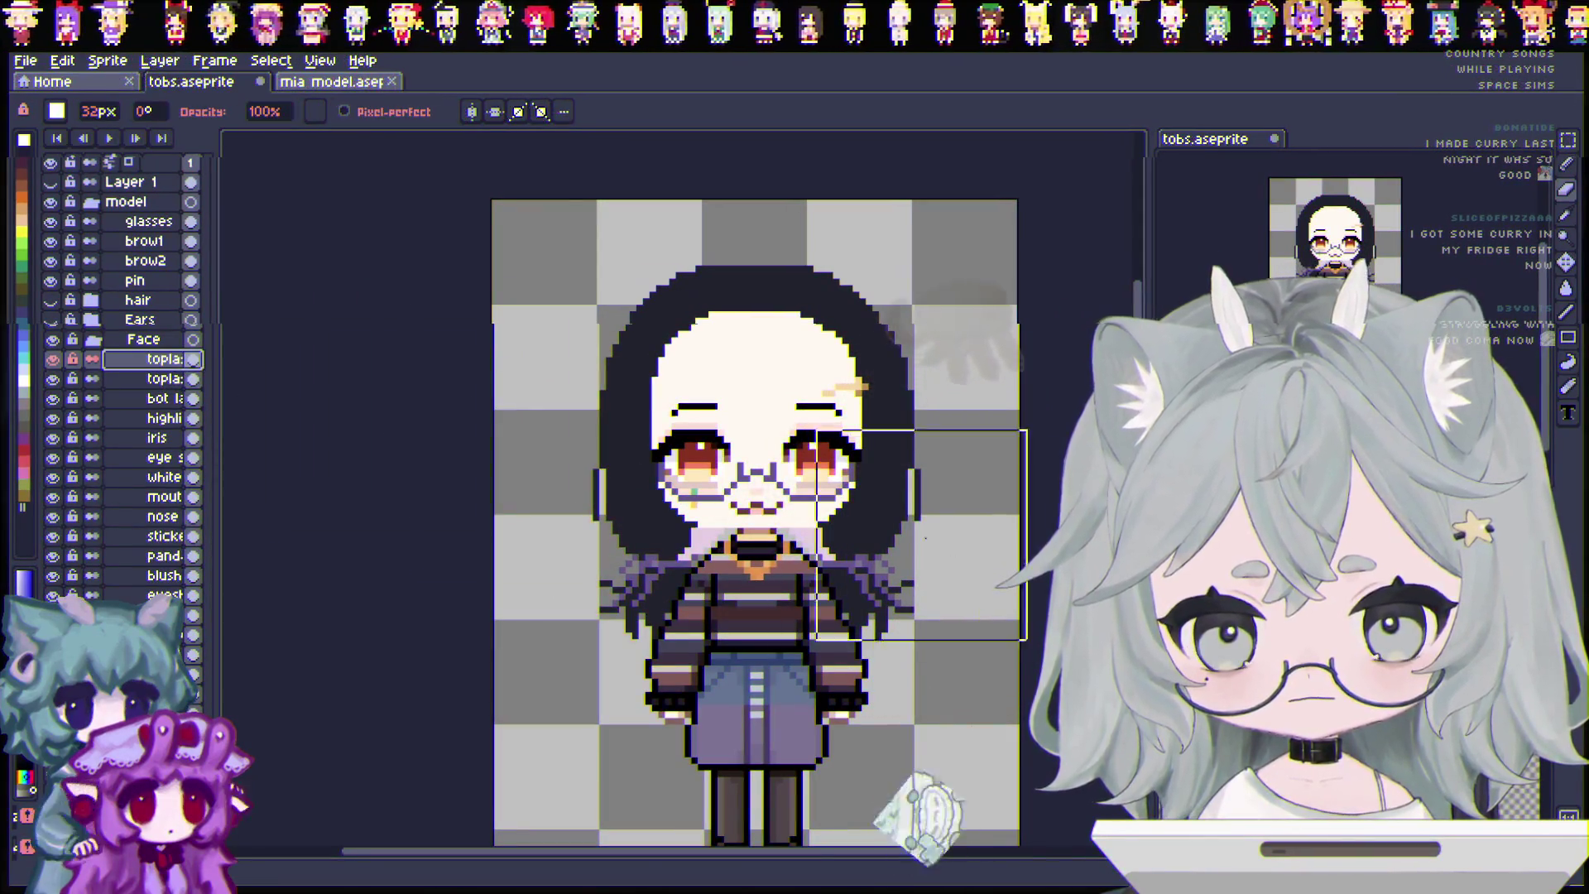
left_click(53, 358)
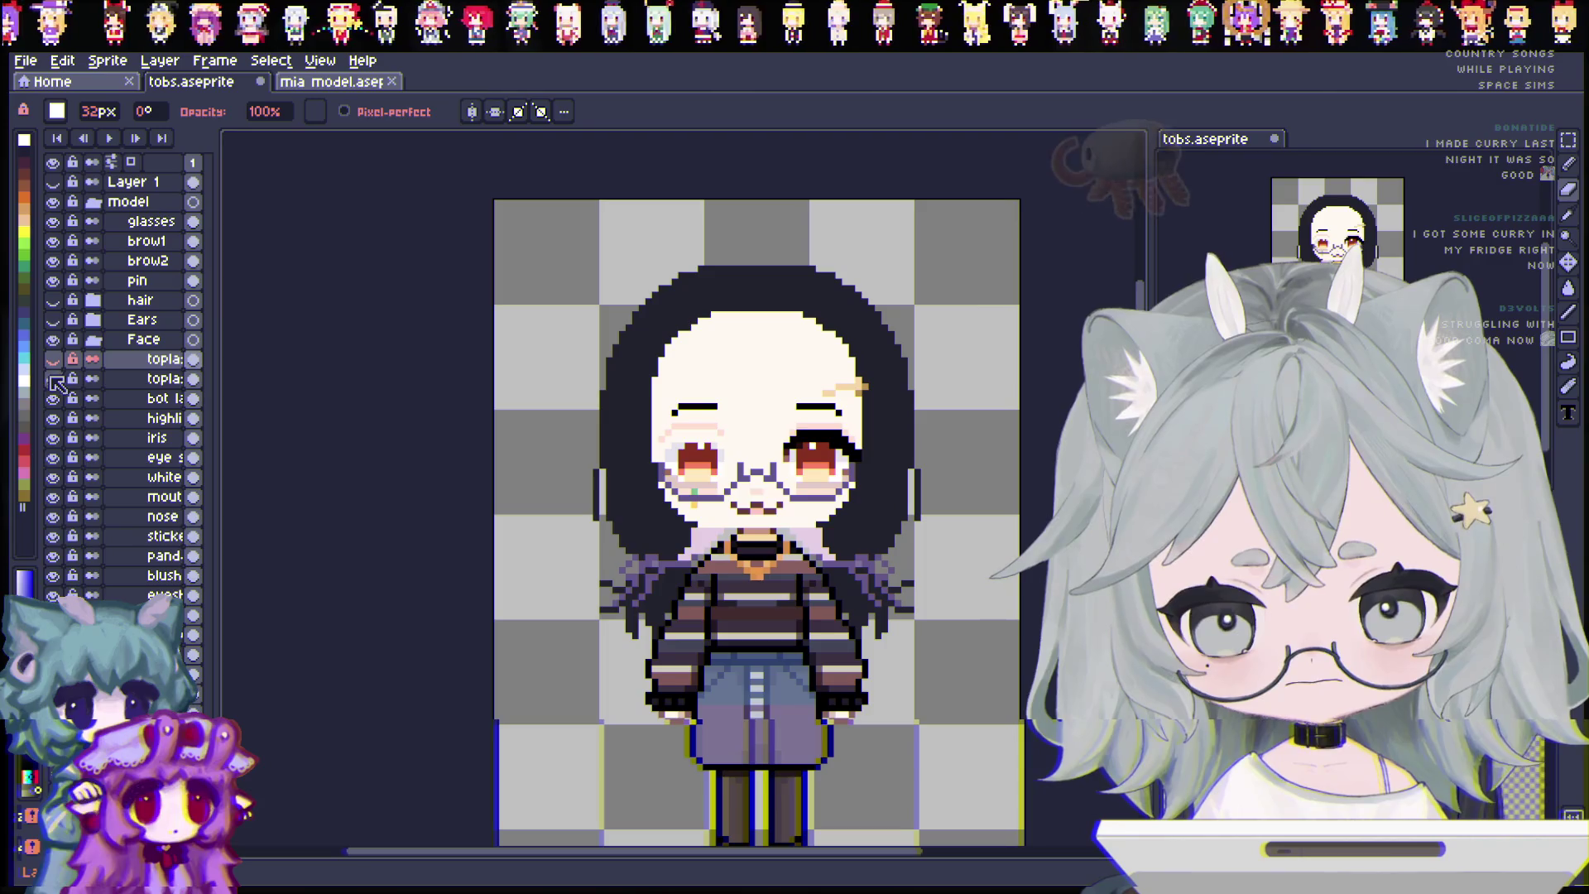
left_click(53, 379)
Duplicate the bottom lash layer and rename the pair, the second as botlash2.
left_click(162, 398)
right_click(161, 399)
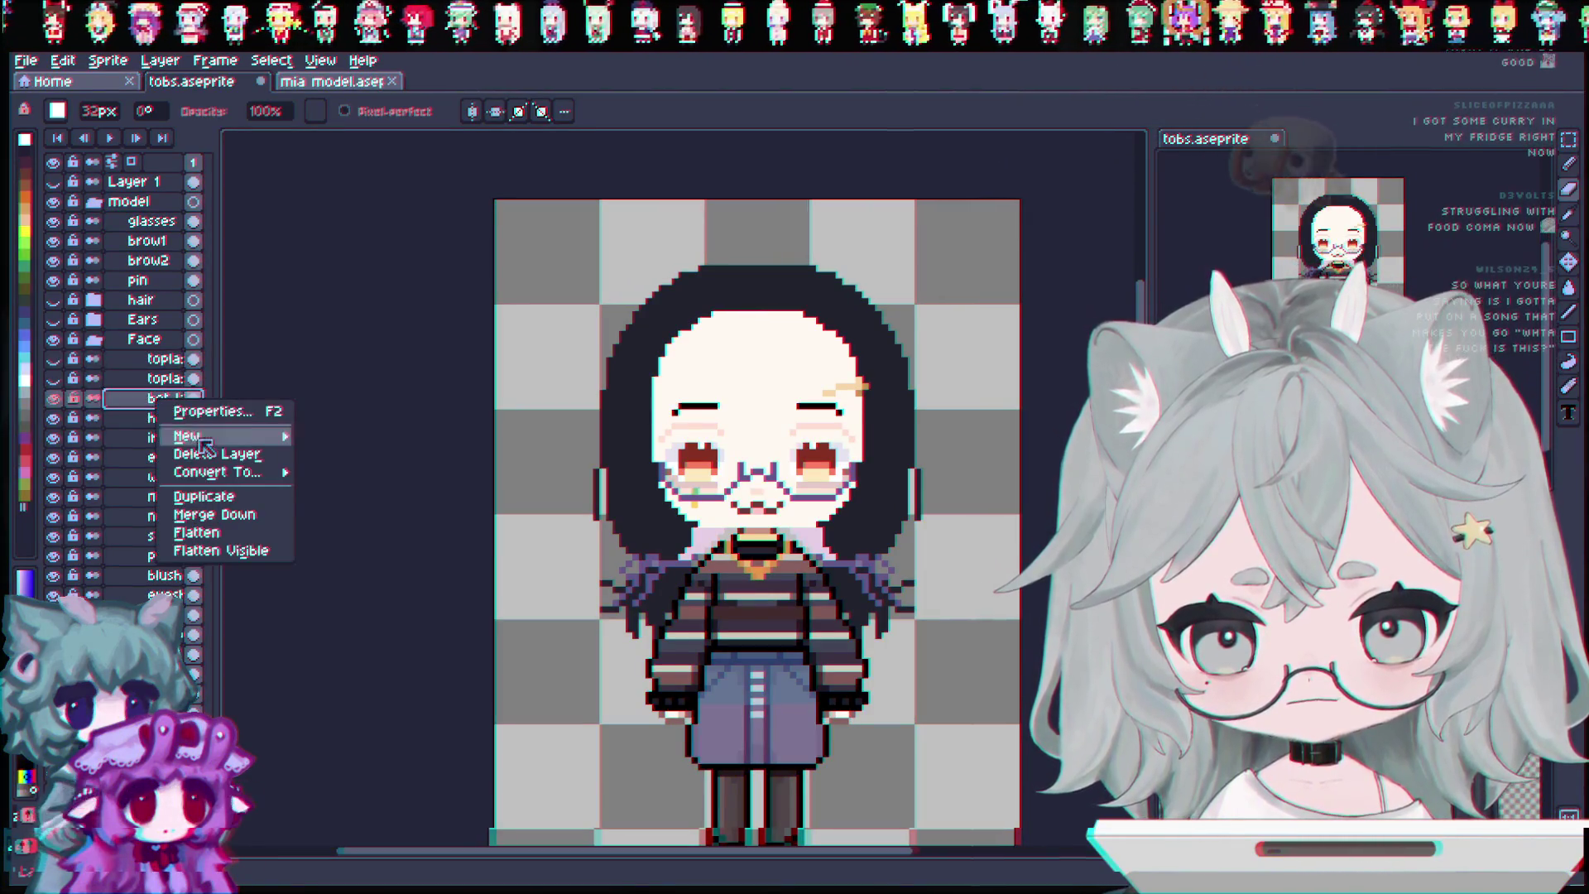
left_click(199, 499)
double_click(166, 399)
type("botlash1")
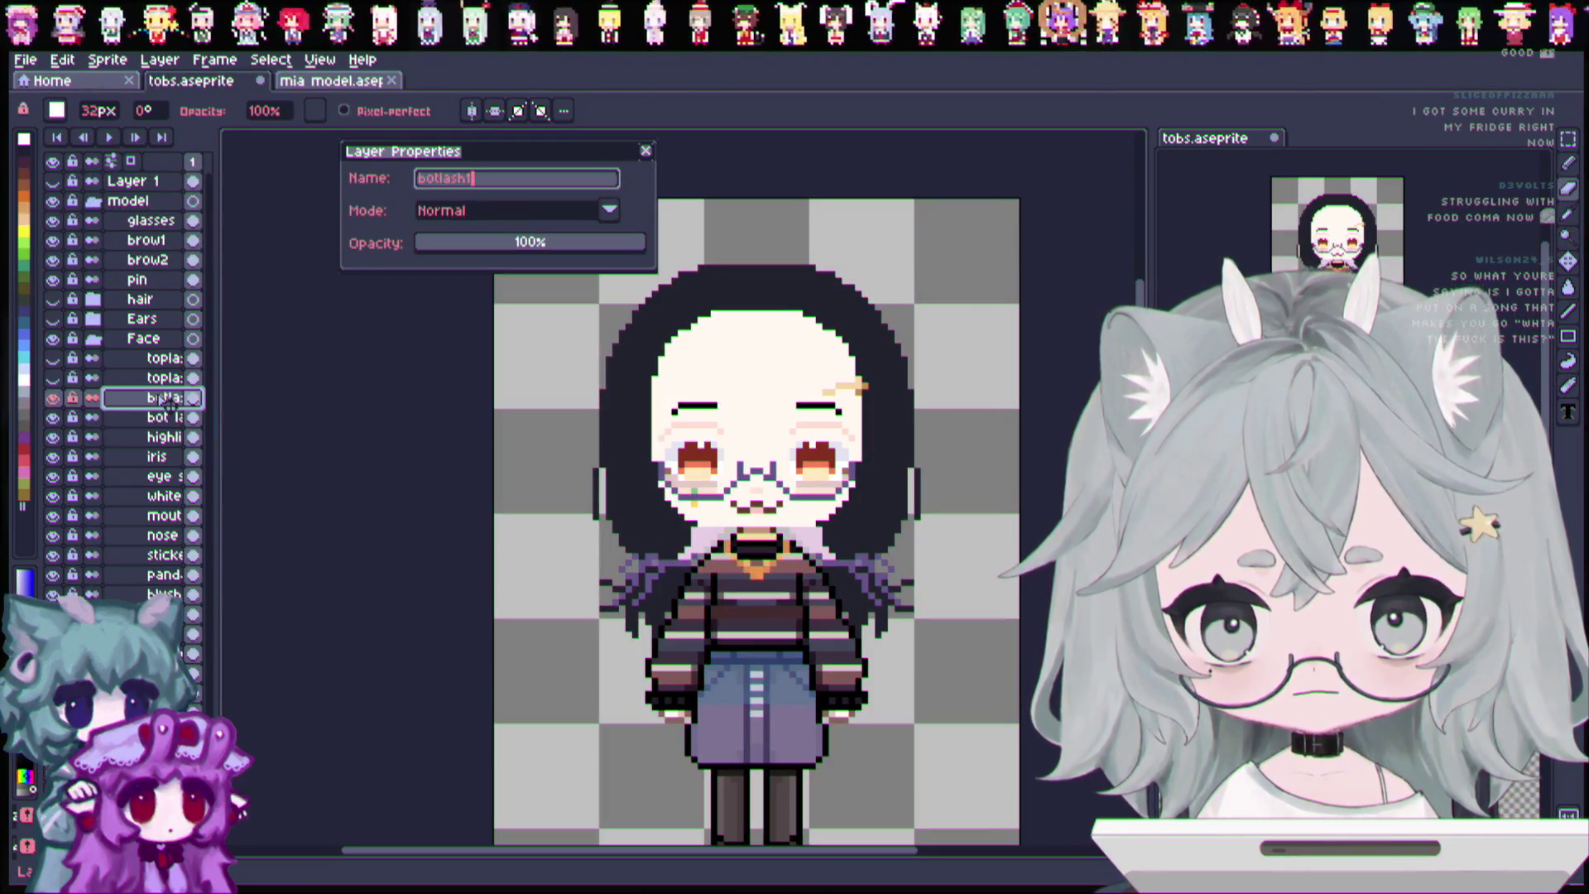
key("Return")
double_click(164, 419)
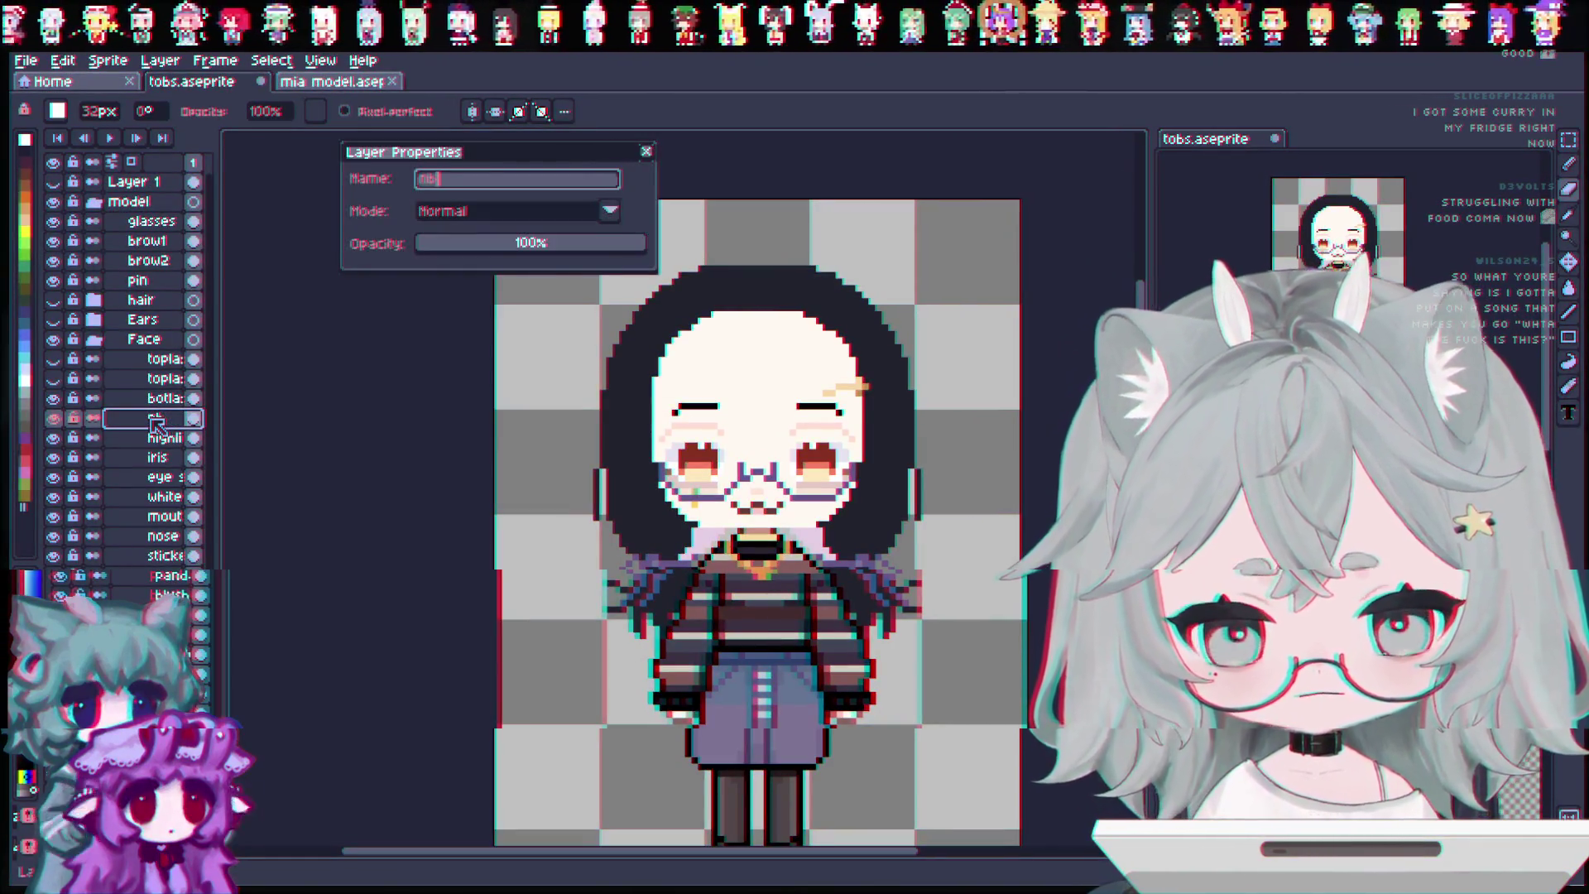
key("BackSpace")
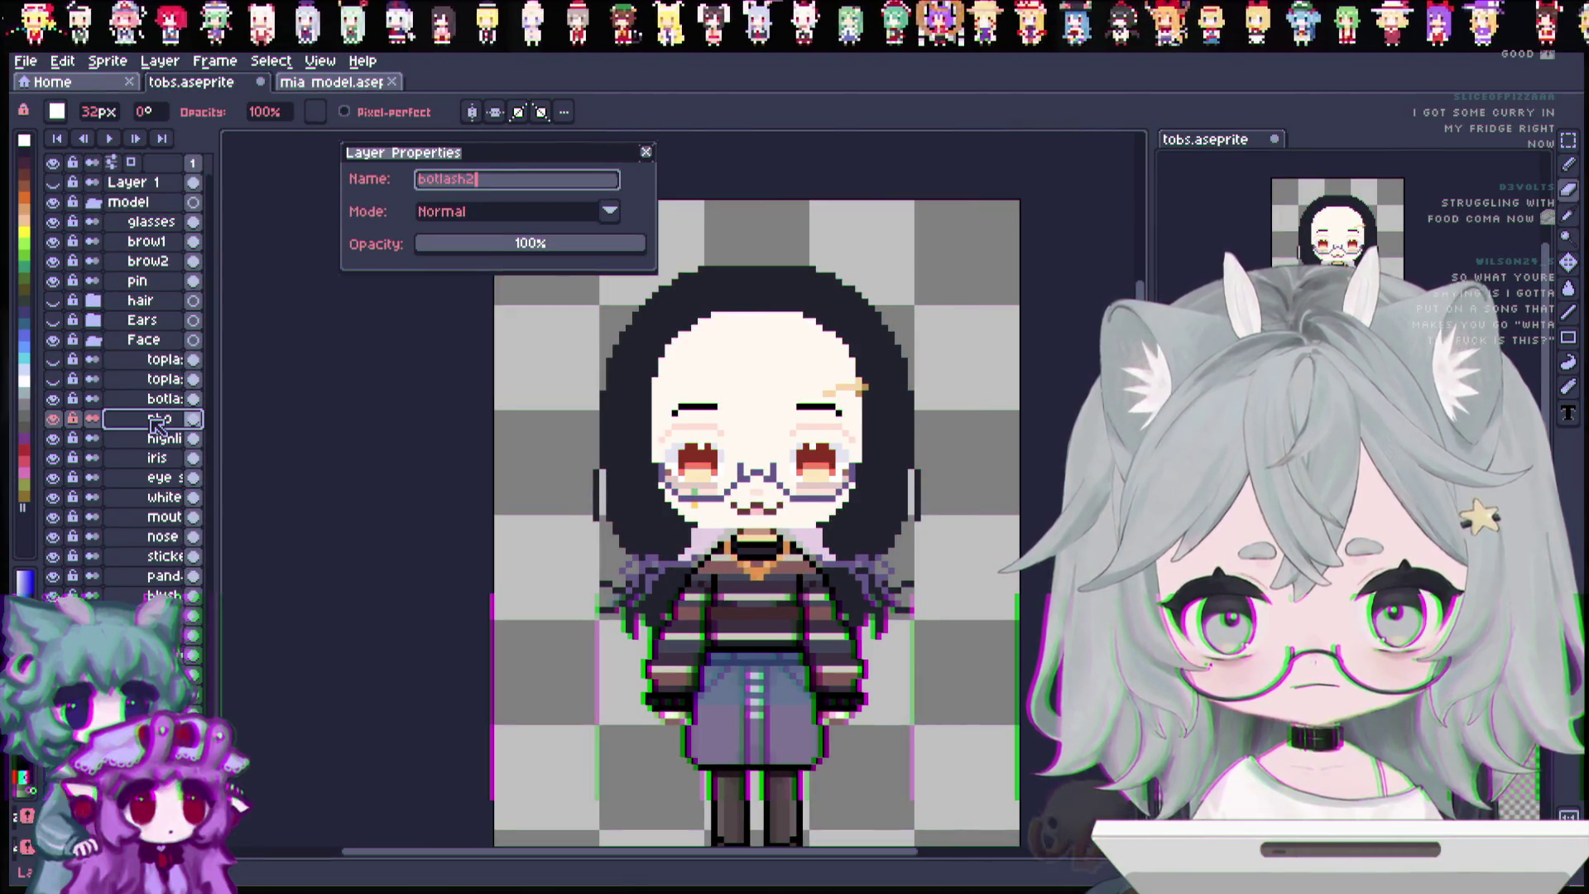
key("Return")
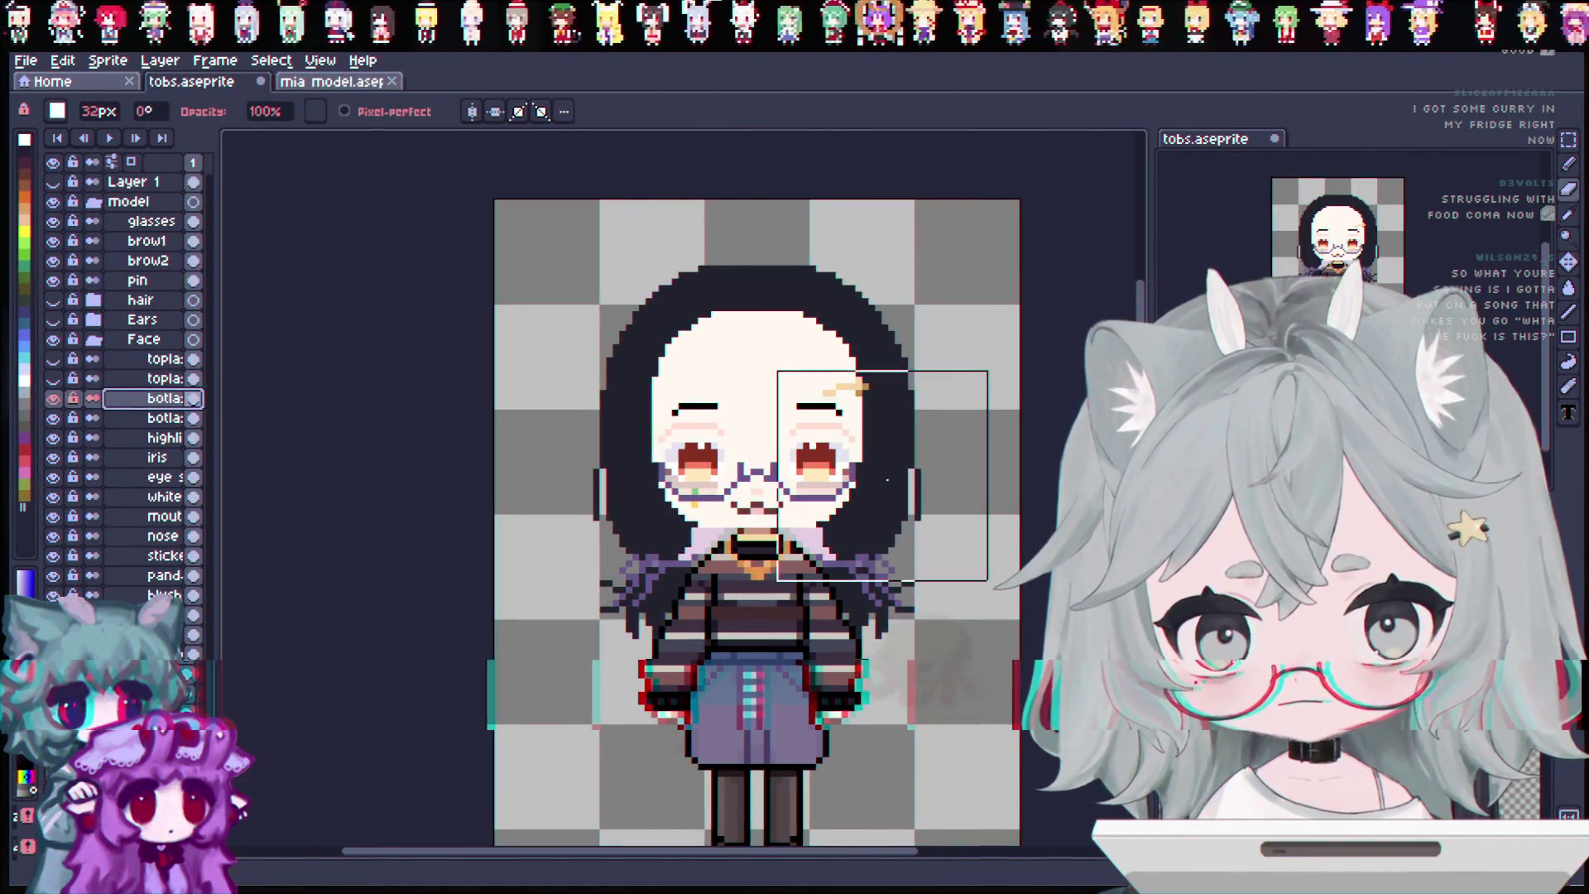
left_click(187, 417)
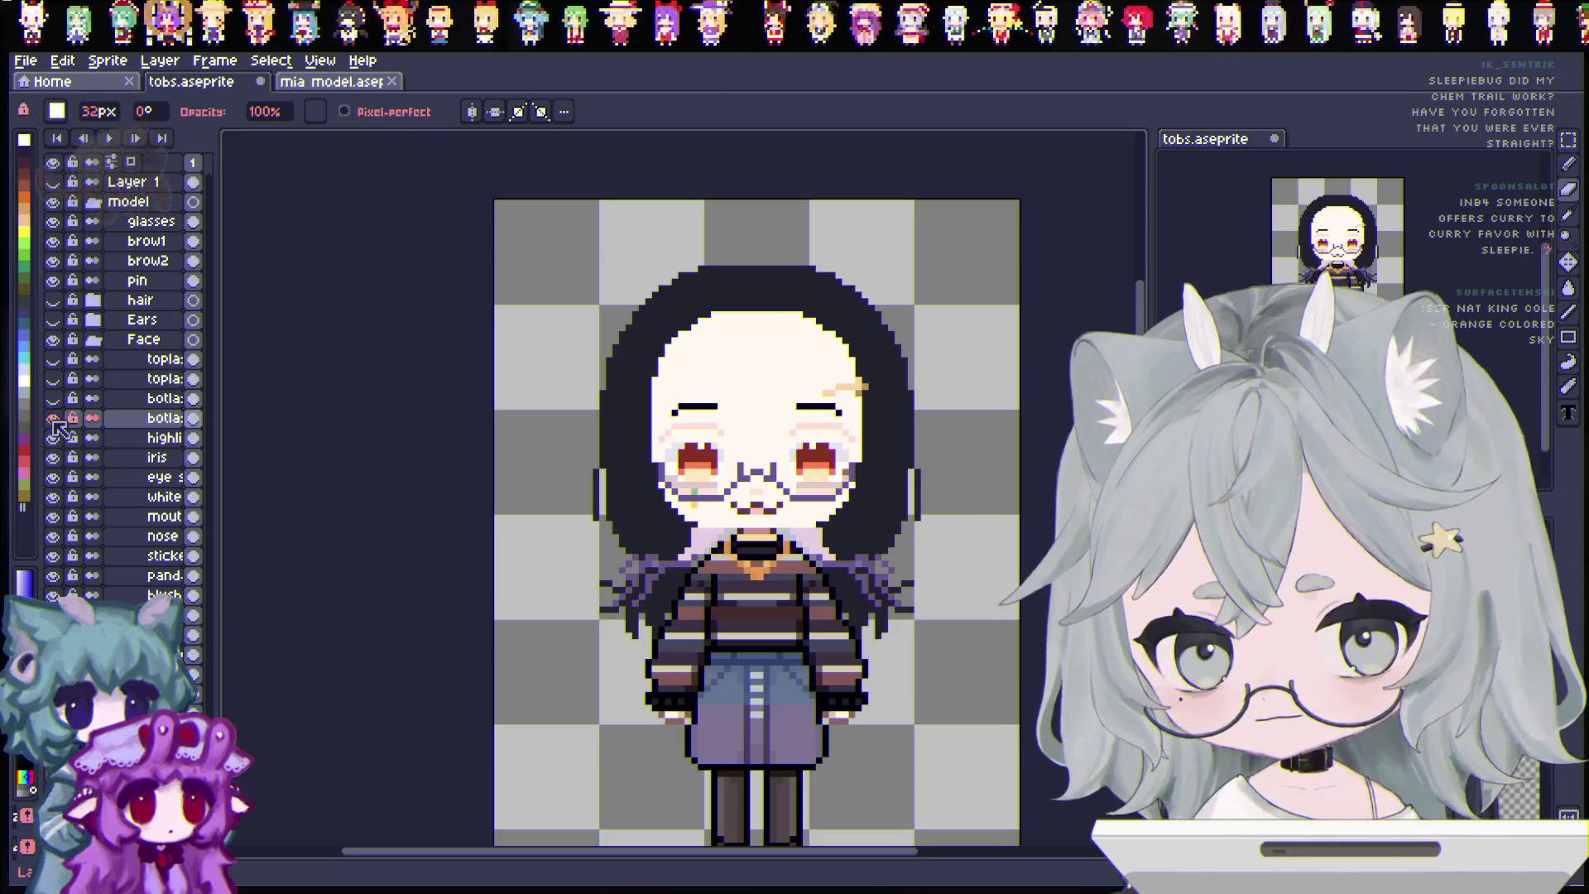
right_click(162, 438)
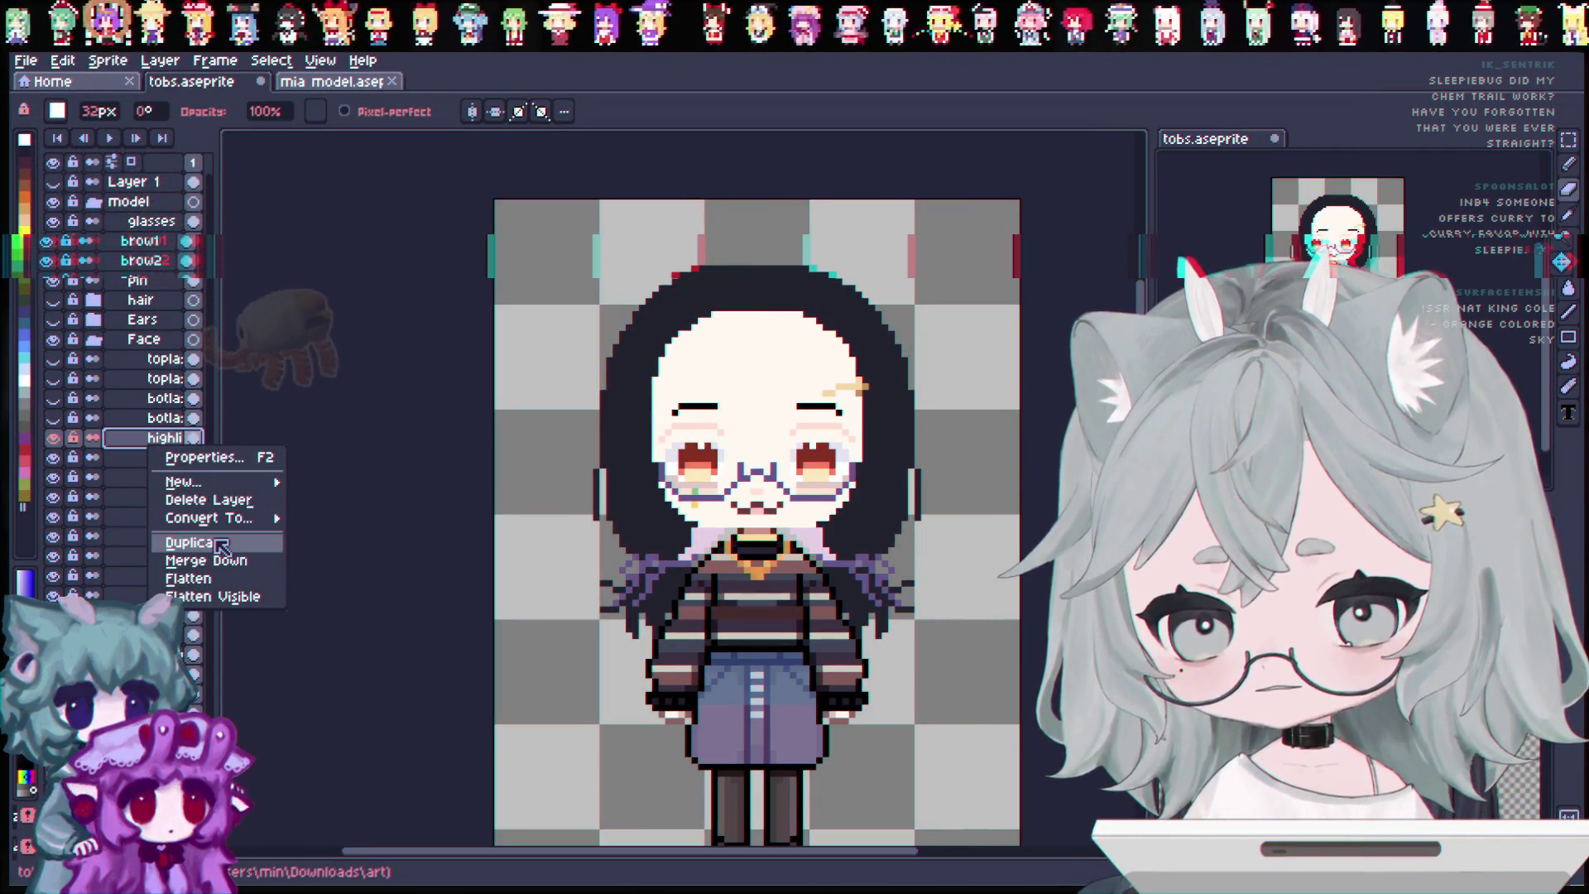
left_click(195, 539)
double_click(162, 445)
type("high")
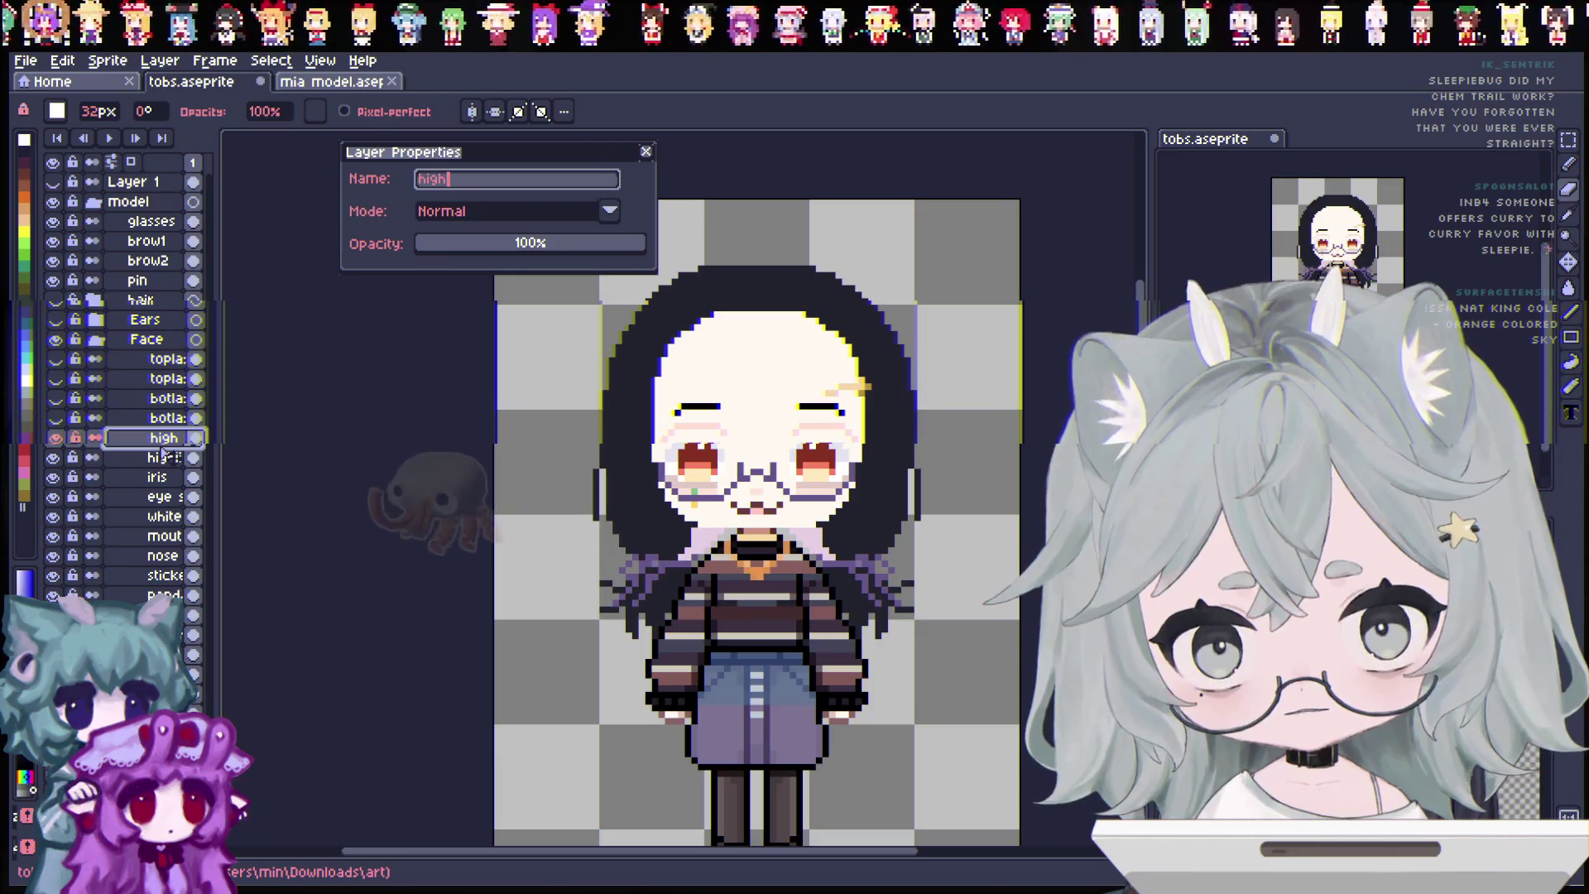
type("light1")
key("Return")
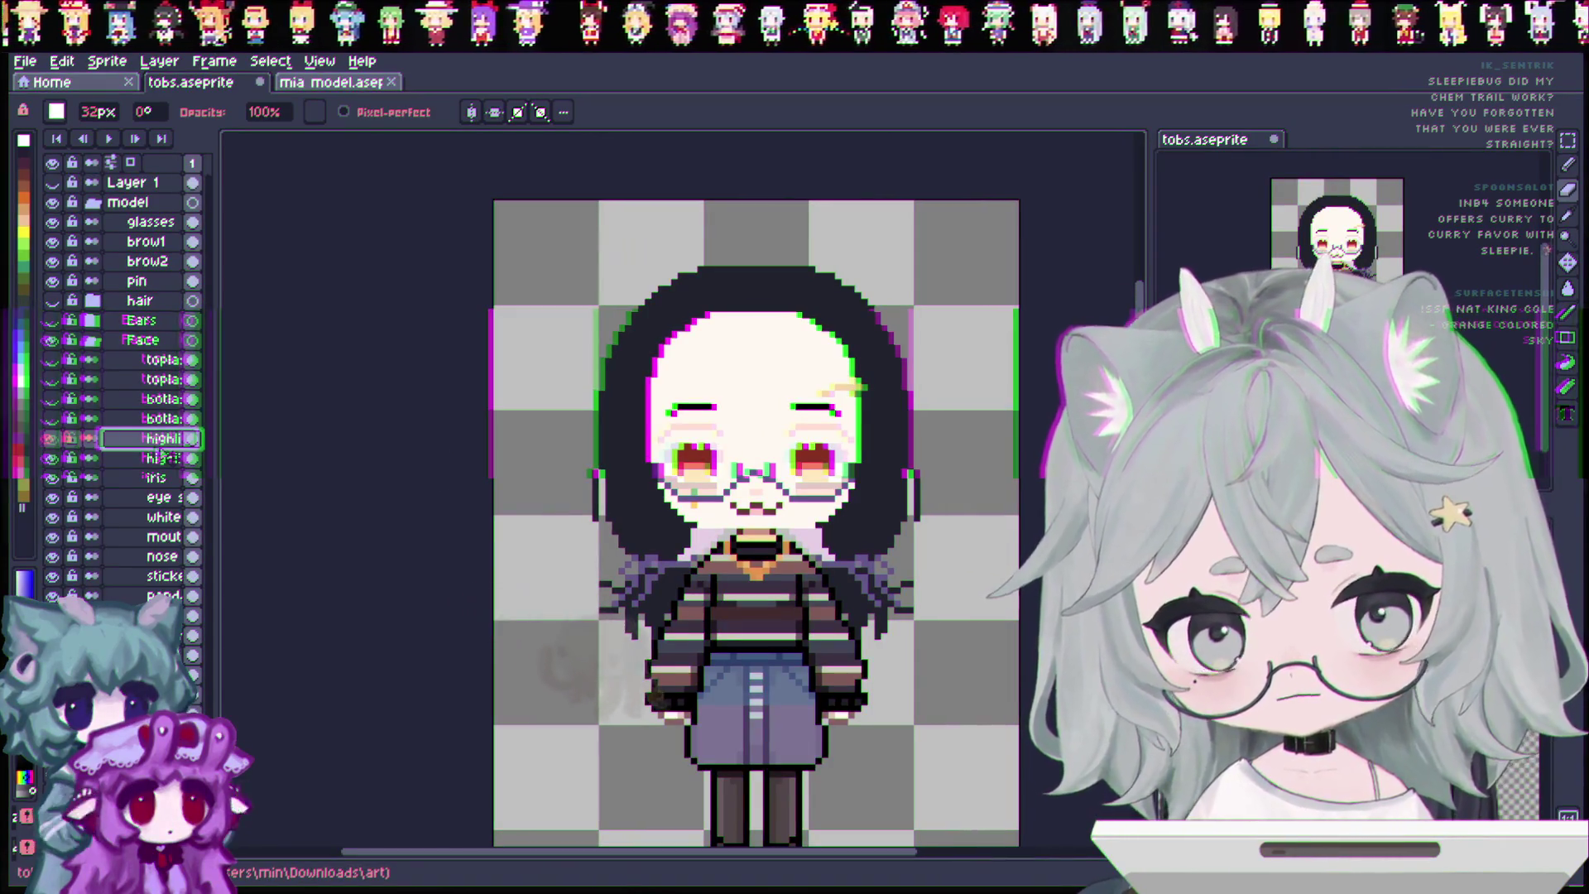
double_click(158, 459)
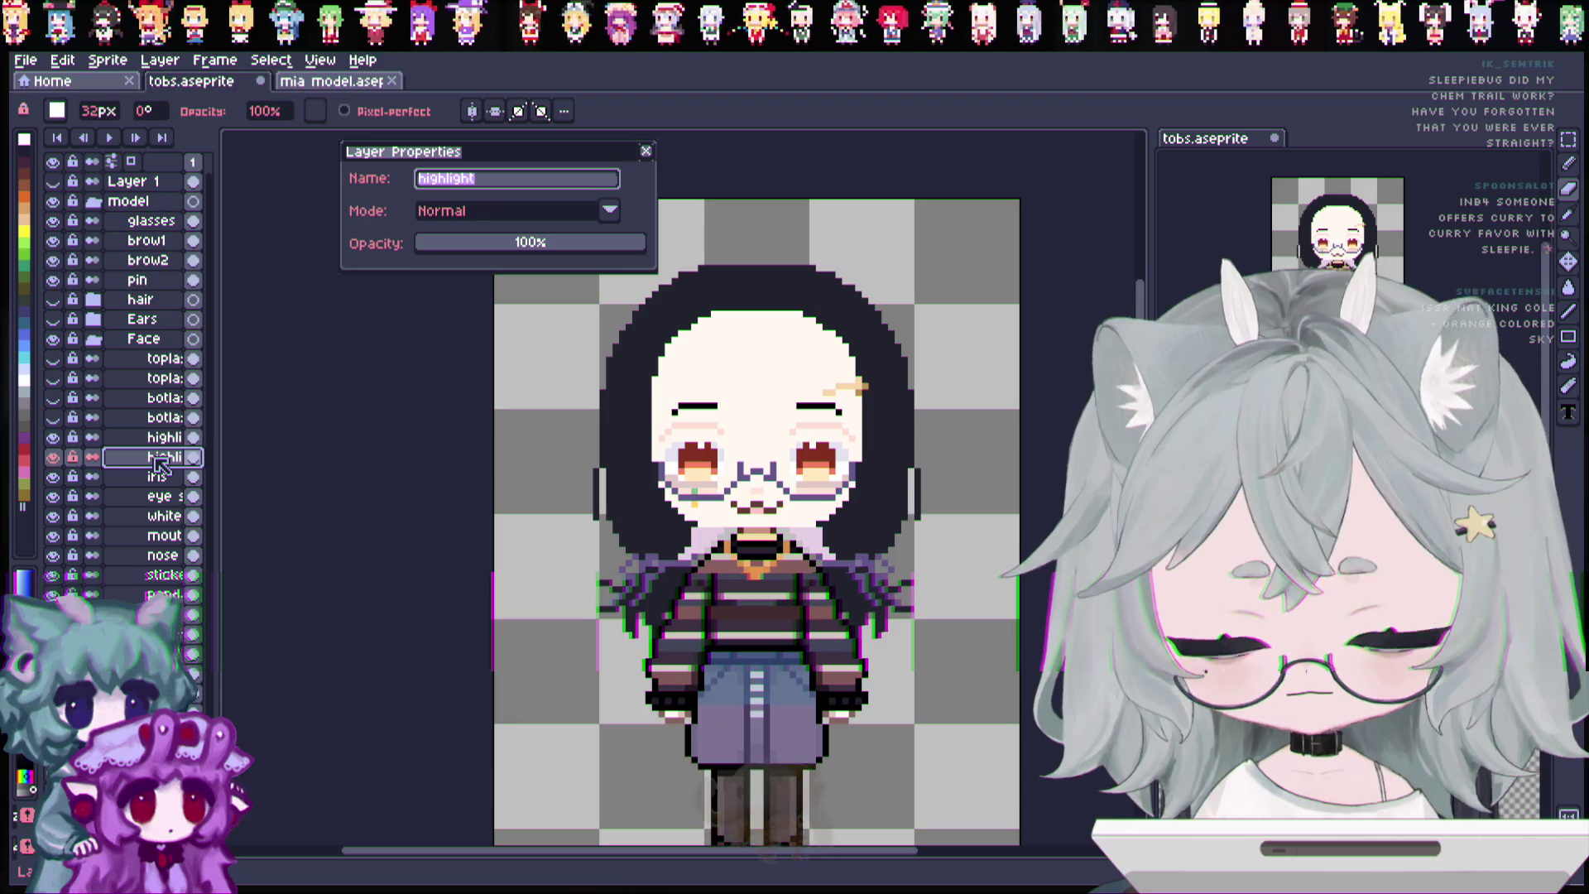
type("high")
key("BackSpace")
key("BackSpace")
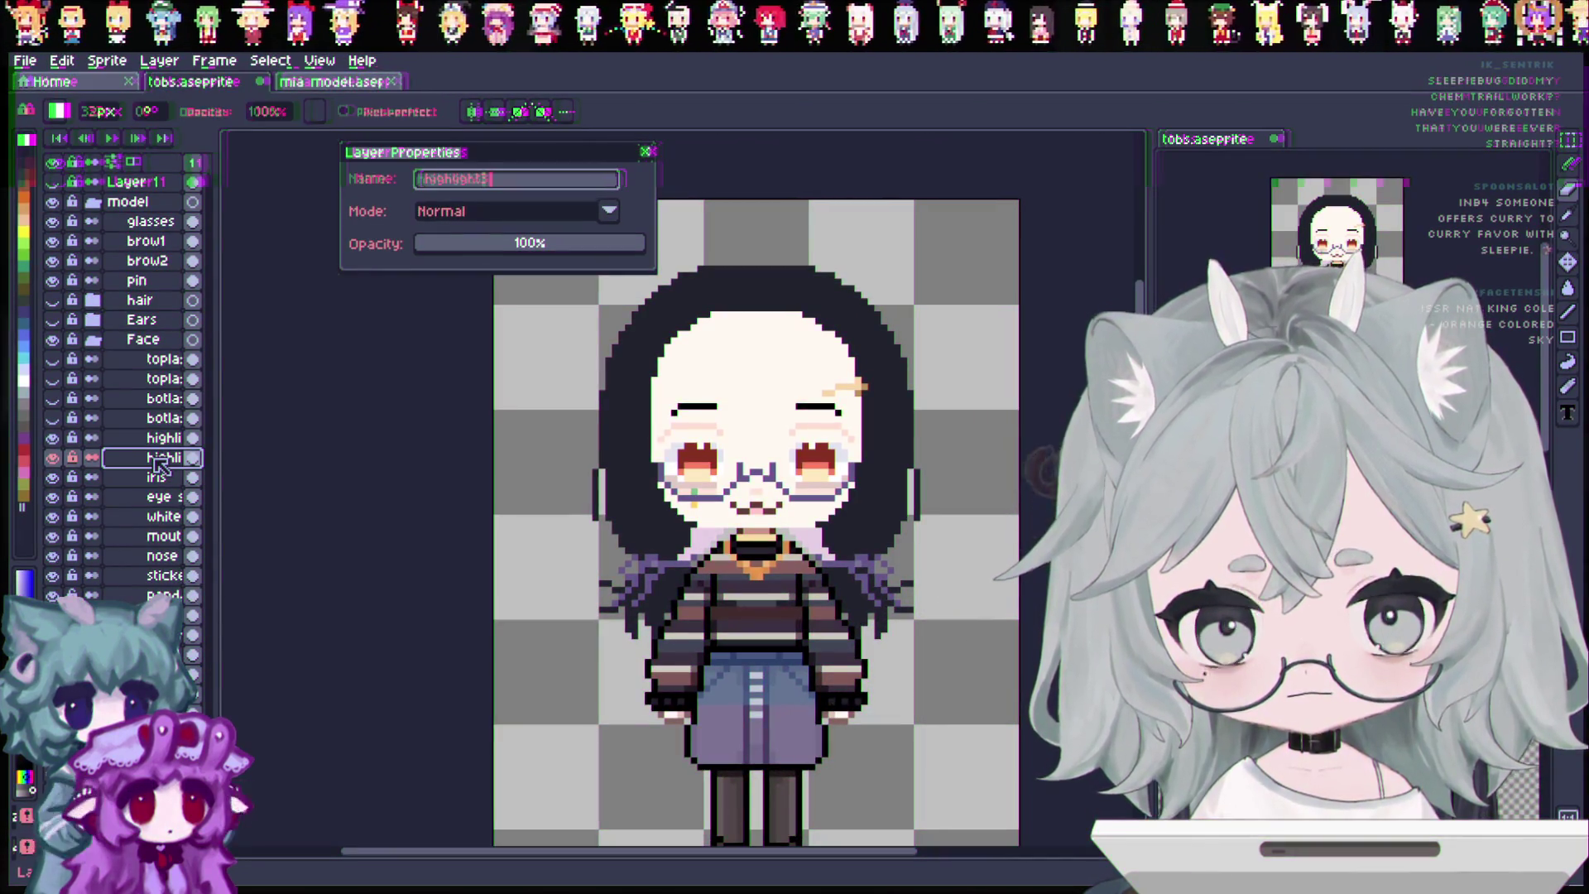
key("Return")
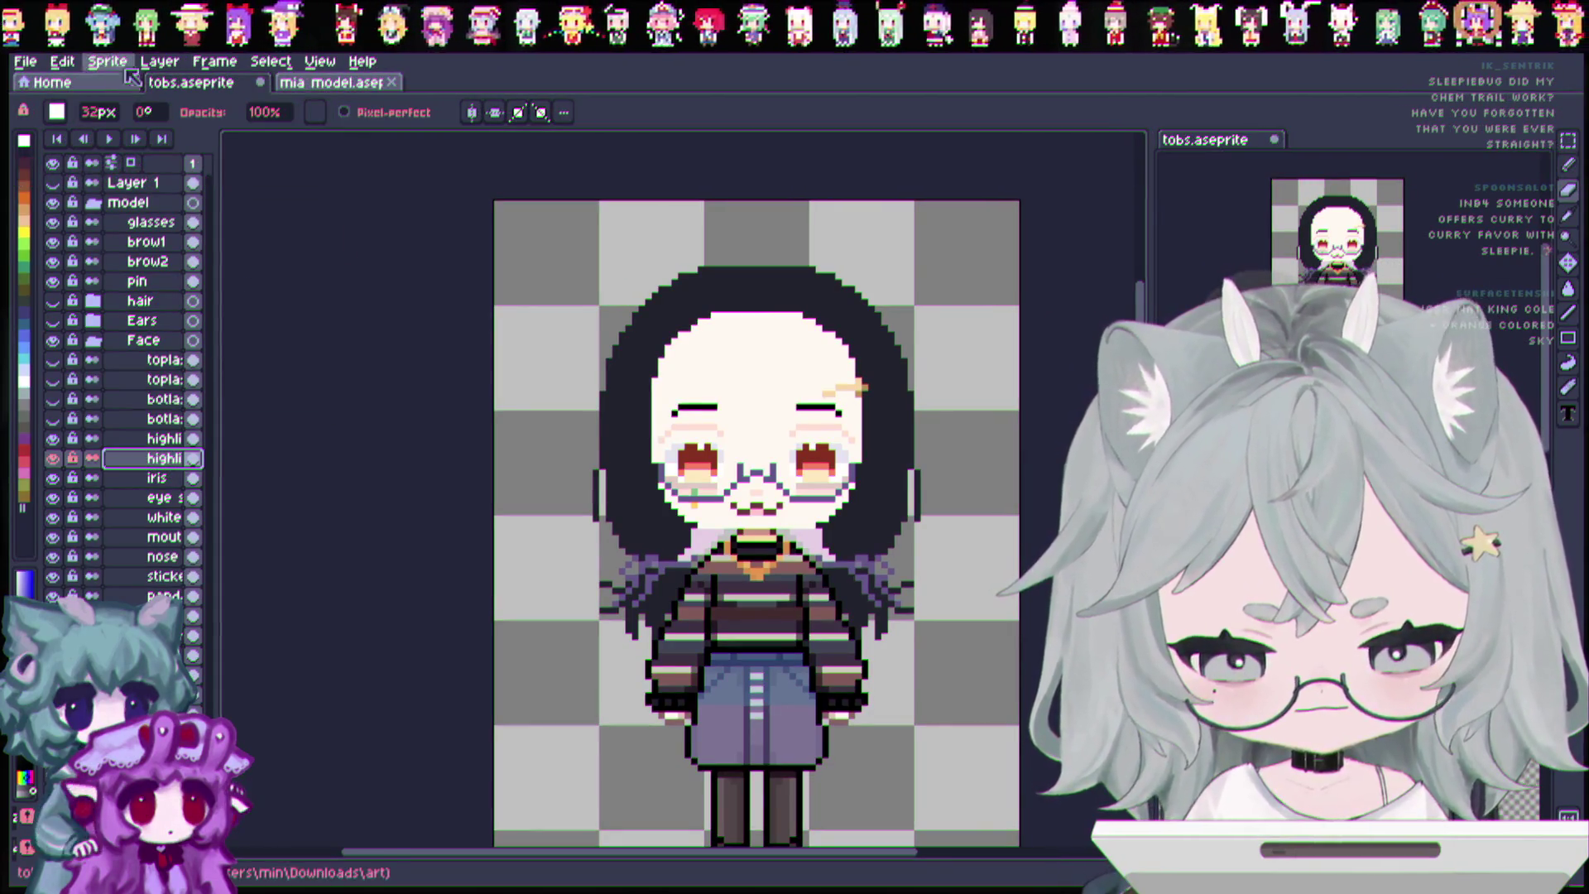
left_click(31, 70)
Open molly.ase from recent files, then close it and the mia model tab.
mouse_move(66, 119)
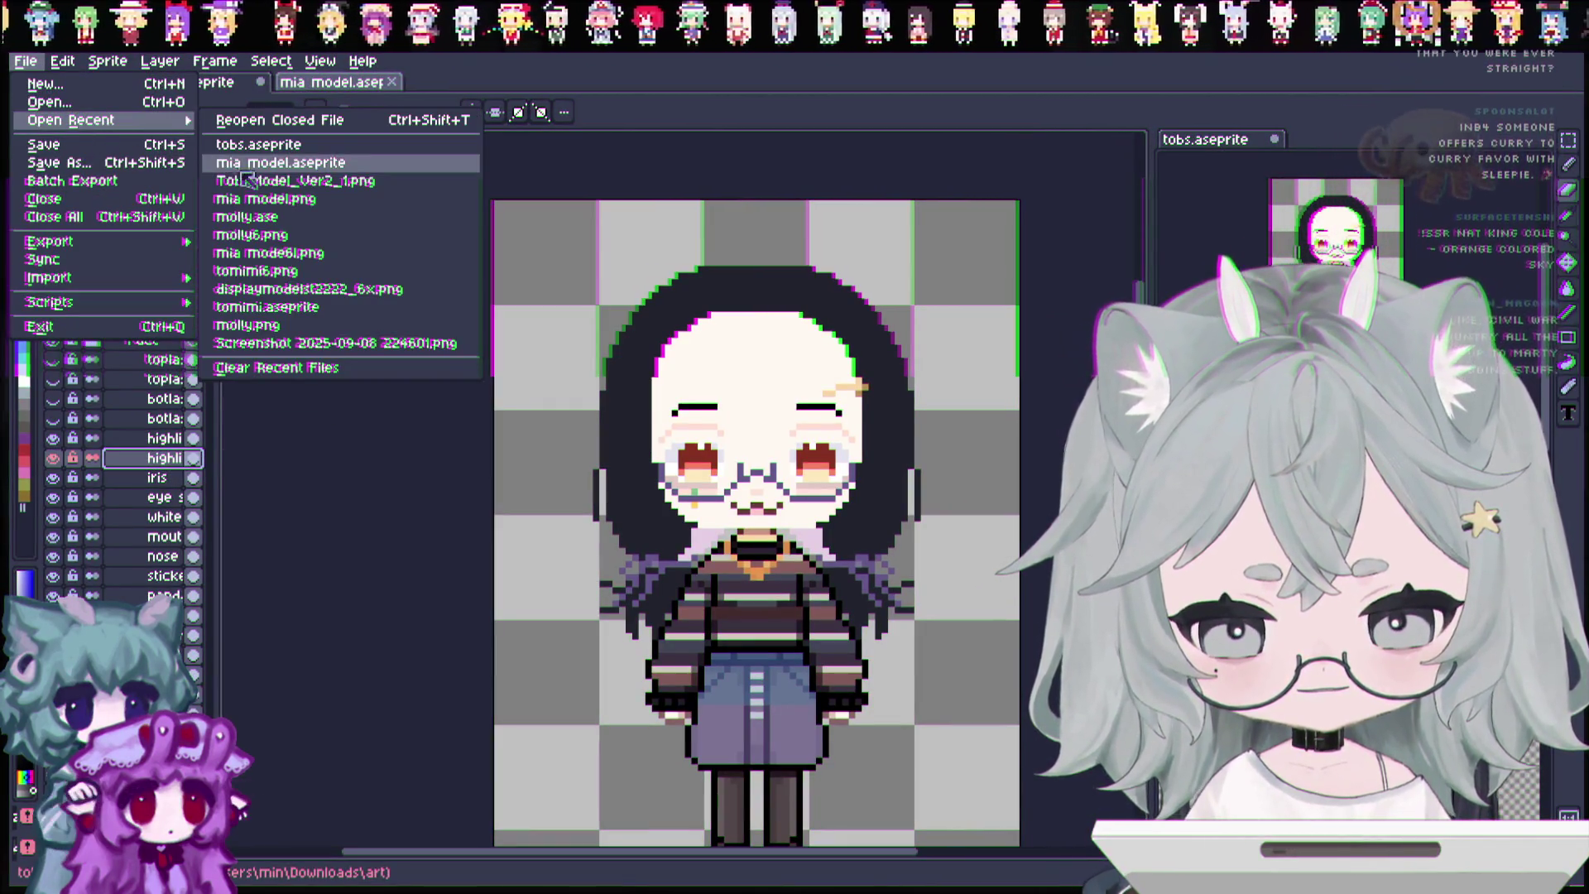
left_click(287, 220)
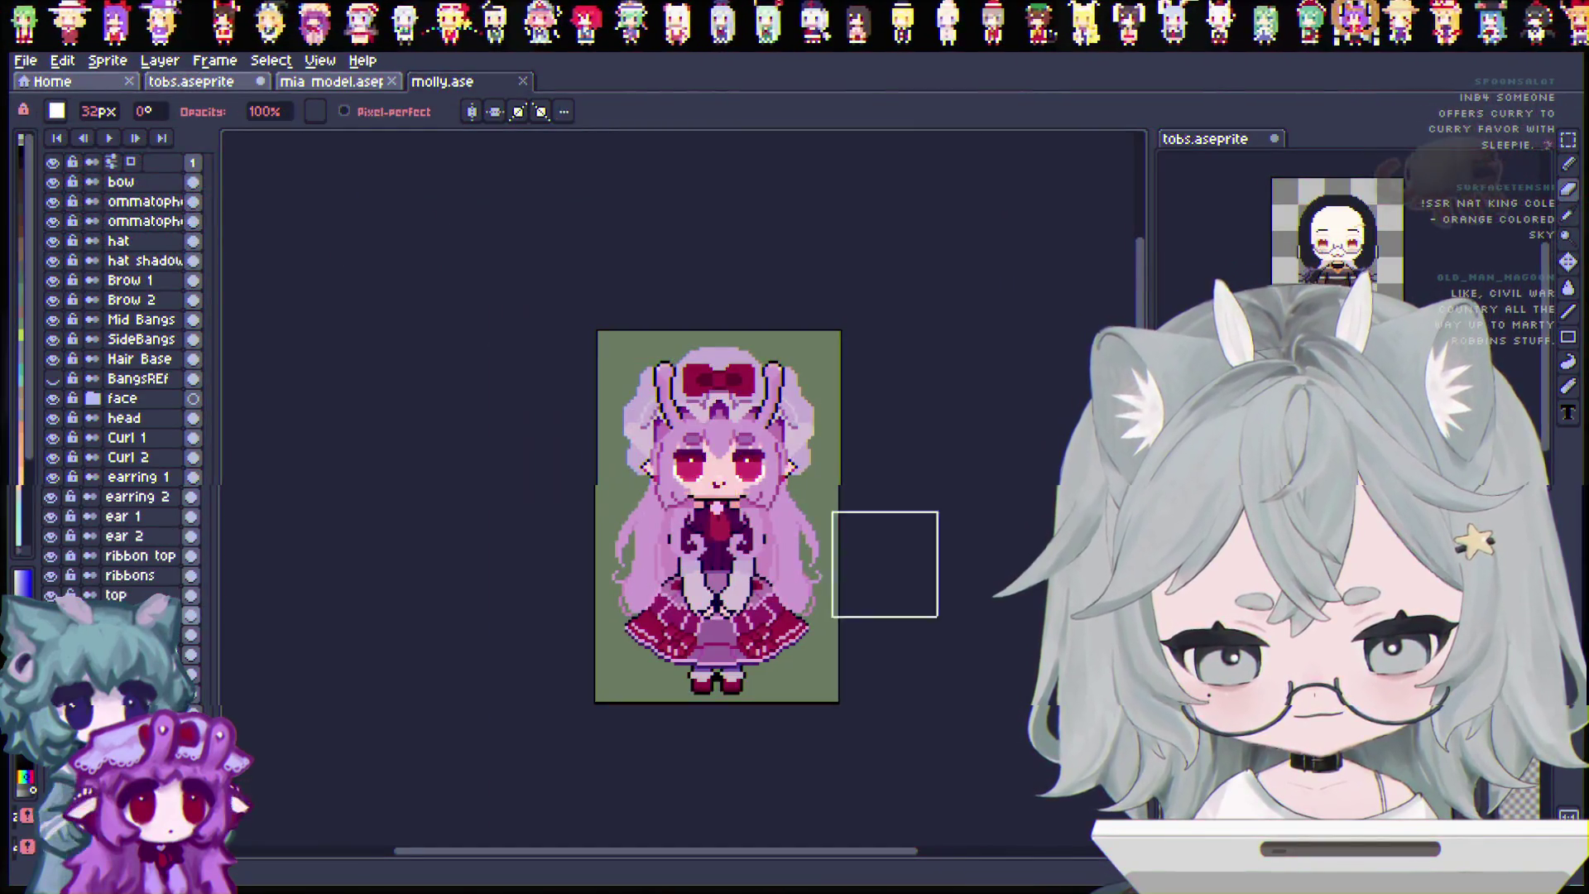
left_click(523, 81)
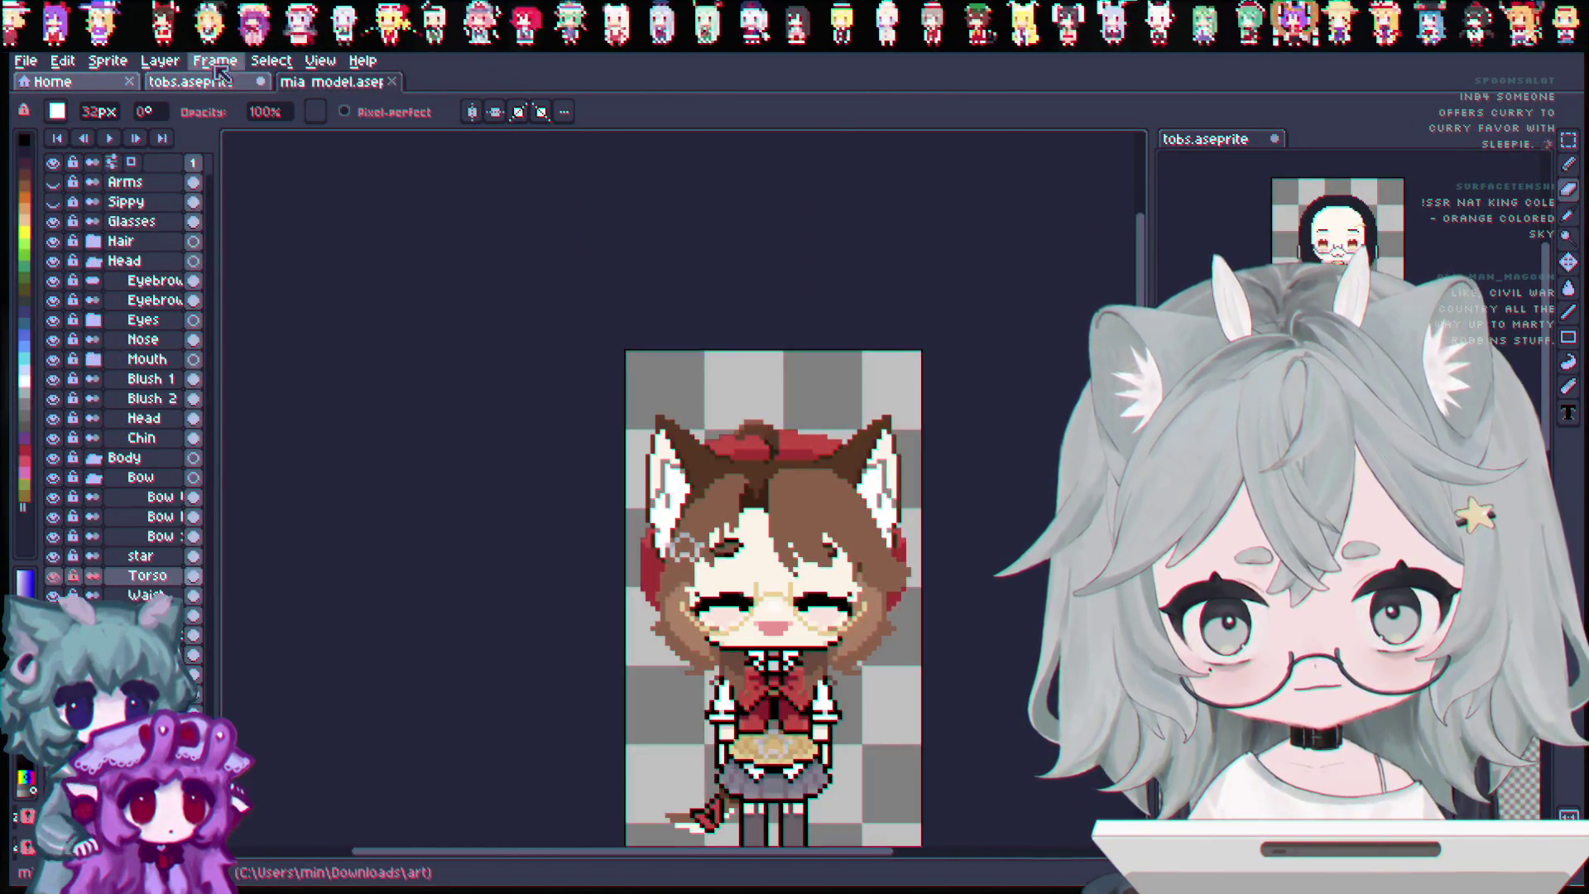
left_click(27, 62)
left_click(868, 232)
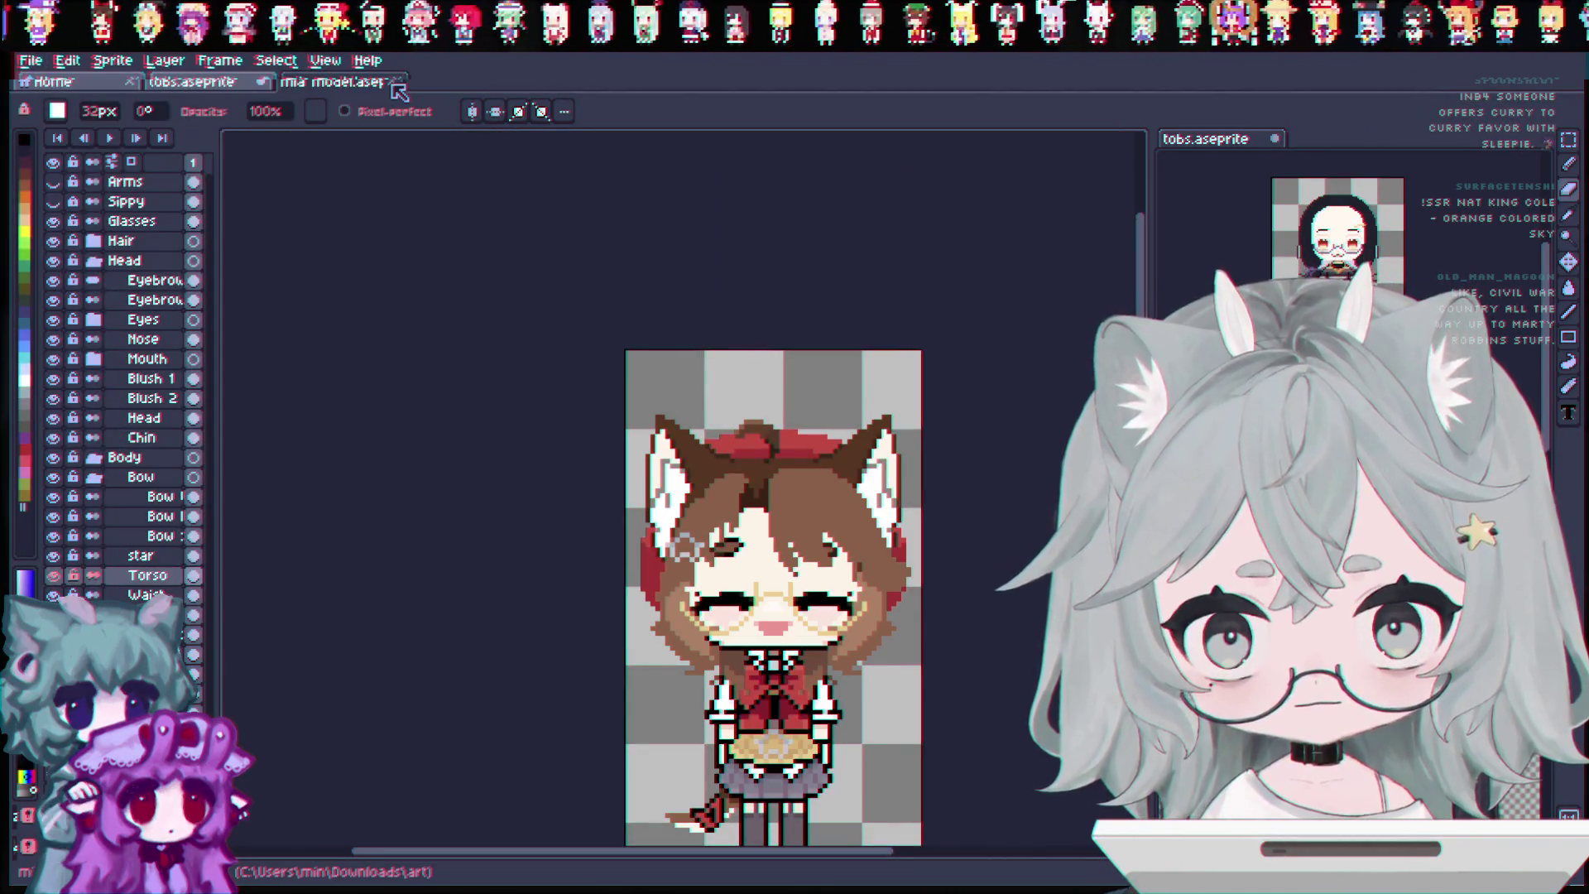
left_click(395, 83)
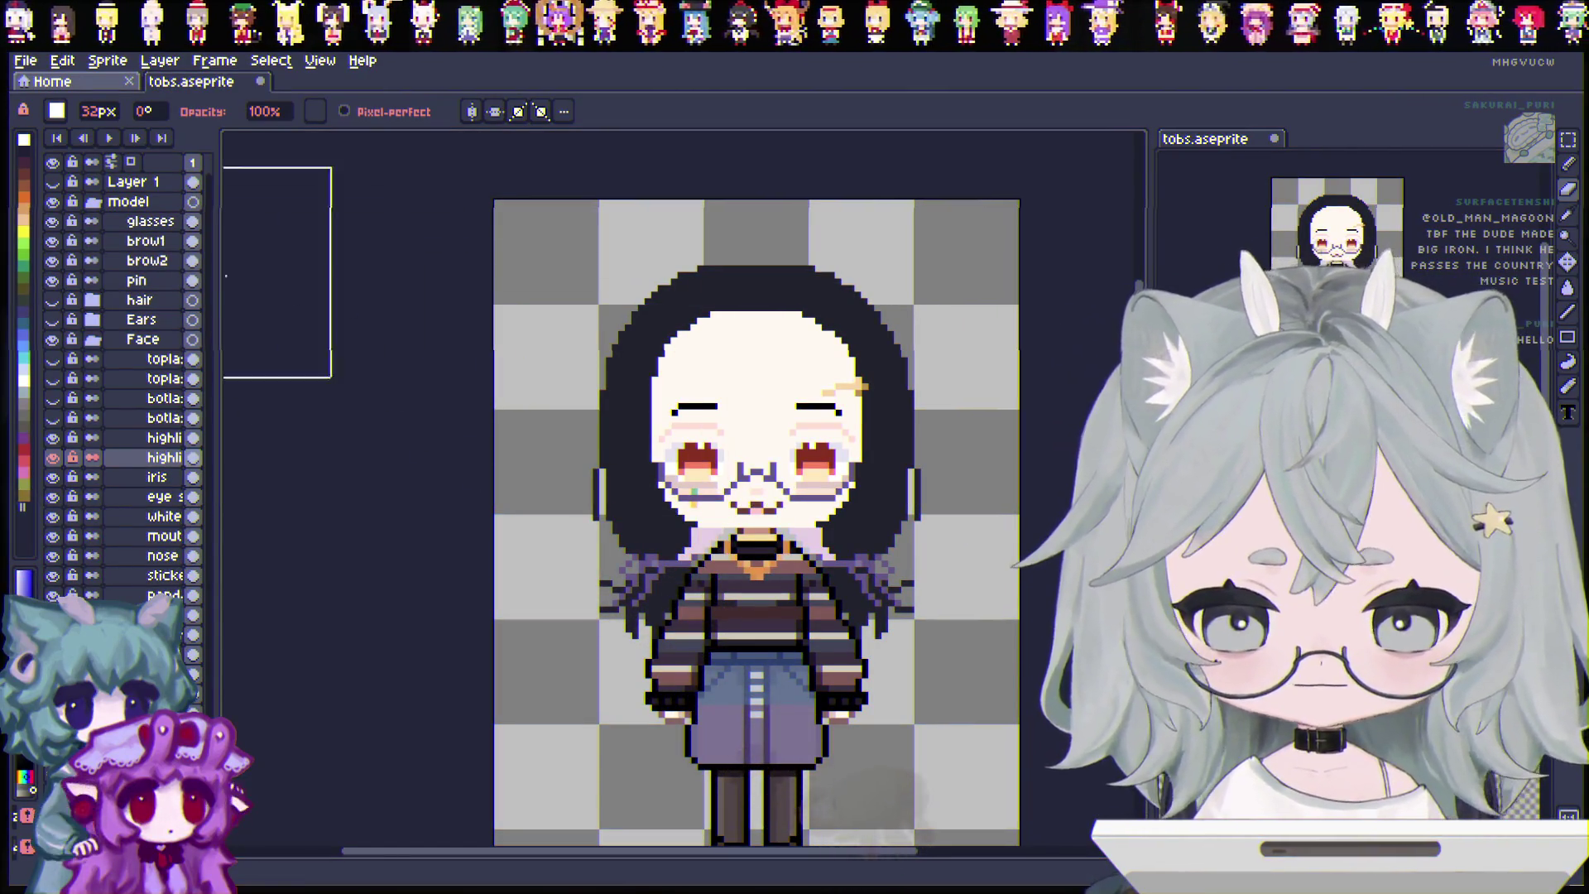
Hide both the upper and lower highlight layers.
double_click(159, 462)
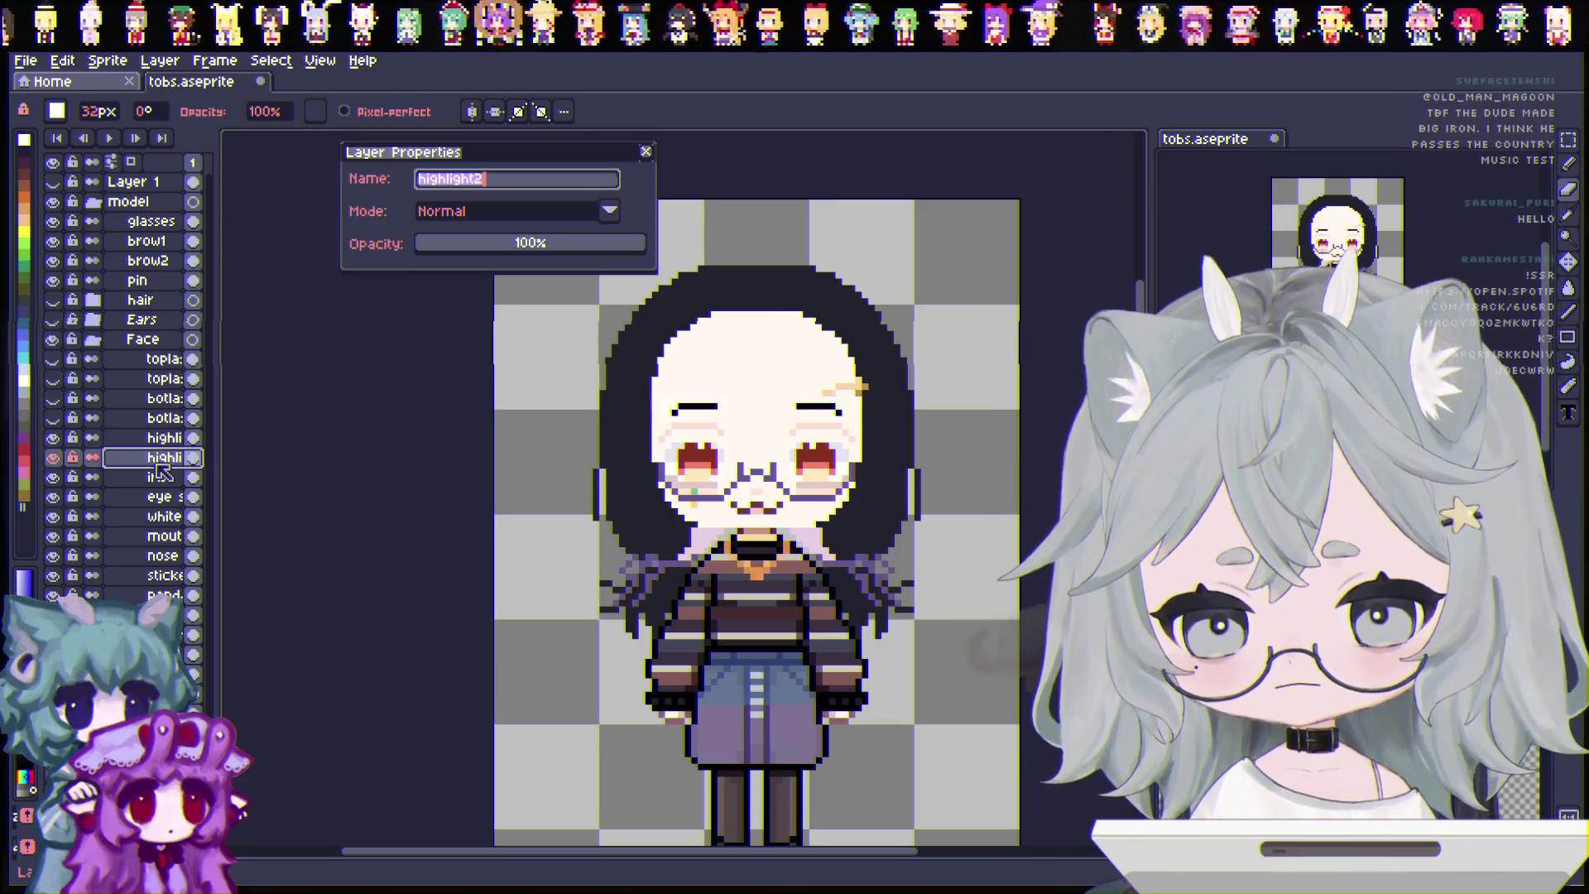
left_click(646, 153)
key("alt+Up")
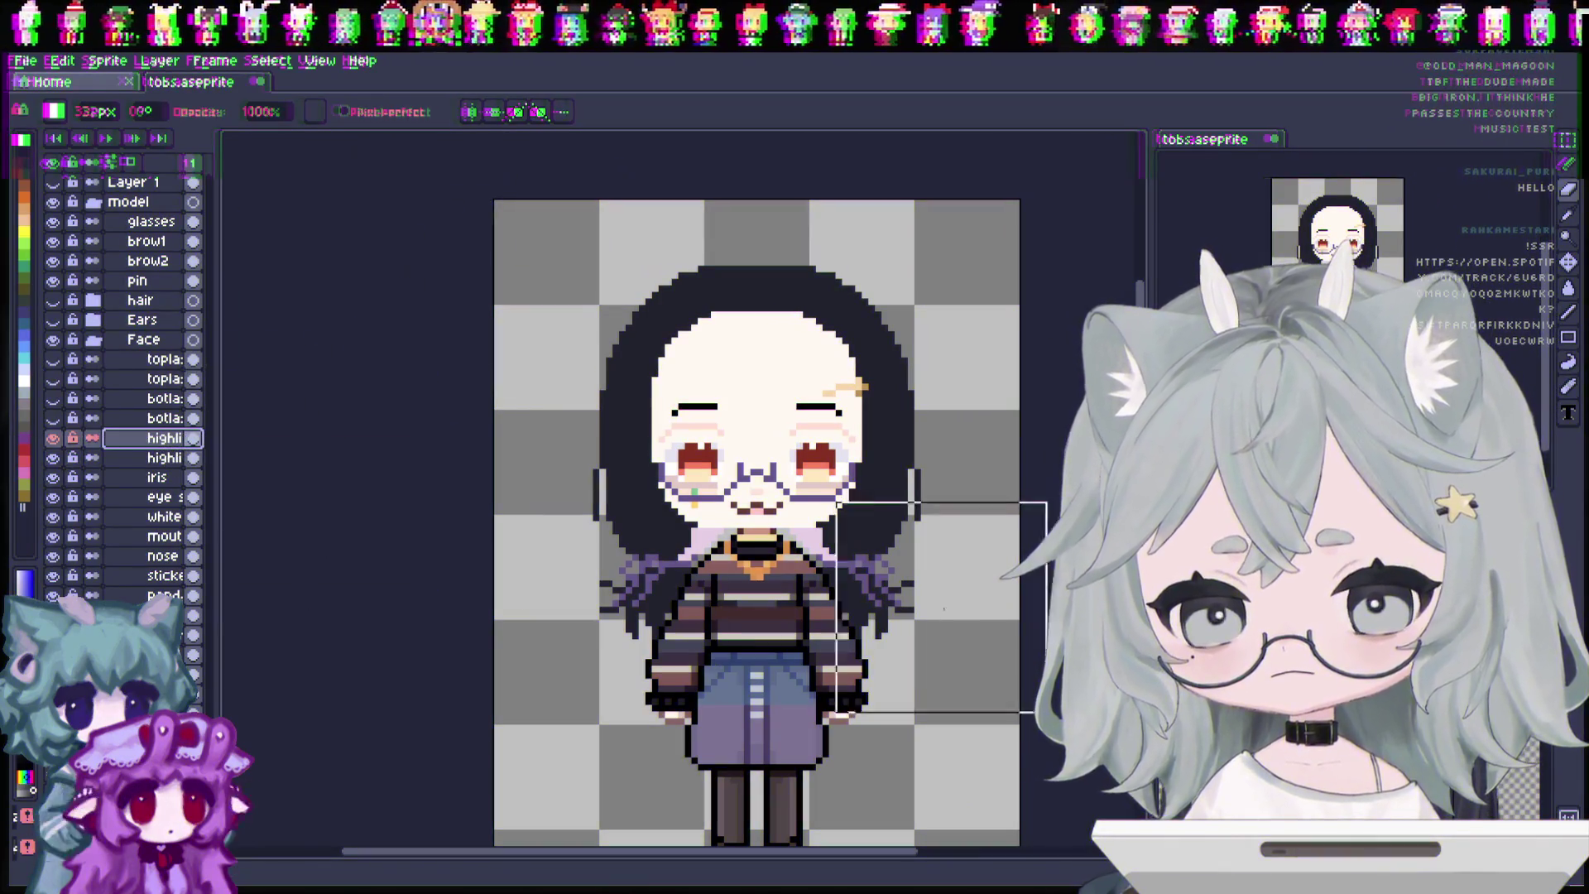
key("alt+Down")
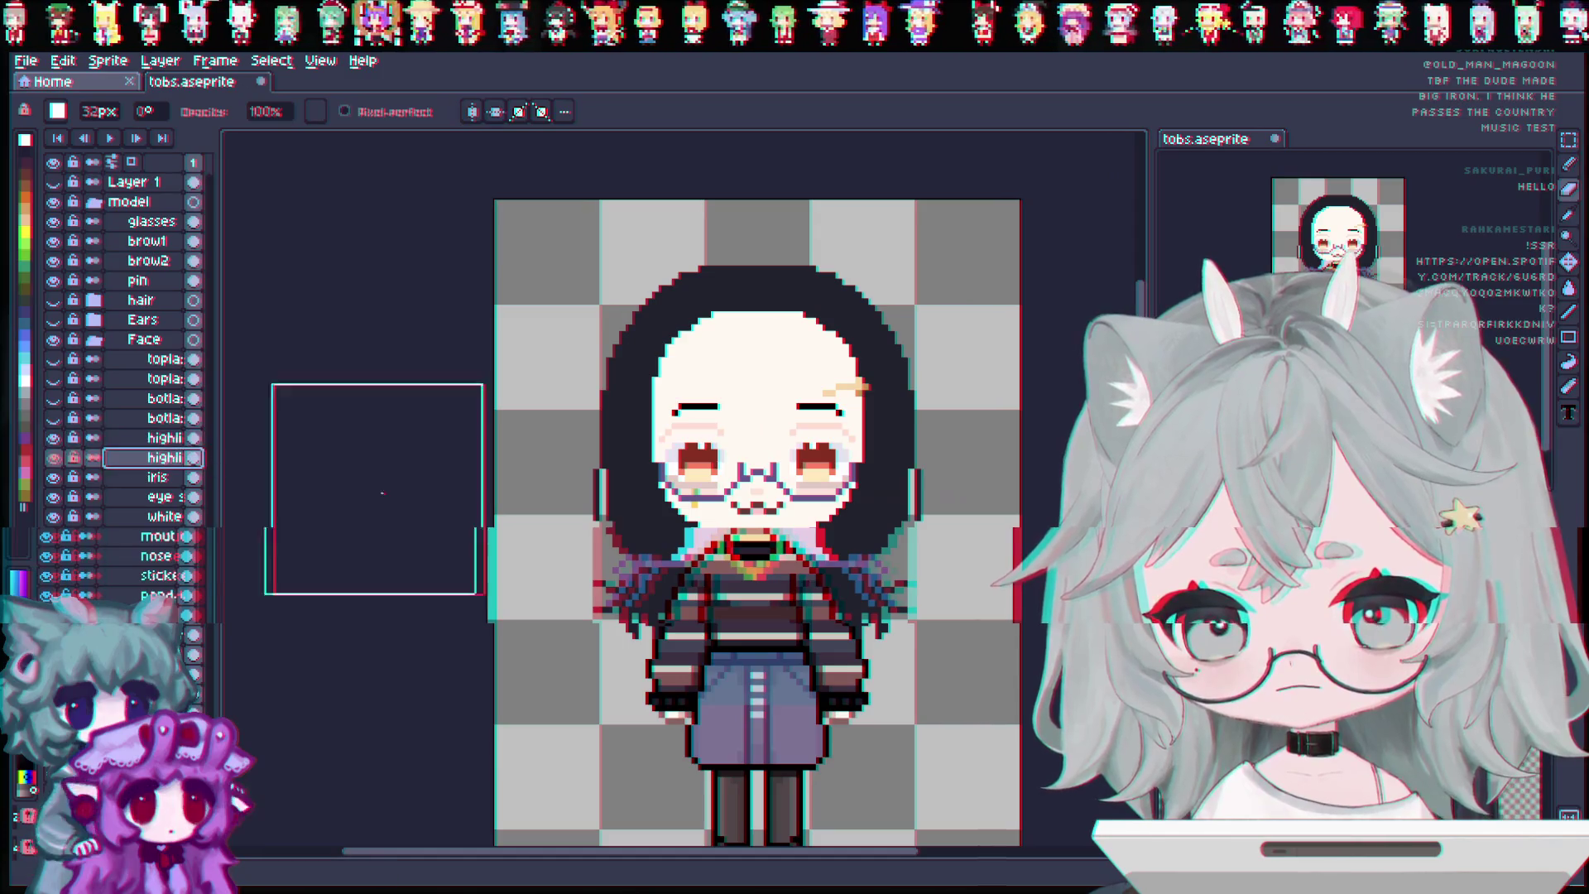
left_click(53, 437)
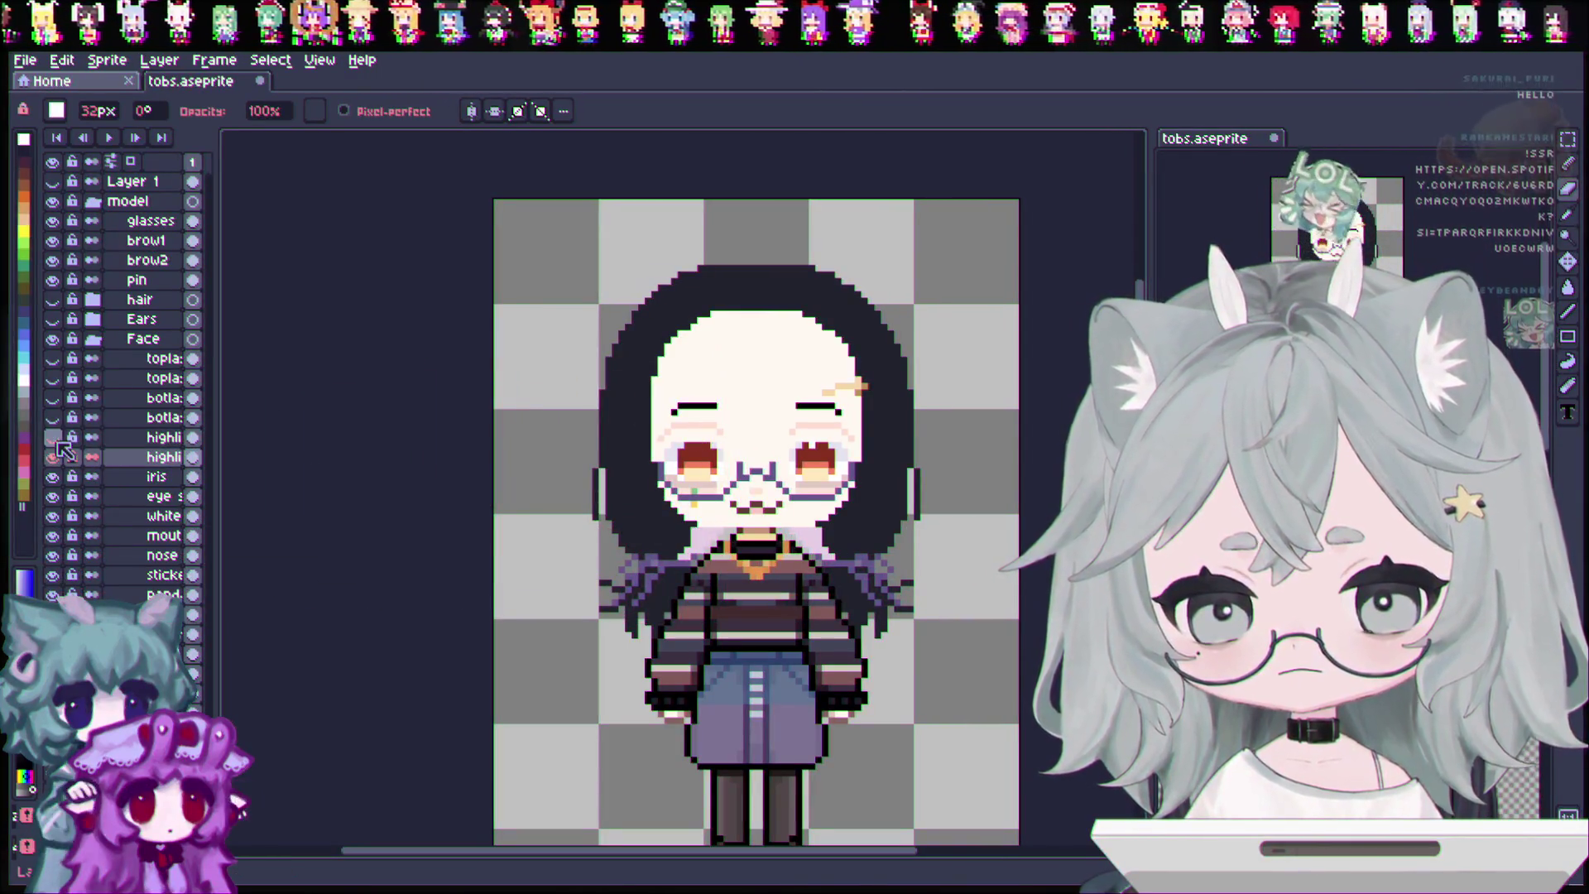
left_click(53, 458)
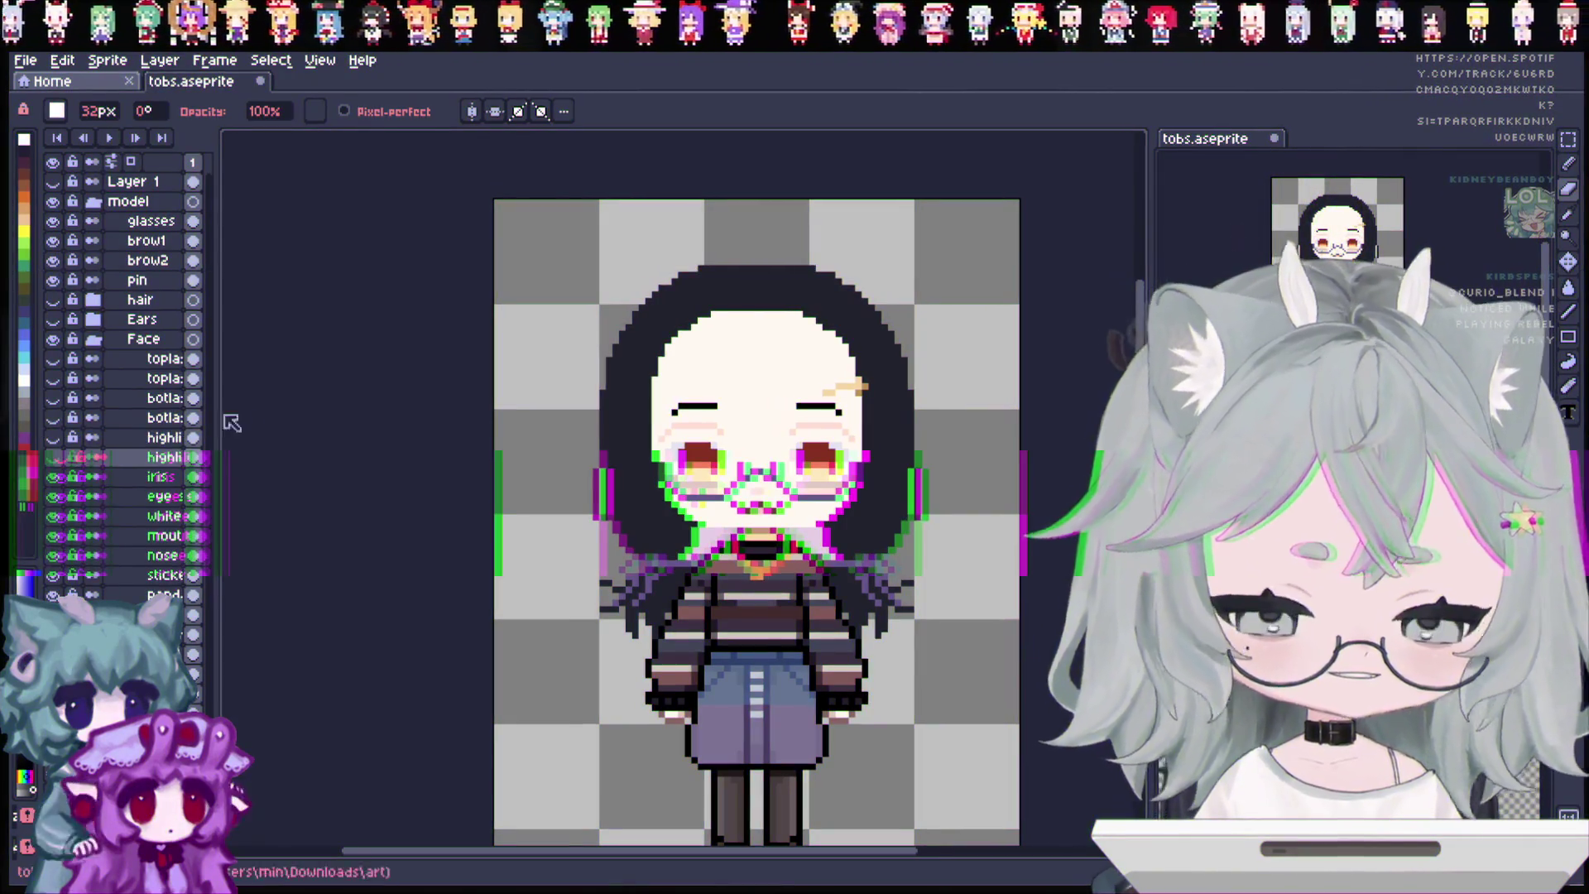
Duplicate the iris layer and rename the pair iris1 and iris2.
scroll(166, 455, "down", 1)
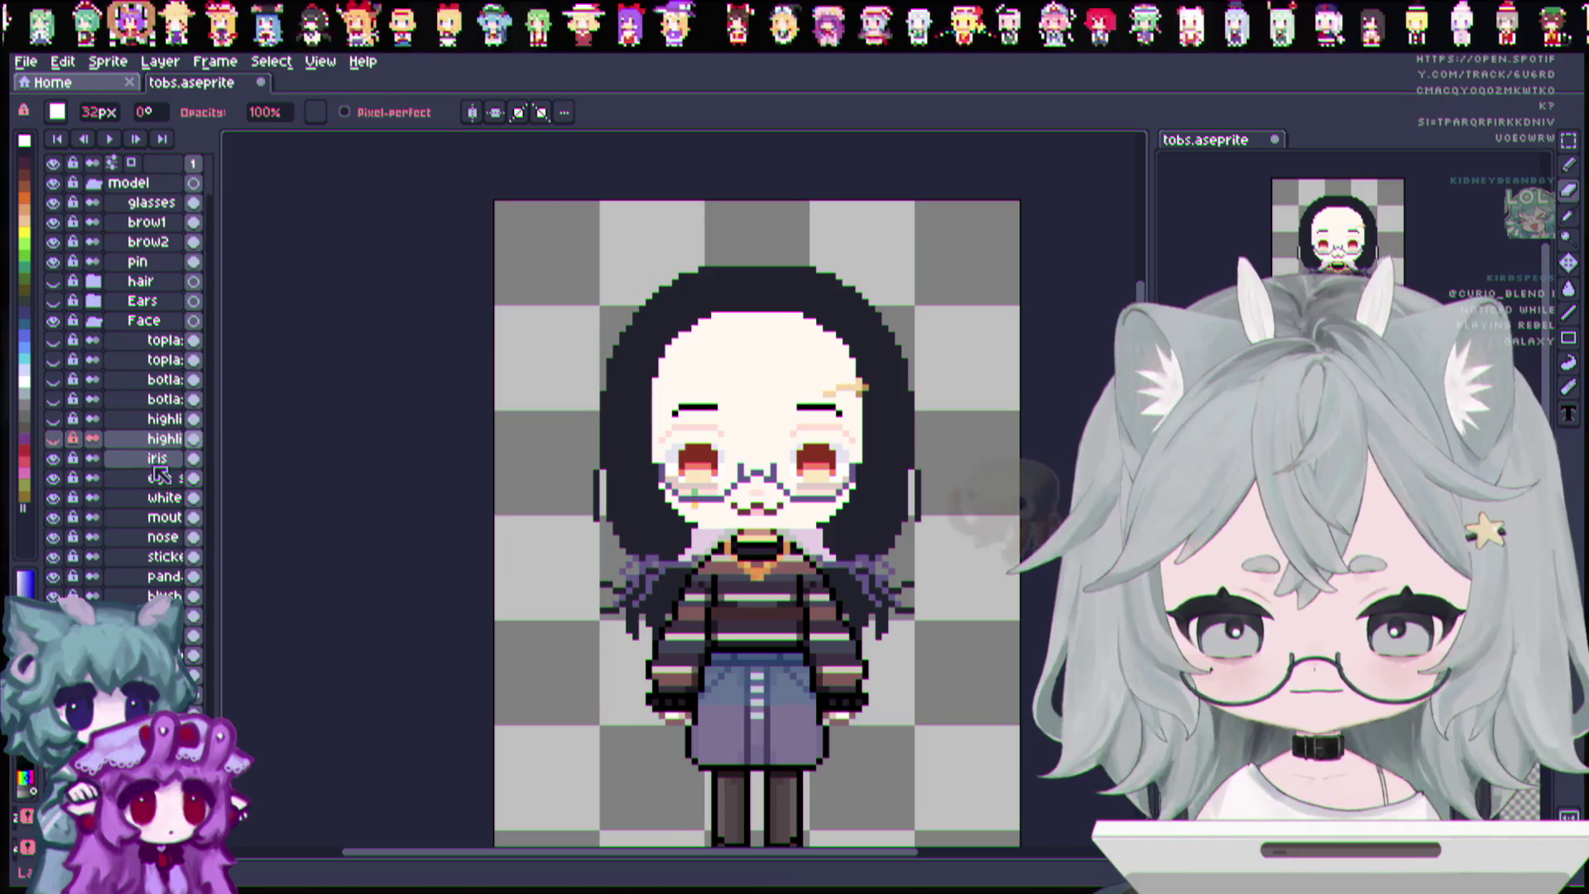
right_click(151, 460)
left_click(196, 559)
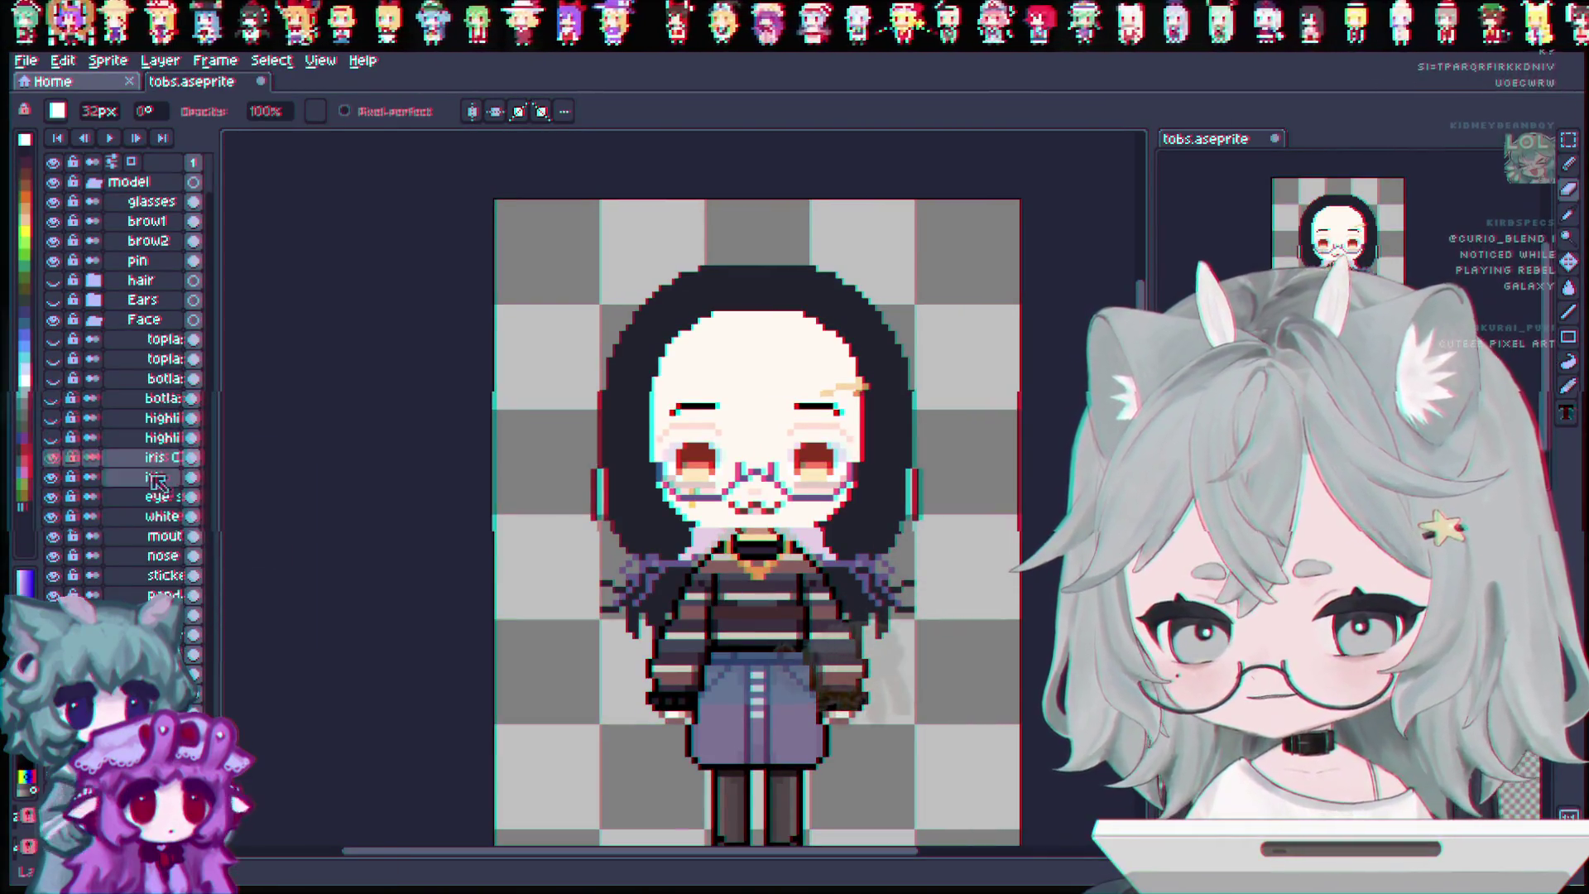
double_click(157, 461)
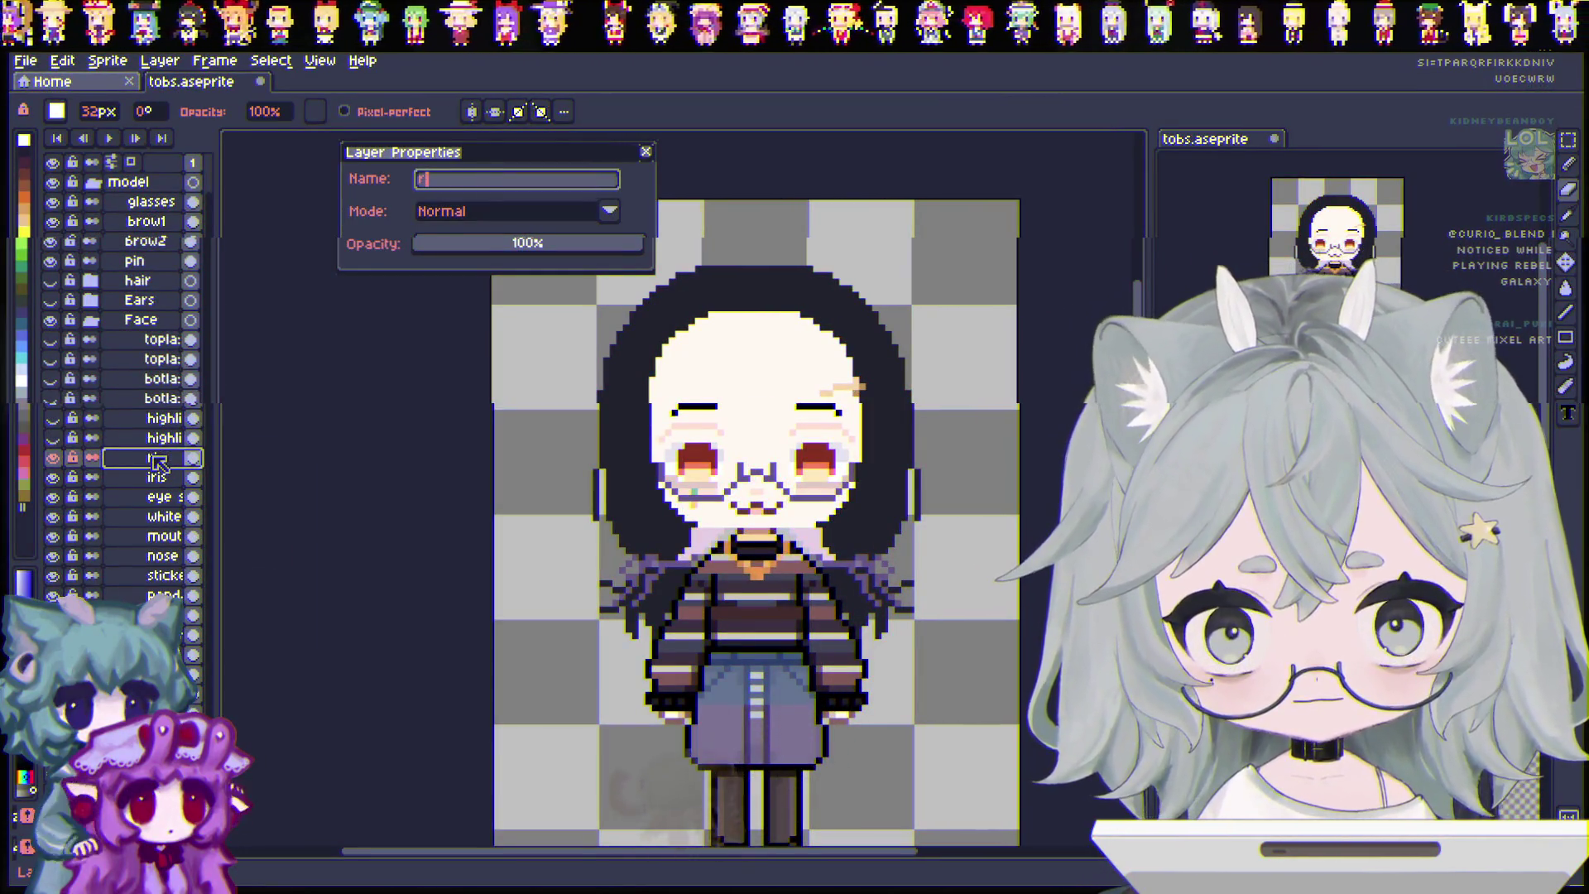
type("is1")
key("Return")
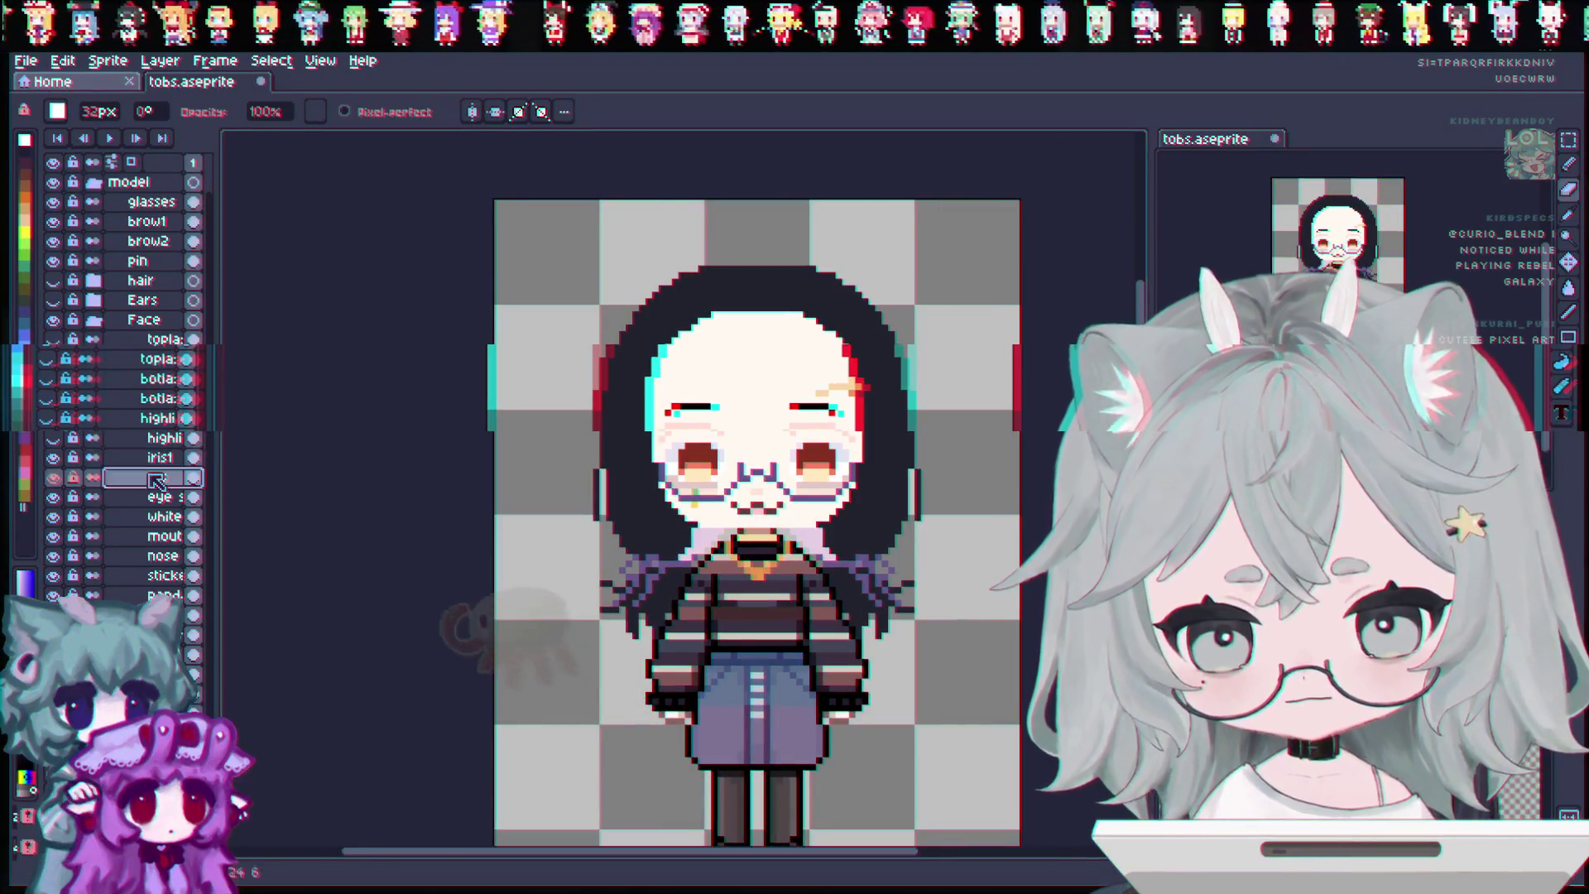
double_click(157, 480)
type("is2")
key("Return")
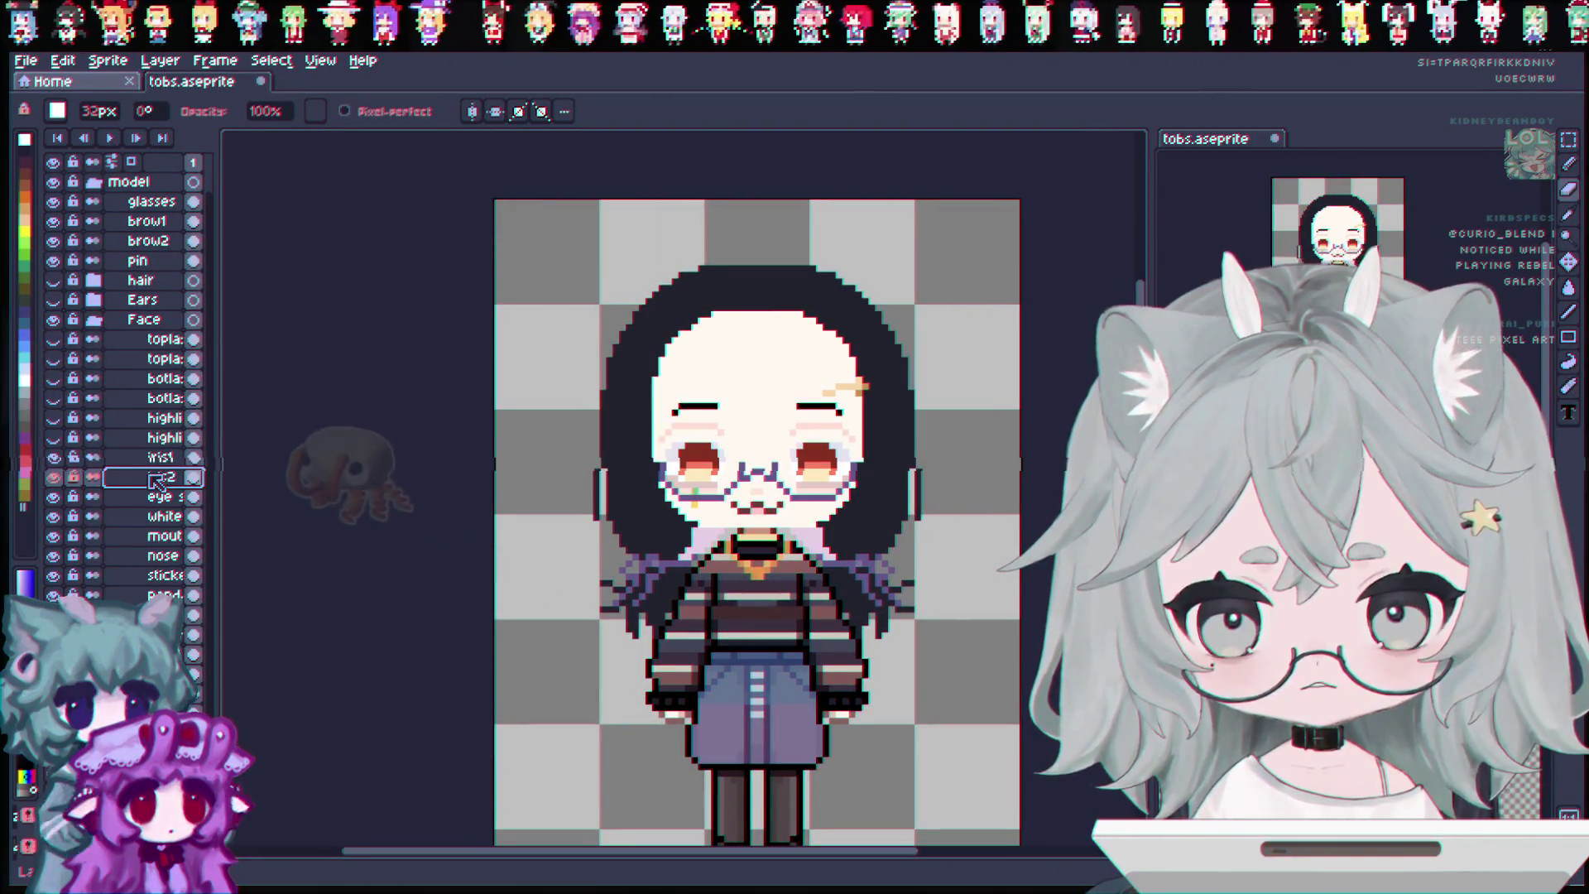
Hide the iris2 layer so the red irises disappear.
left_click(158, 458)
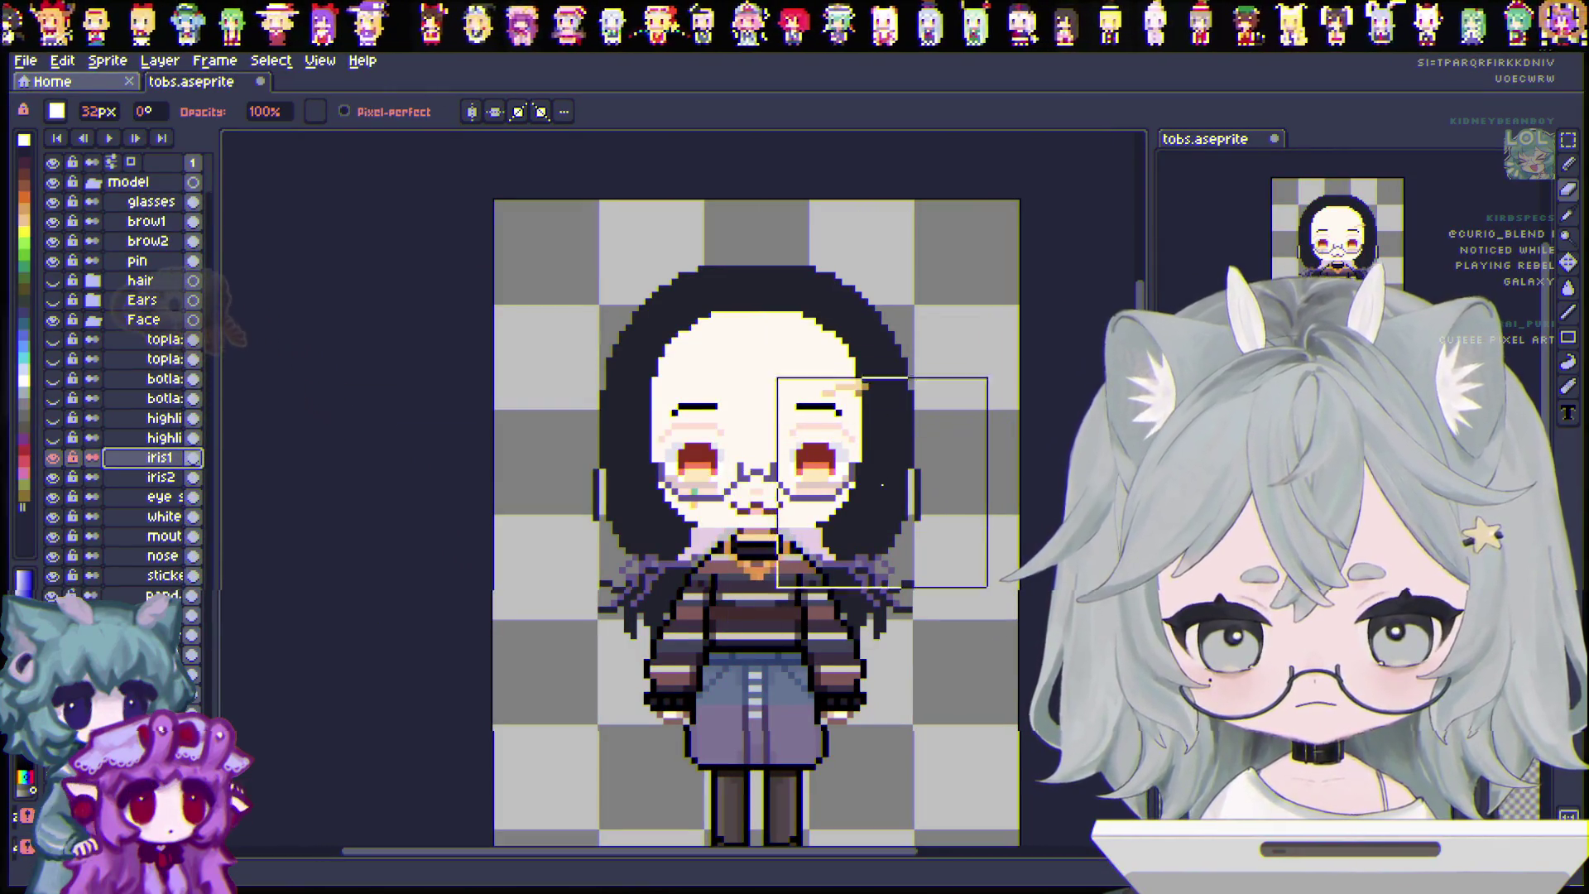
key("alt+Down")
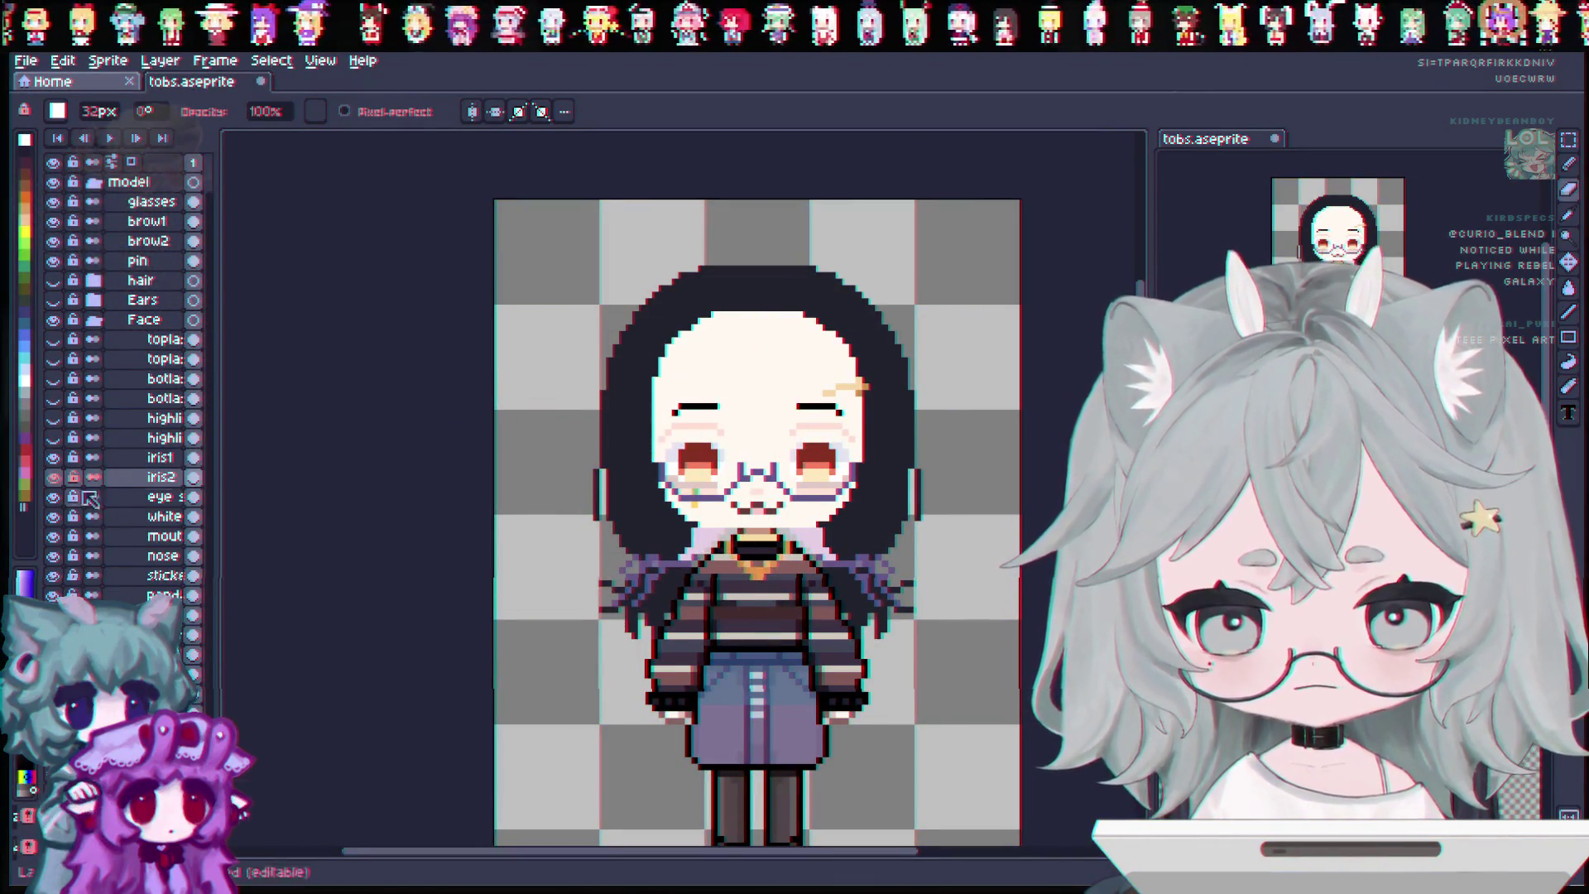
left_click(48, 476)
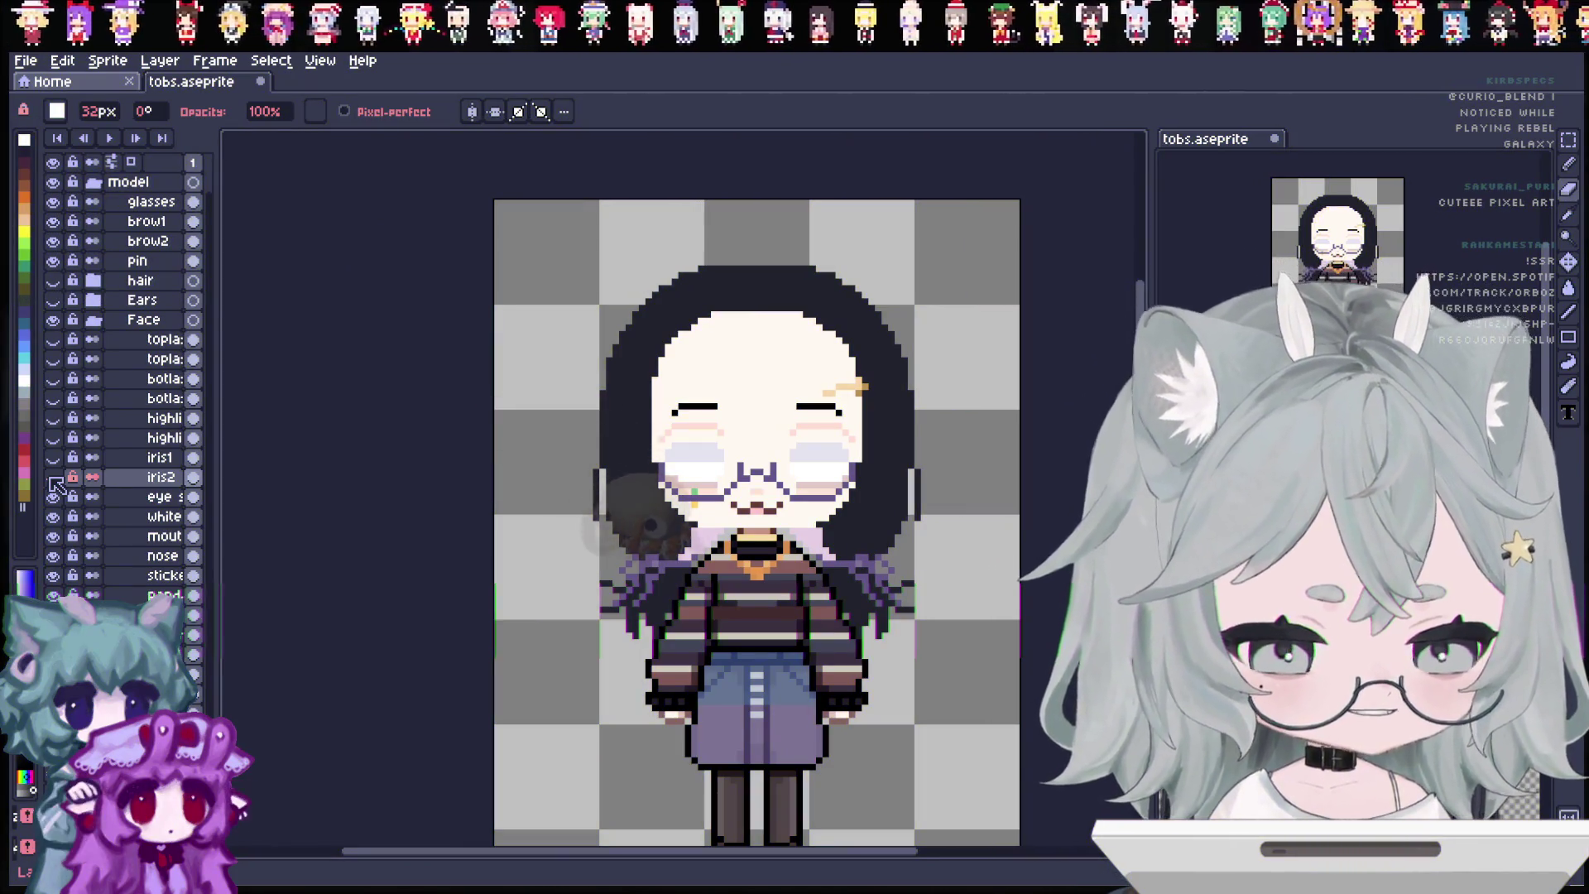
scroll(57, 484, "down", 1)
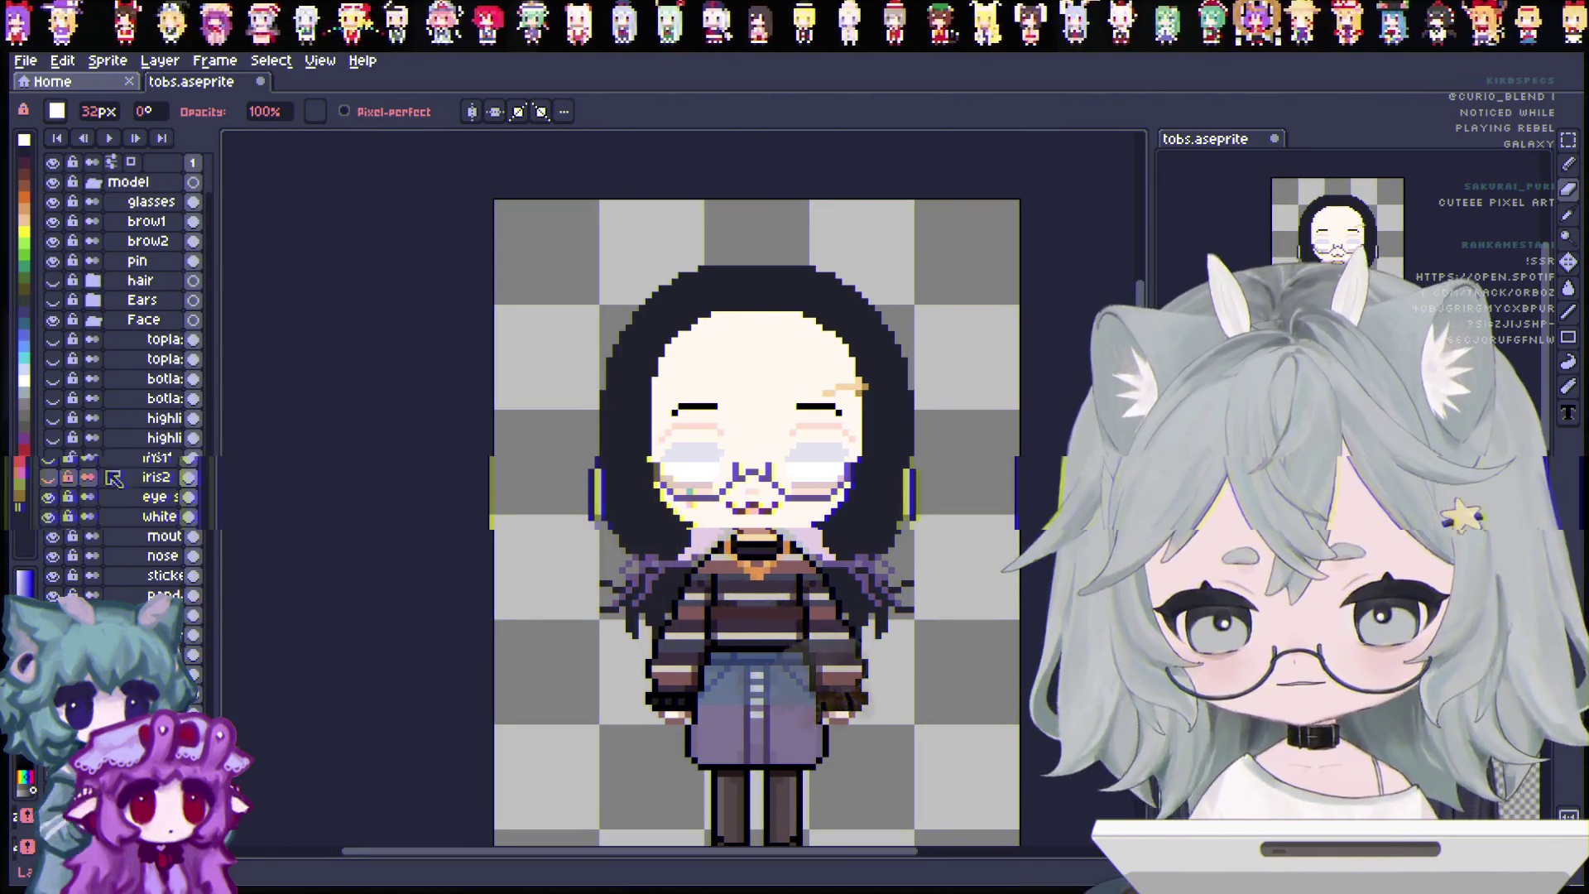
Duplicate the eye shading layer, rename both copies to eye, and hide them.
right_click(157, 478)
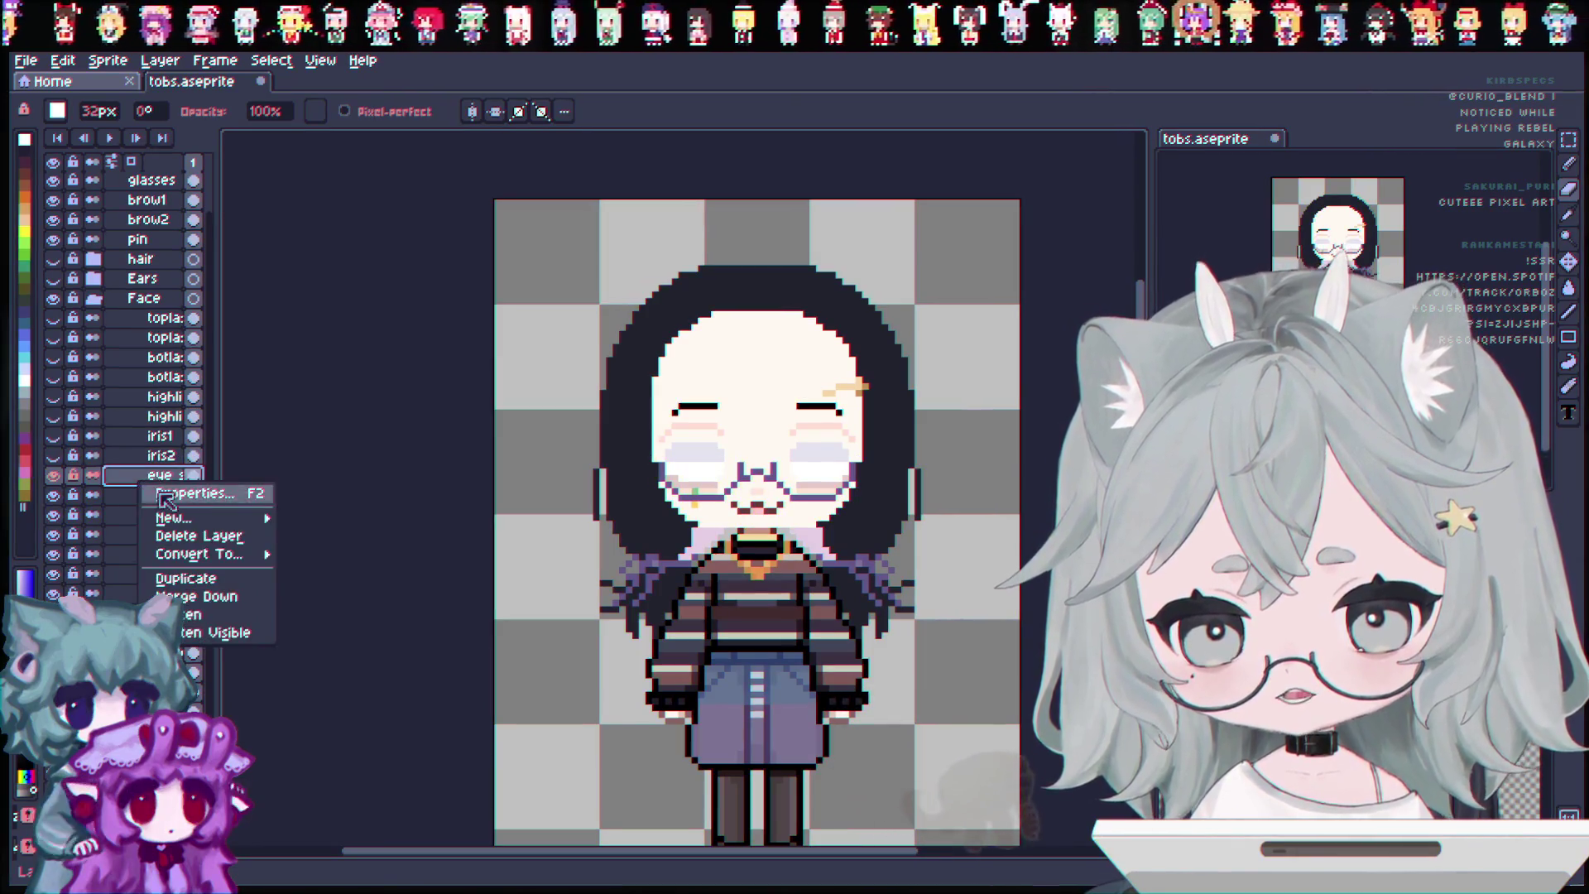
left_click(217, 585)
double_click(166, 480)
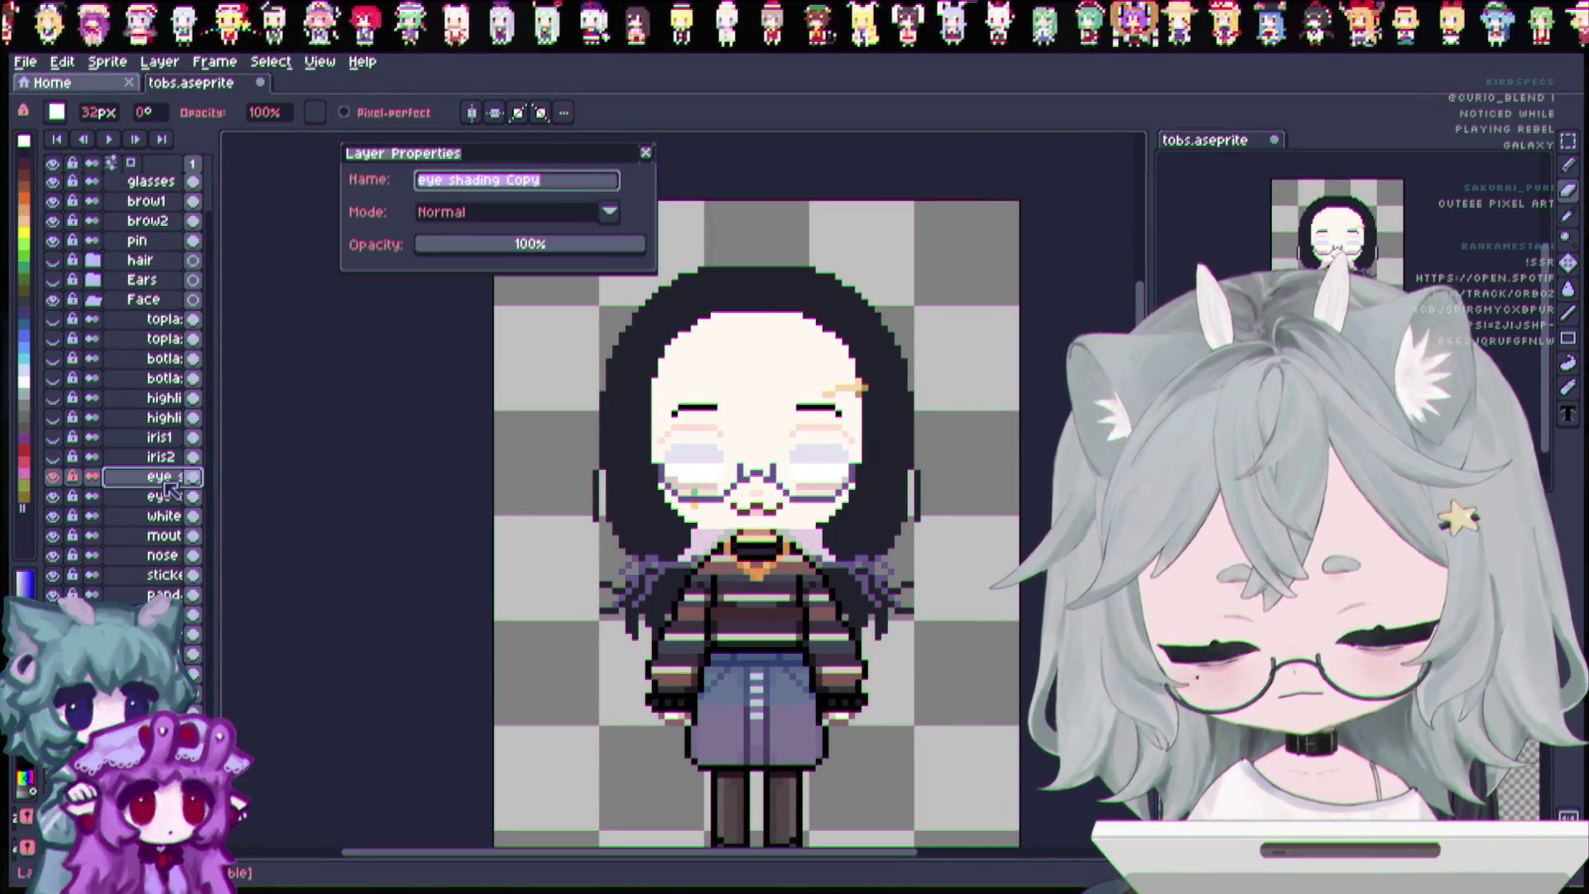
type("eyeshade")
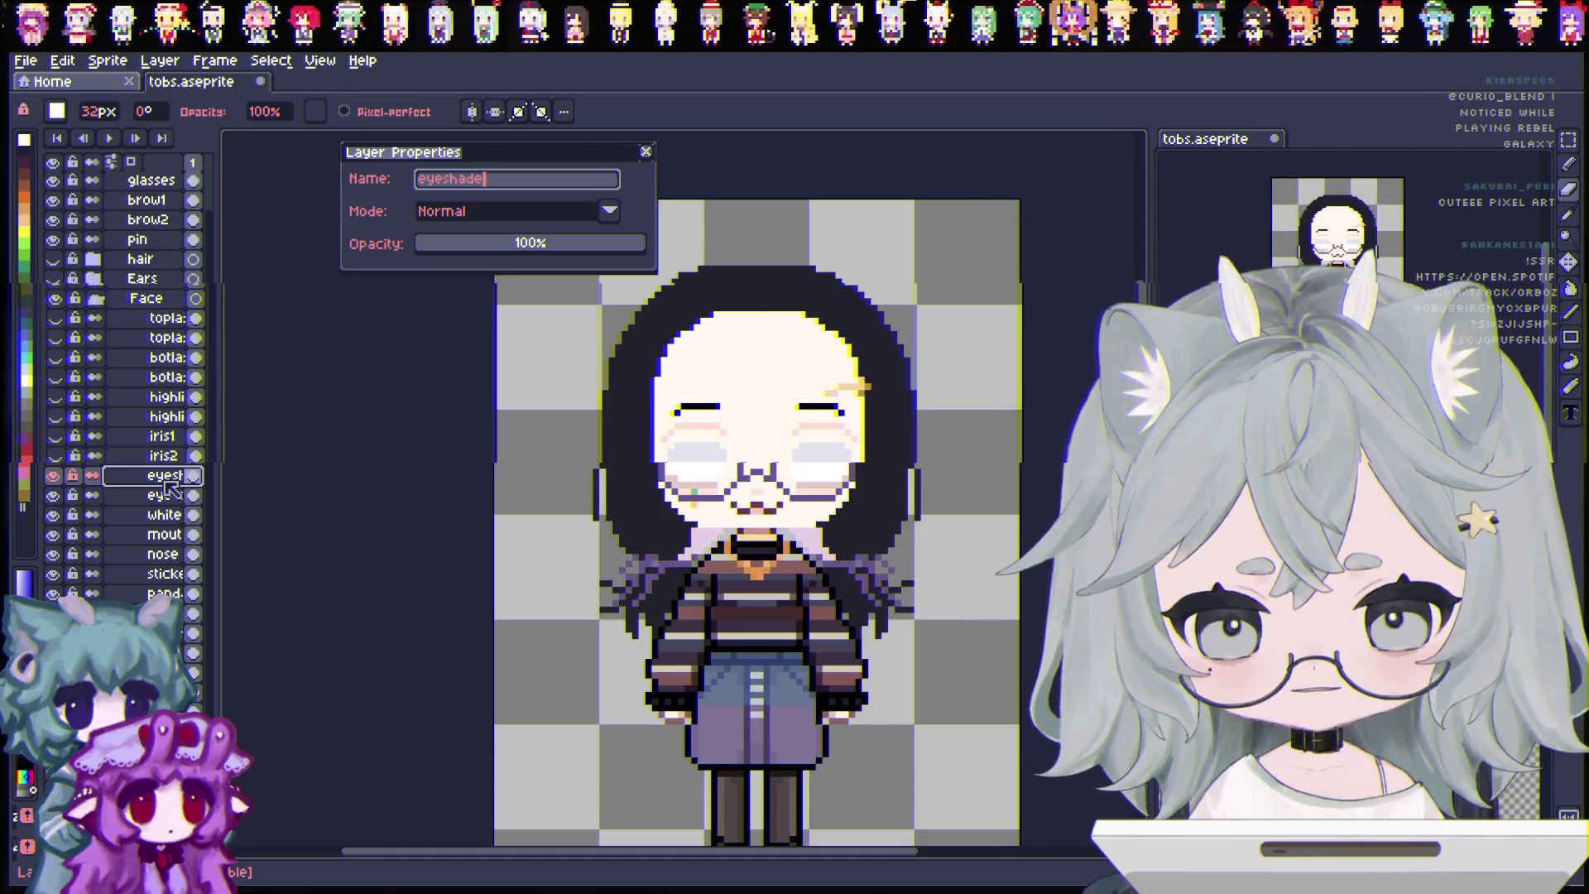
key("Return")
double_click(165, 494)
type("ey")
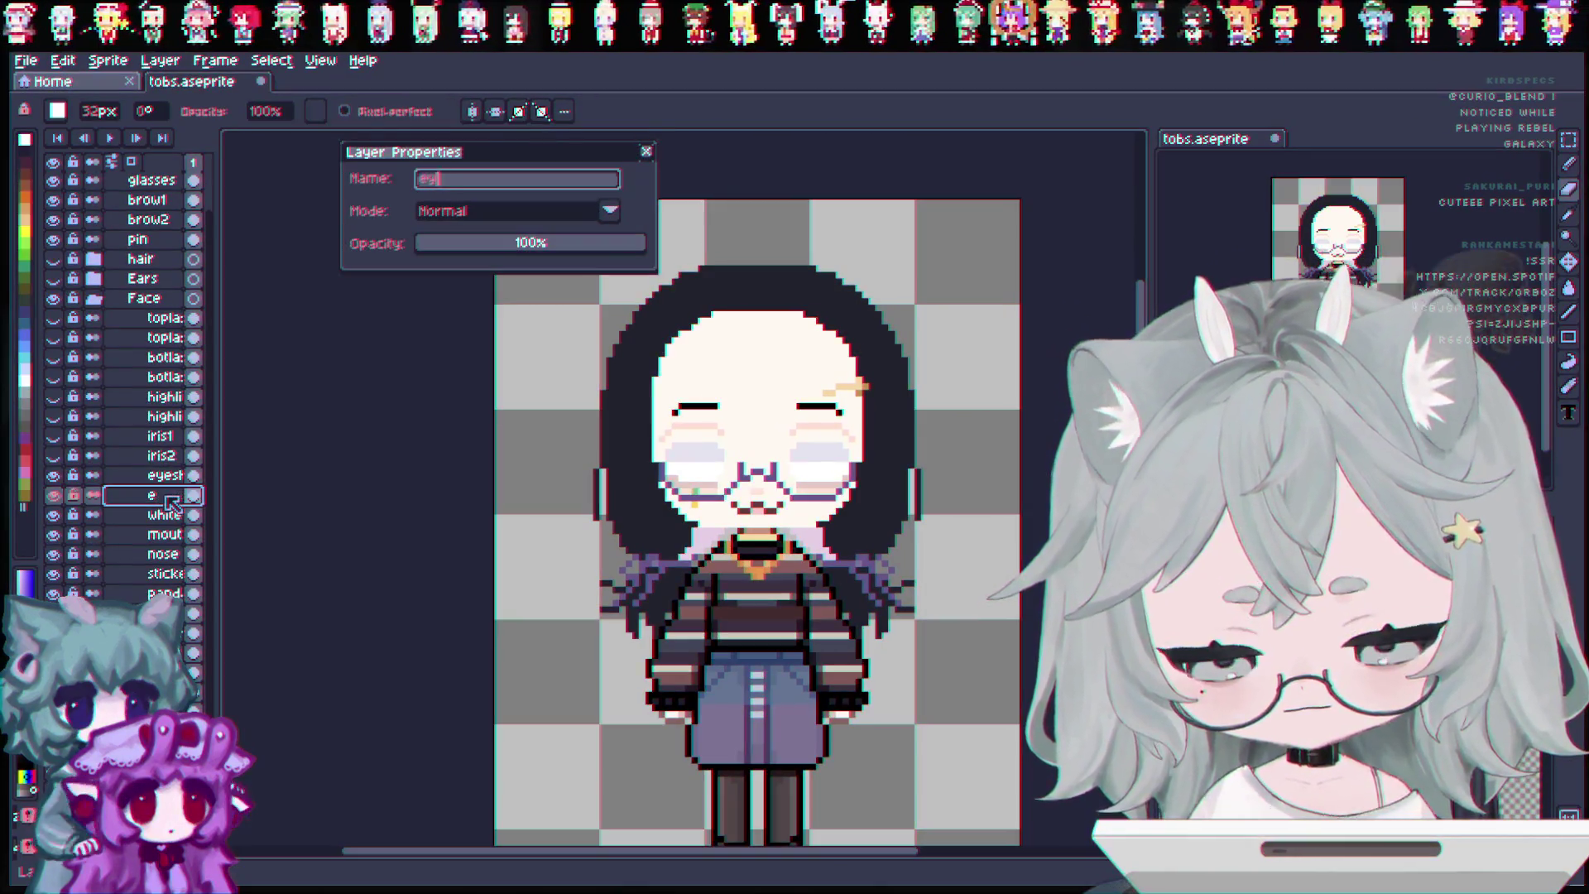
key("Return")
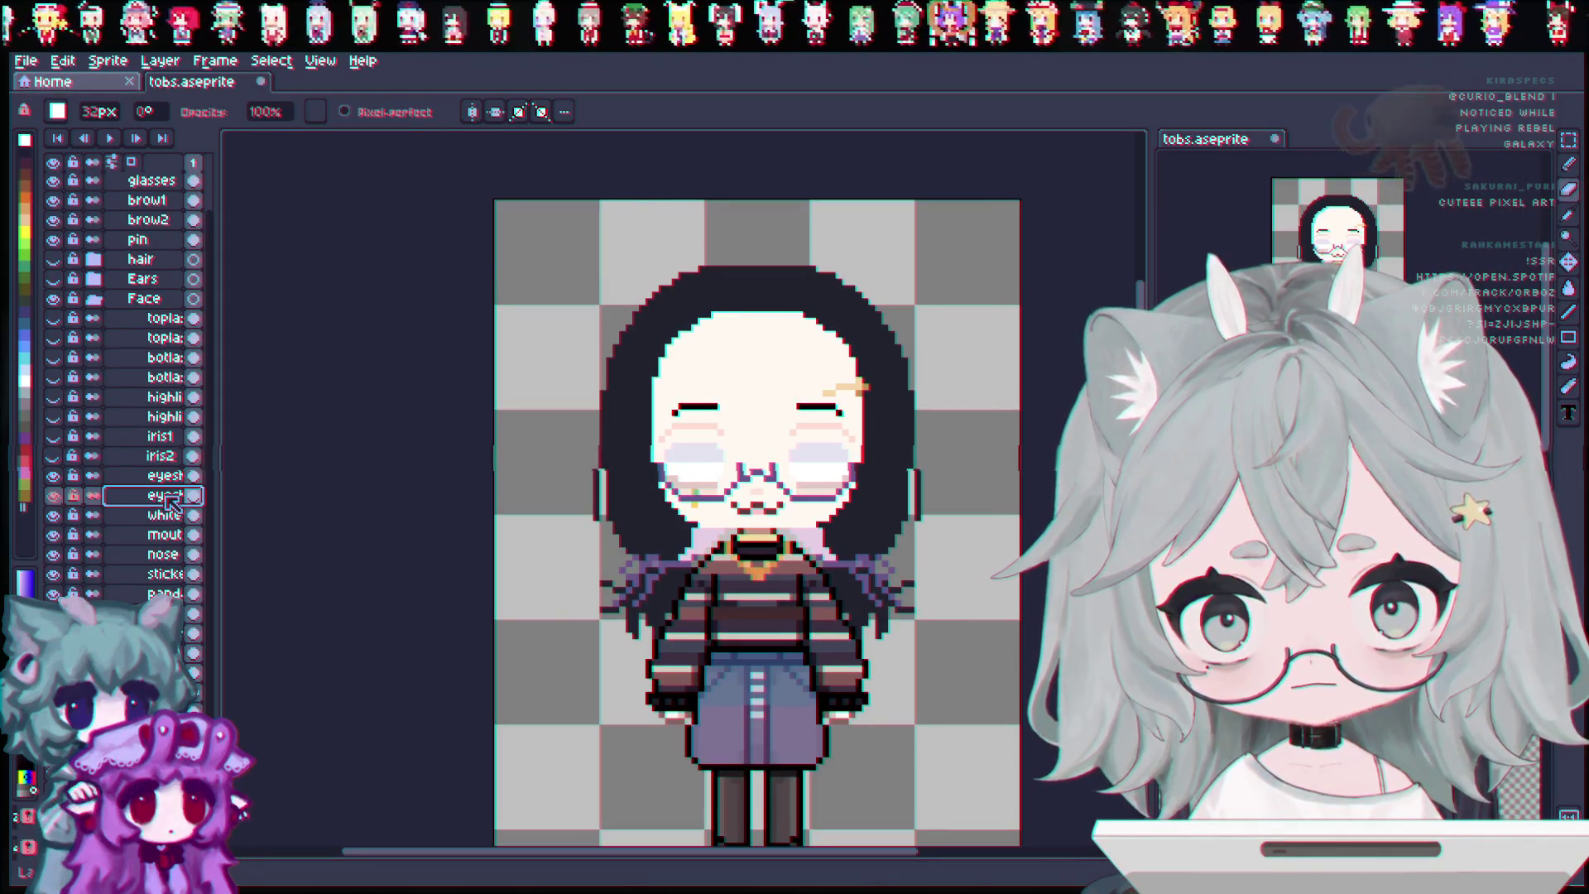
left_click(161, 475)
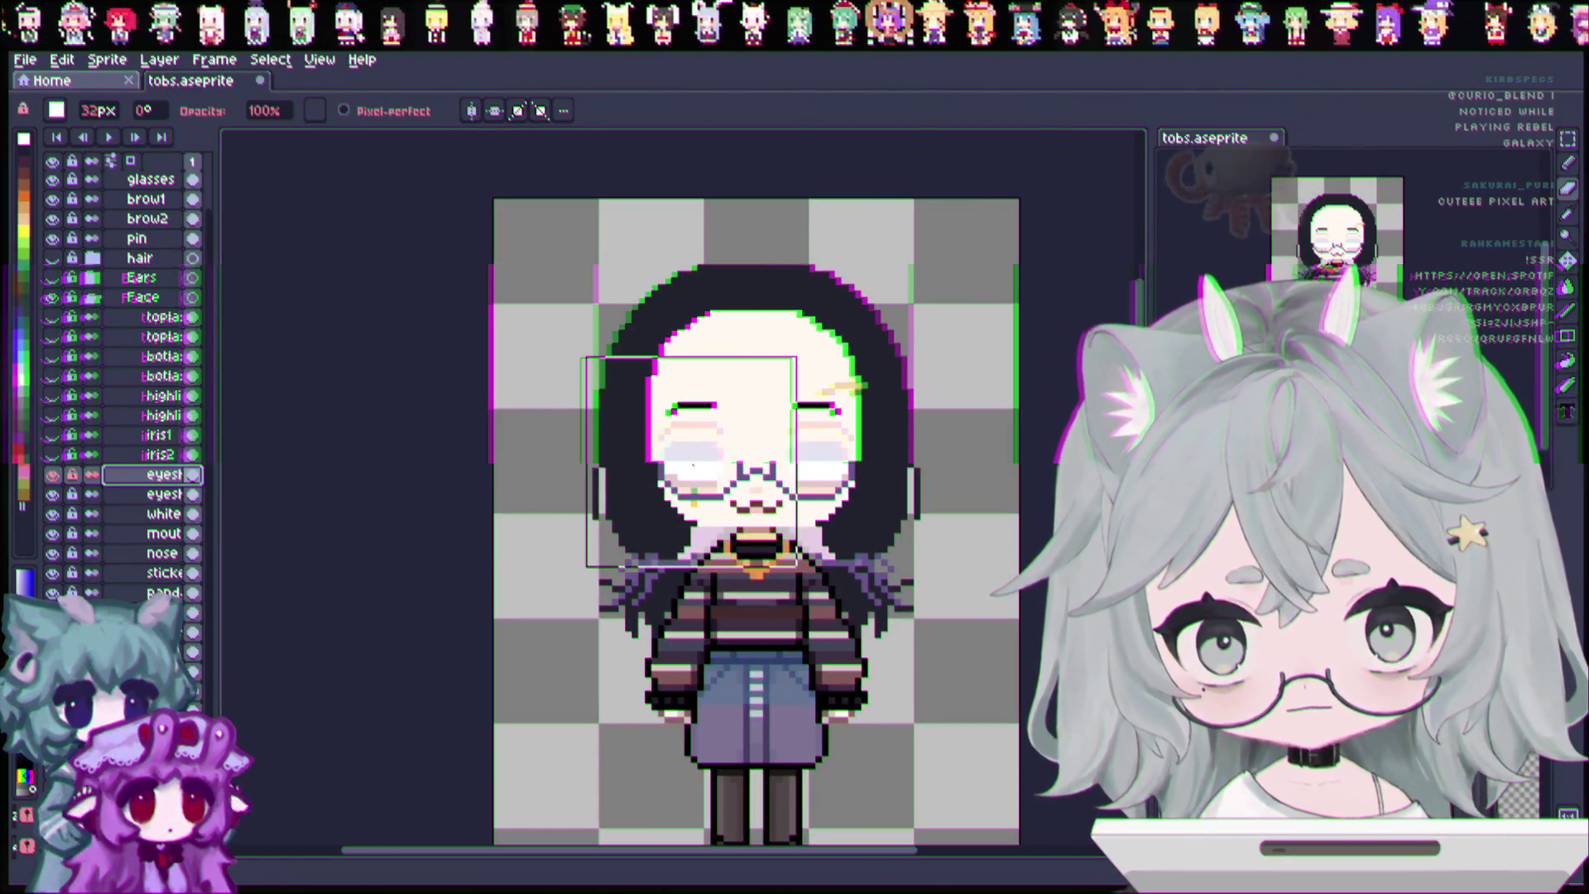
left_click(142, 496)
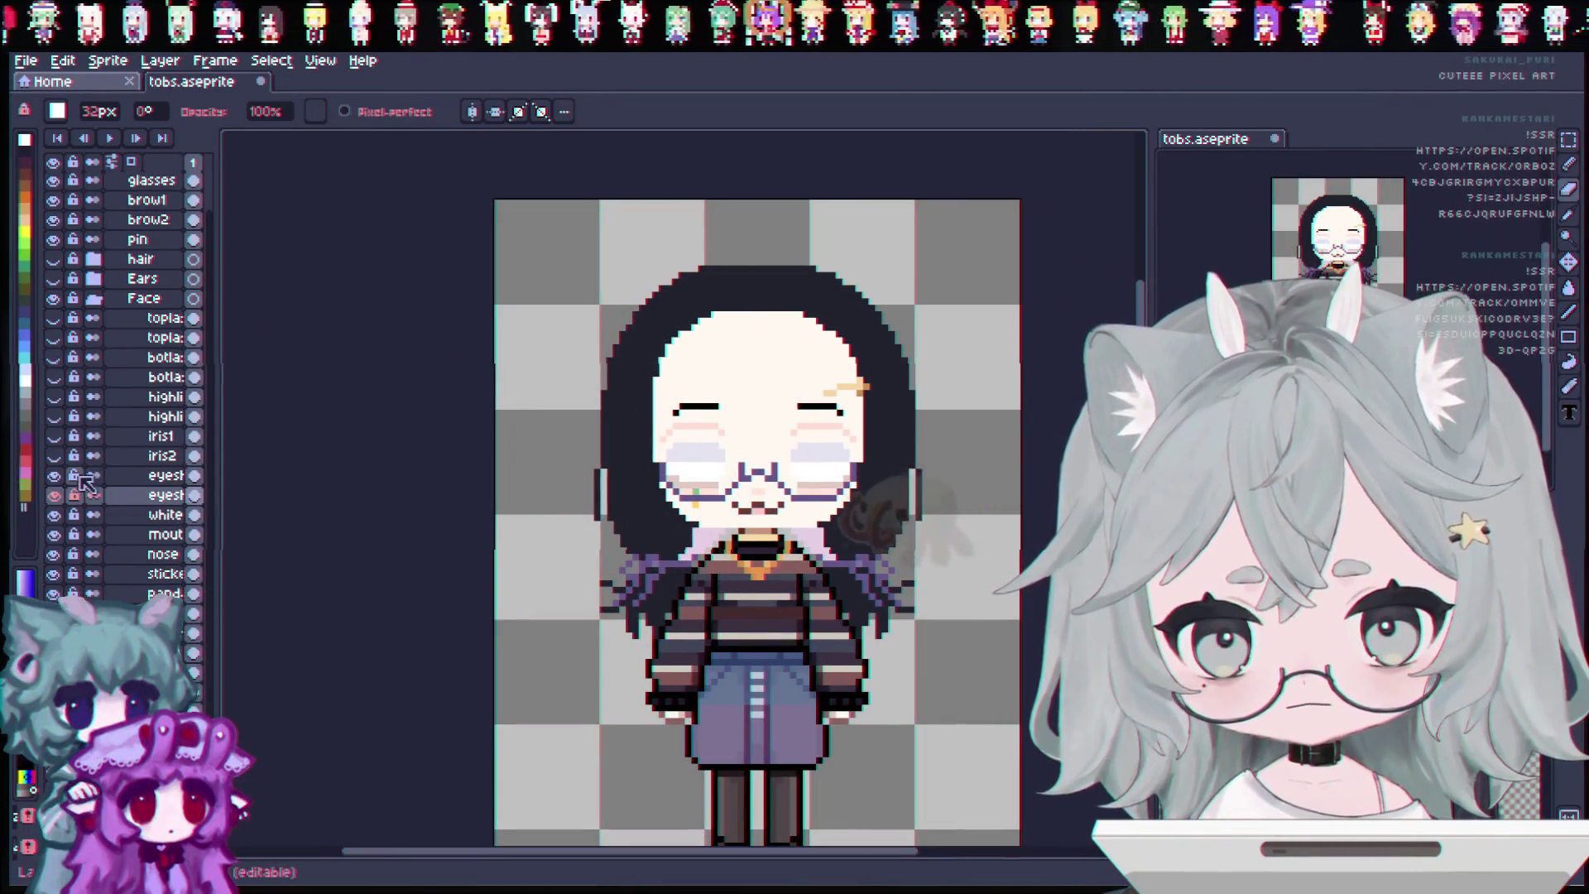
left_click(54, 476)
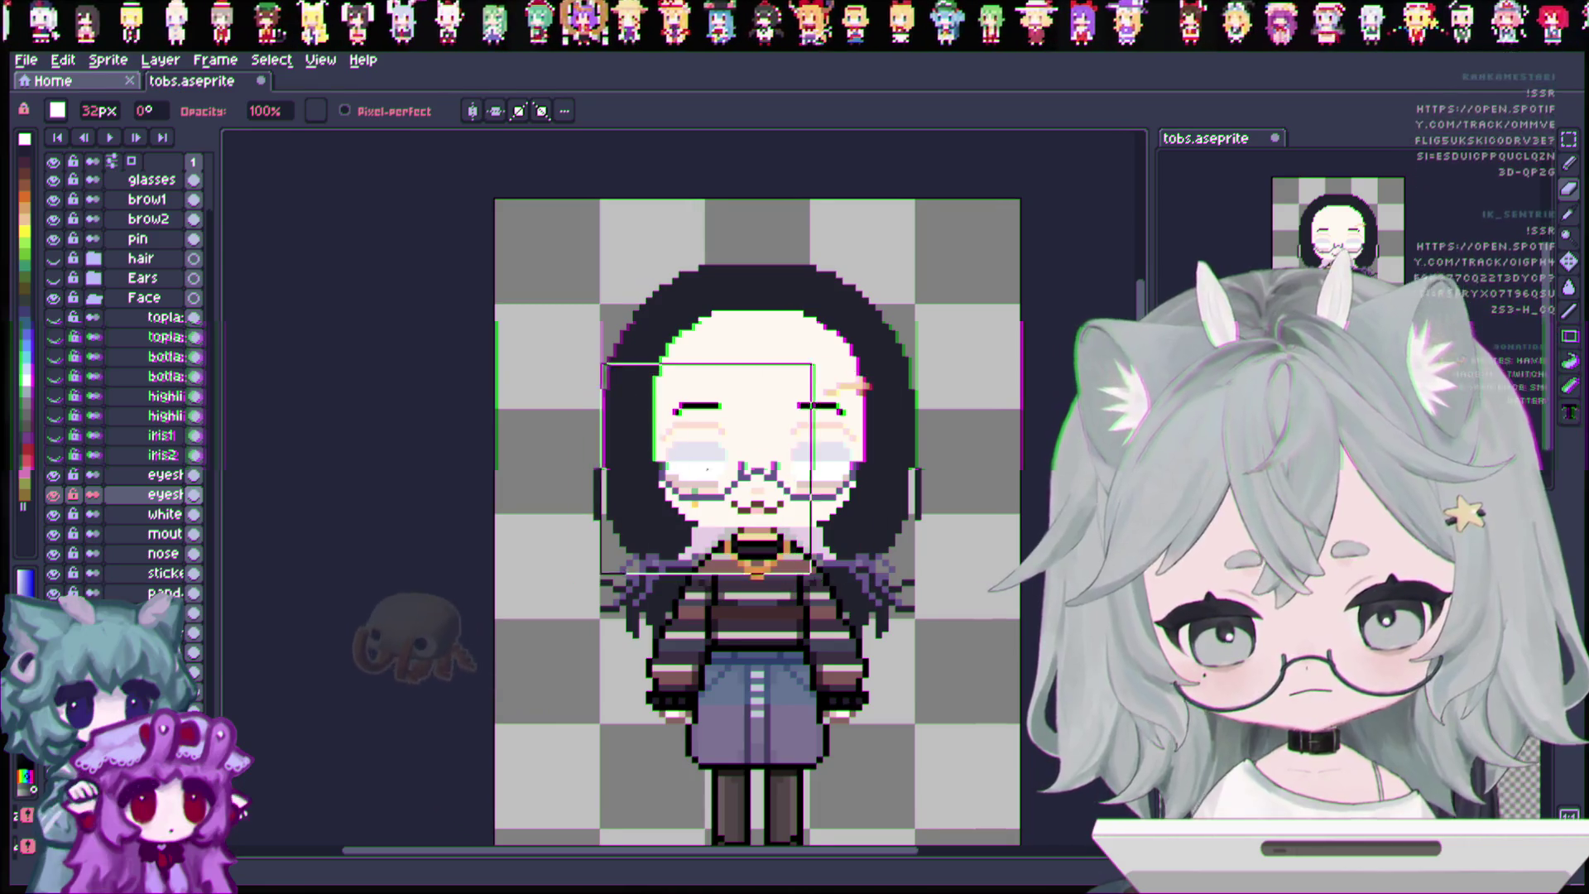
left_click(53, 494)
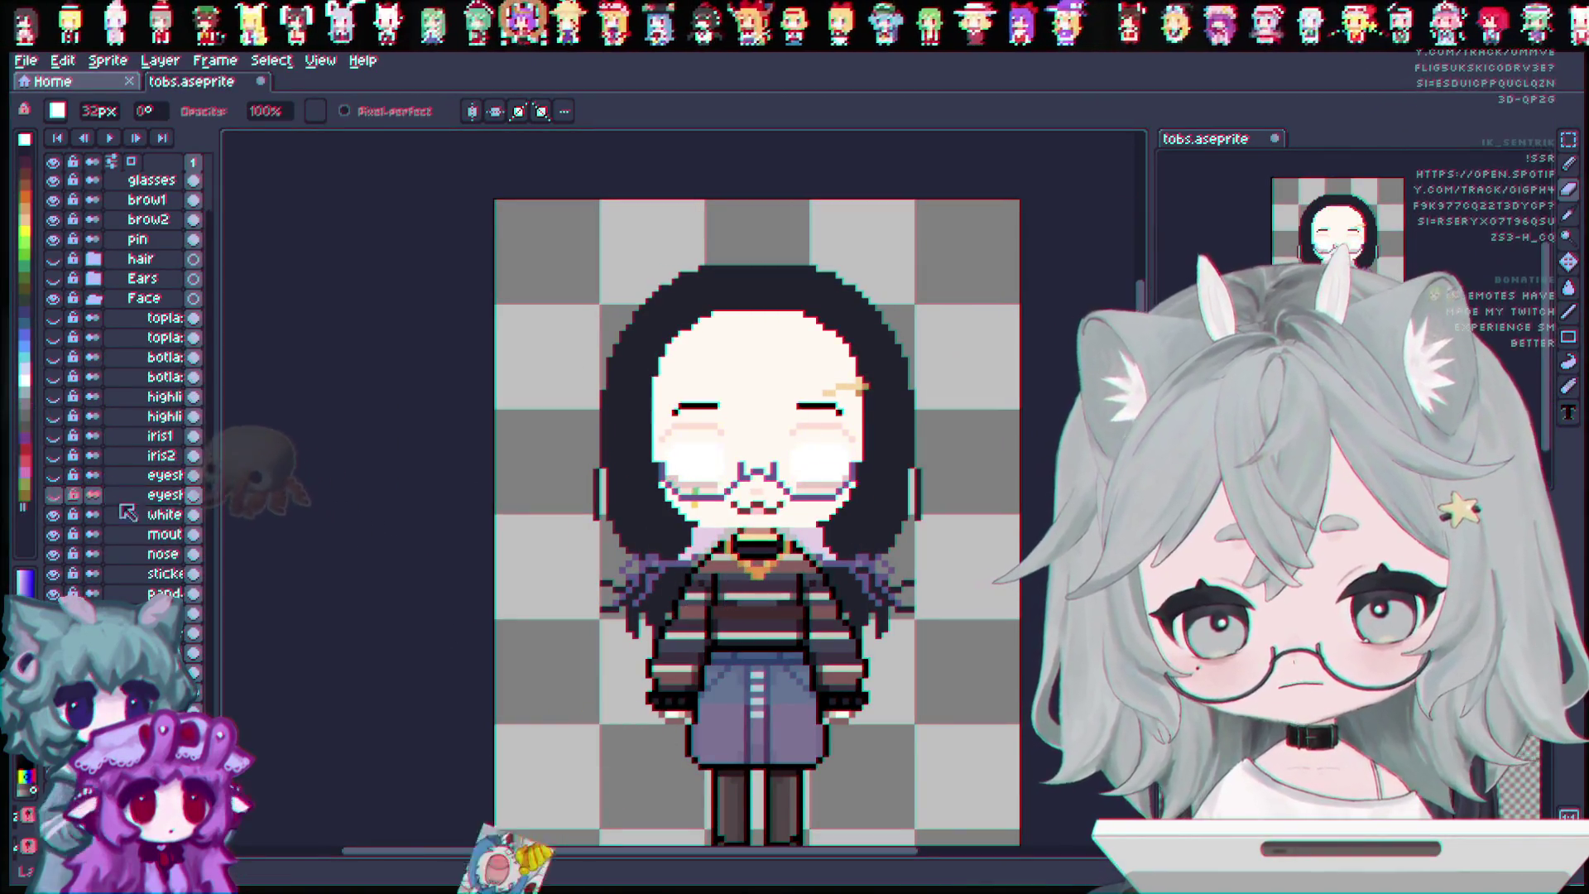
Duplicate the white layer, name the copy white, and hide both white layers.
right_click(157, 515)
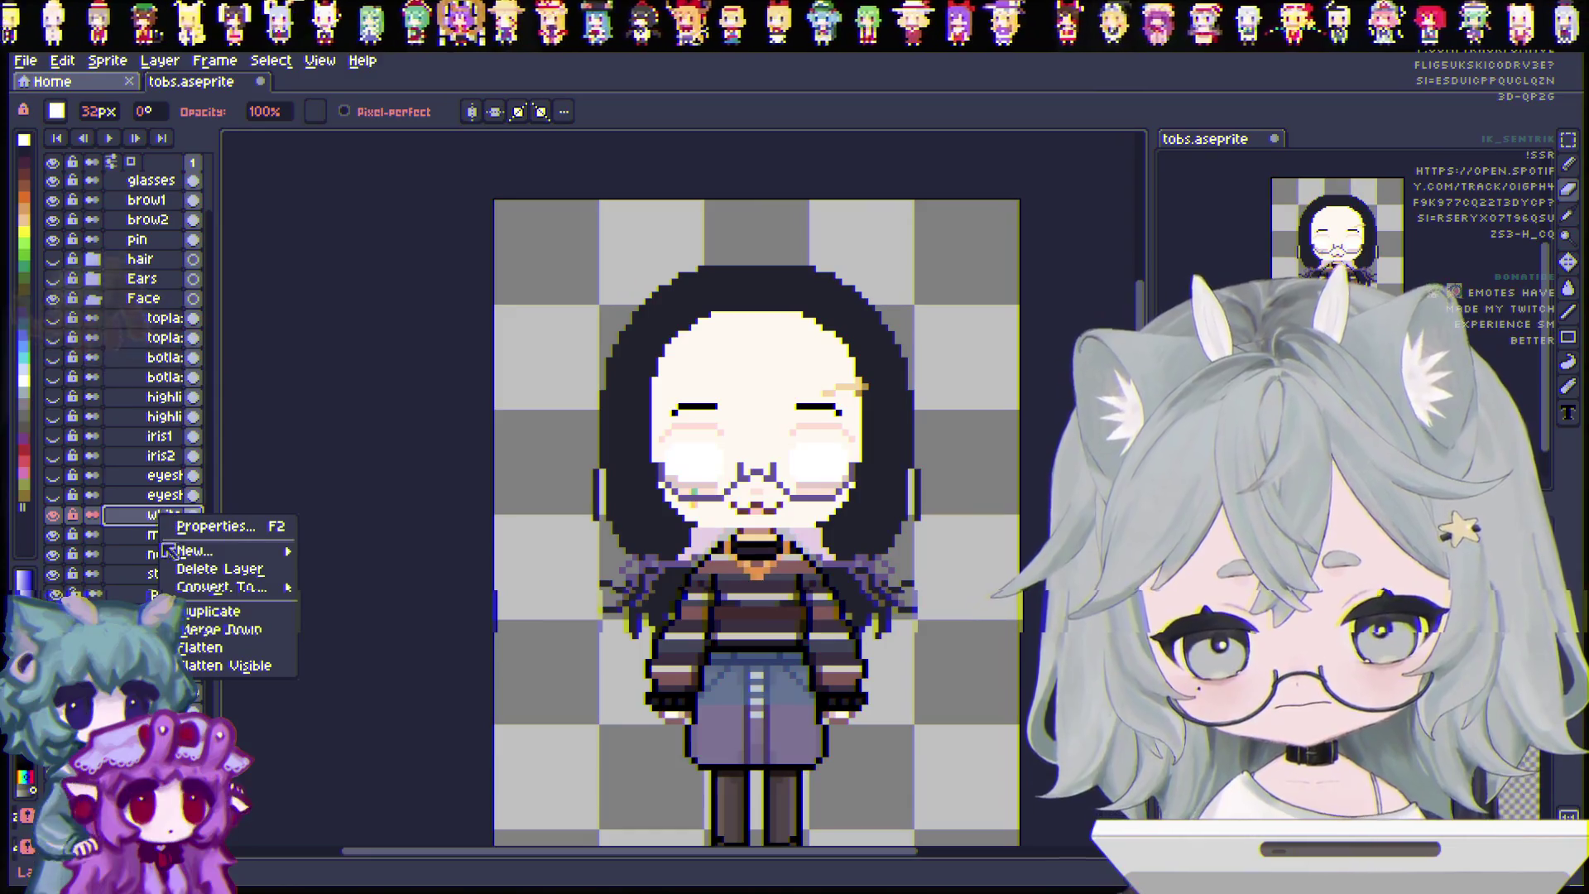
left_click(222, 613)
double_click(158, 518)
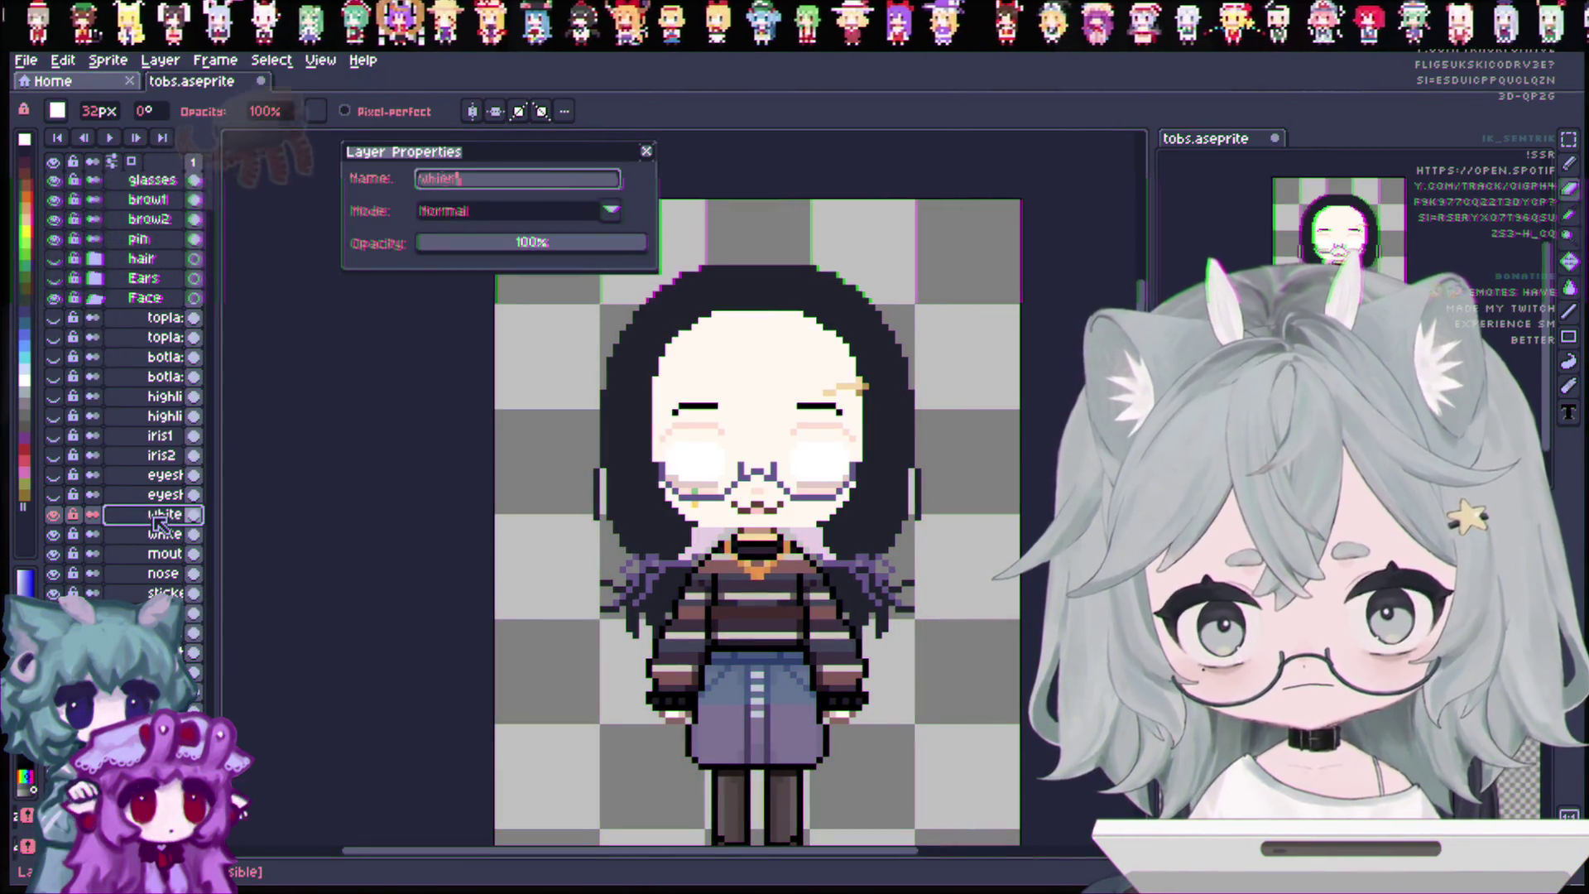
type("er")
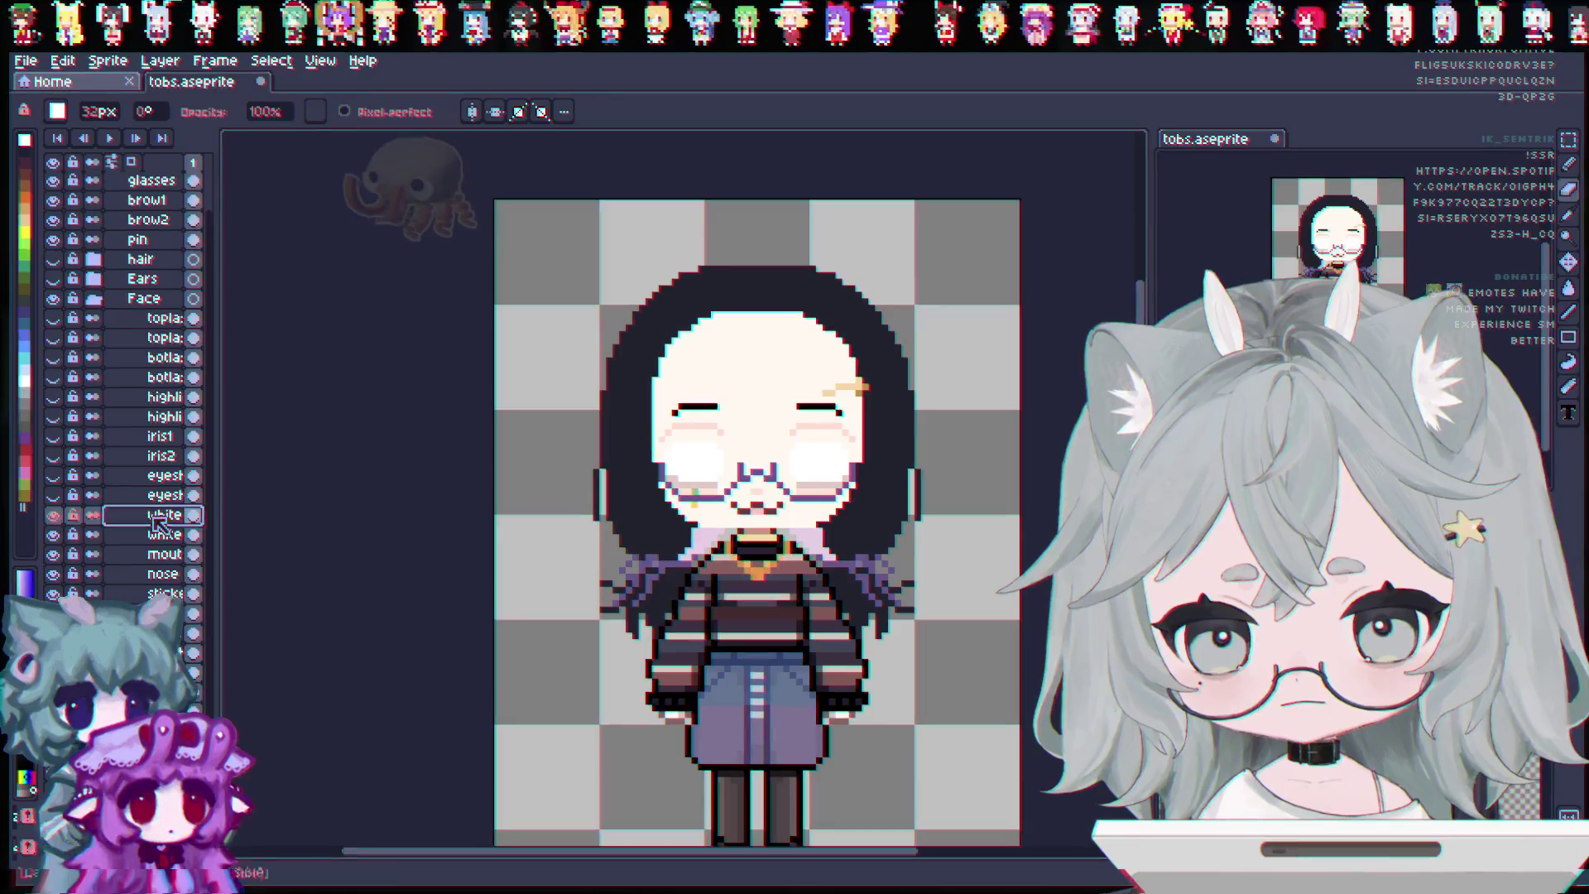
left_click(159, 534)
type("w")
key("BackSpace")
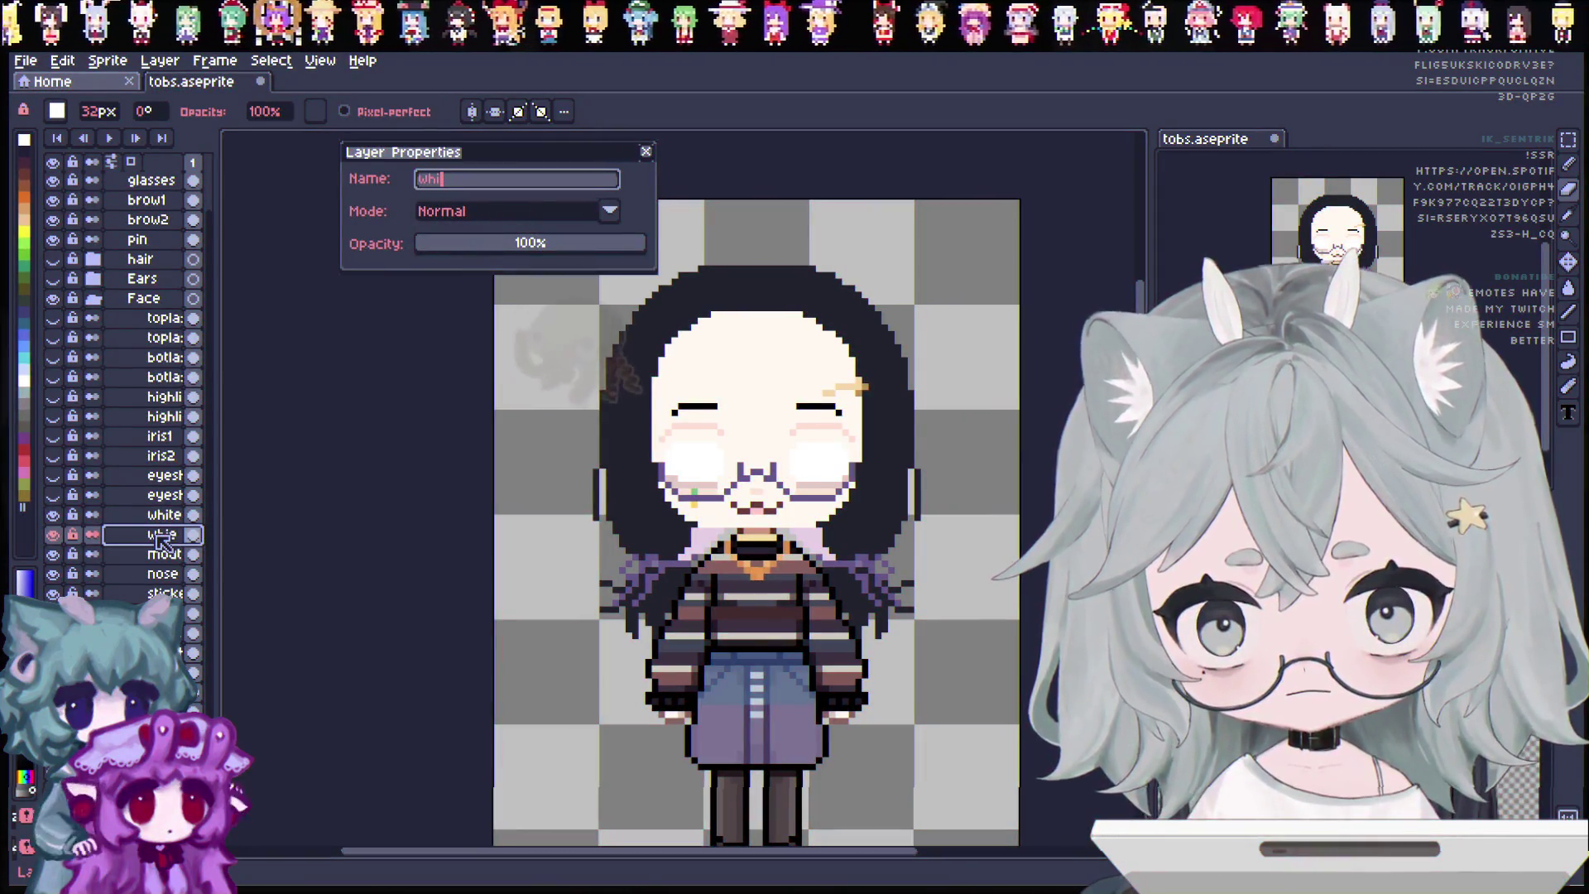
key("Return")
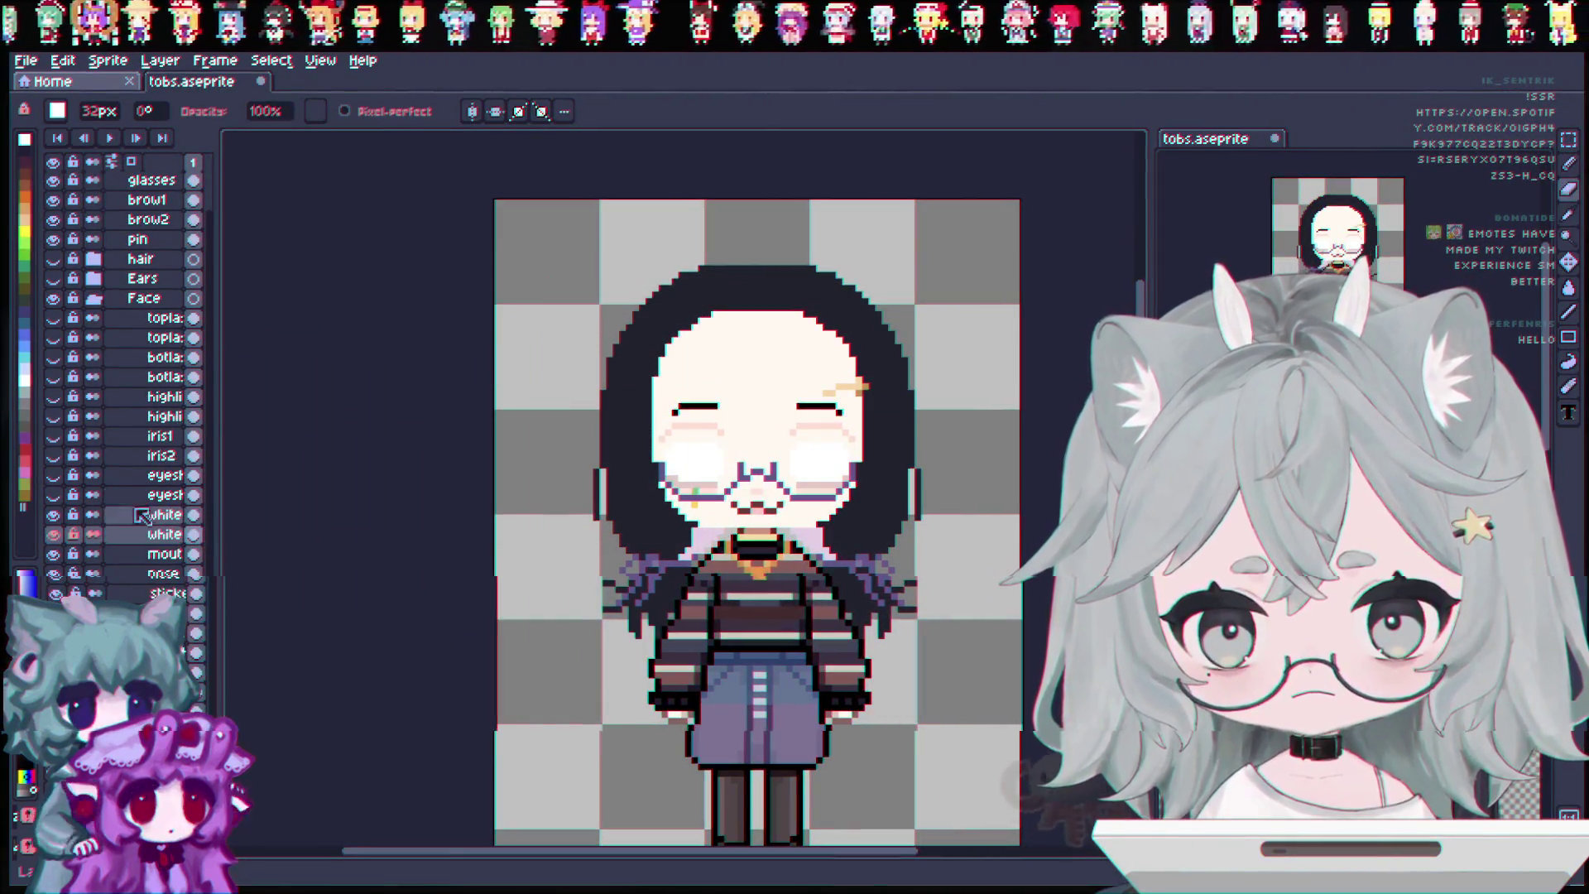
left_click(52, 514)
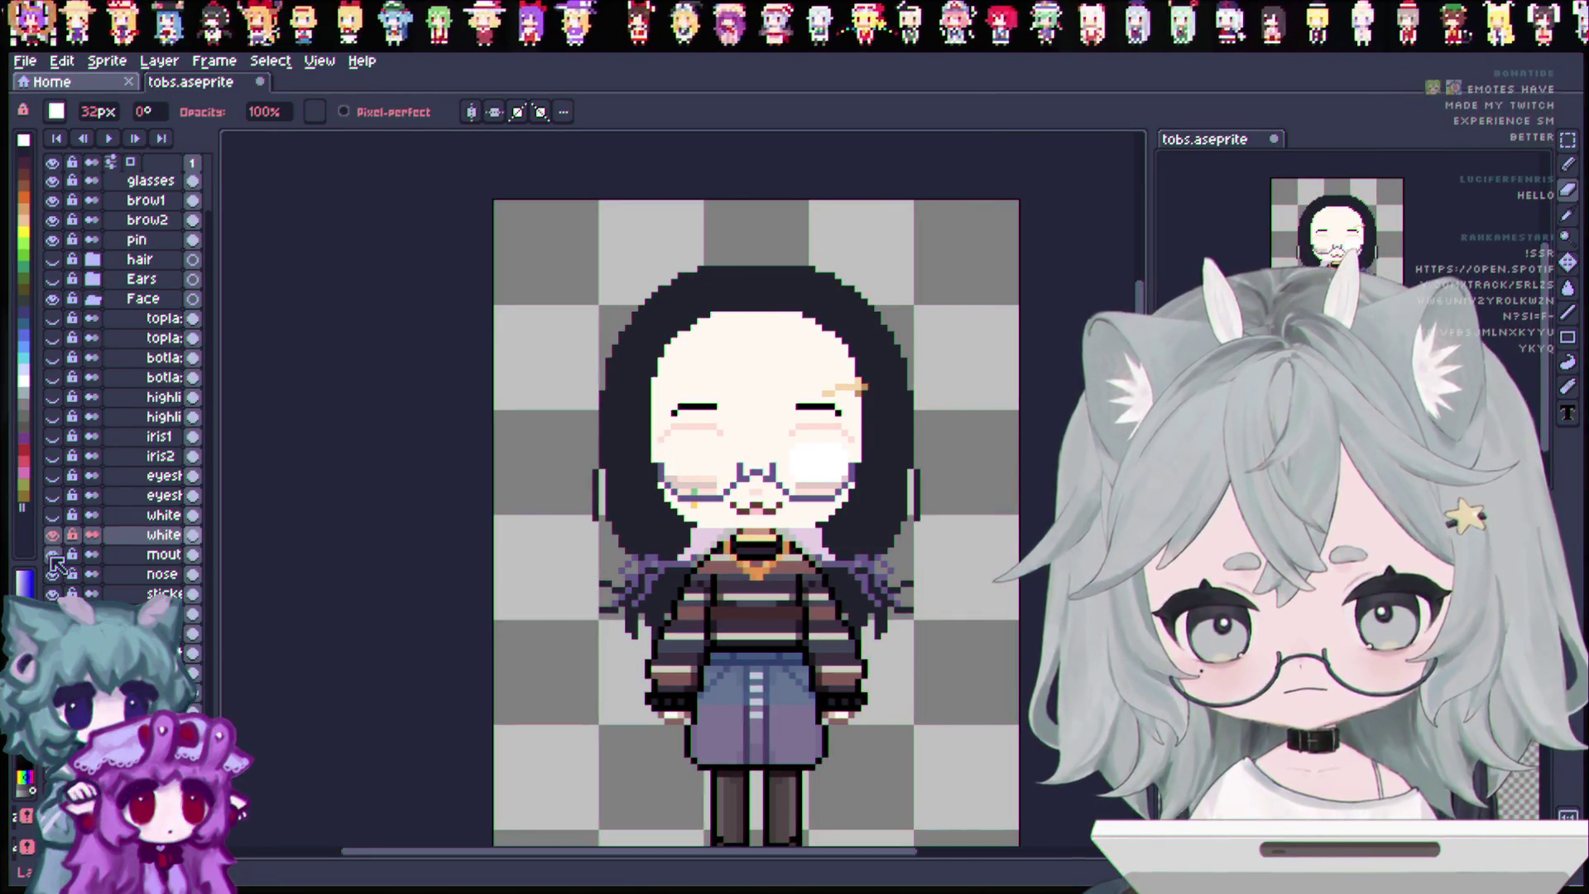
left_click(55, 538)
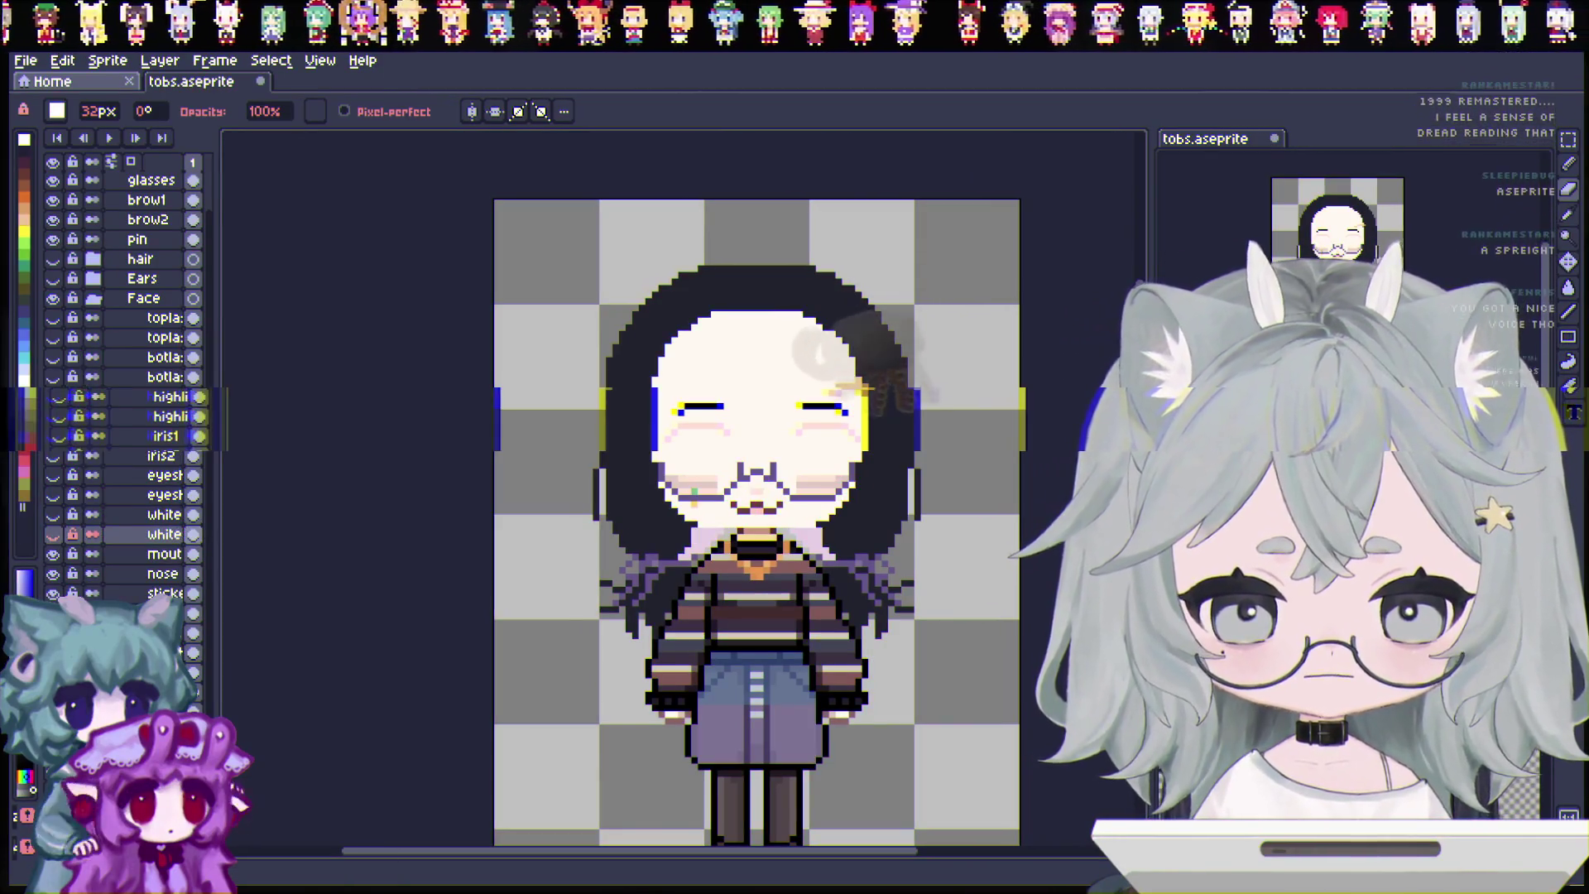
scroll(147, 563, "down", 1)
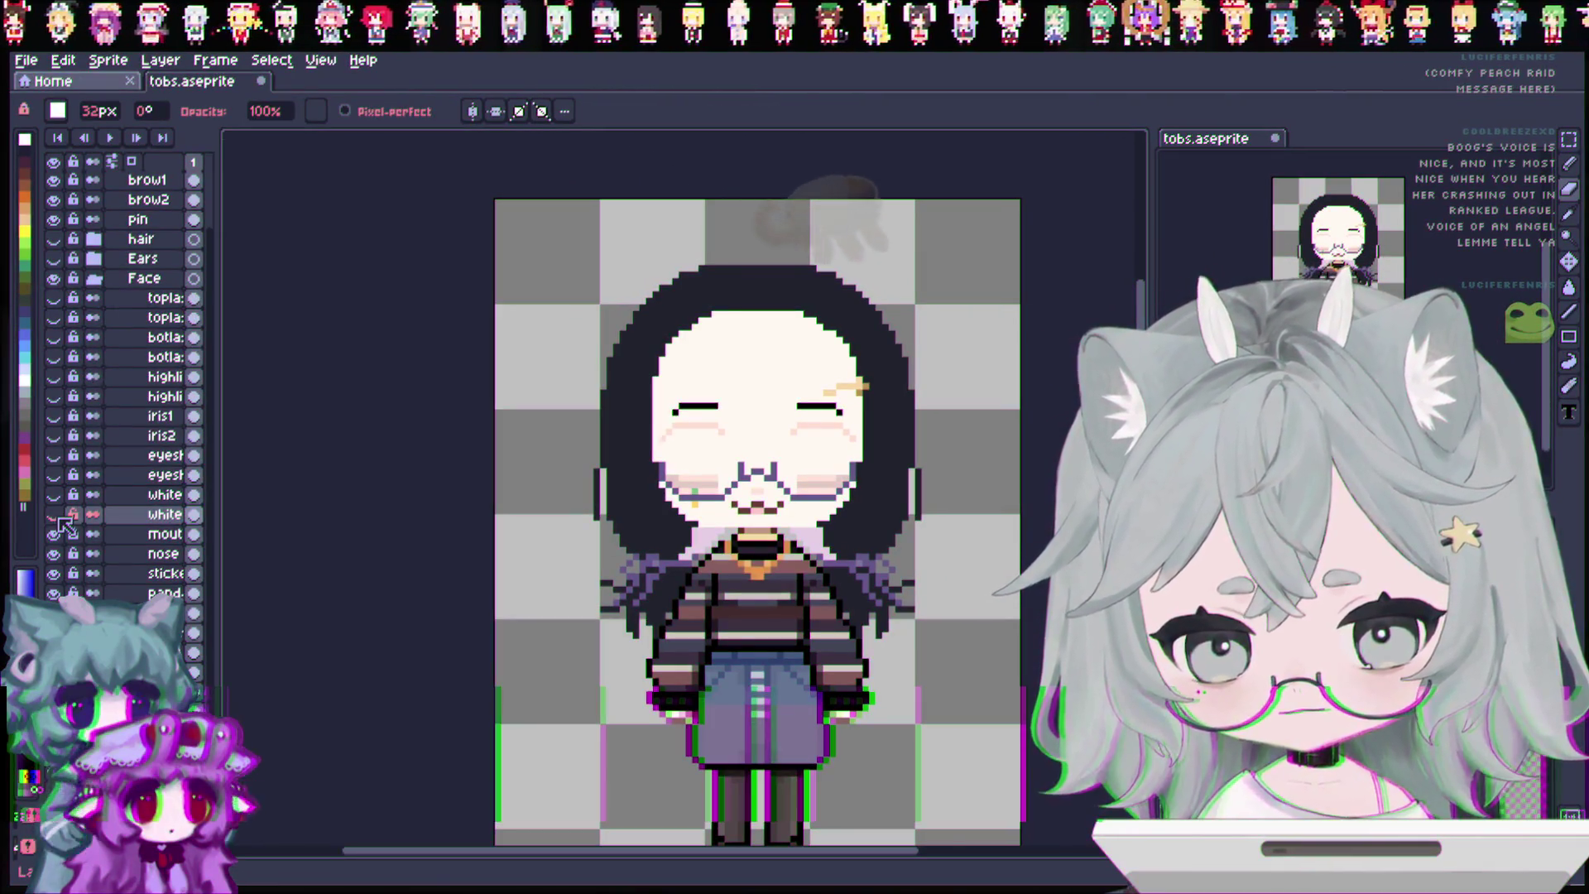
Hide the mouth layer, briefly checking the sticker layer before leaving it hidden.
left_click(150, 533)
scroll(150, 533, "down", 1)
left_click(53, 515)
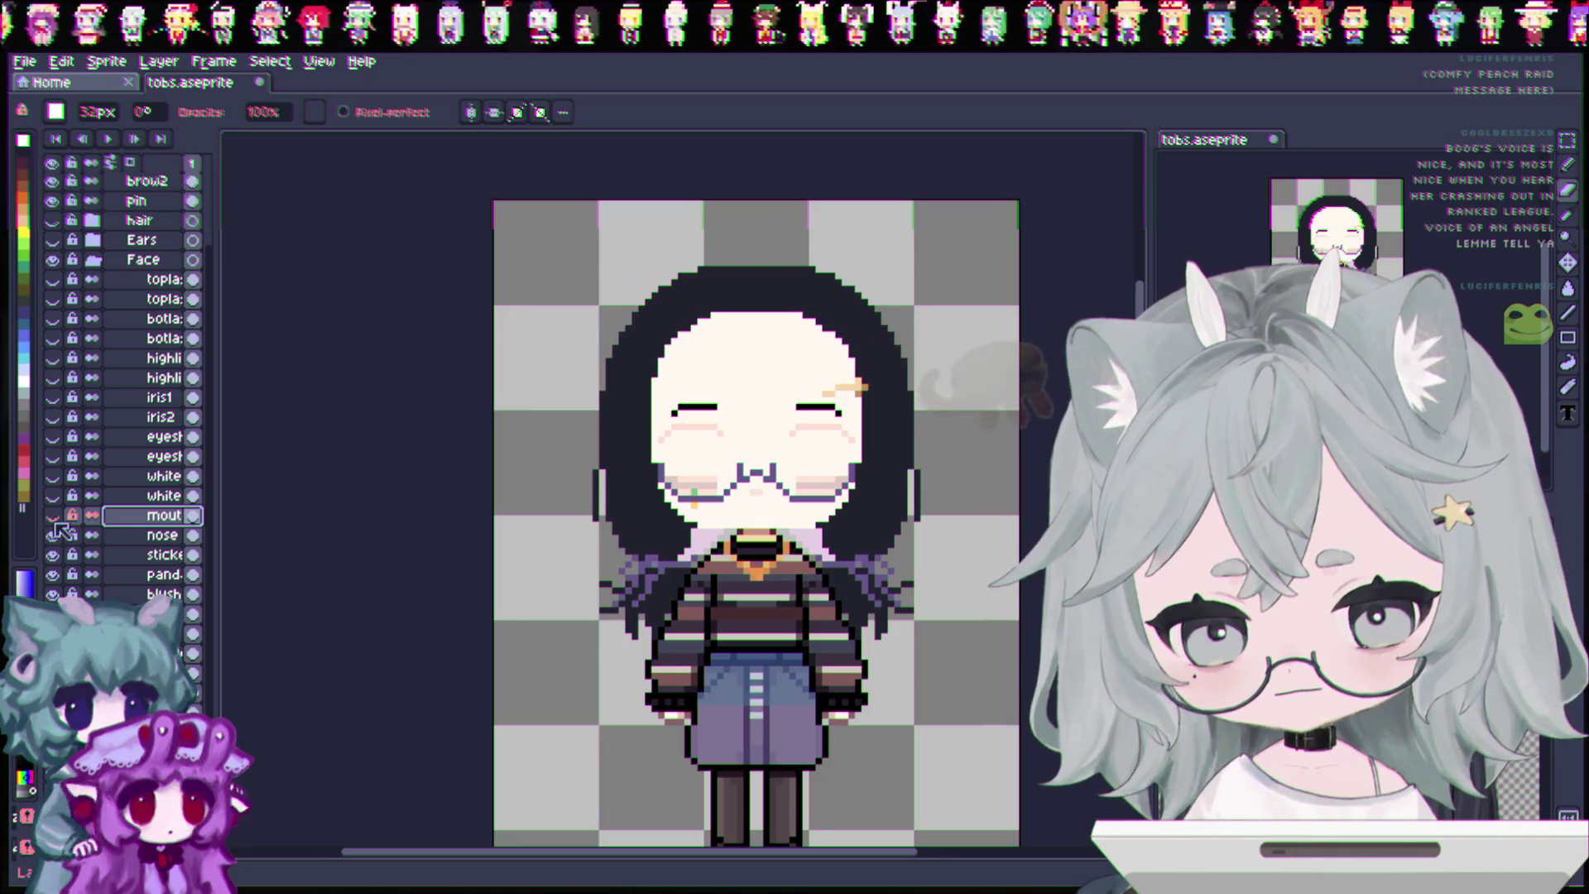
left_click(55, 521)
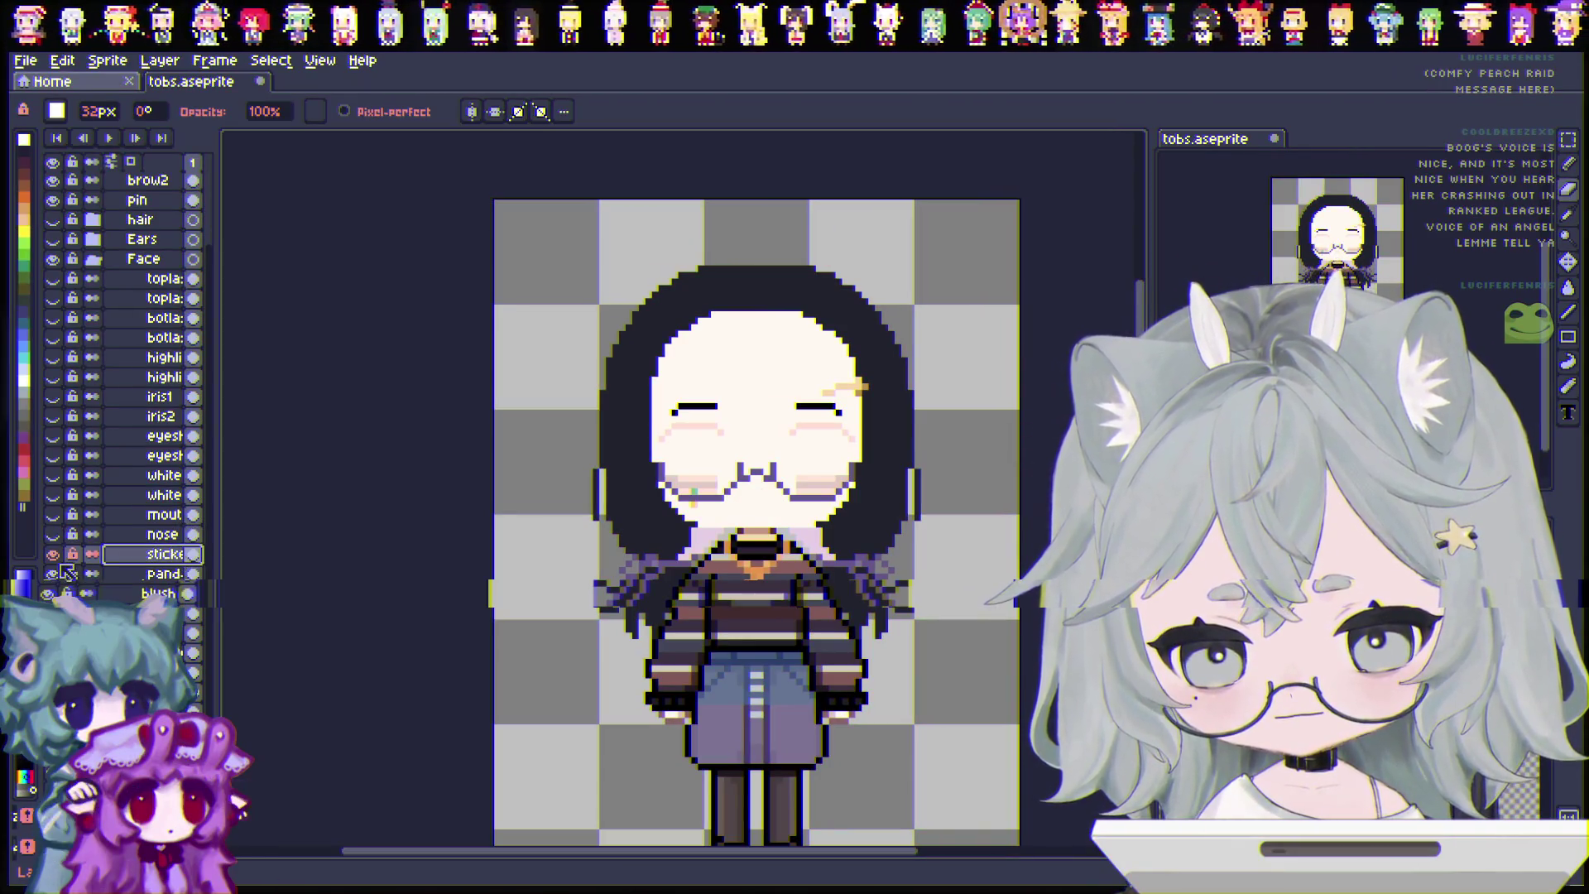
left_click(55, 554)
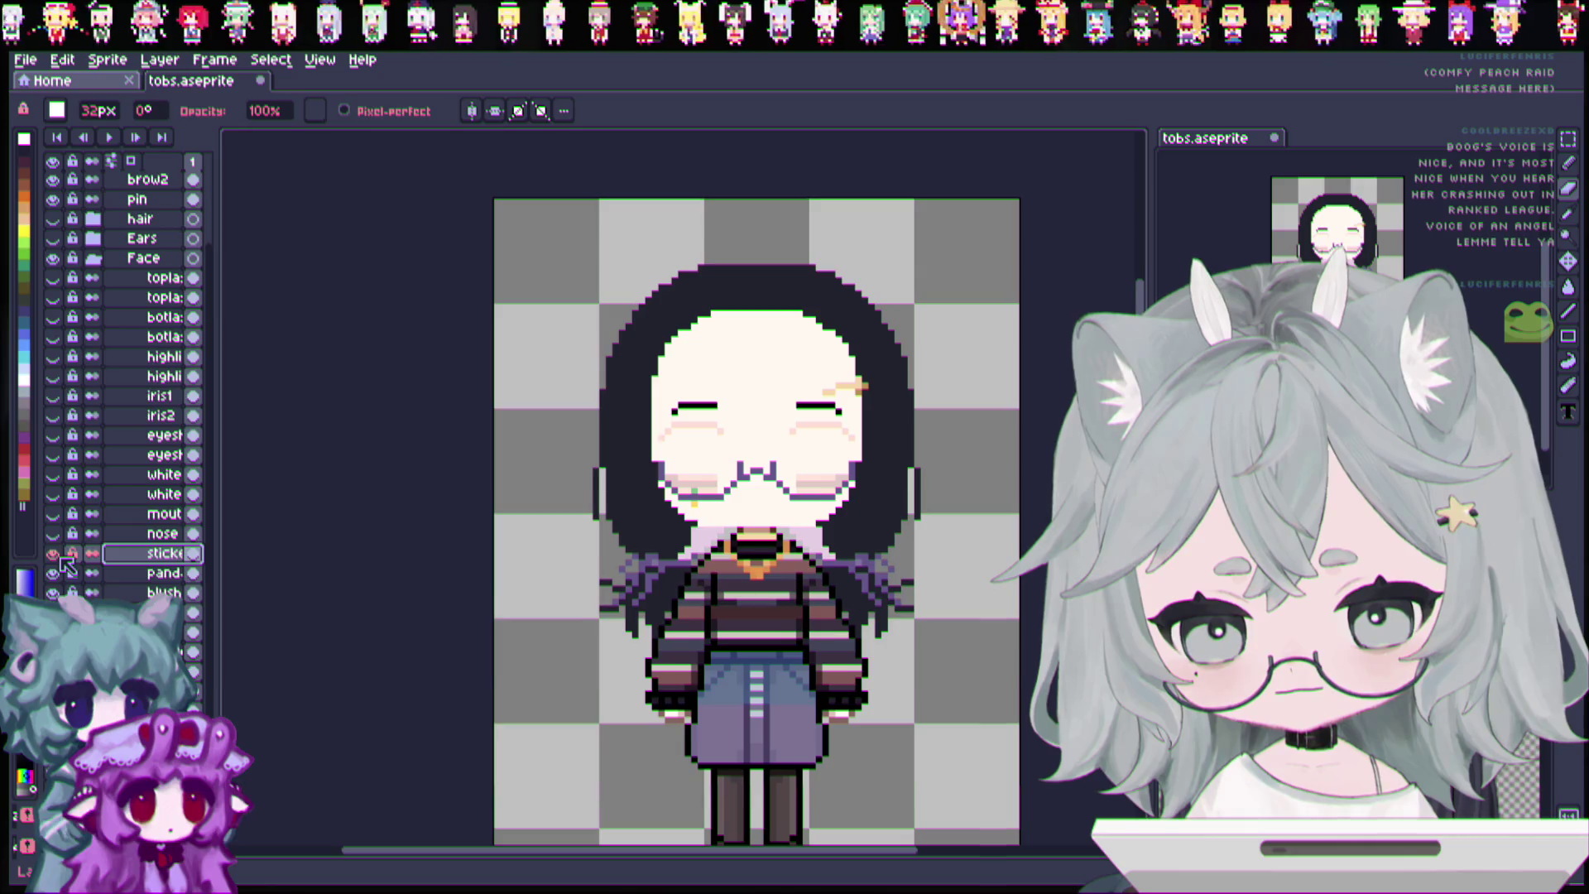
left_click(55, 554)
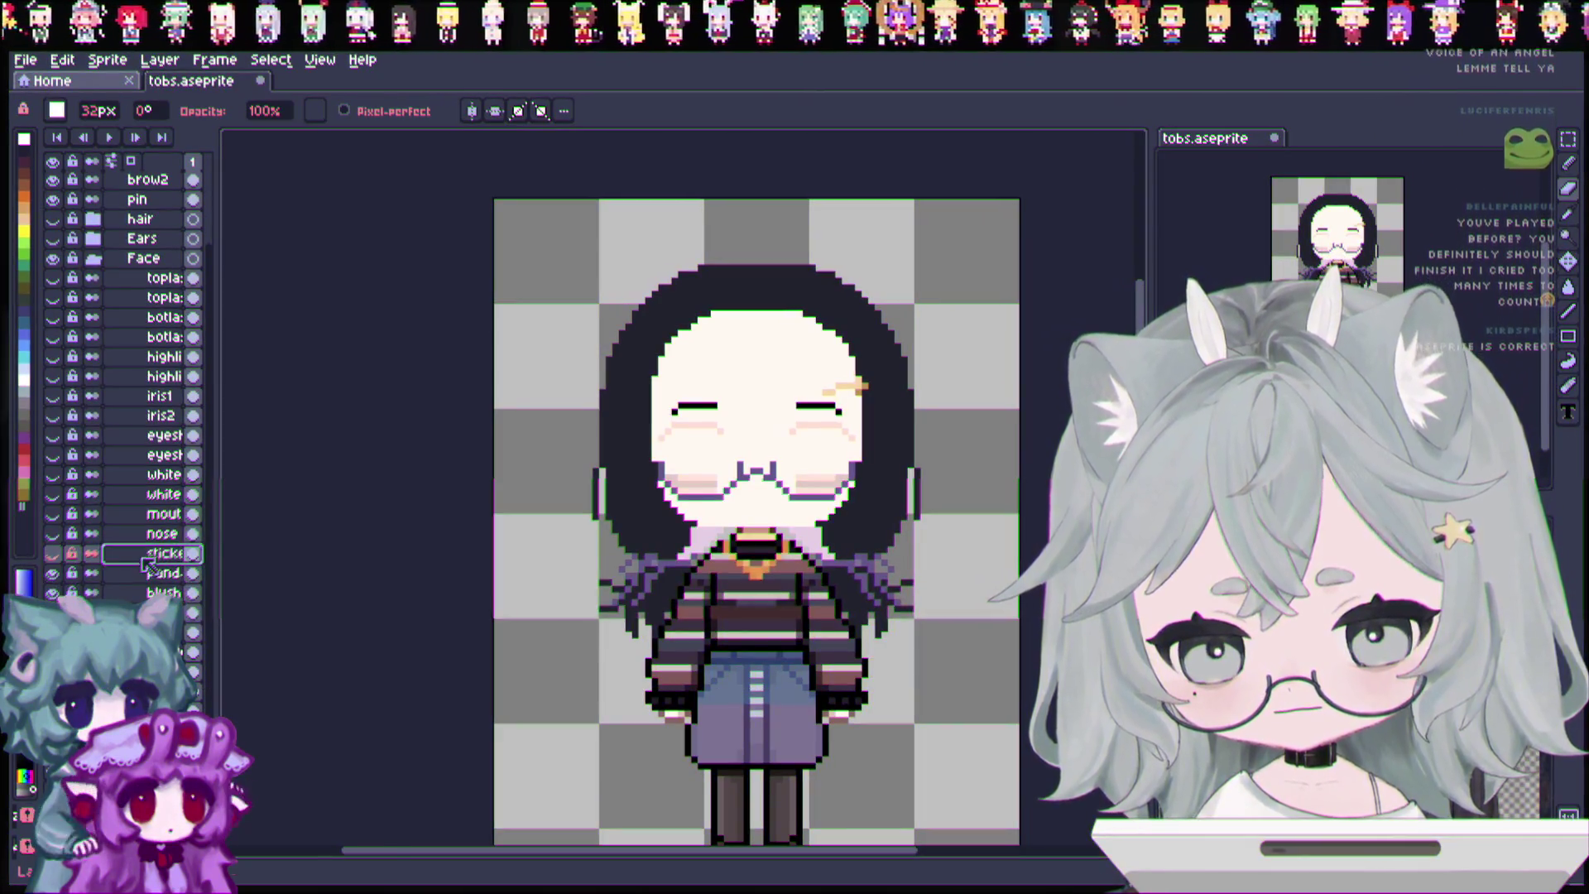
right_click(149, 566)
left_click(136, 551)
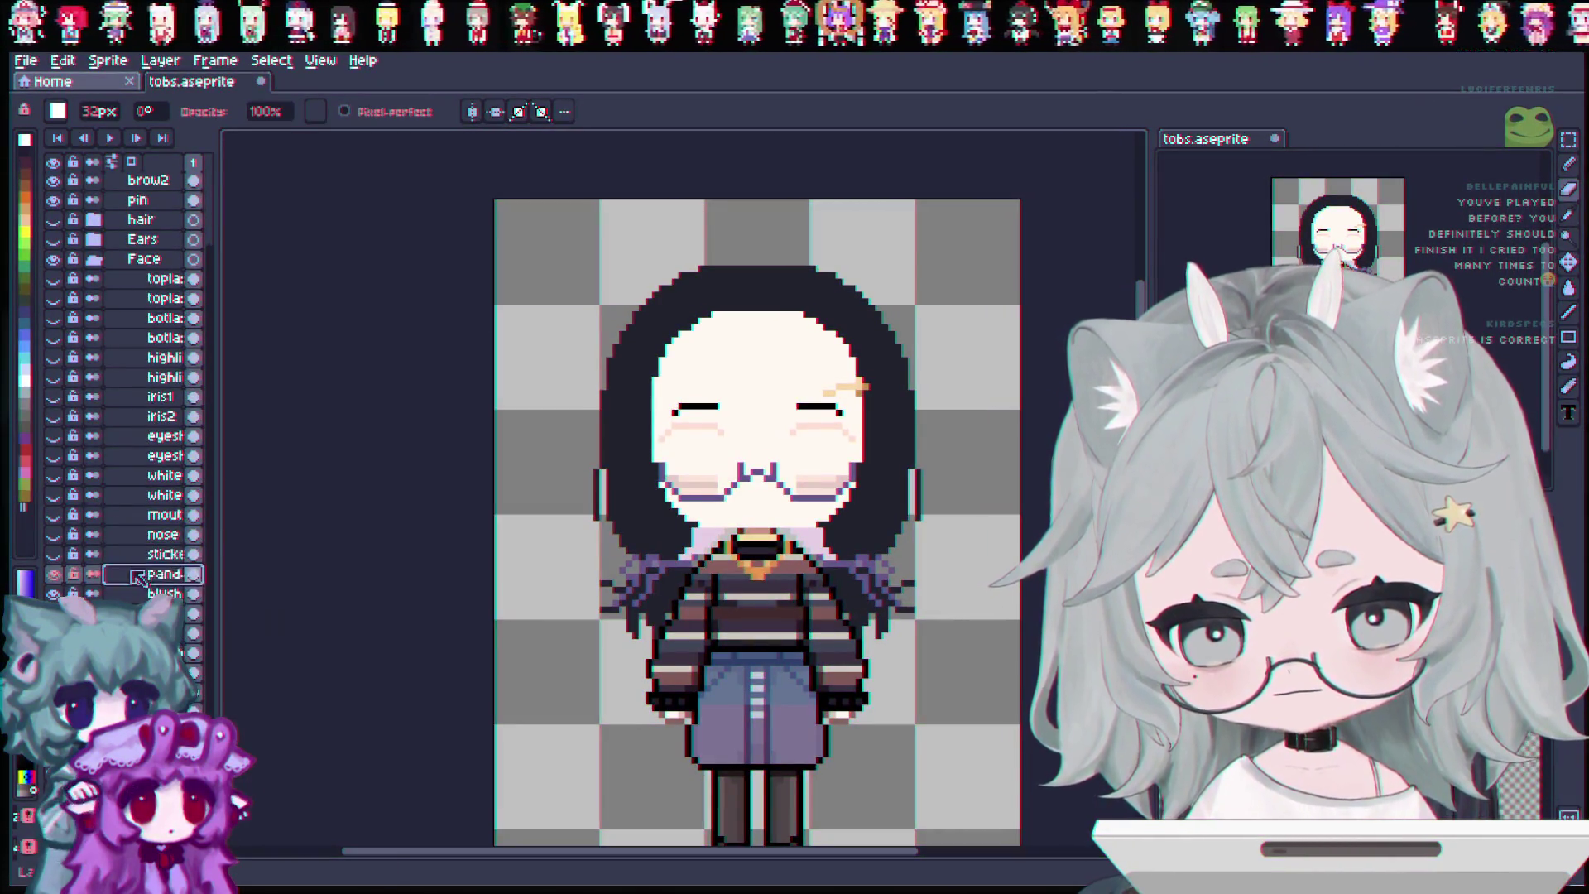
Rename pandaeyes Copy to bag1 and pandaeyes to bag2.
right_click(136, 577)
left_click(158, 576)
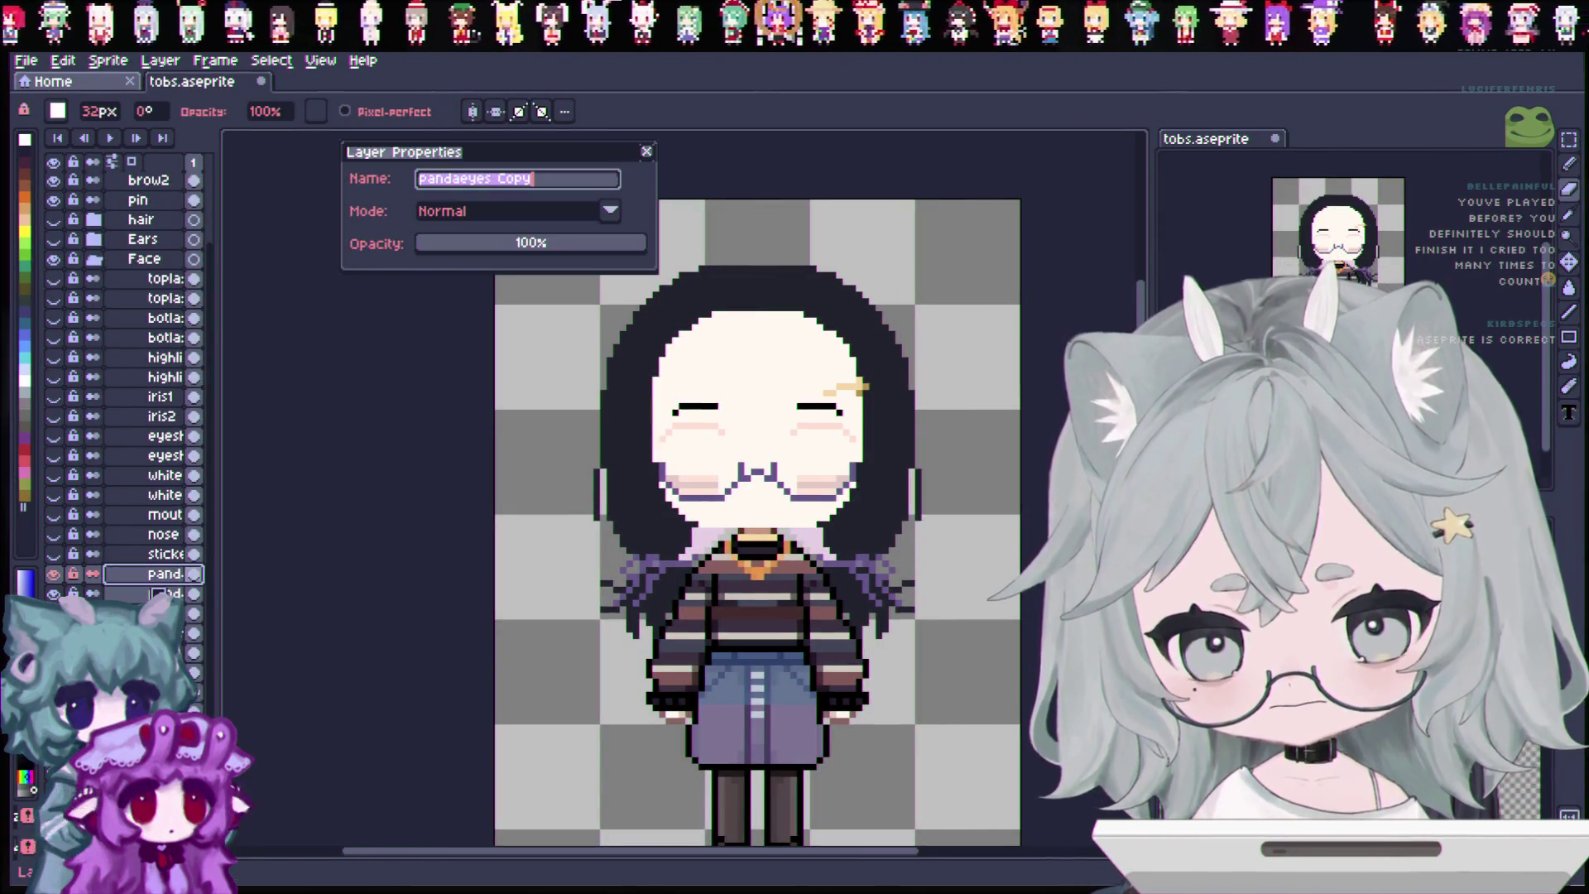
key("BackSpace")
type("bag")
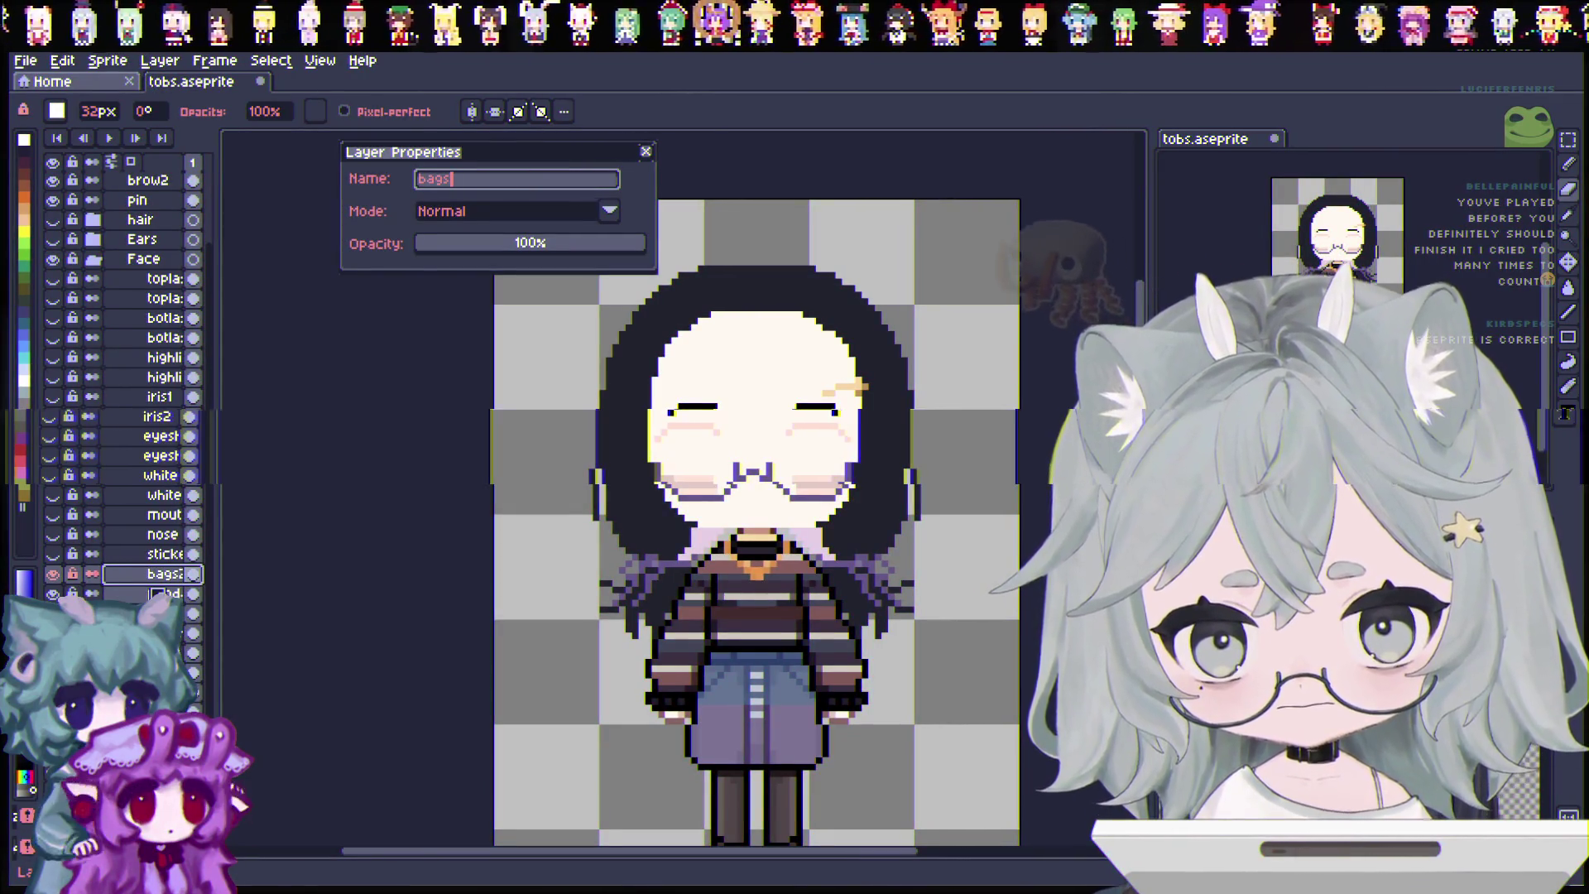
type("1")
key("Return")
double_click(157, 594)
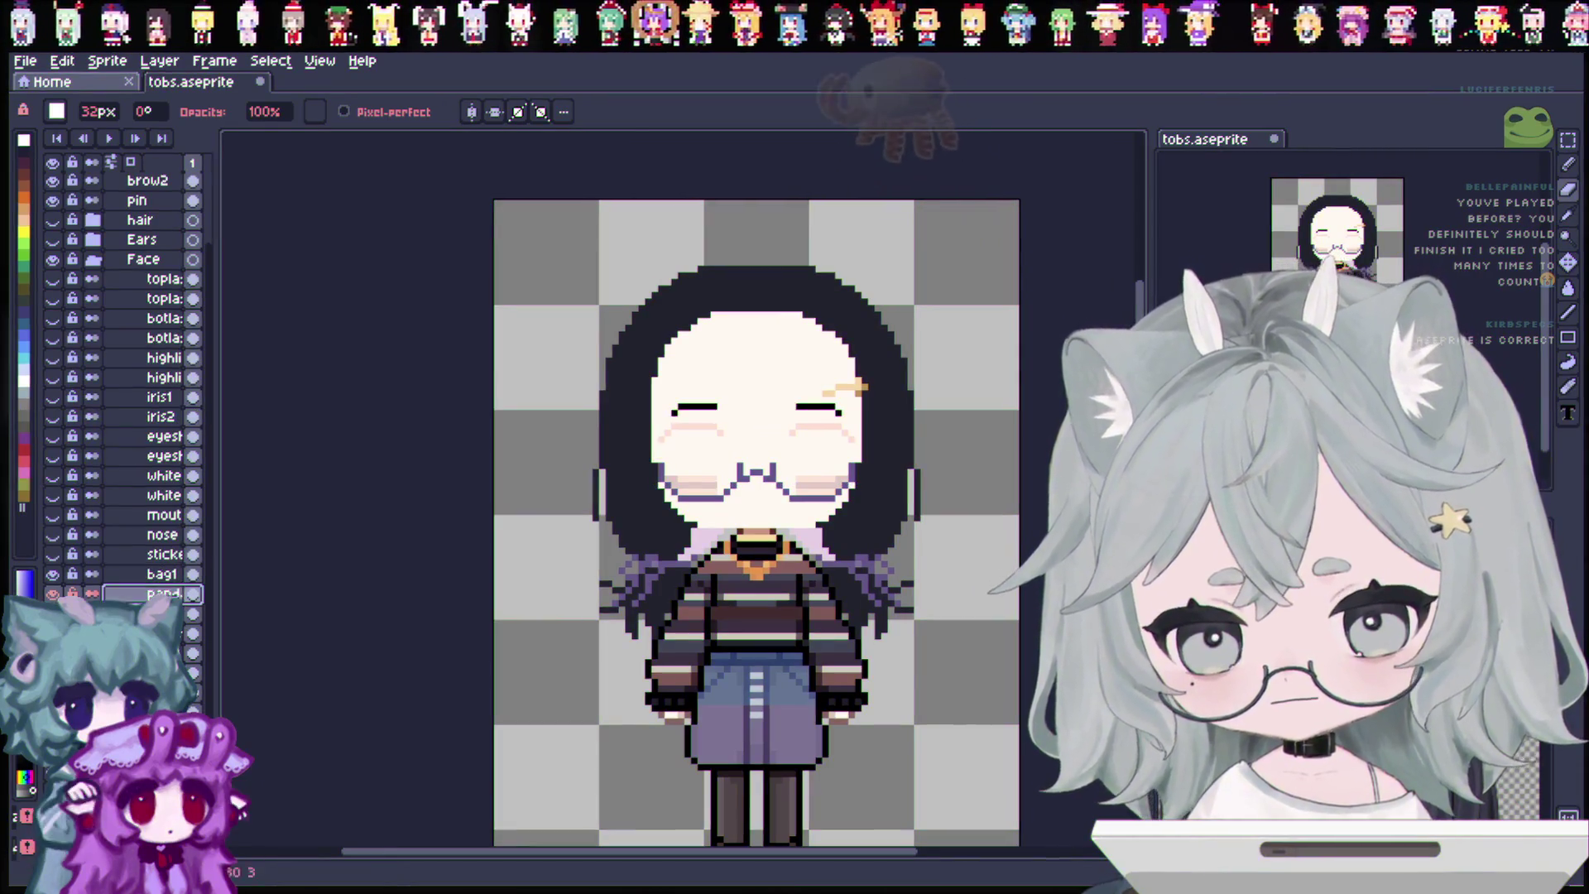
type("bag2")
key("Return")
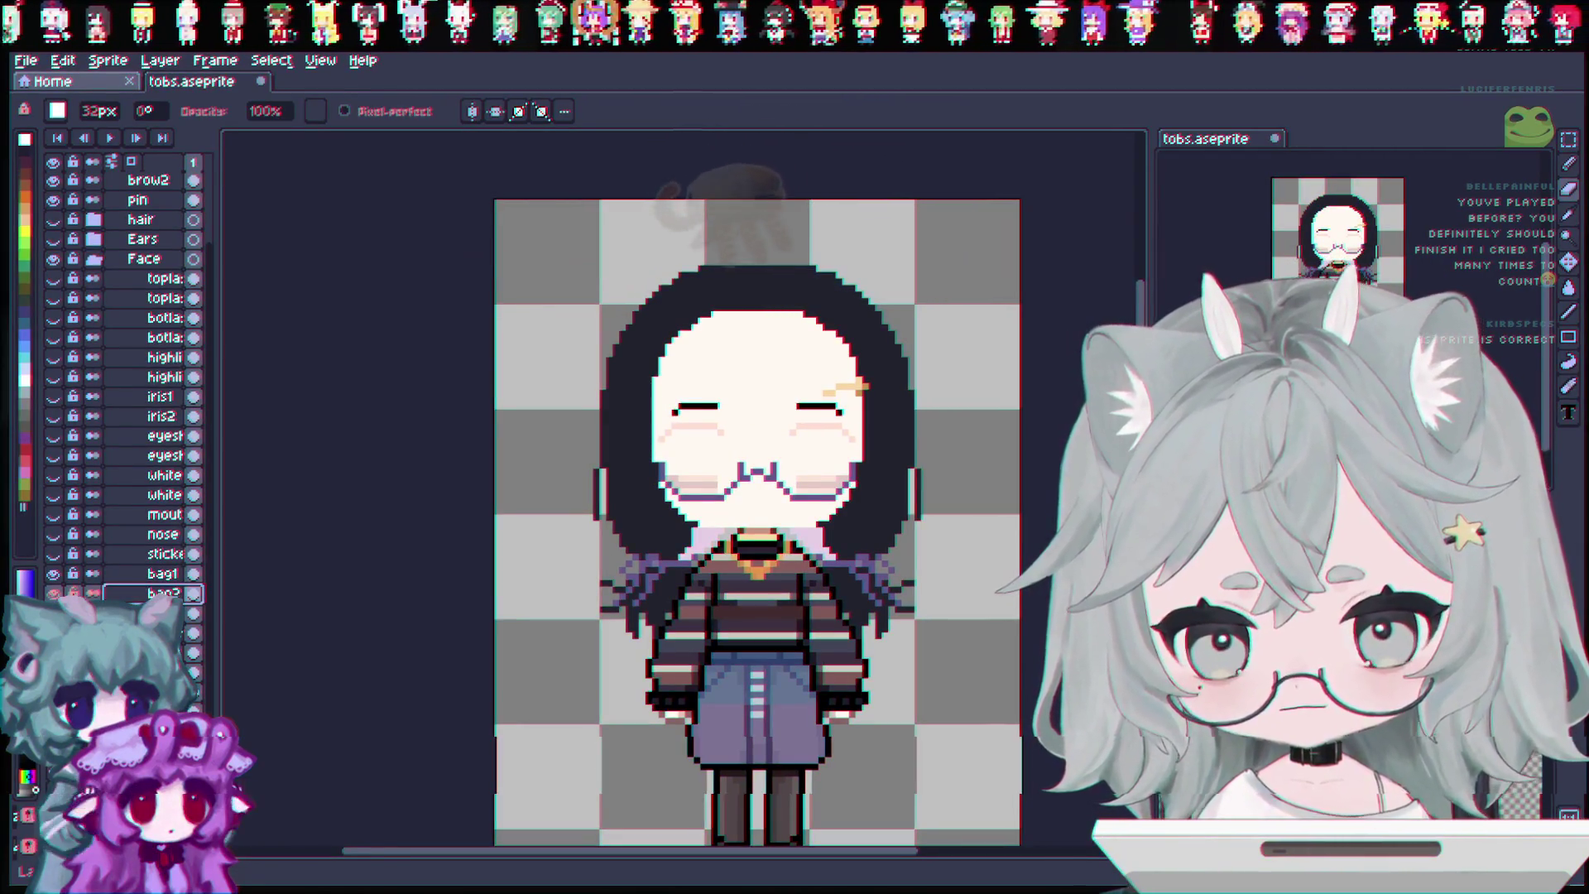
left_click(157, 574)
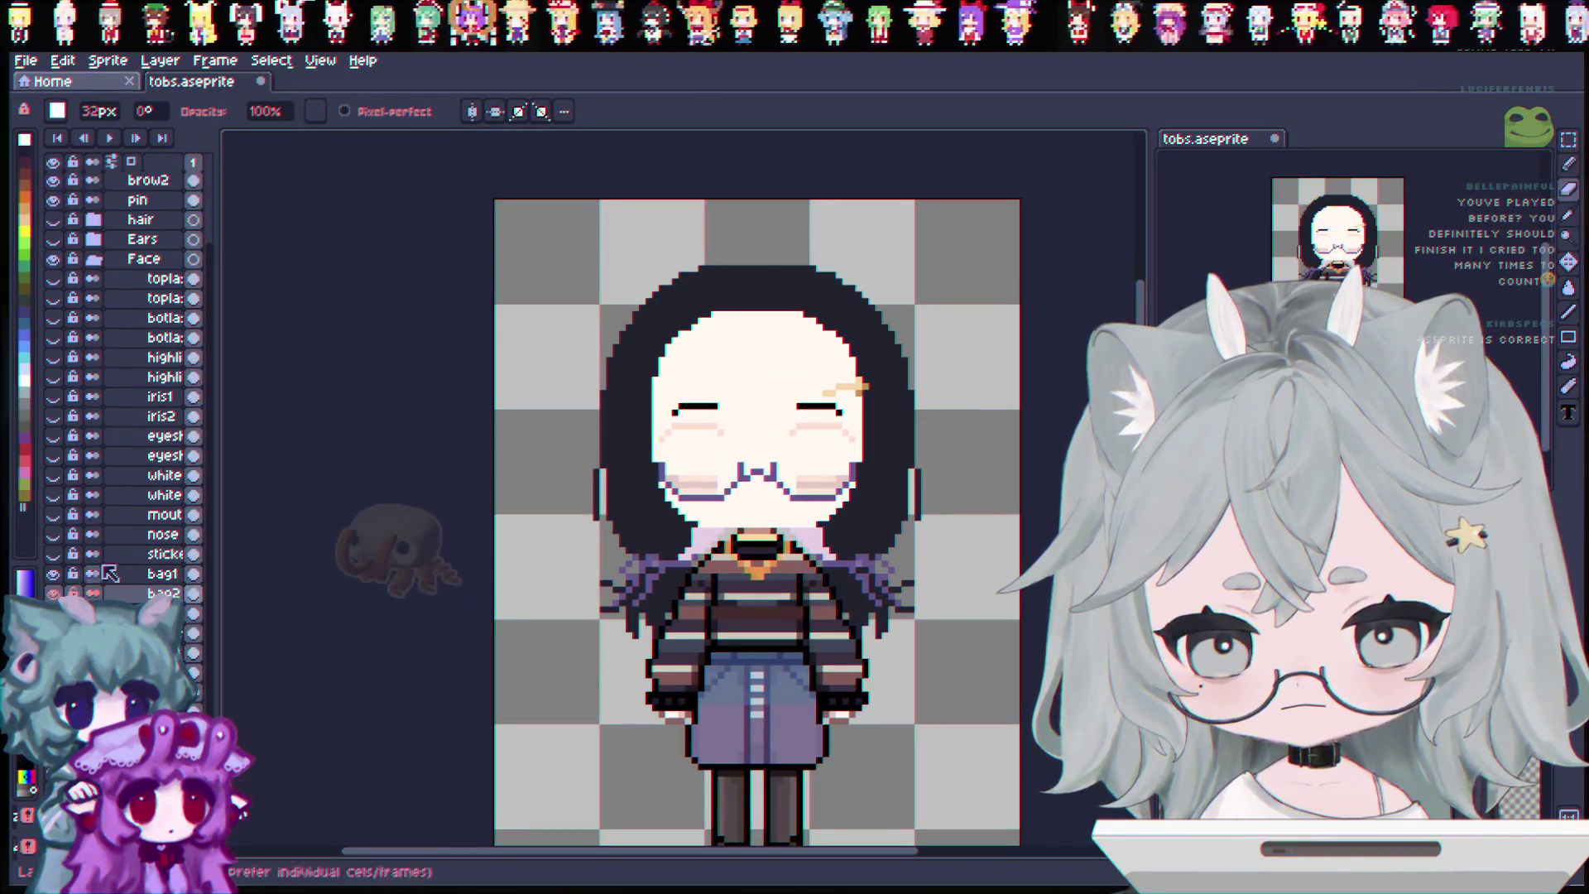
left_click(53, 588)
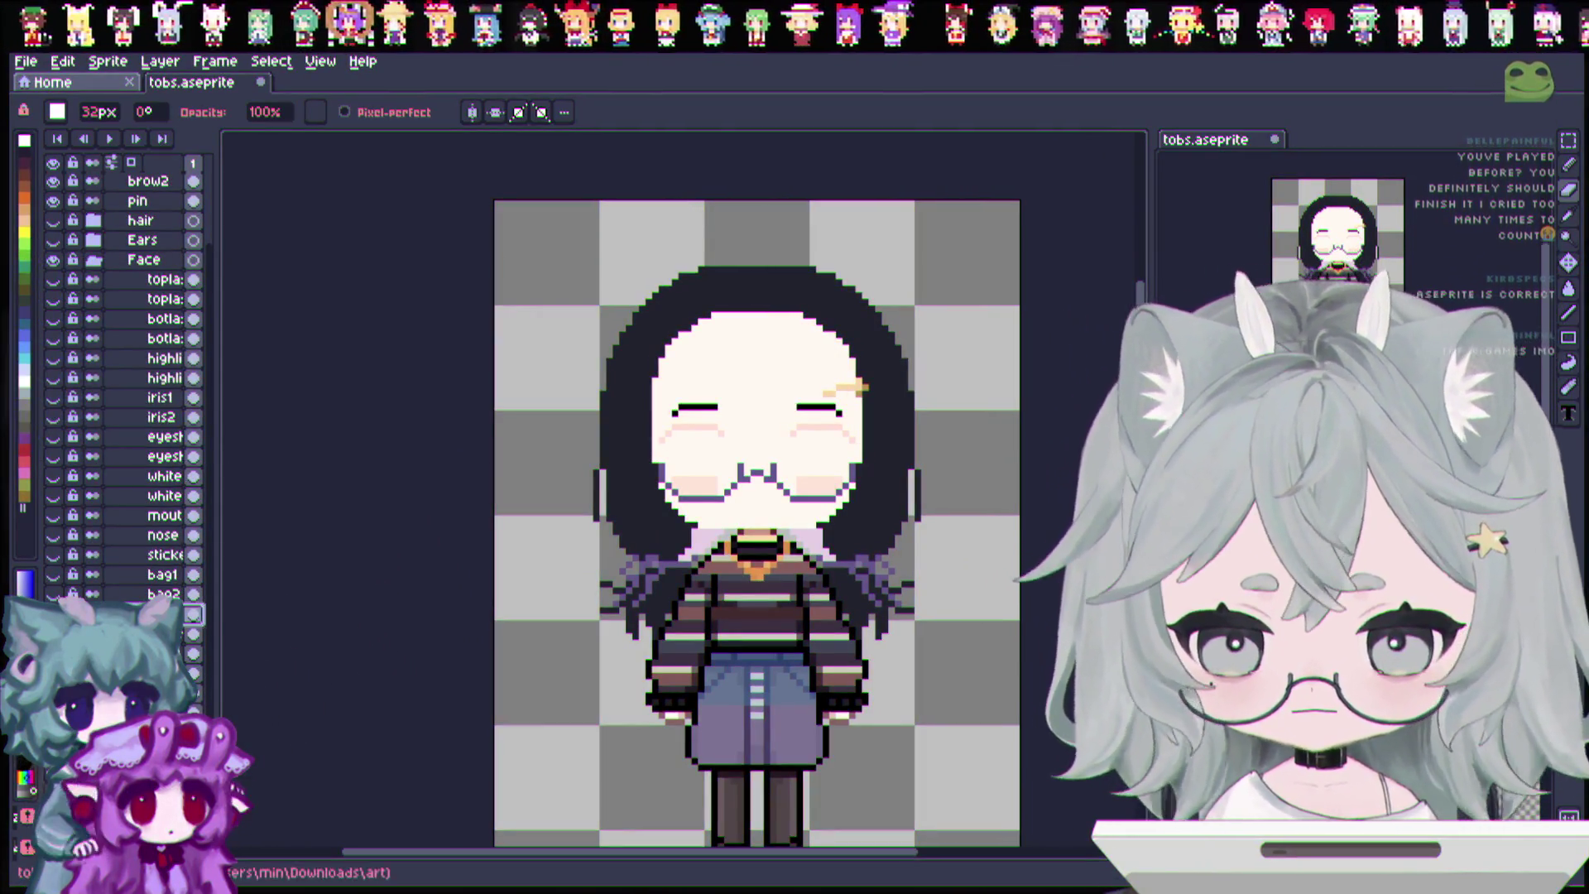
Rename the blush Copy layer to blush.
right_click(181, 617)
left_click(211, 629)
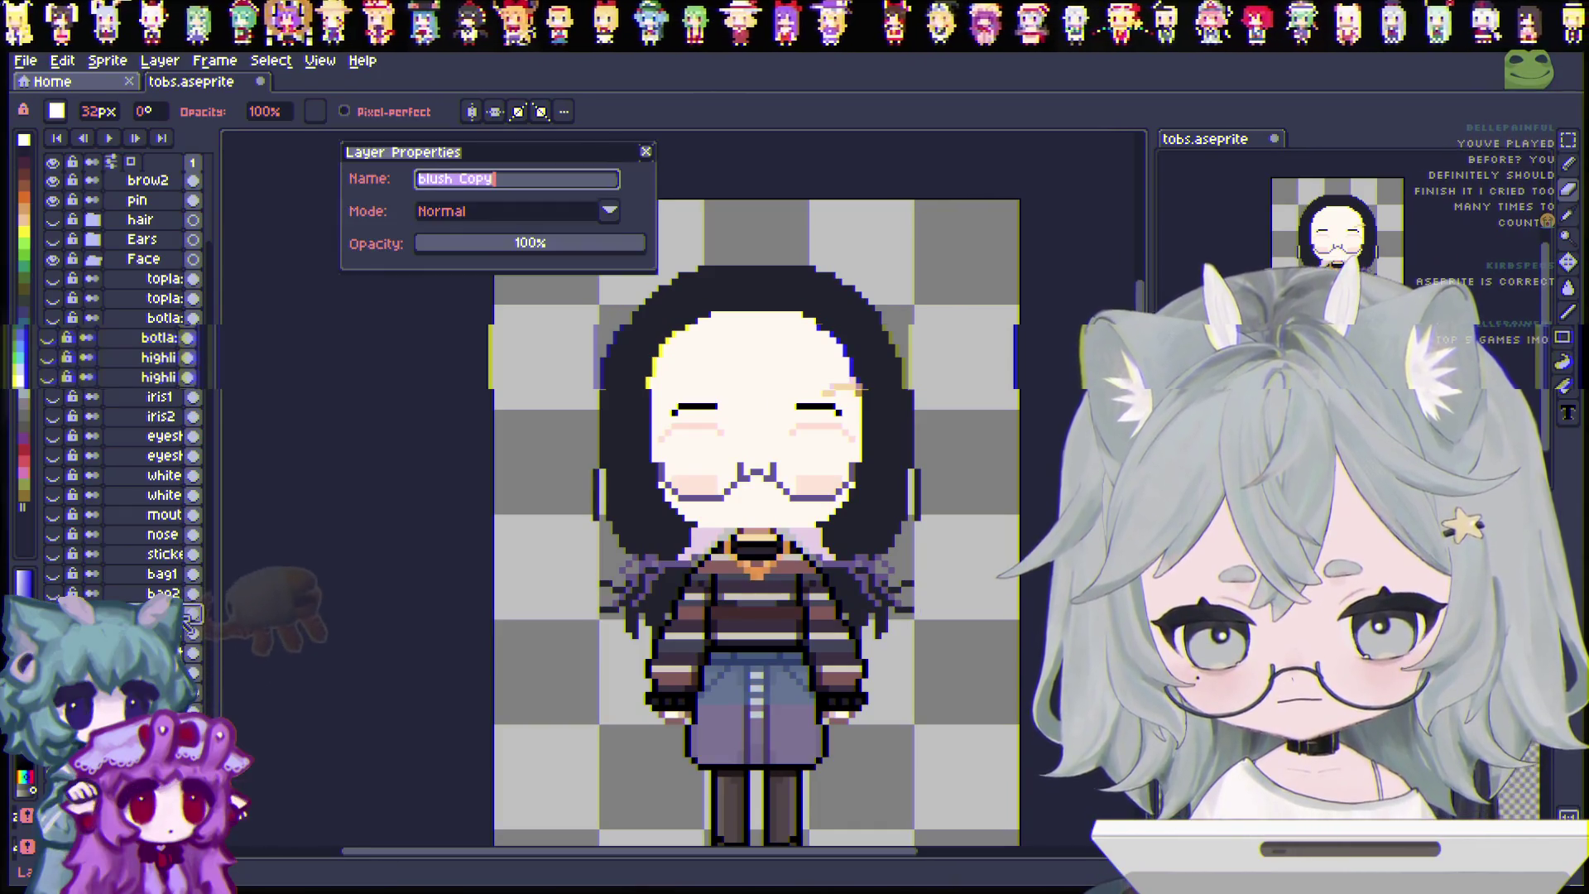
type("blus")
key("Return")
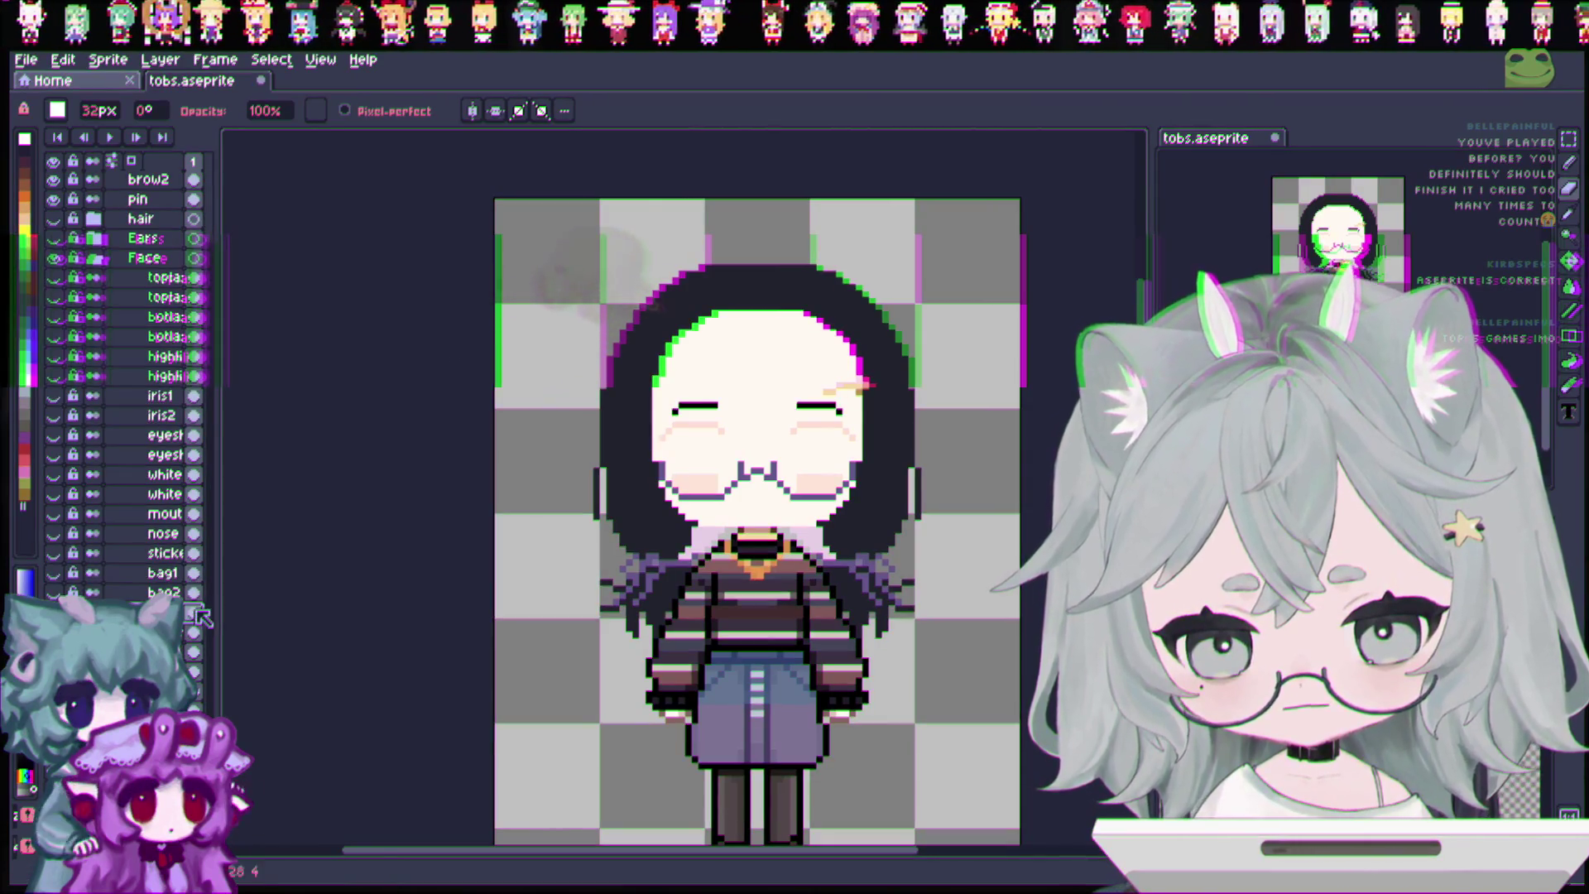
scroll(807, 464, "up", 1)
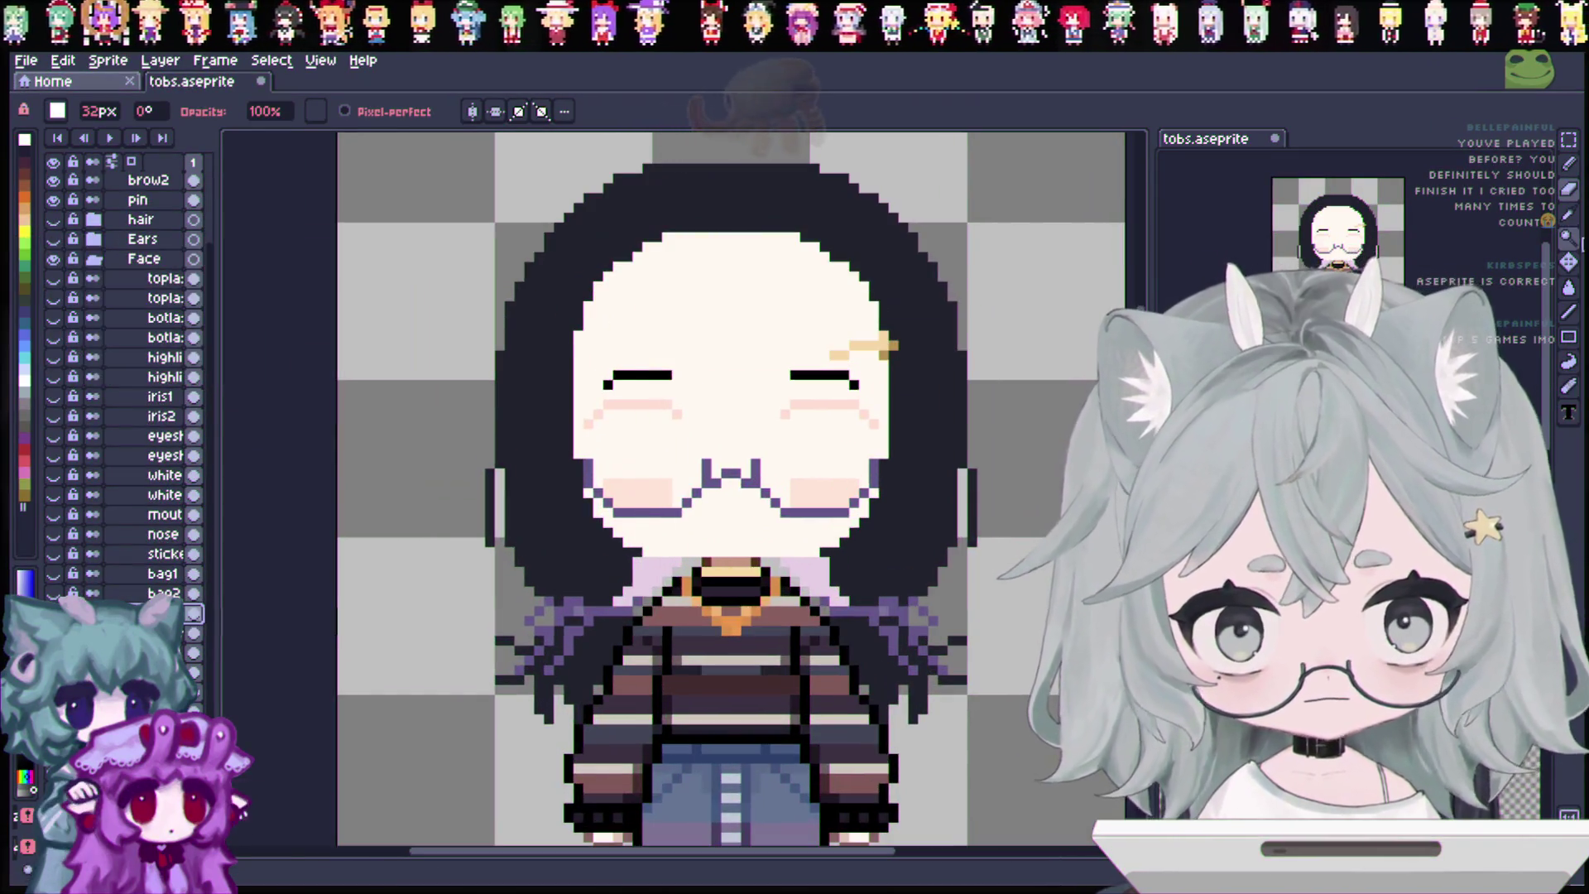
left_click(1568, 215)
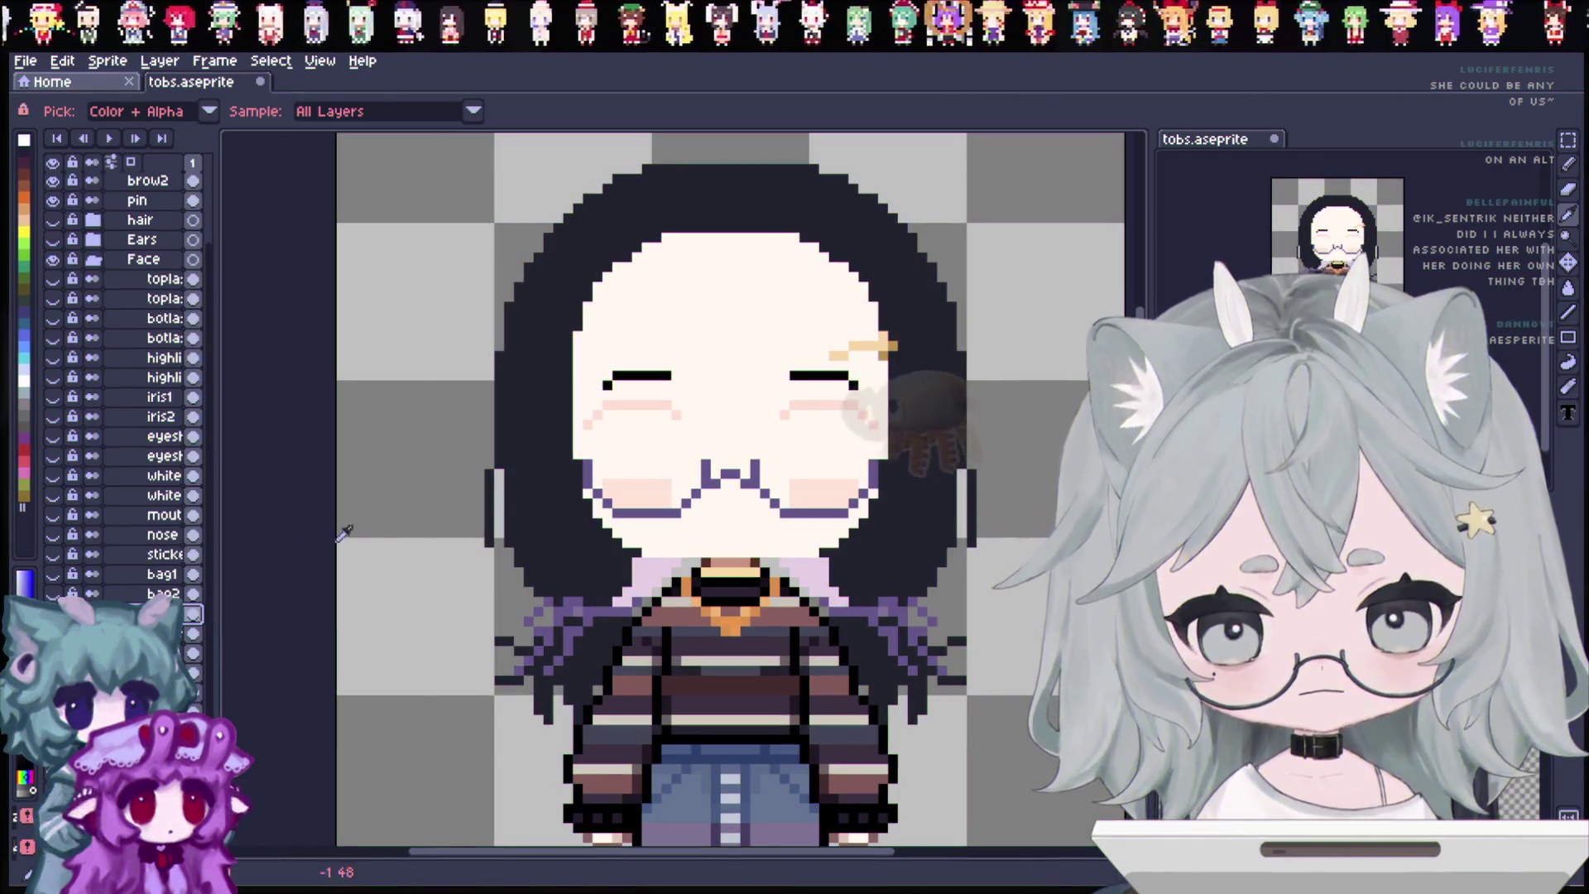
With the Pencil active, hide the glasses to reveal the bare face, briefly toggling symmetry.
scroll(640, 483, "up", 1)
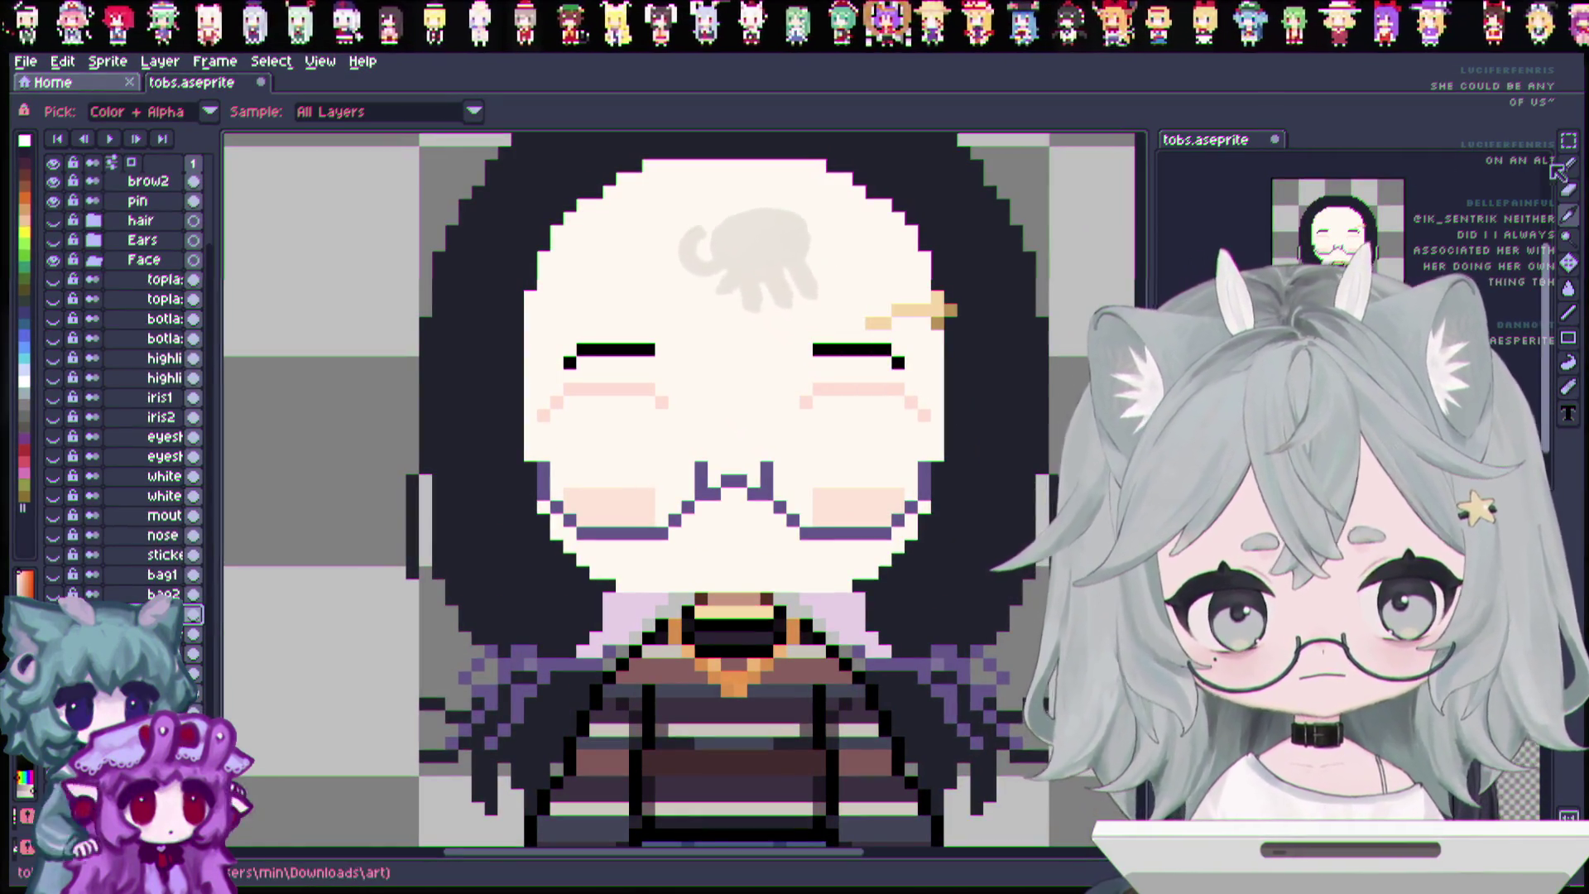
key("b")
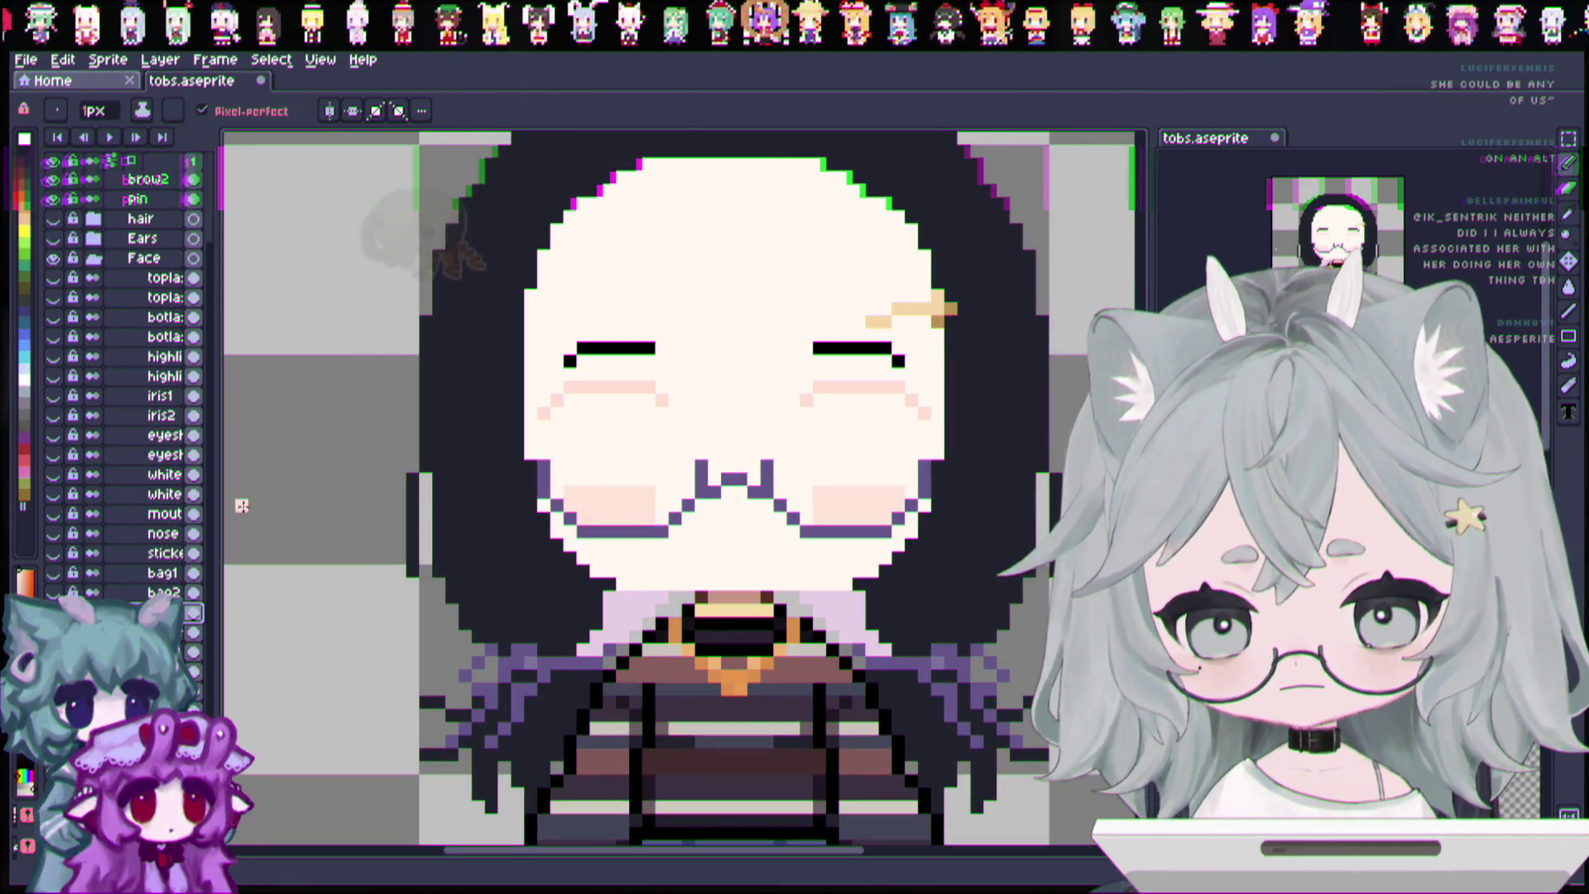
key("ctrl+z")
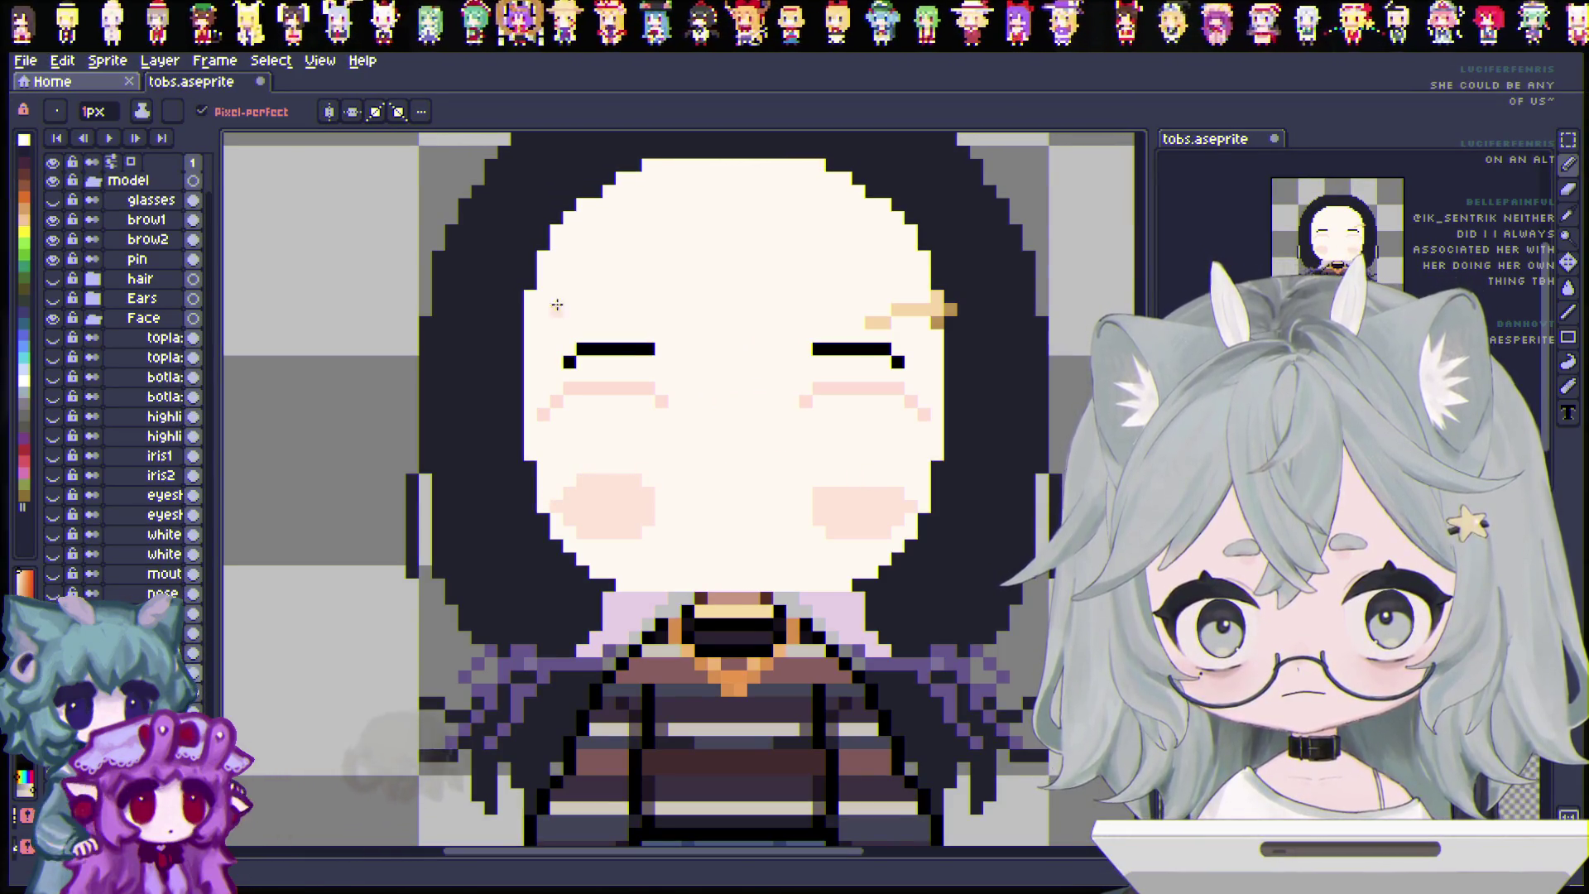
key("shift+s")
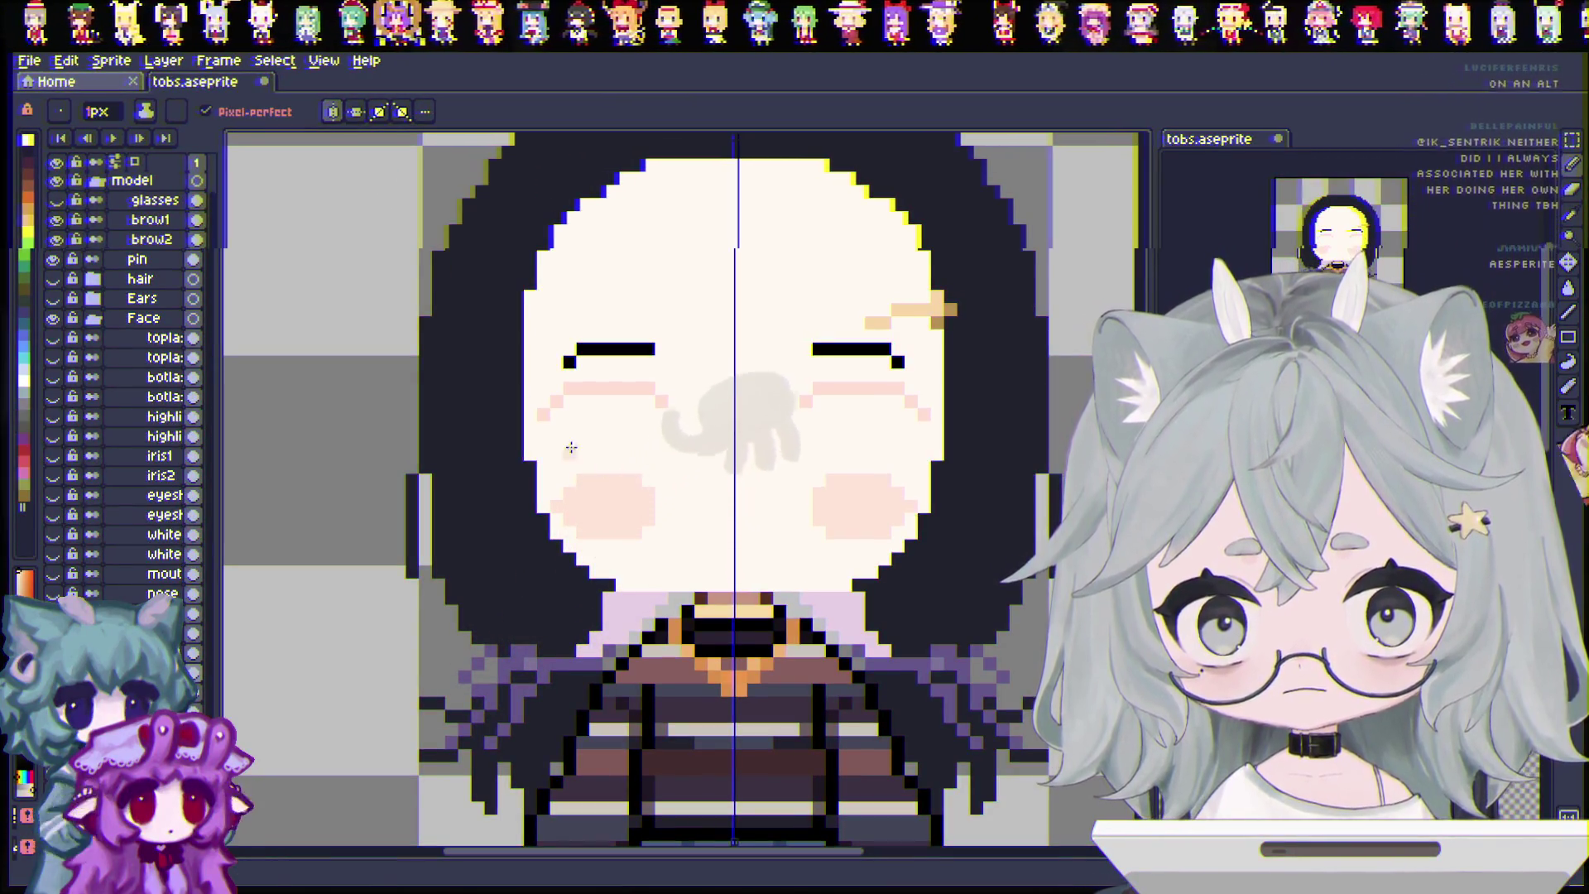
key("shift+s")
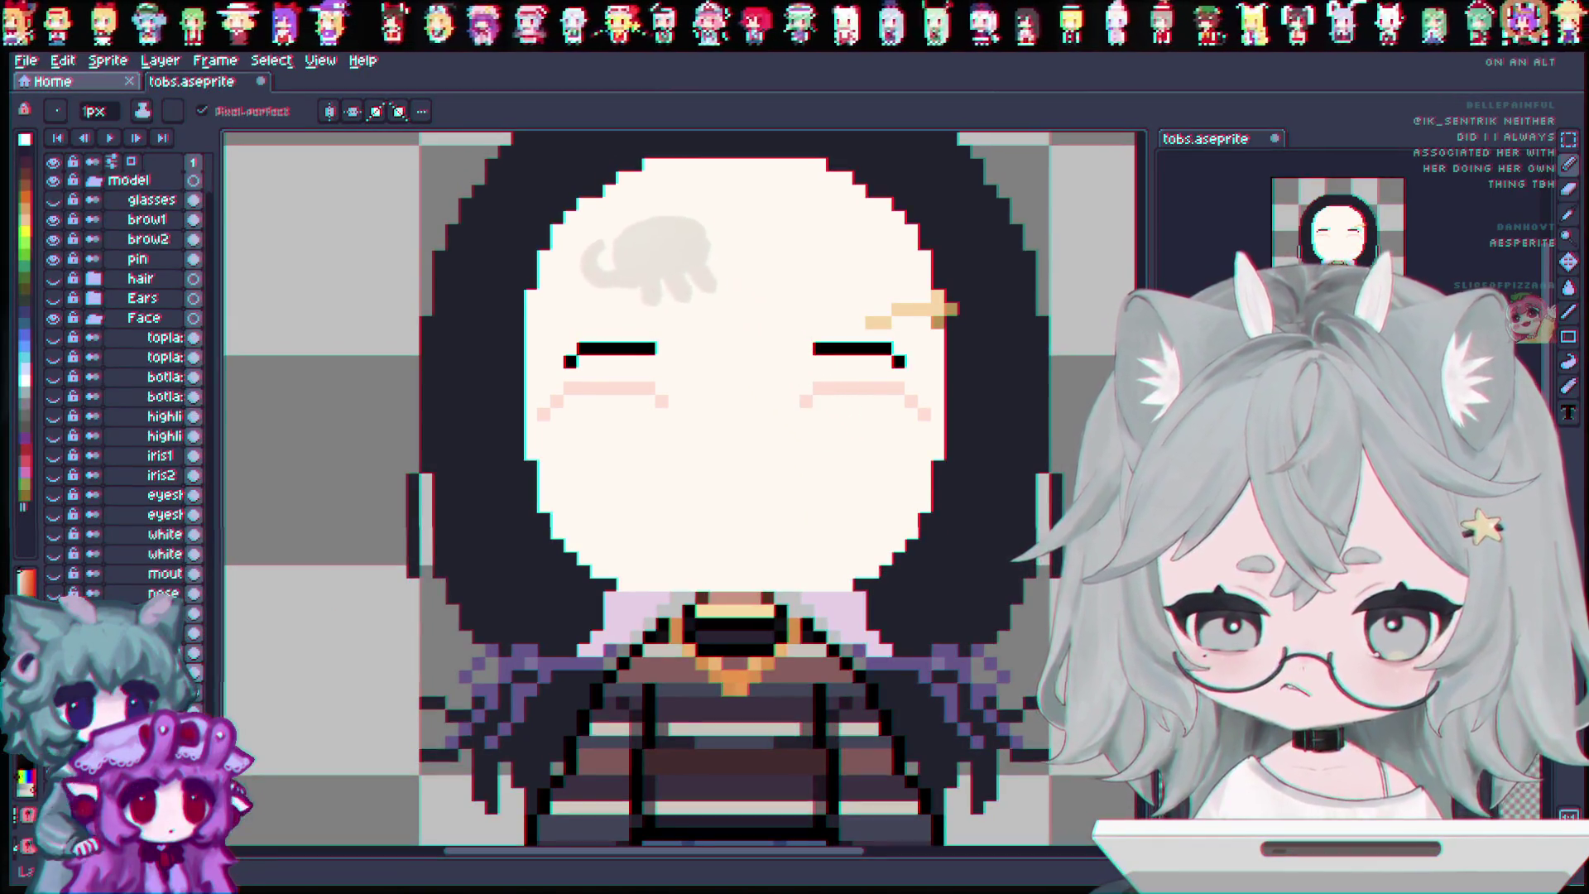
scroll(124, 372, "down", 3)
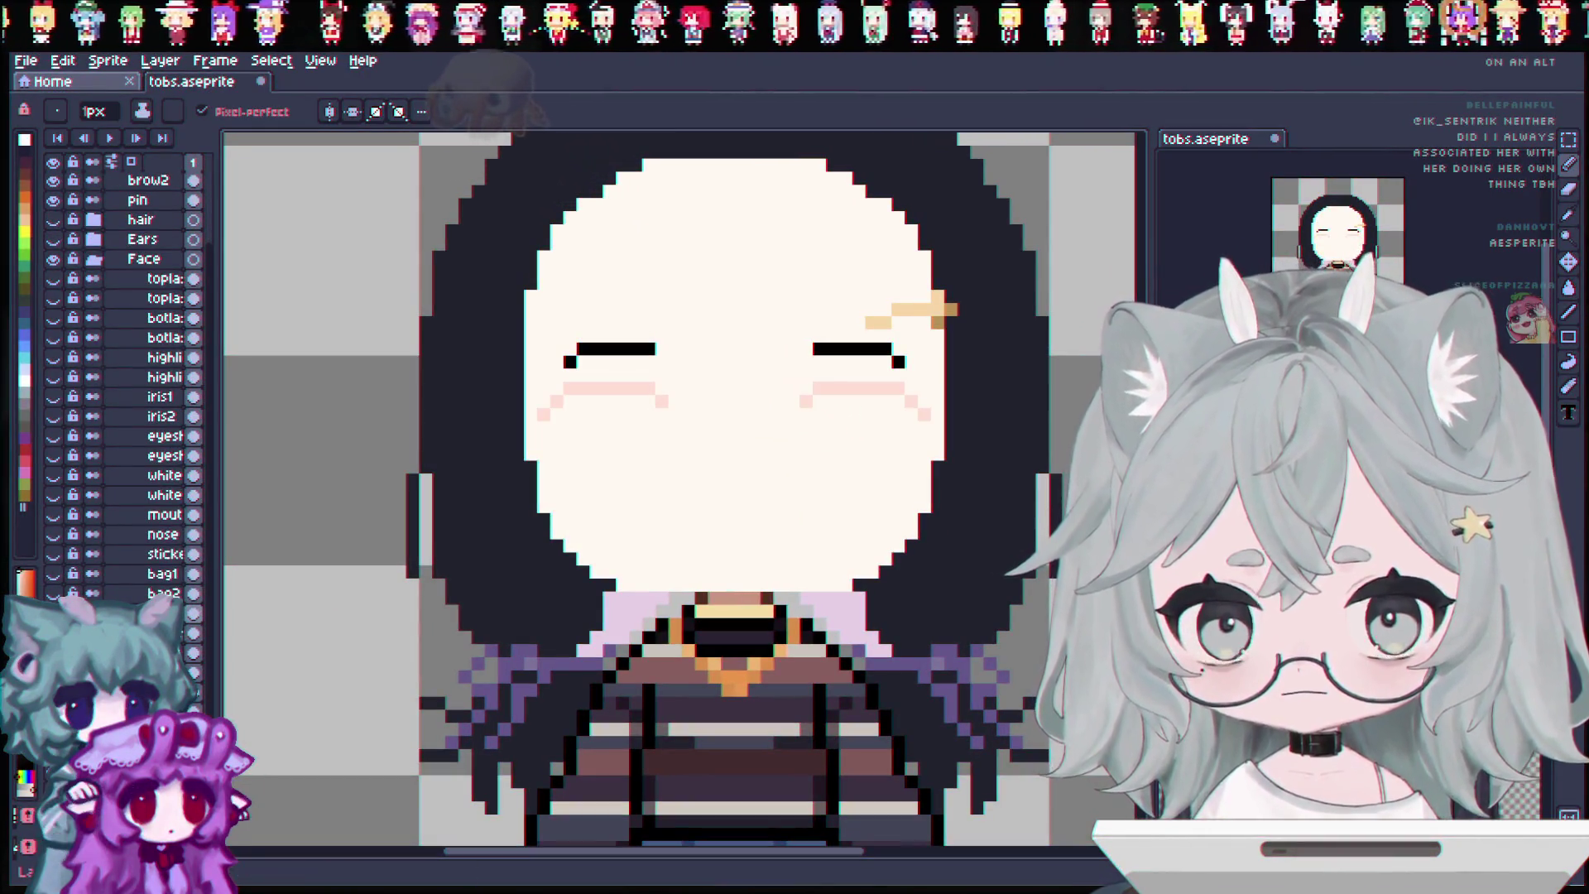
Give the eyeshadow Copy layer a new name, correcting it in a second pass.
right_click(178, 625)
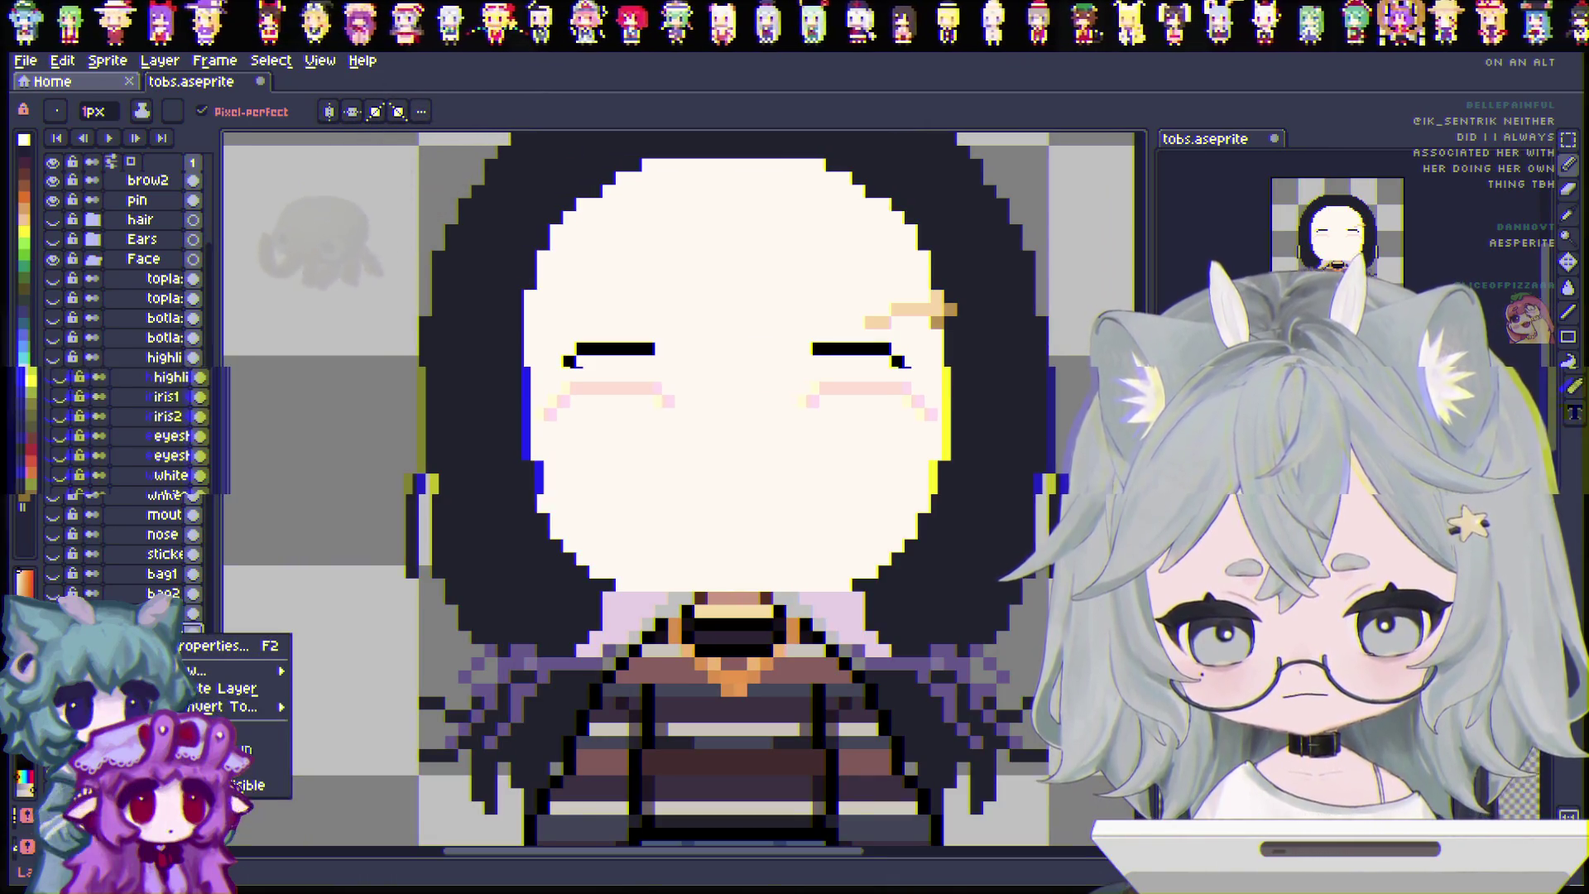
key("Escape")
double_click(165, 633)
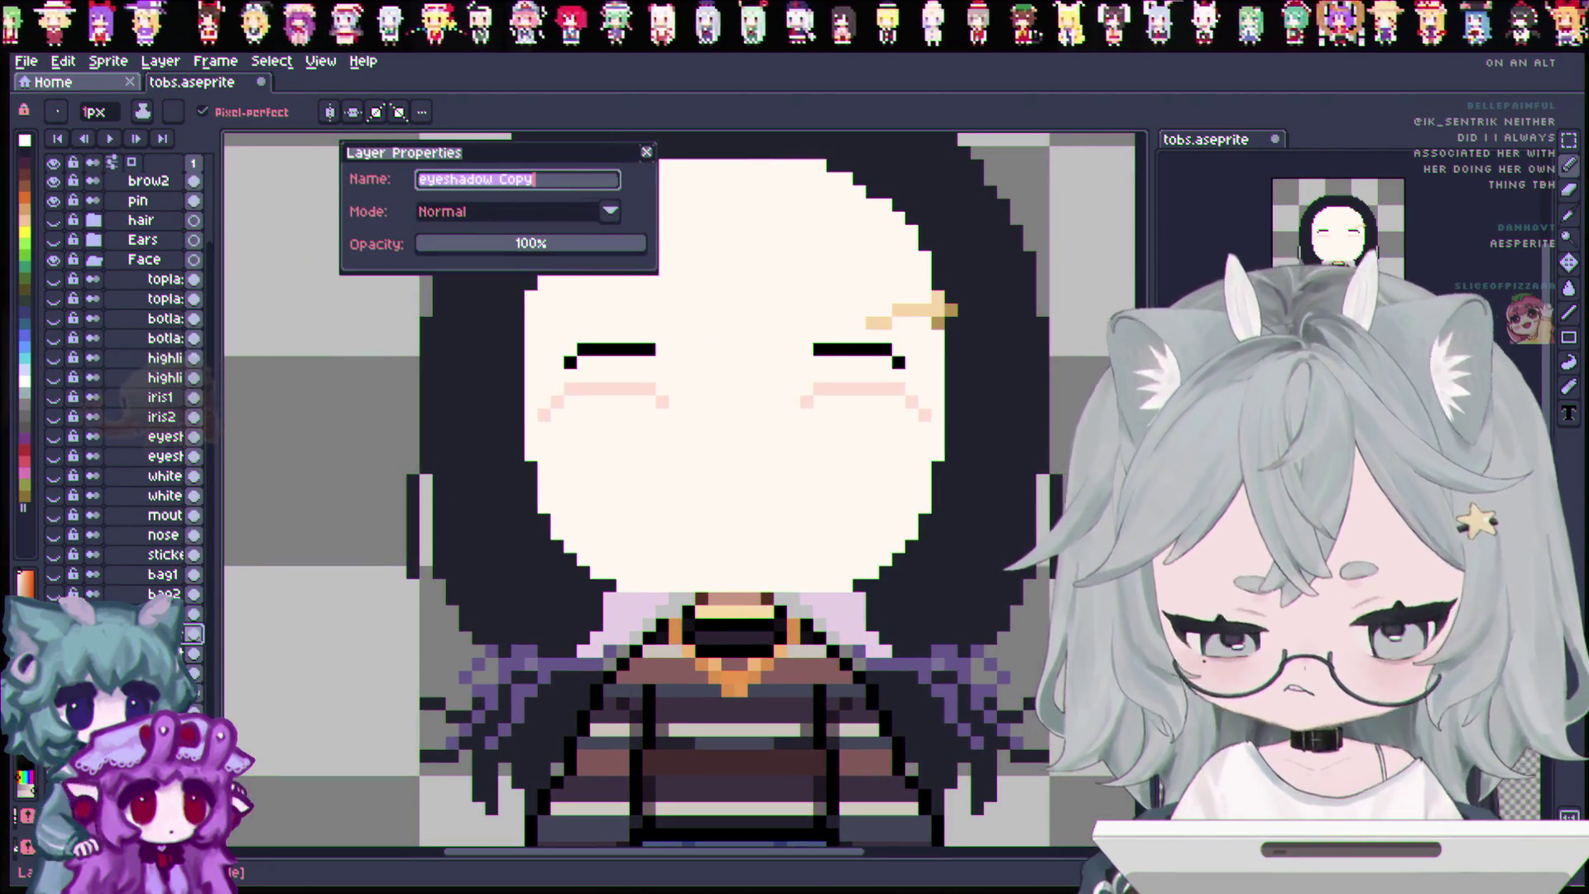
type("eyel")
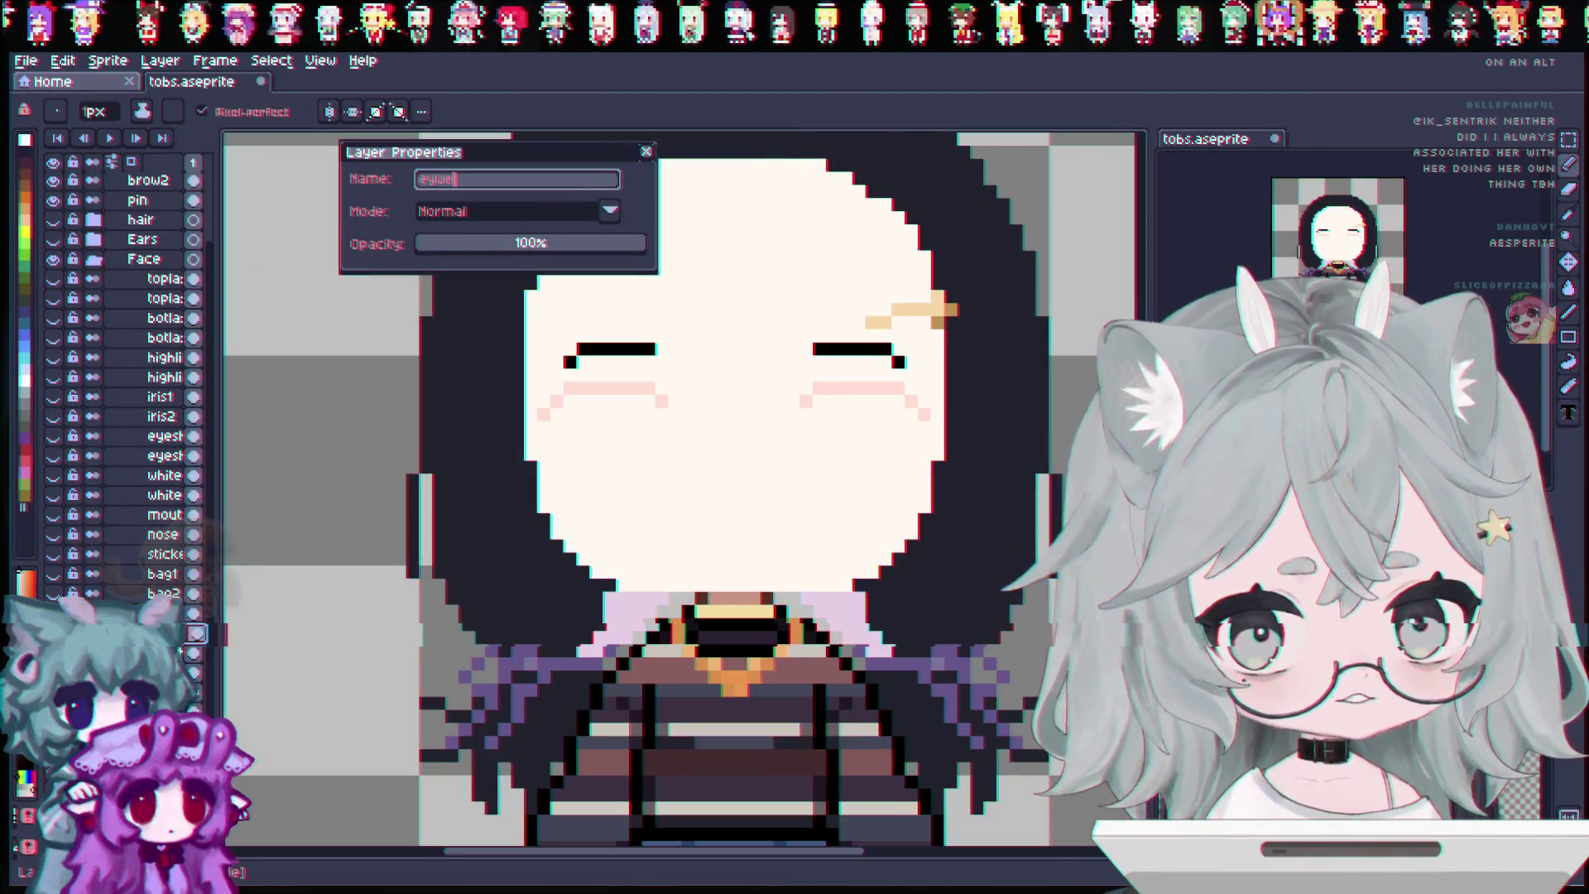
key("Return")
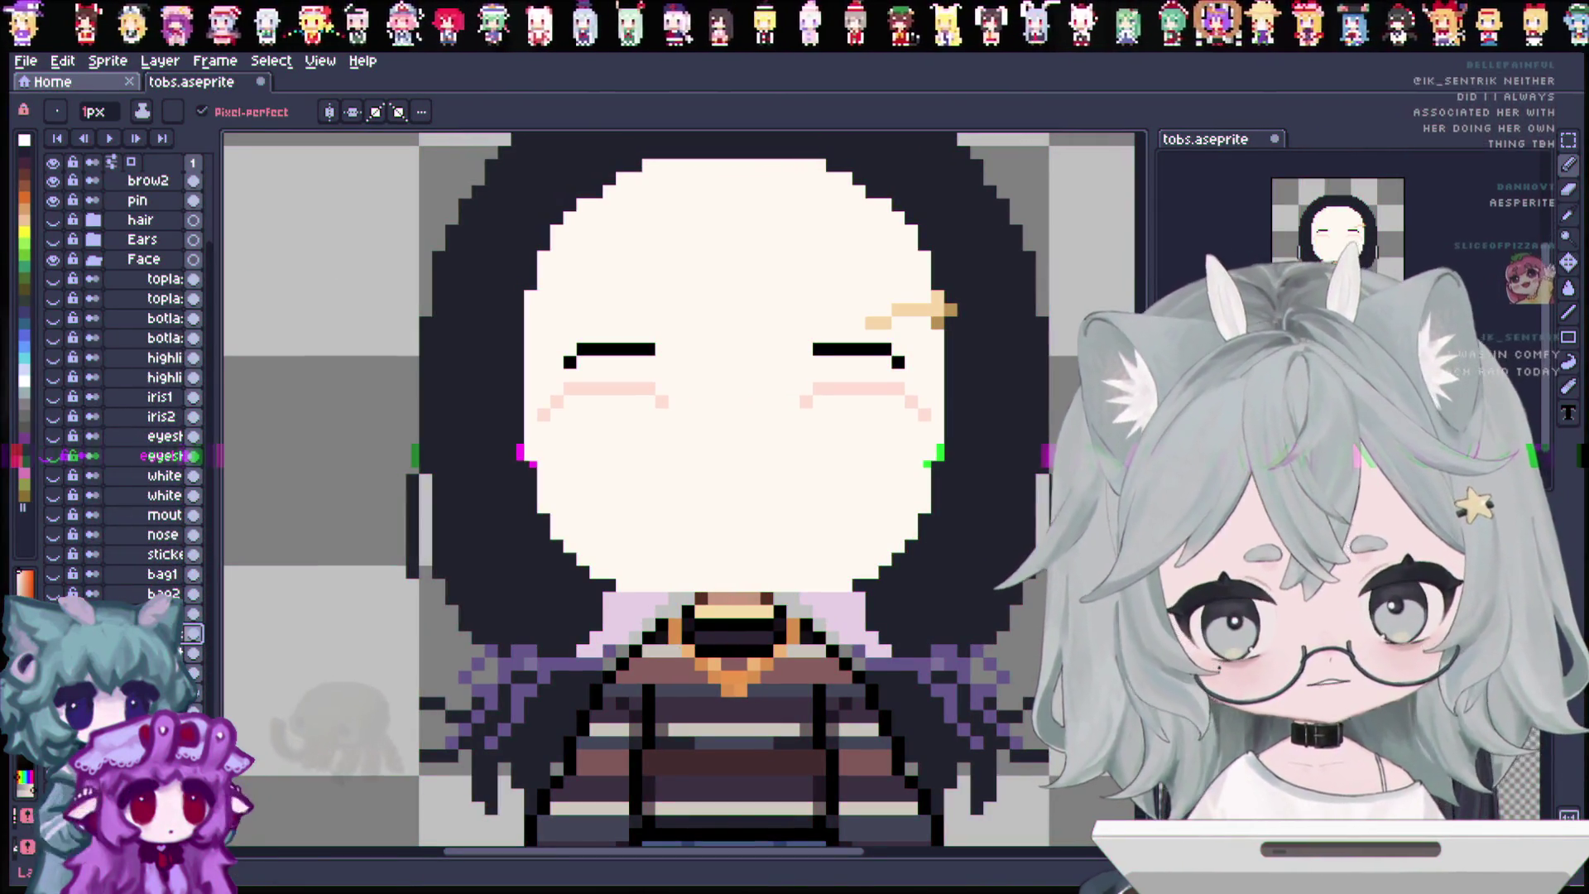
double_click(165, 652)
type("e")
key("Return")
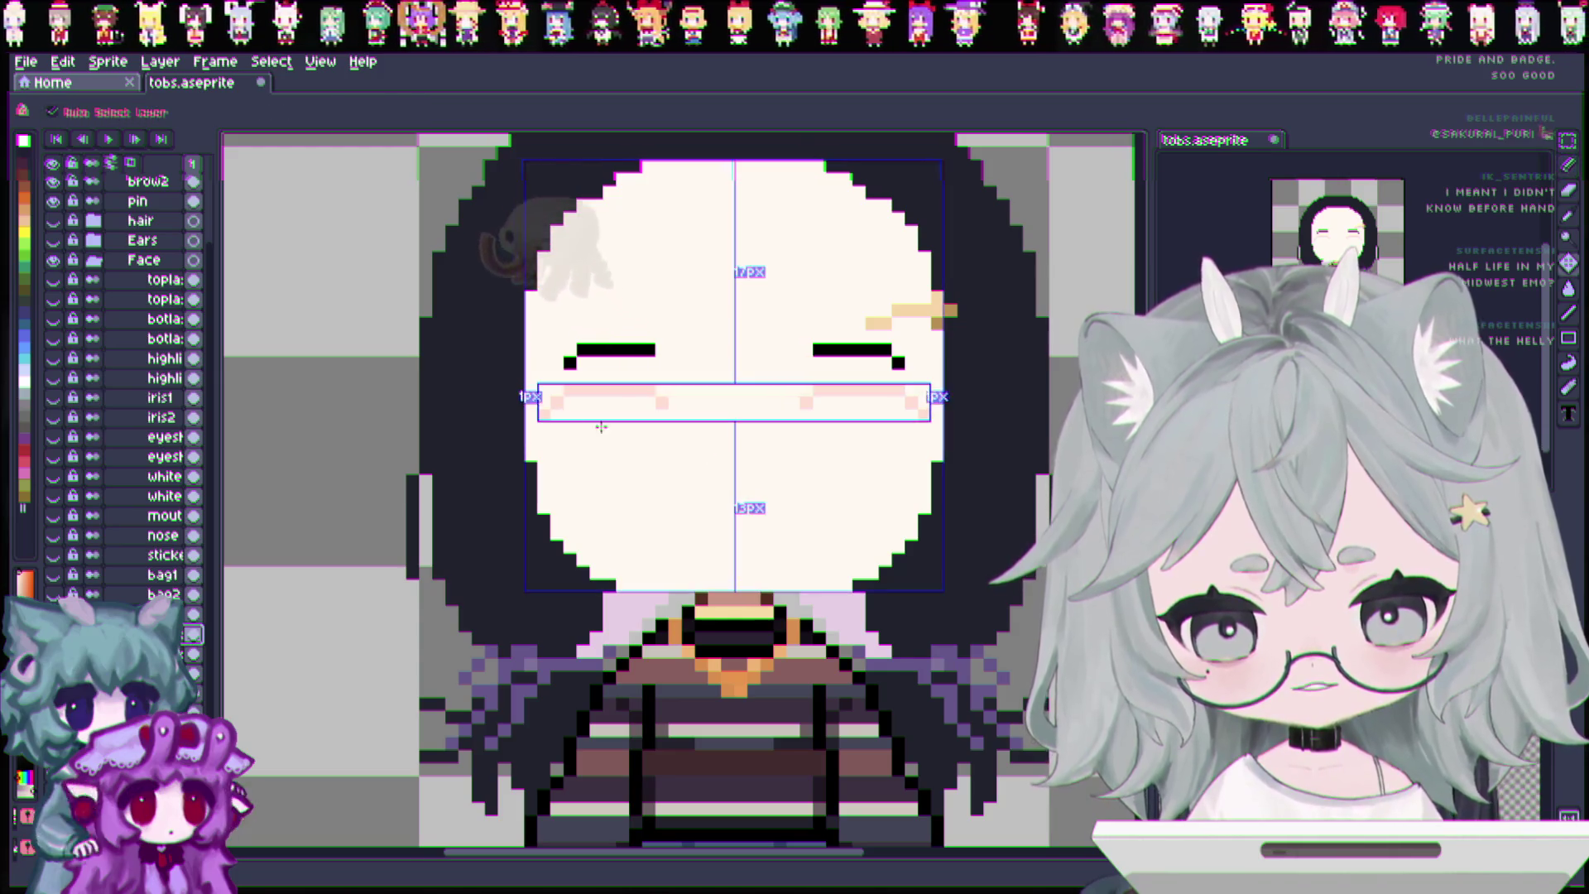
Pick the blush pink and add more blush pixels to the left and right cheeks.
key("v")
key("i")
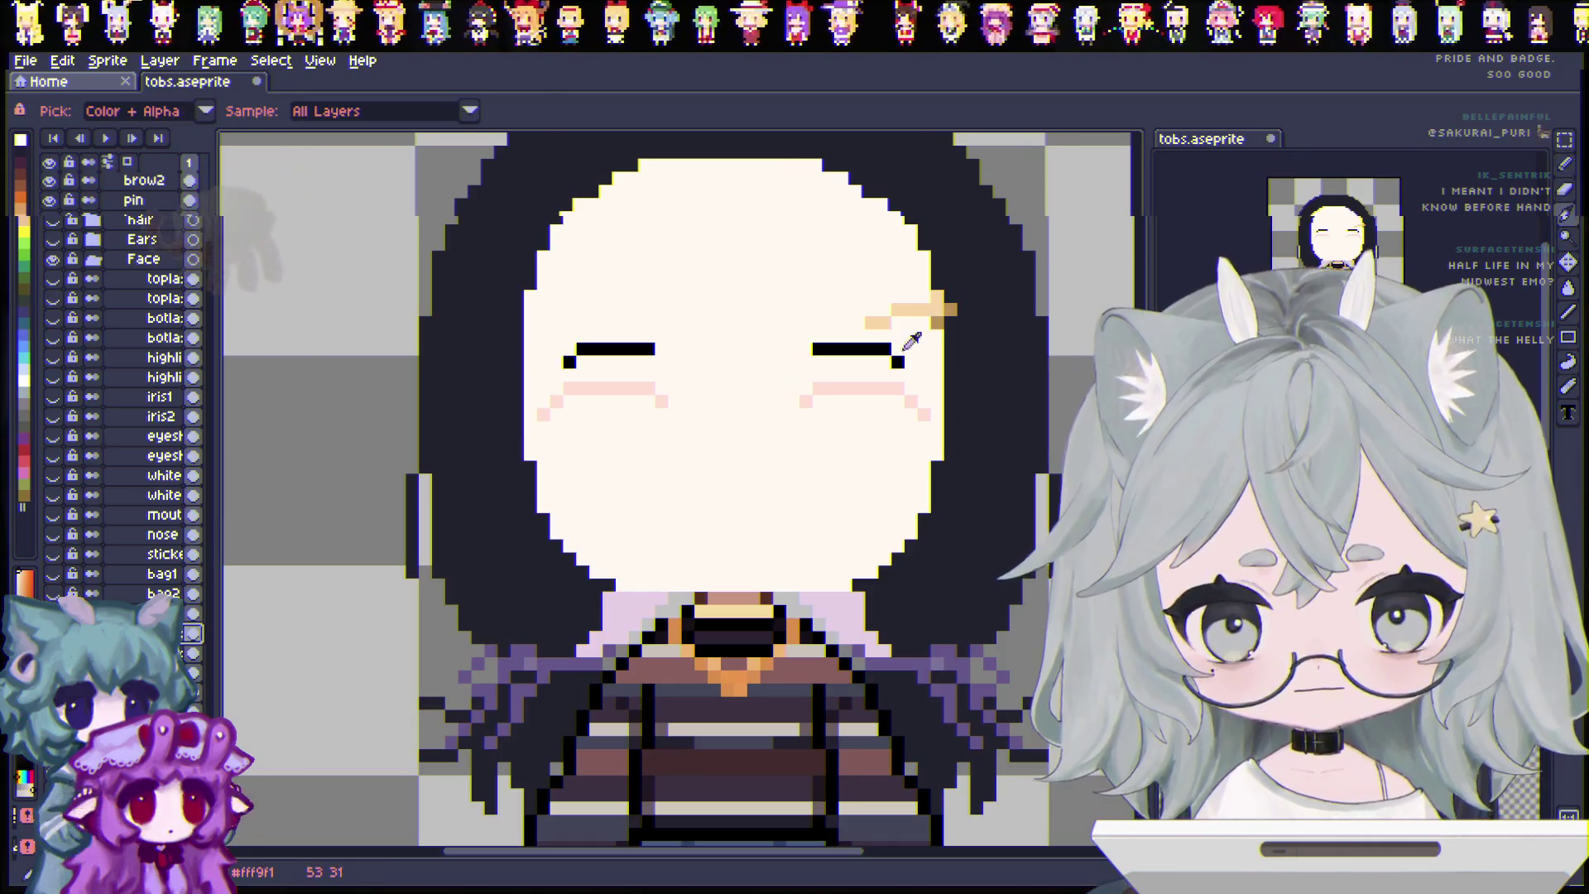
key("b")
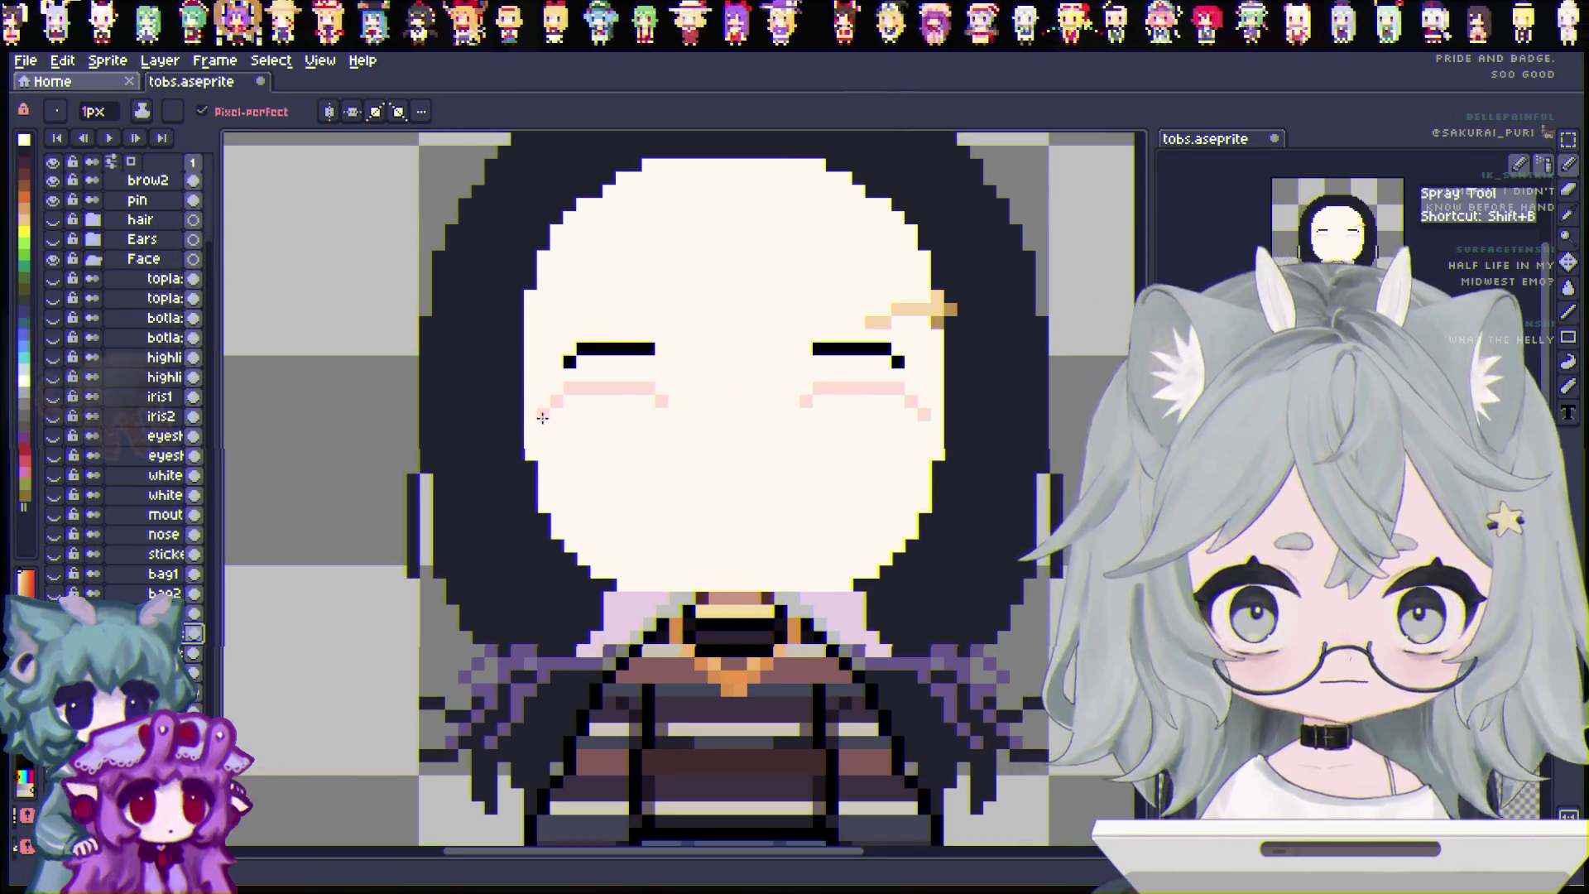
left_click_drag(536, 418, 557, 414)
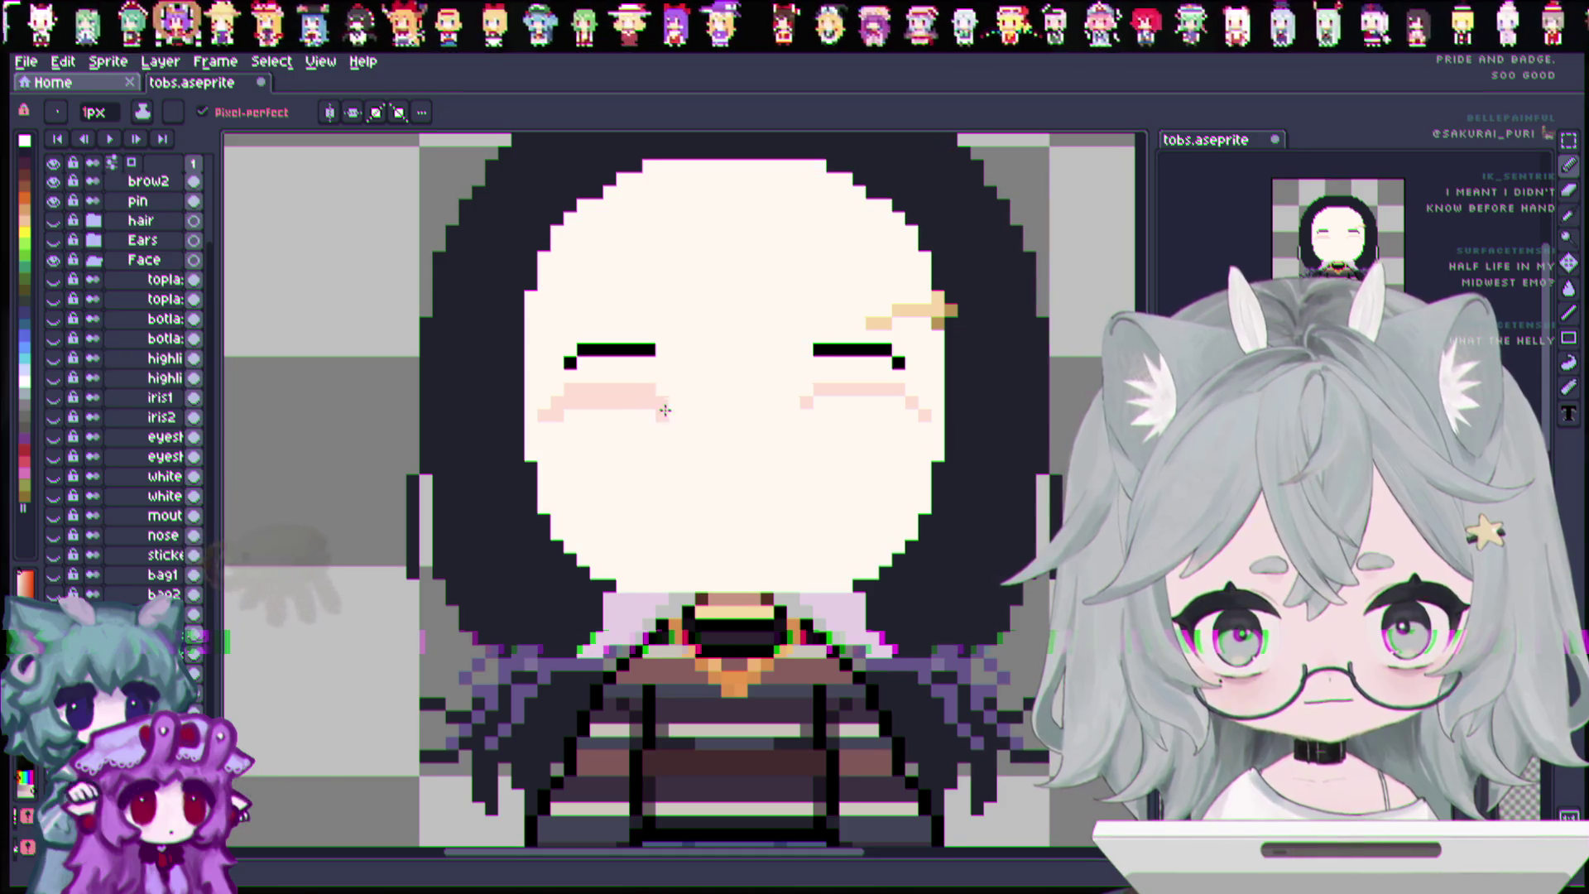
left_click(663, 409)
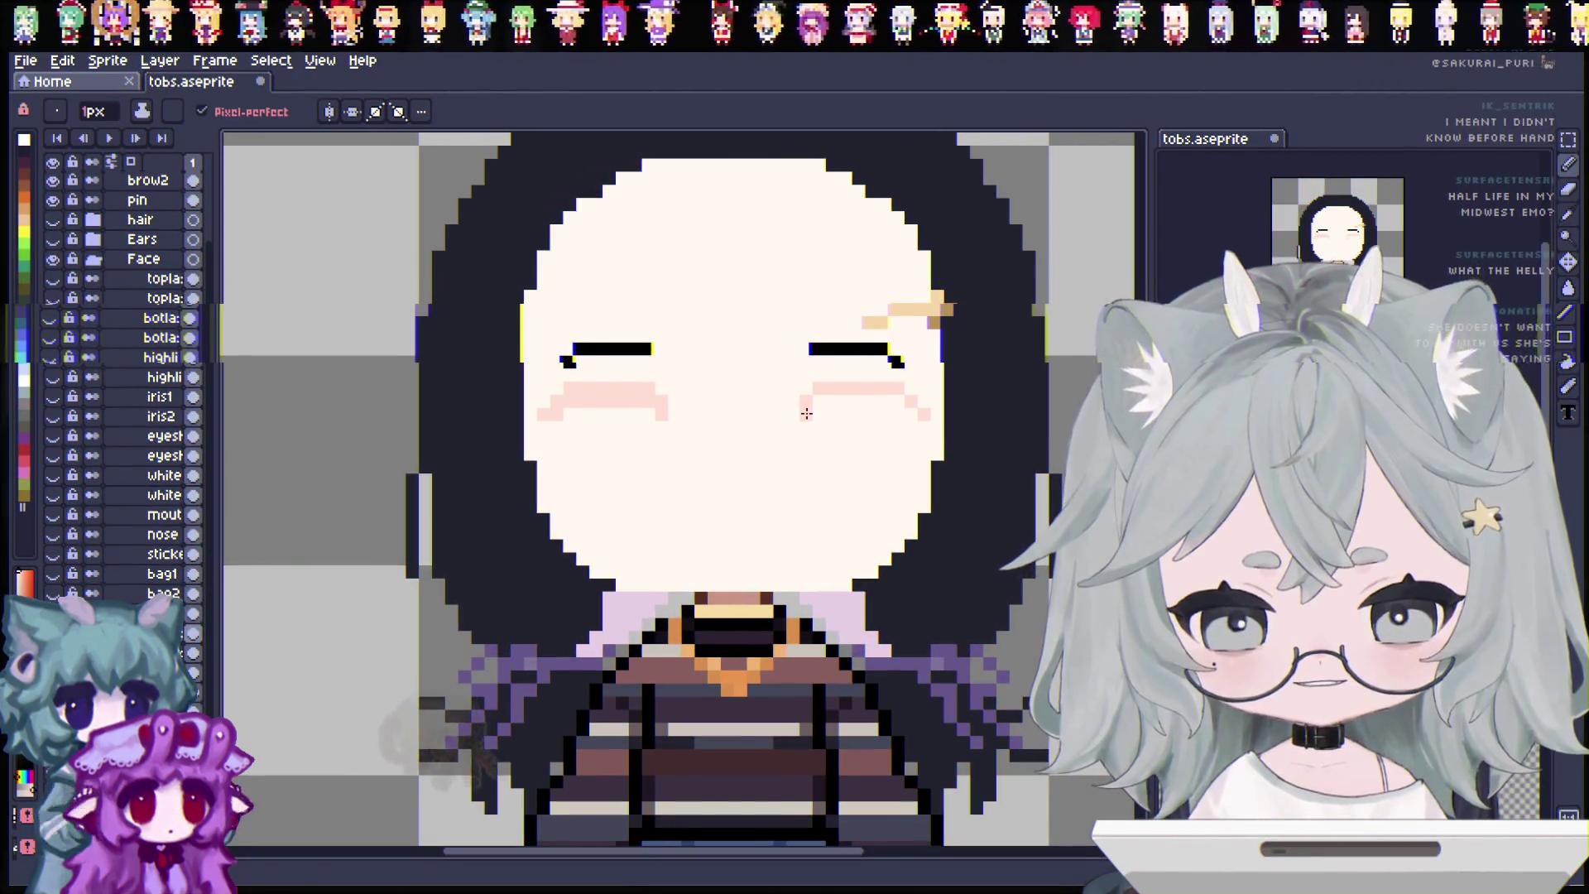
left_click_drag(808, 400, 895, 399)
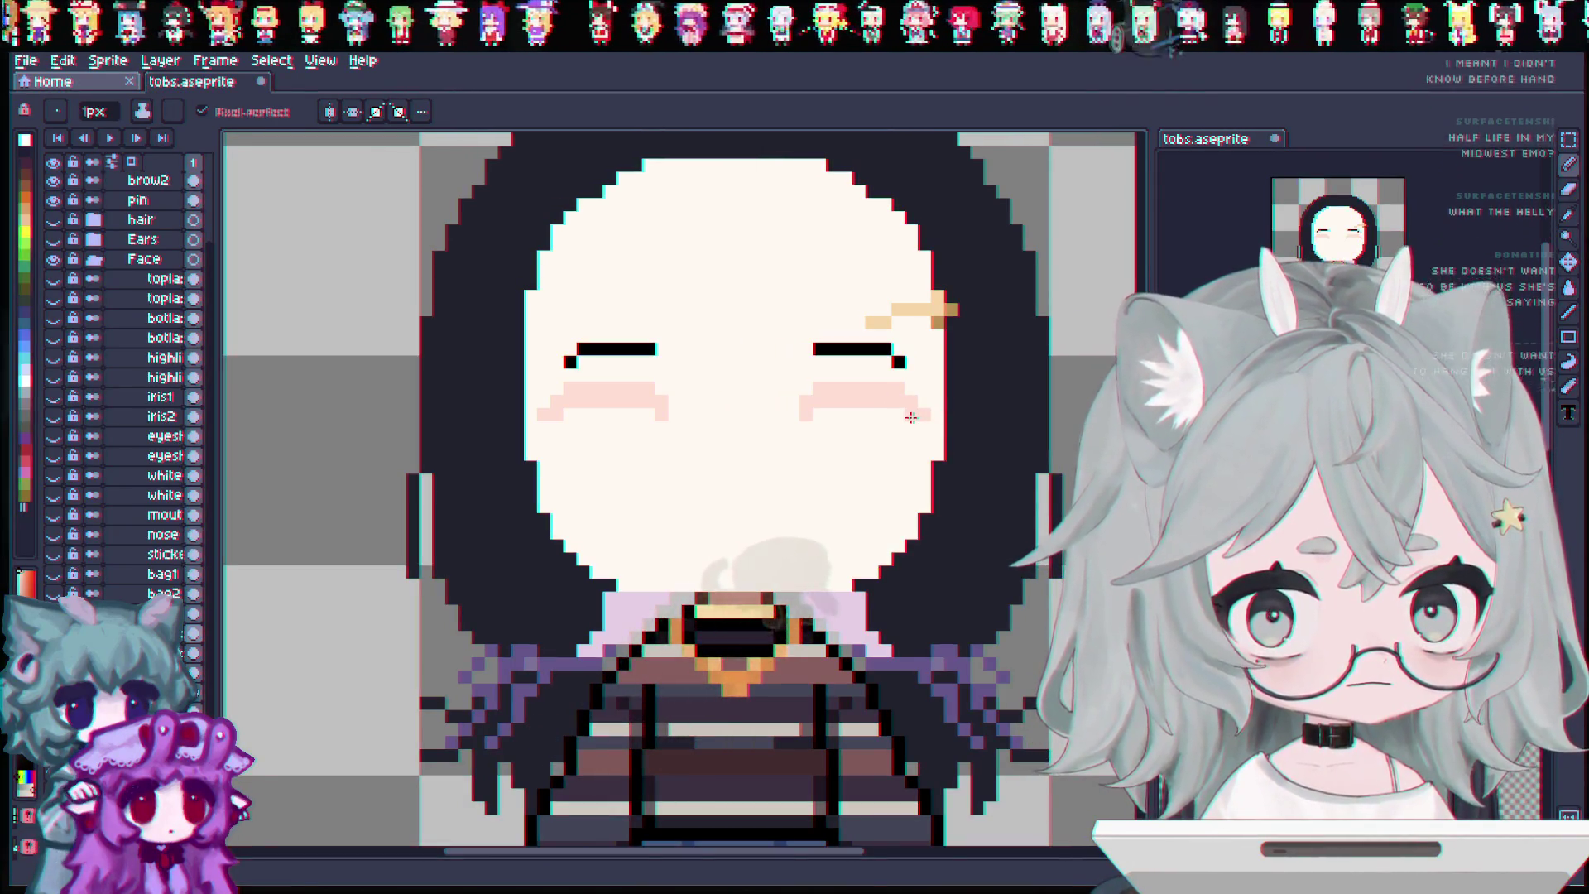
key("v")
key("b")
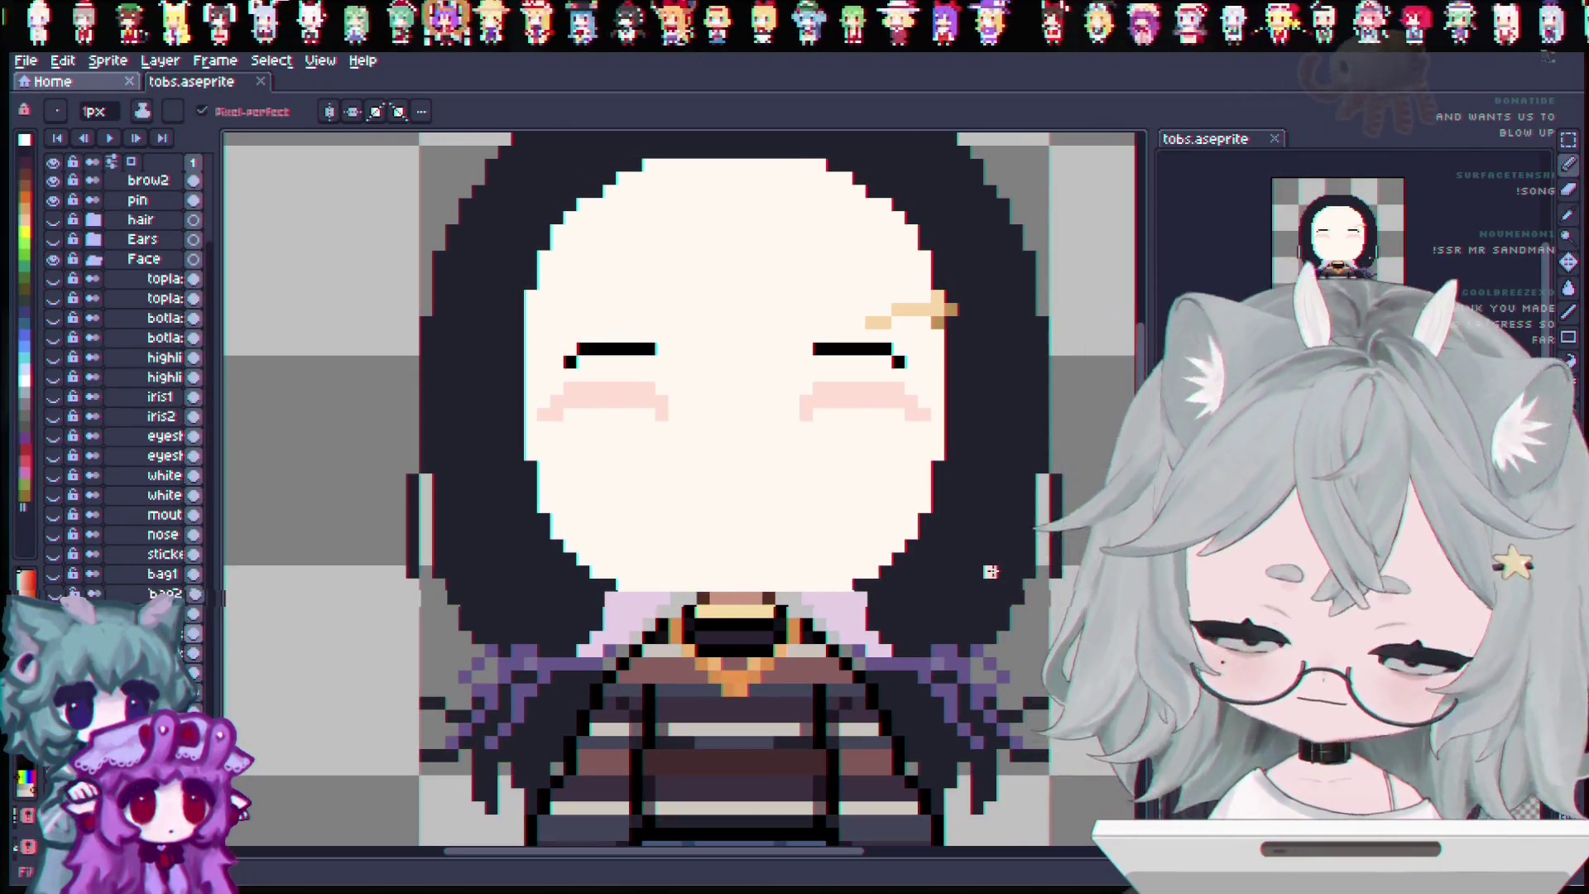
scroll(741, 508, "up", 1)
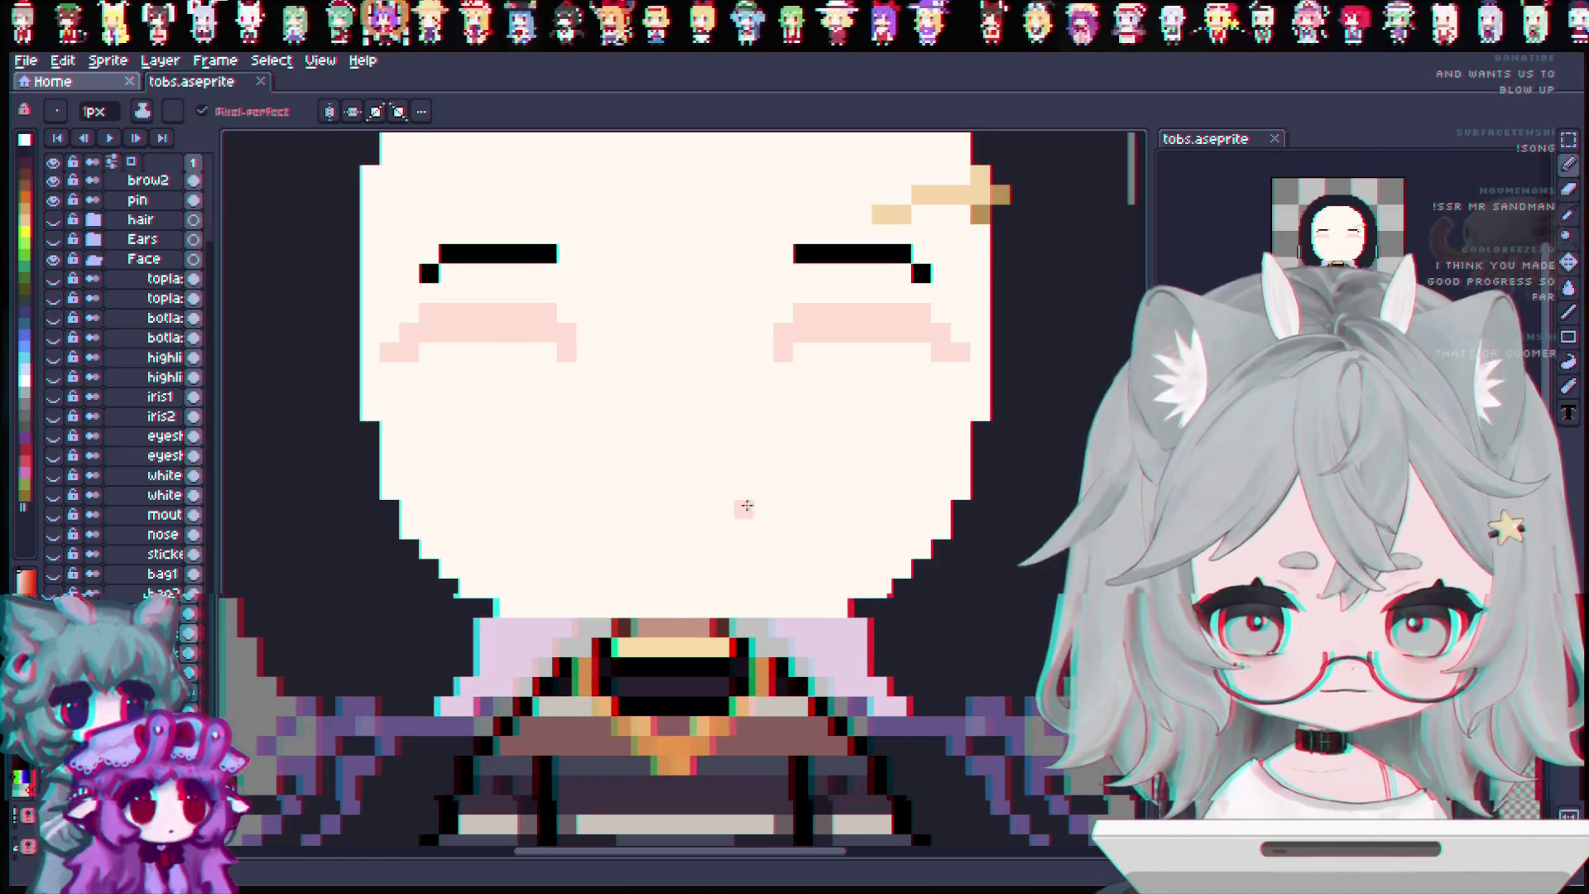
scroll(638, 484, "down", 3)
scroll(641, 487, "up", 2)
scroll(645, 490, "down", 2)
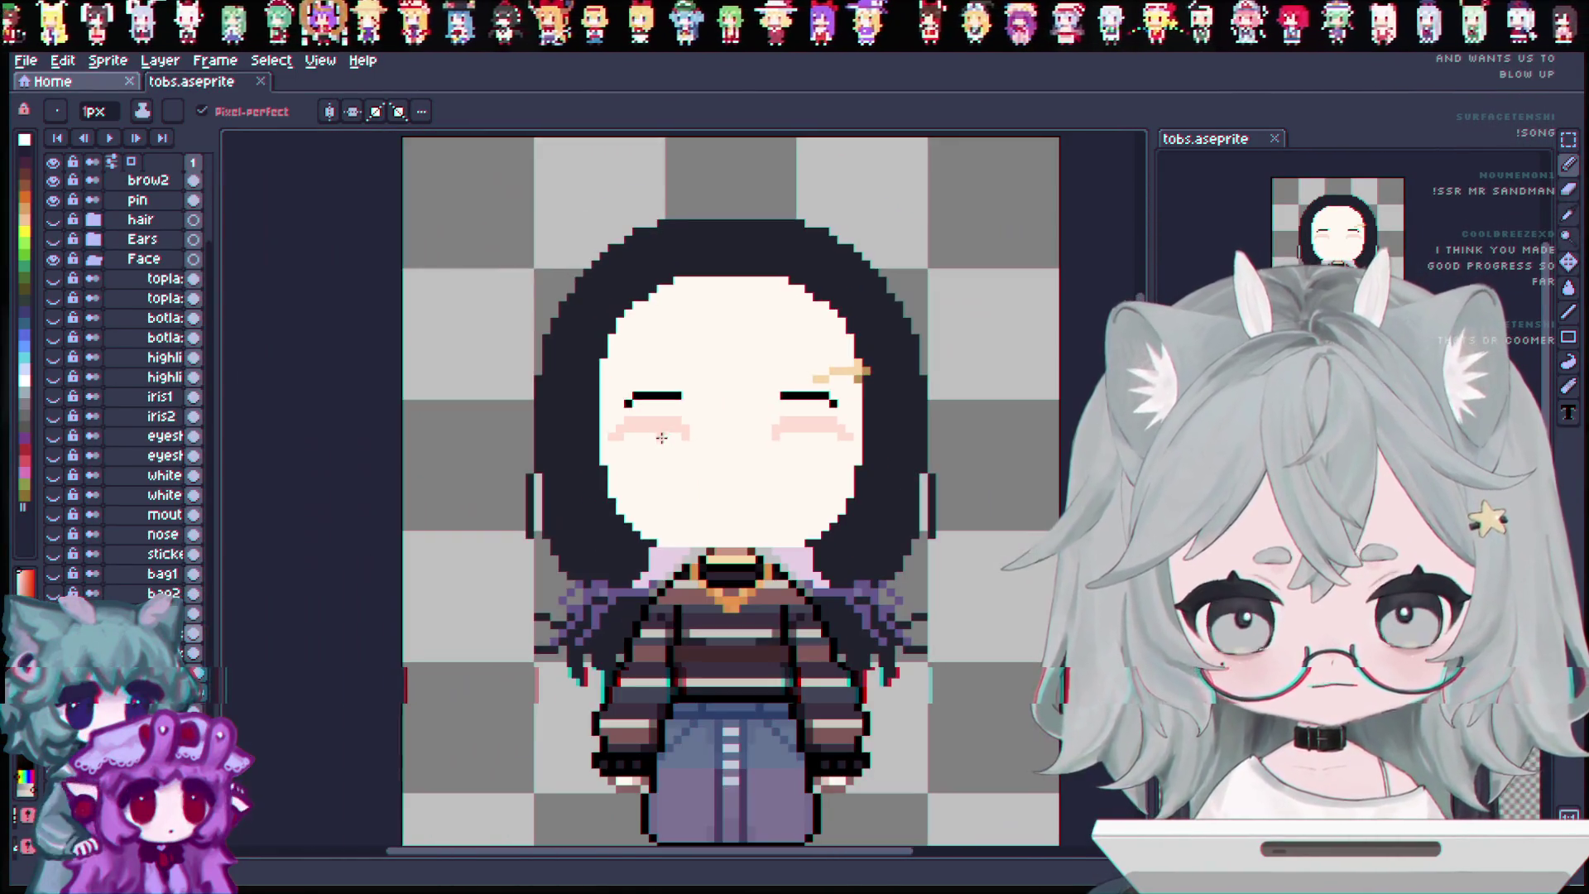
scroll(657, 498, "up", 1)
scroll(657, 497, "up", 1)
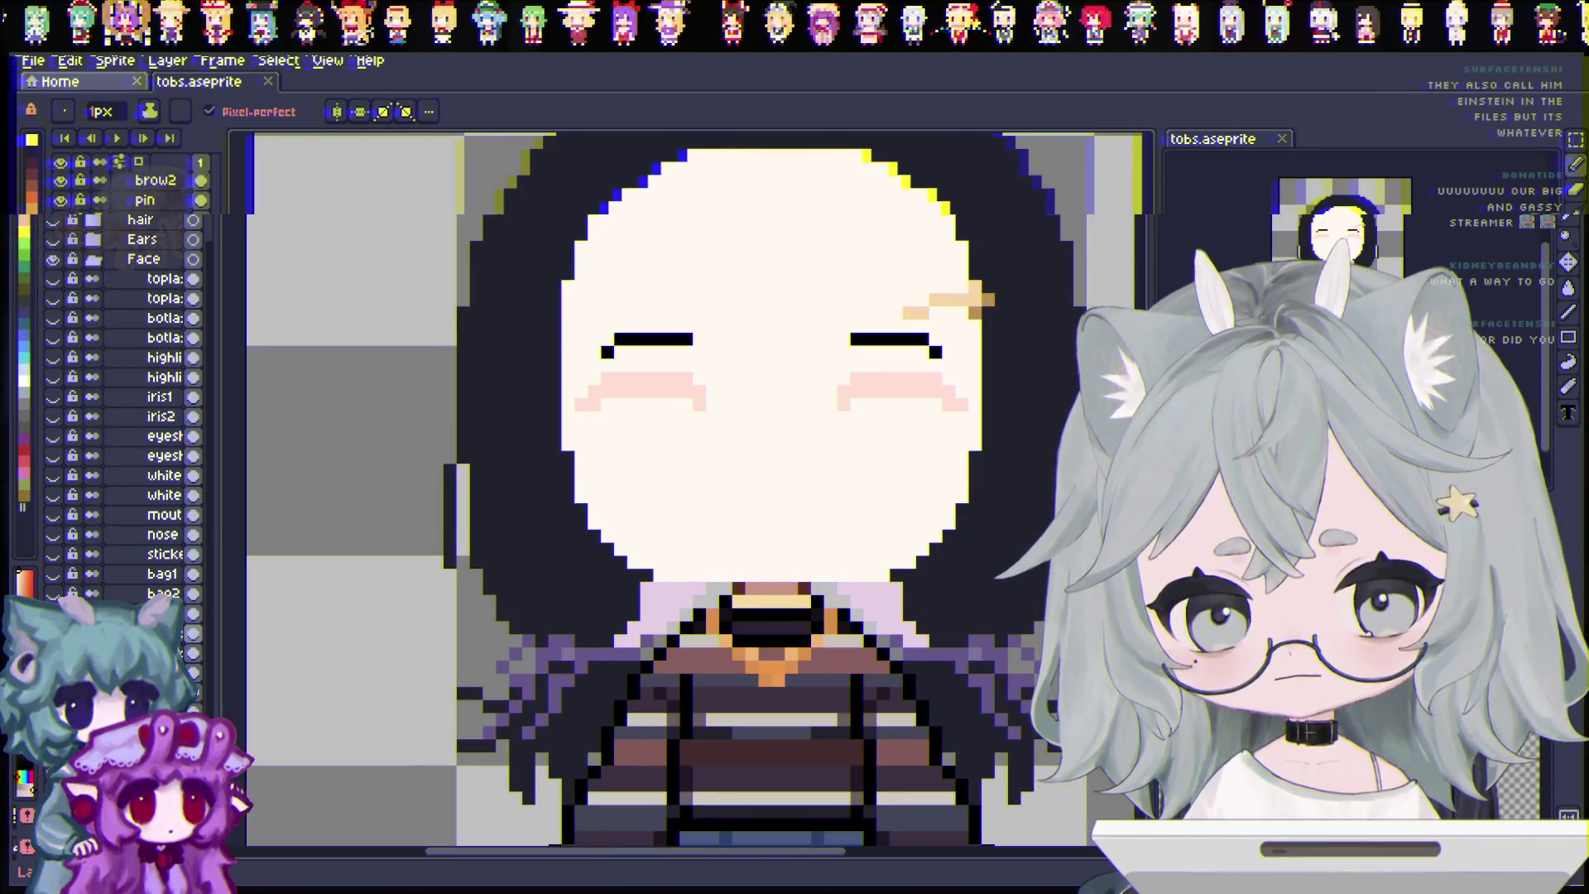
Show the nose, sticker, bag and other hidden face layers in one sweep.
left_click_drag(52, 613, 52, 278)
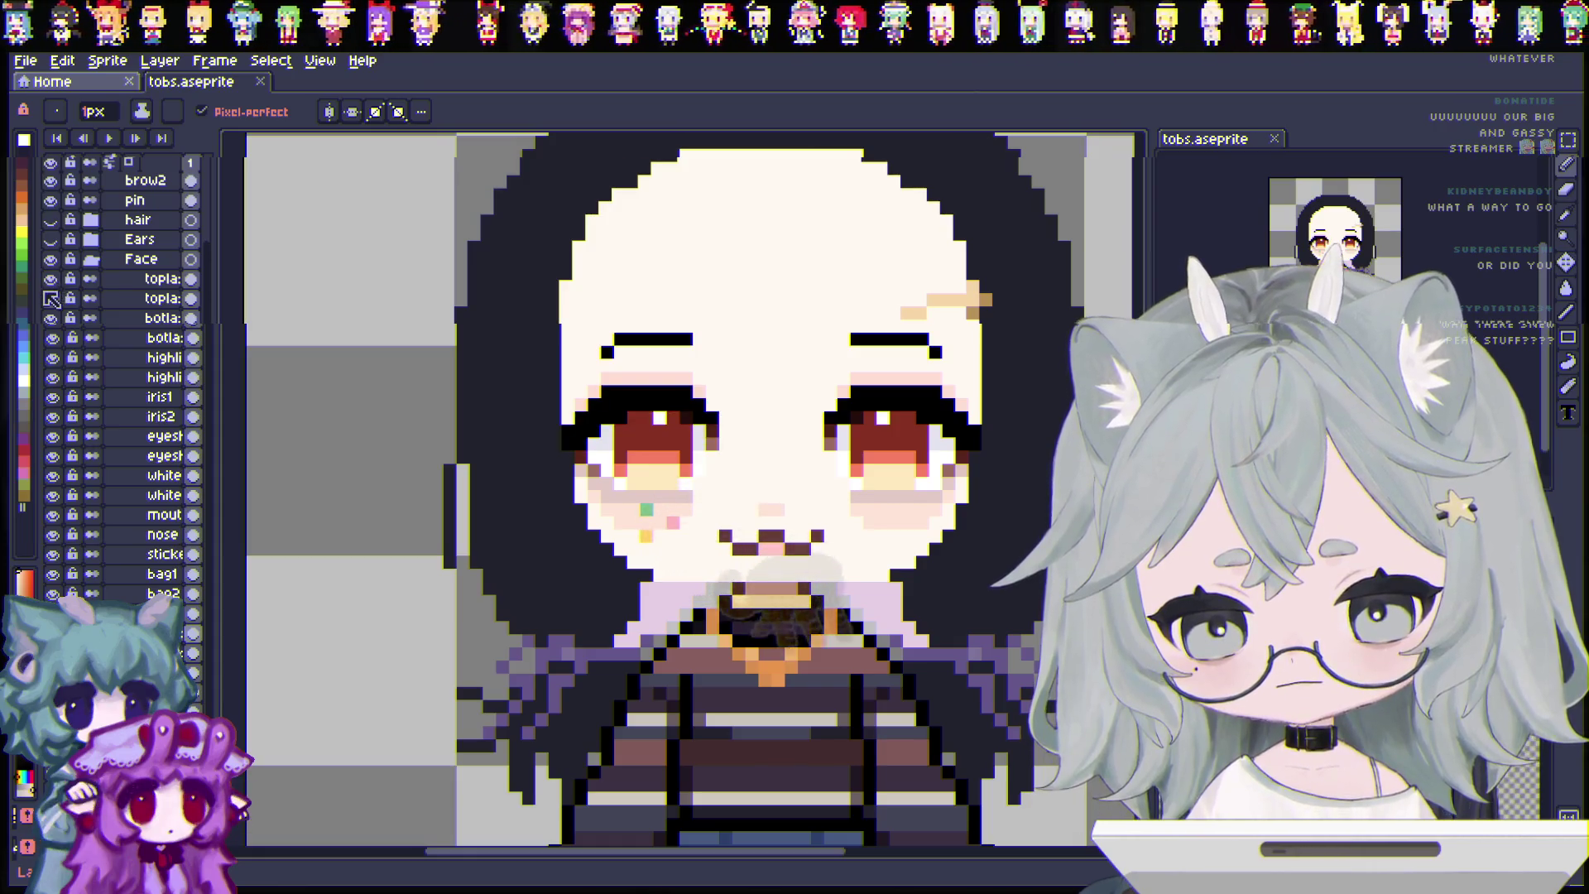
Show the upper lash, hair and cat ears layers, then save tobs.aseprite.
left_click(93, 259)
left_click(52, 300)
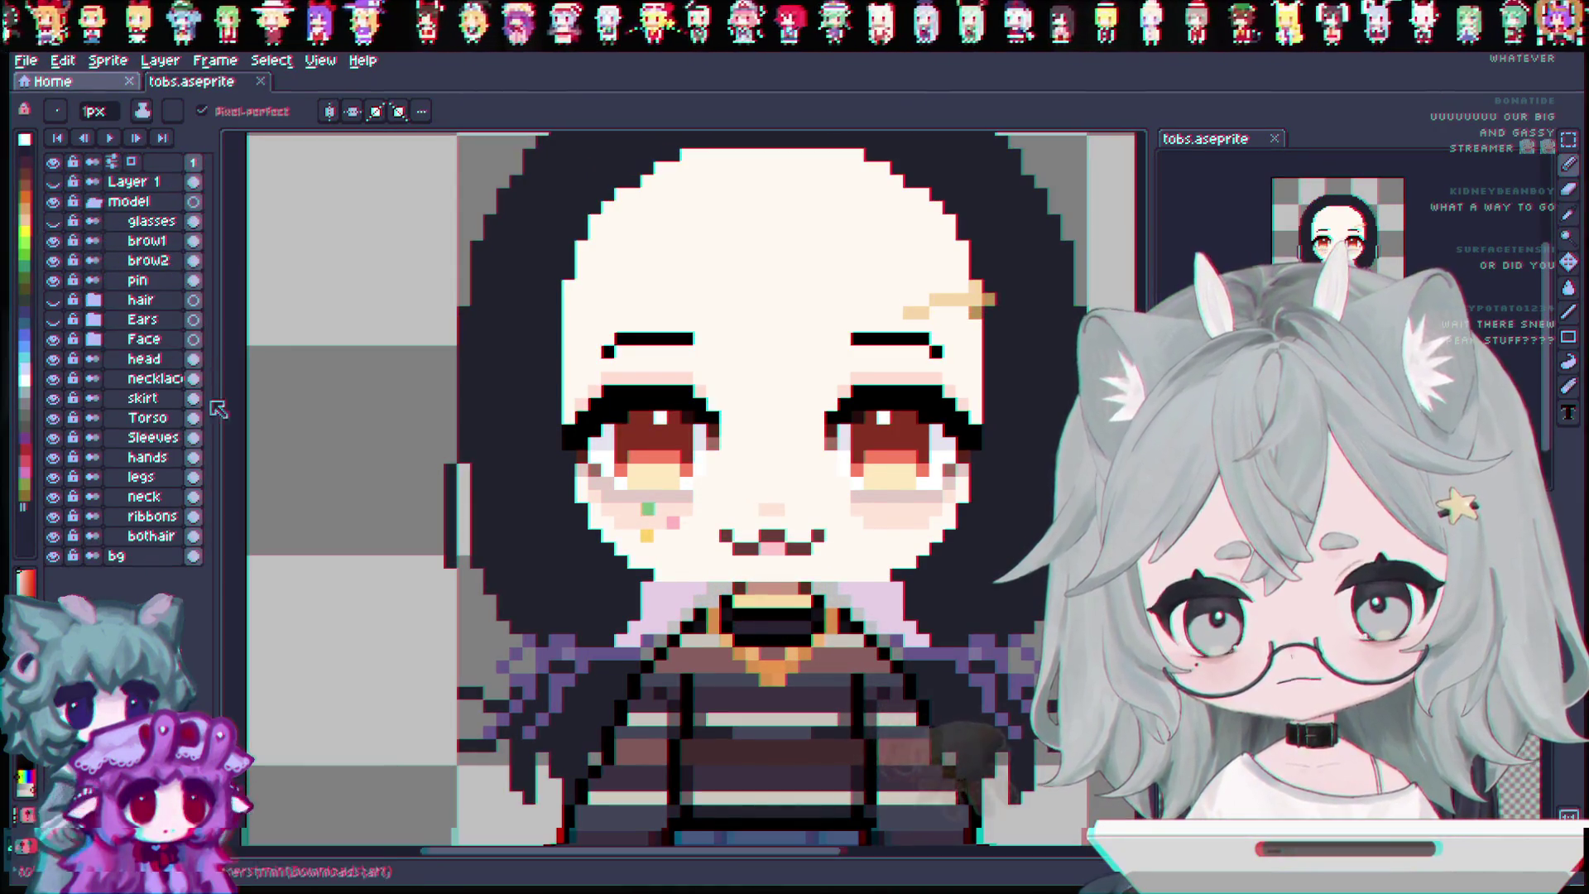
left_click(52, 320)
scroll(415, 419, "up", 1)
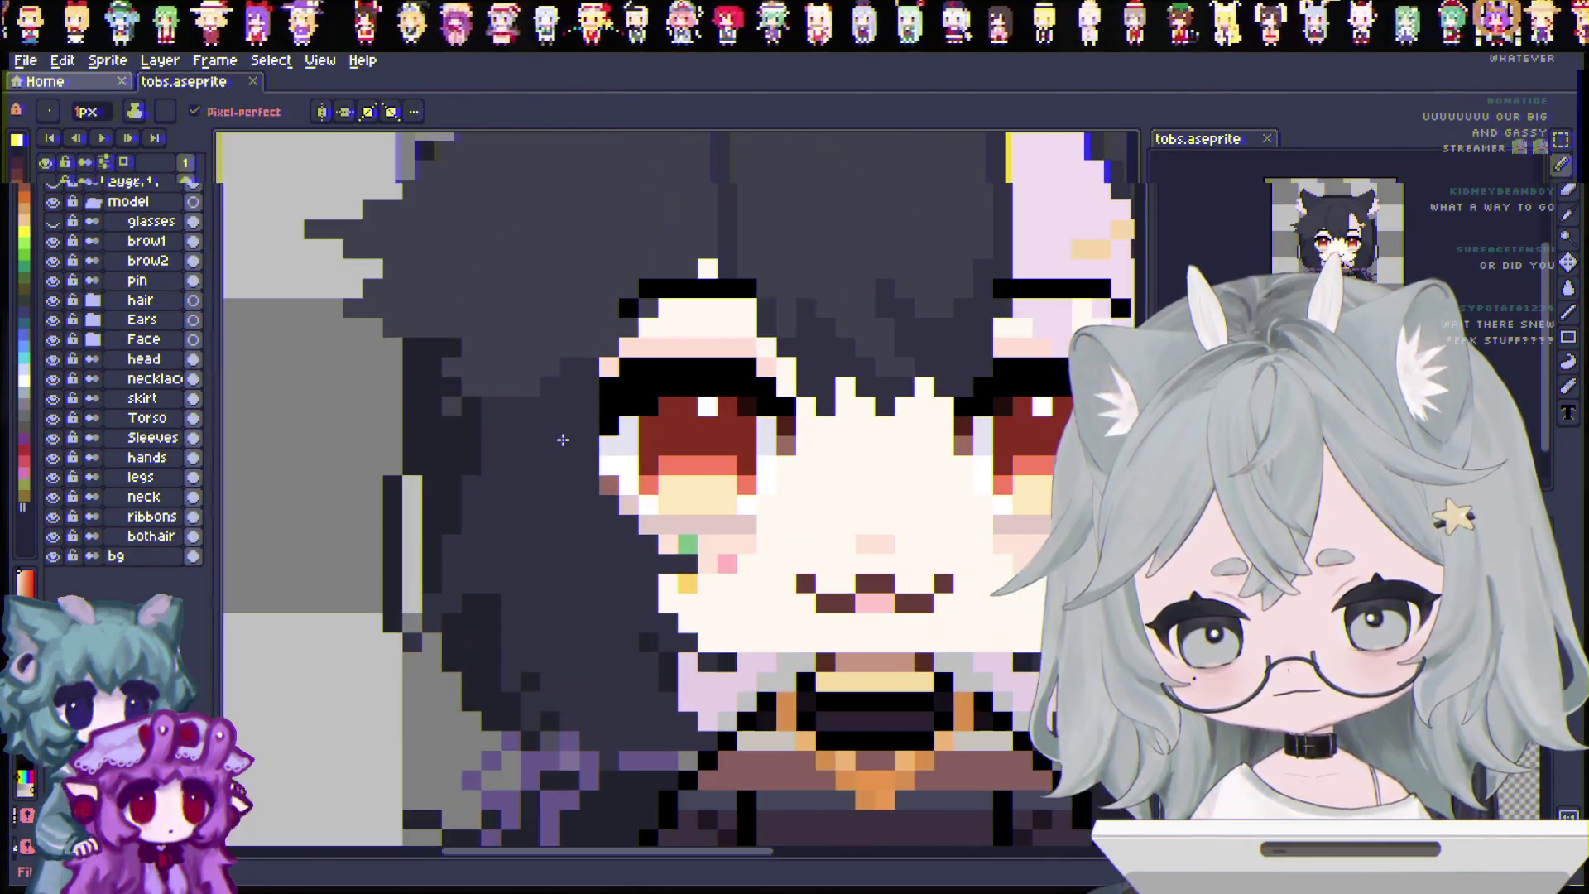
scroll(560, 532, "down", 2)
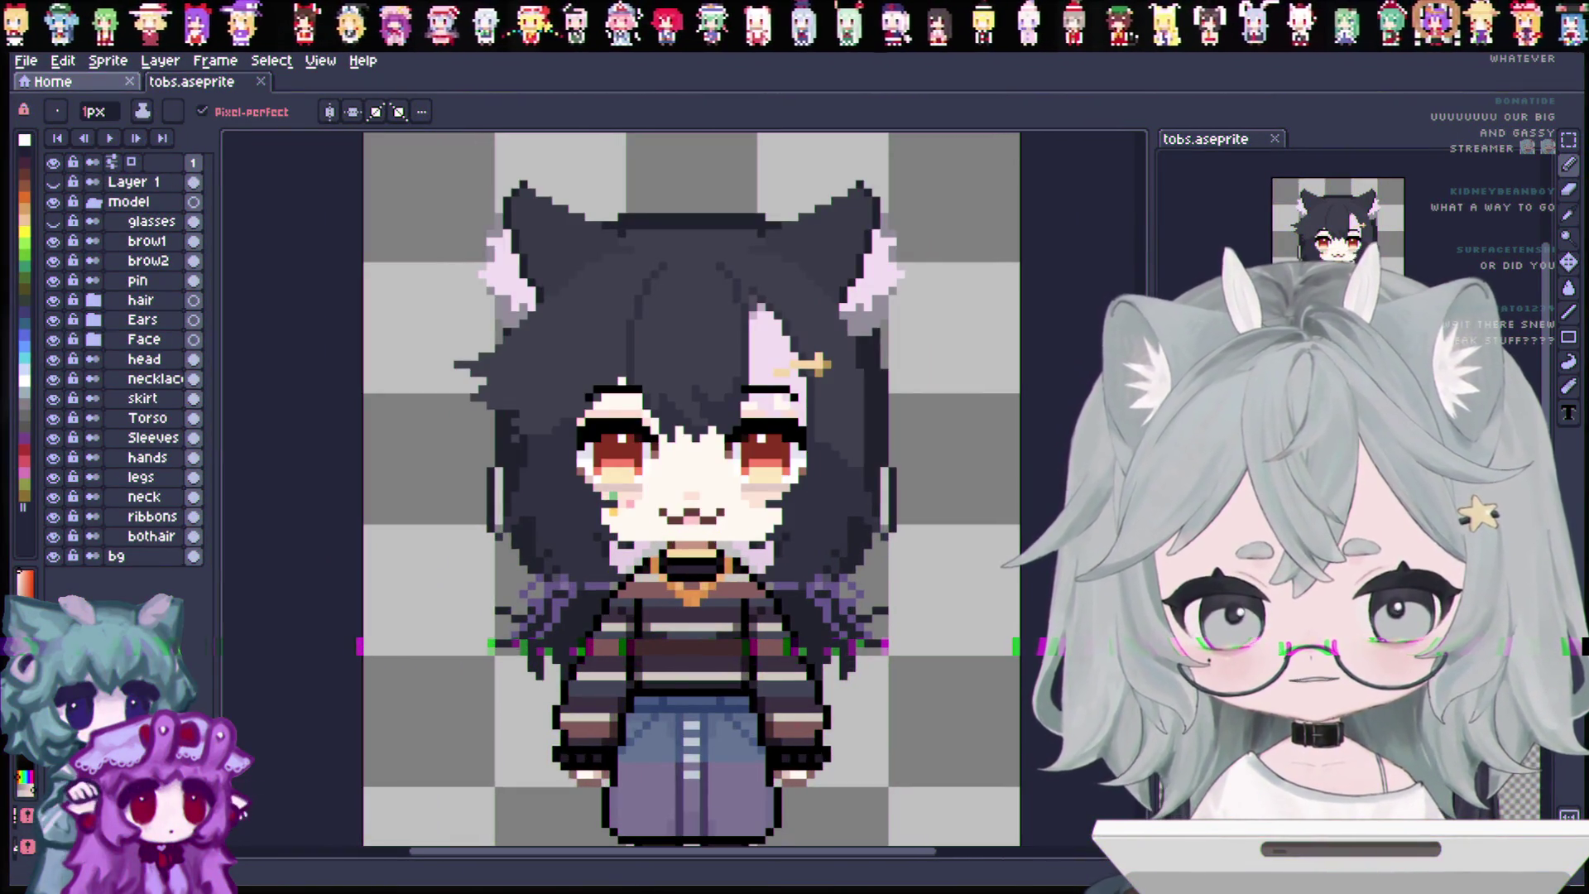
key("ctrl+s")
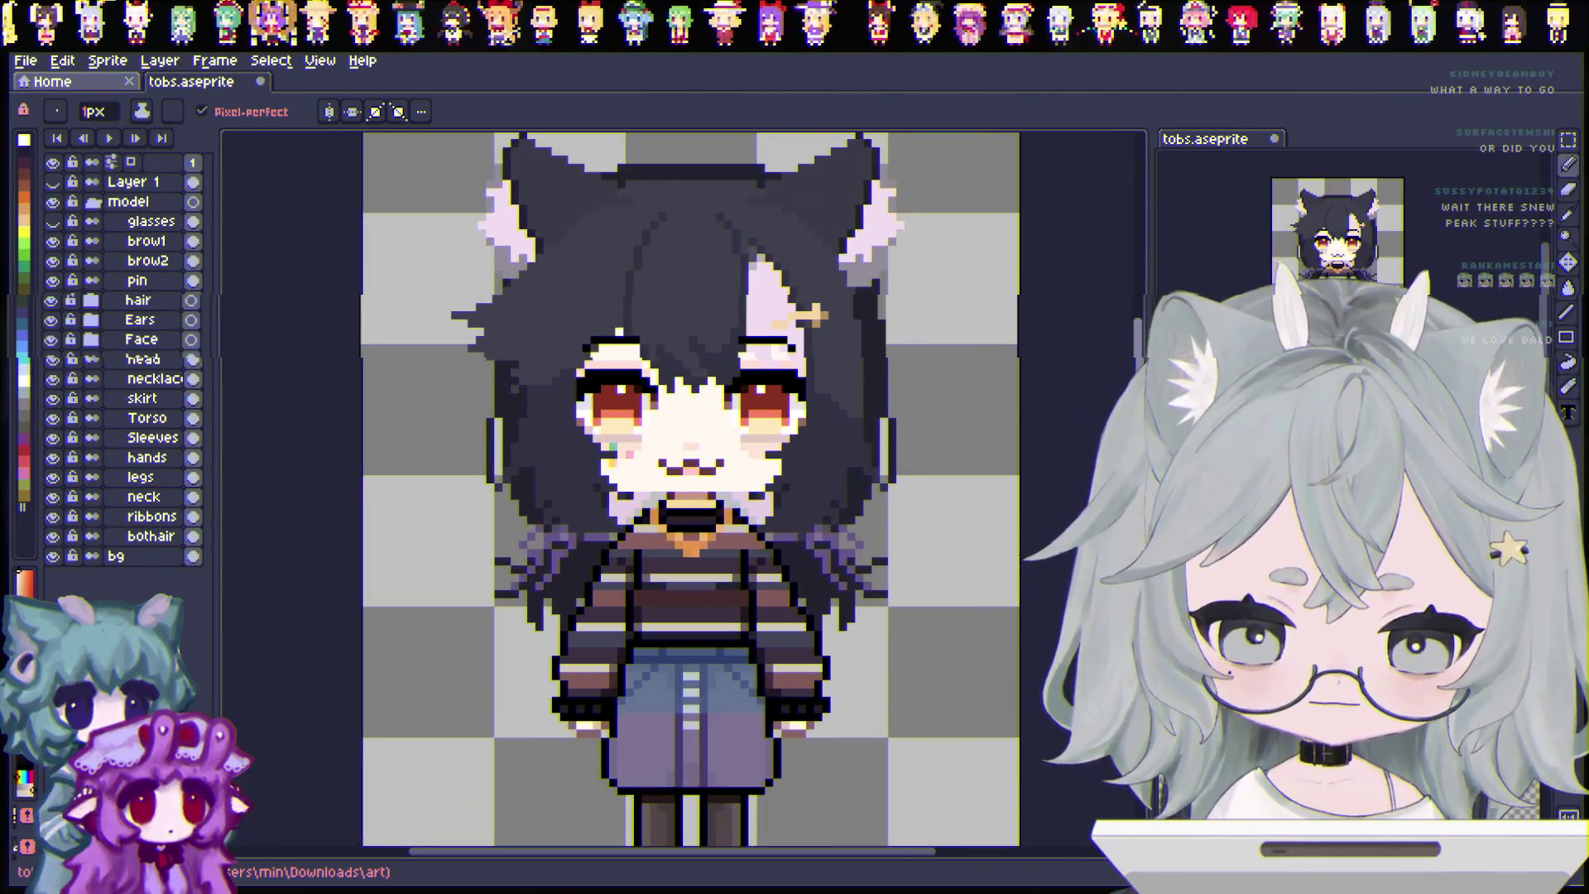
scroll(691, 488, "down", 1)
scroll(691, 489, "down", 5)
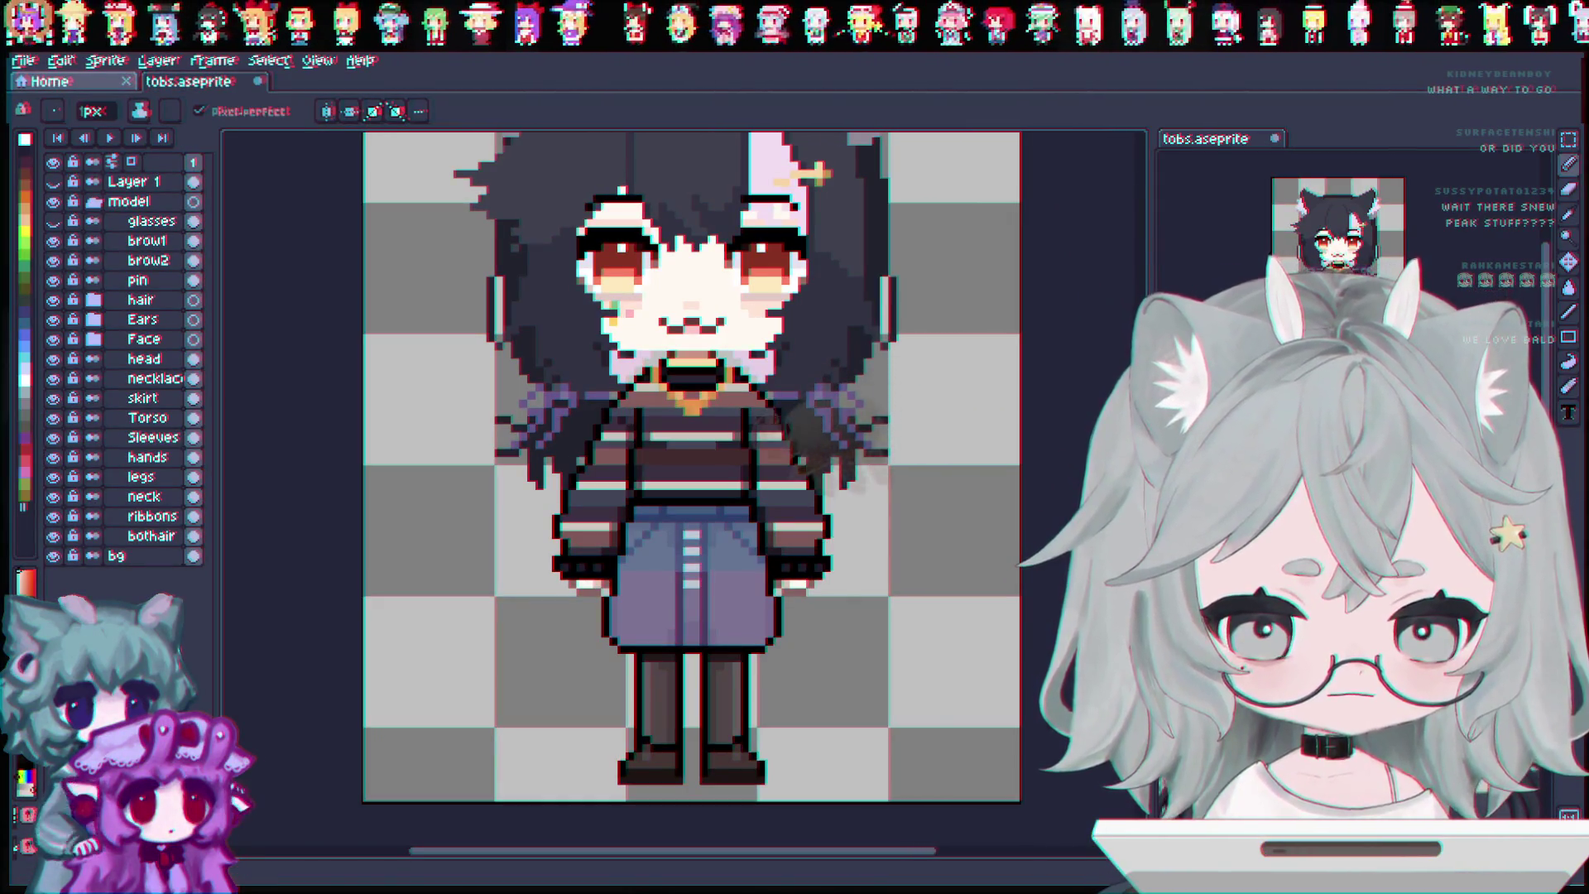
scroll(1018, 457, "up", 1)
scroll(626, 488, "up", 2)
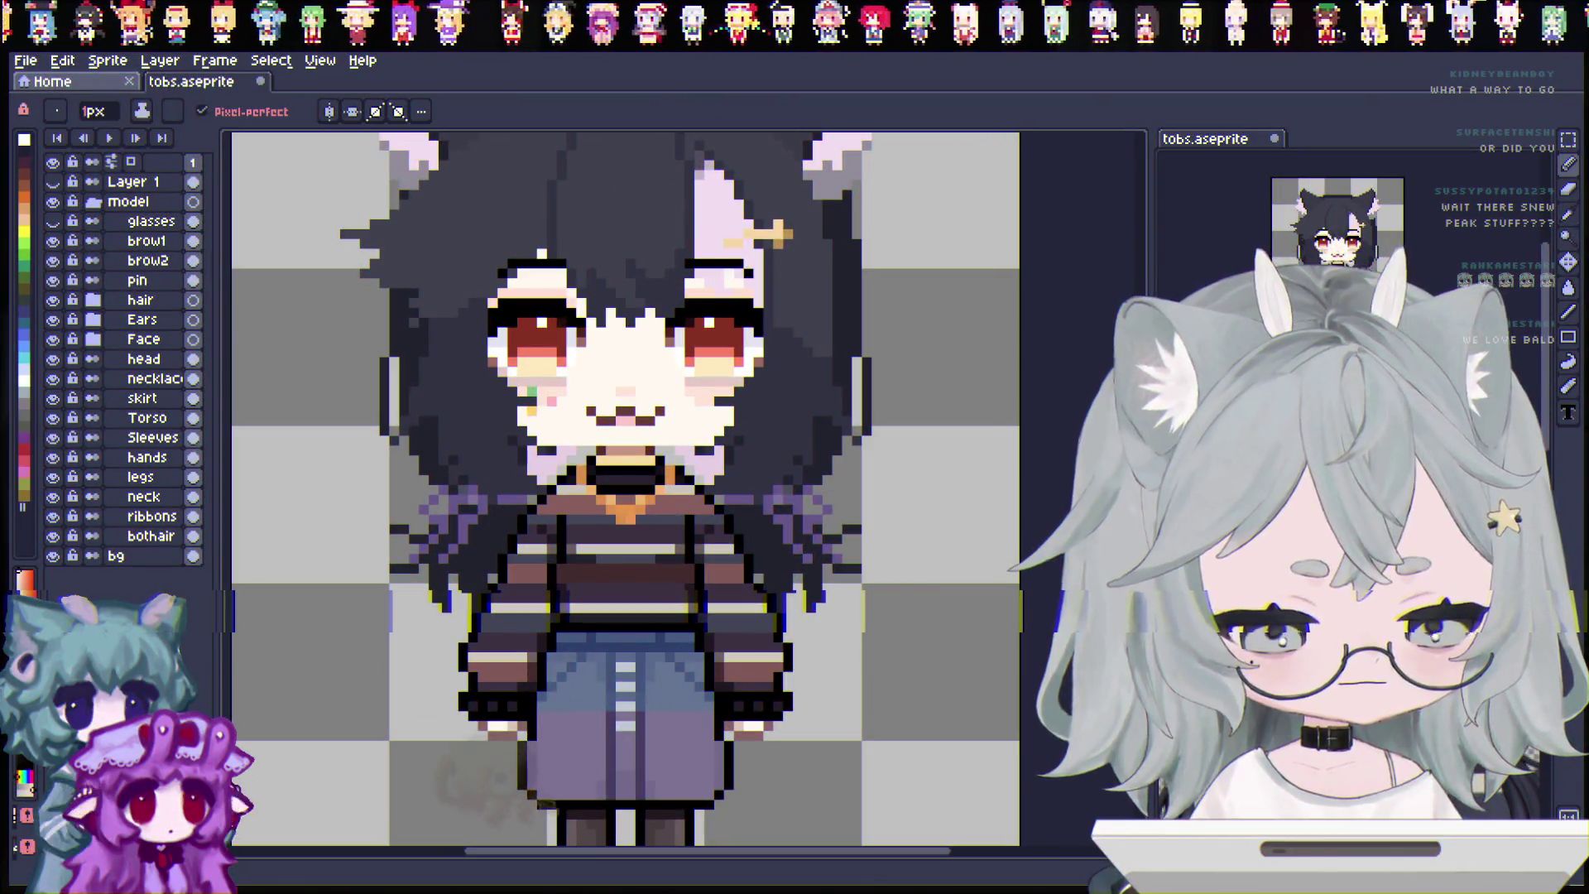